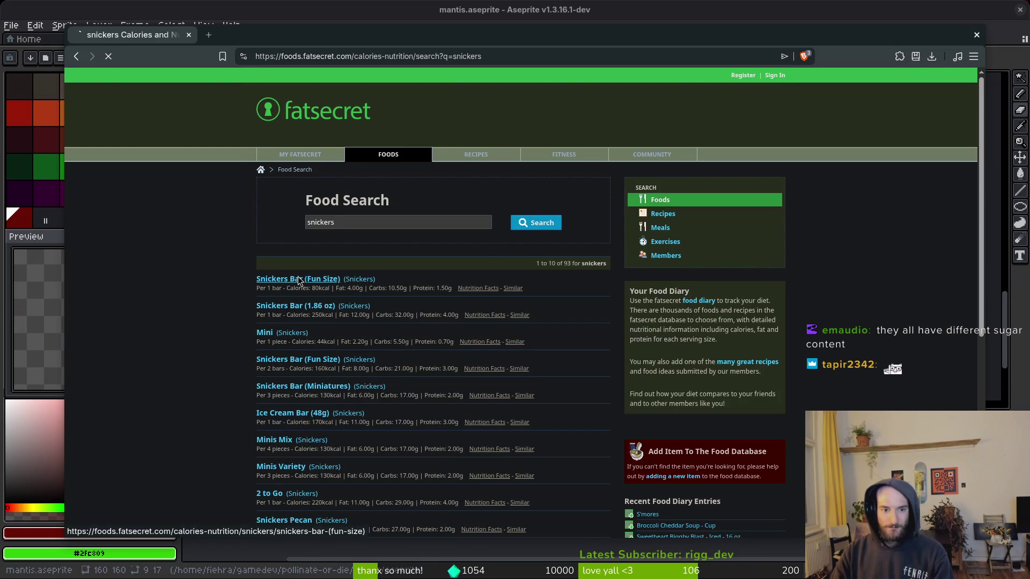
- Open the Snickers Bar (Fun Size) entry and set its serving to 100 g
left_click(299, 280)
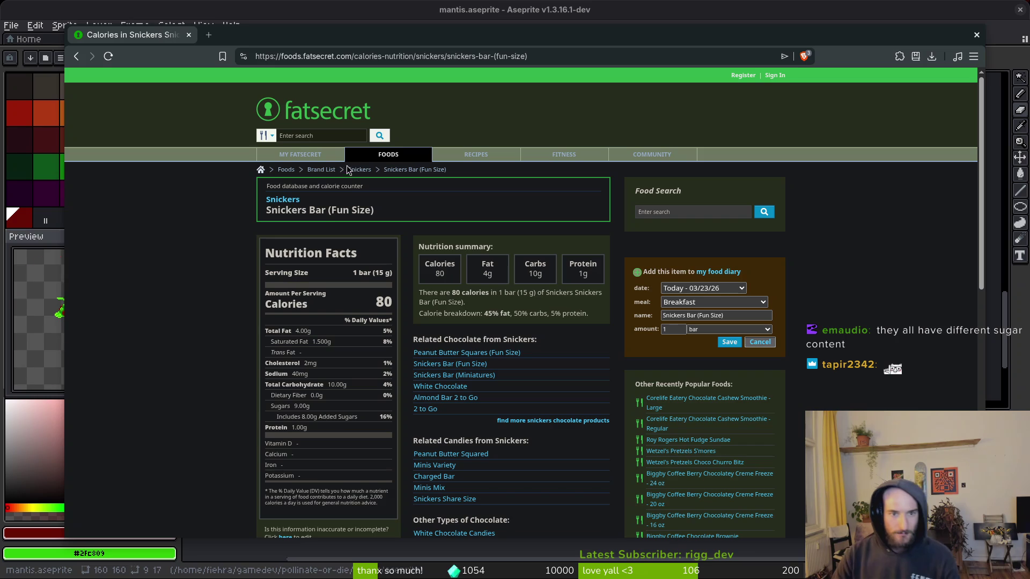
left_click(721, 330)
left_click(697, 348)
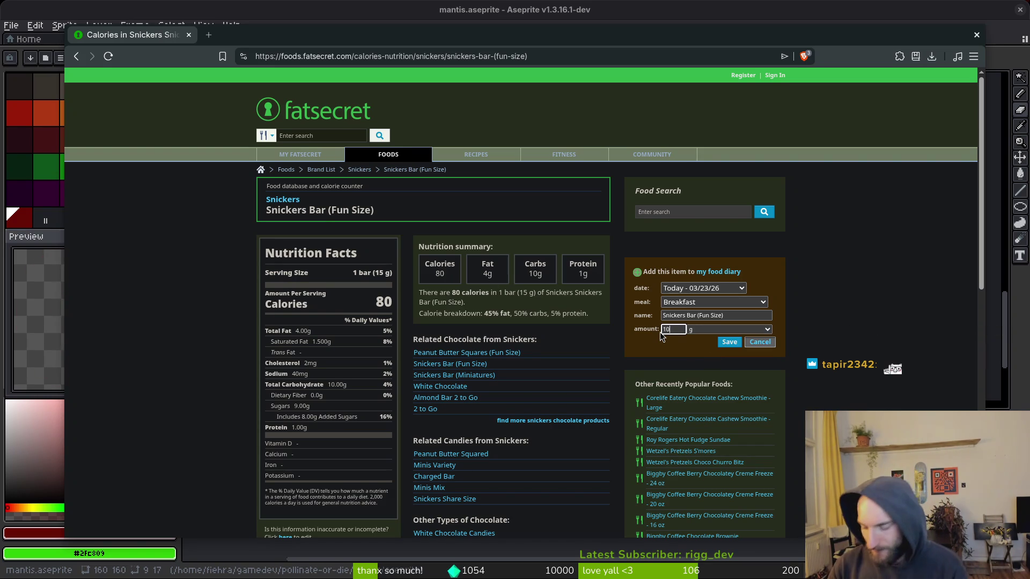
type("00")
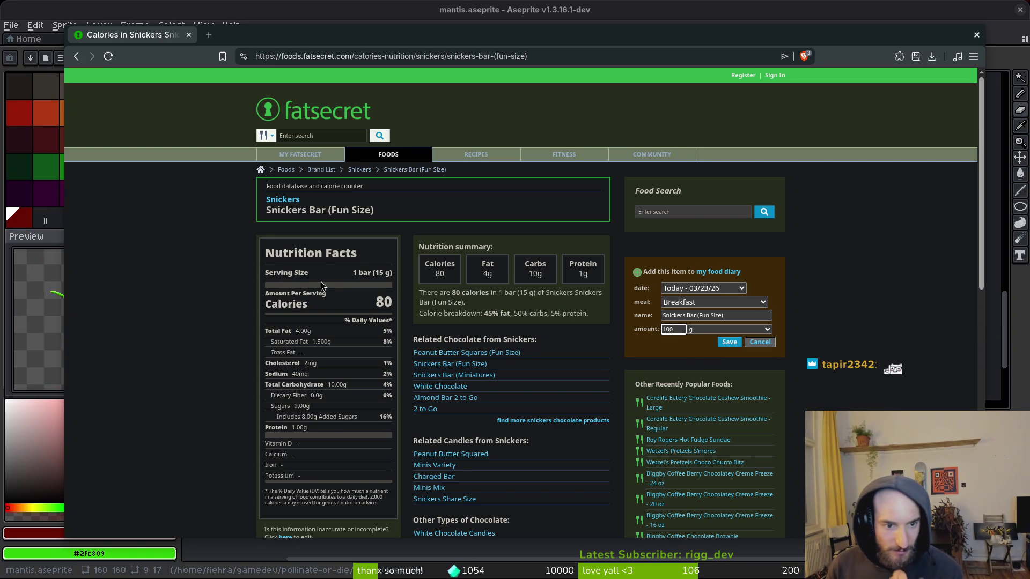
scroll(352, 297, "down", 3)
scroll(348, 204, "up", 3)
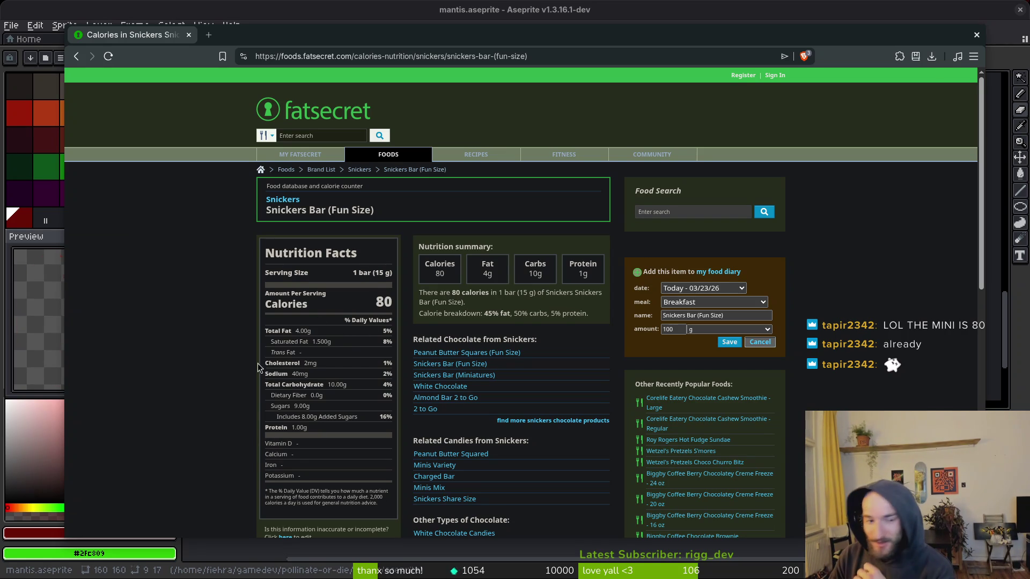
- Compare the Snickers brand page and the Snickers Bar (1.86 oz) entry, then return to results
left_click(76, 56)
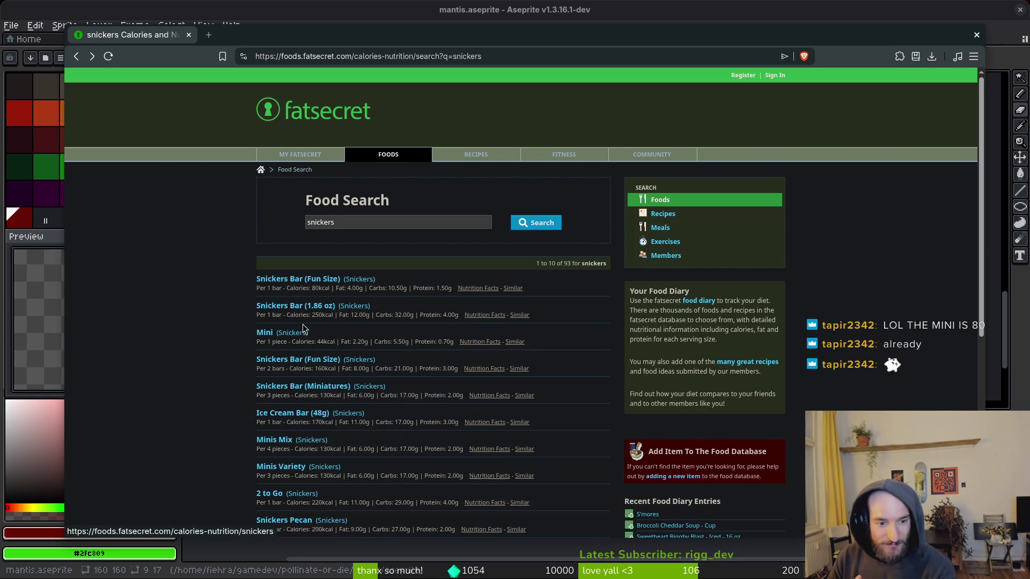
left_click(298, 280)
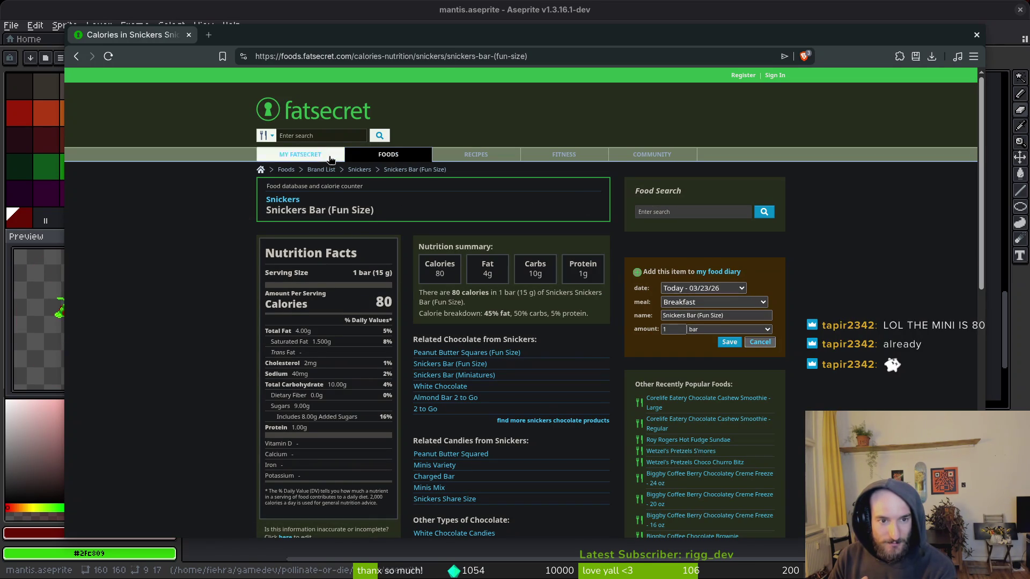
left_click(359, 169)
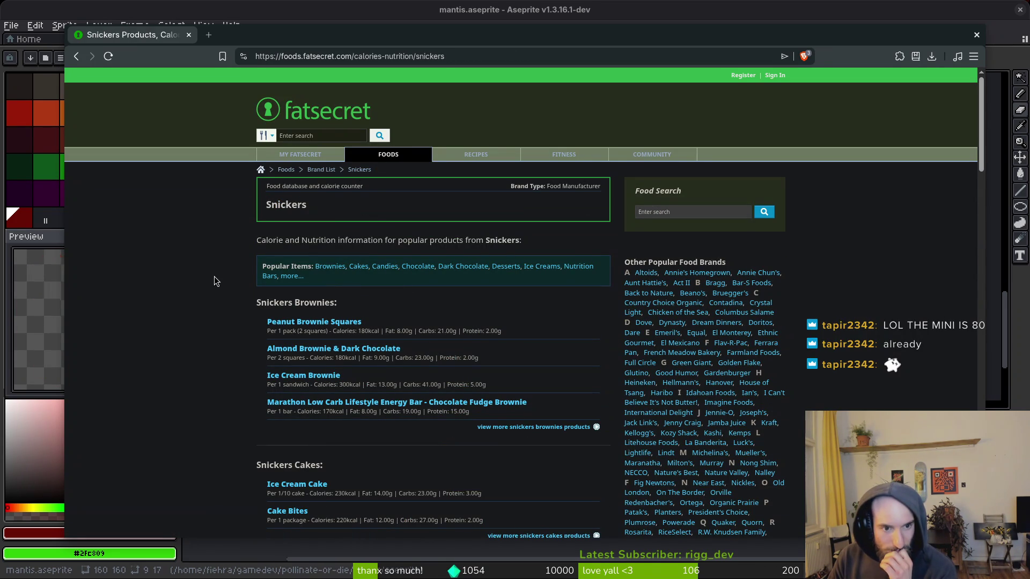
key("alt+Left")
key("alt+Left")
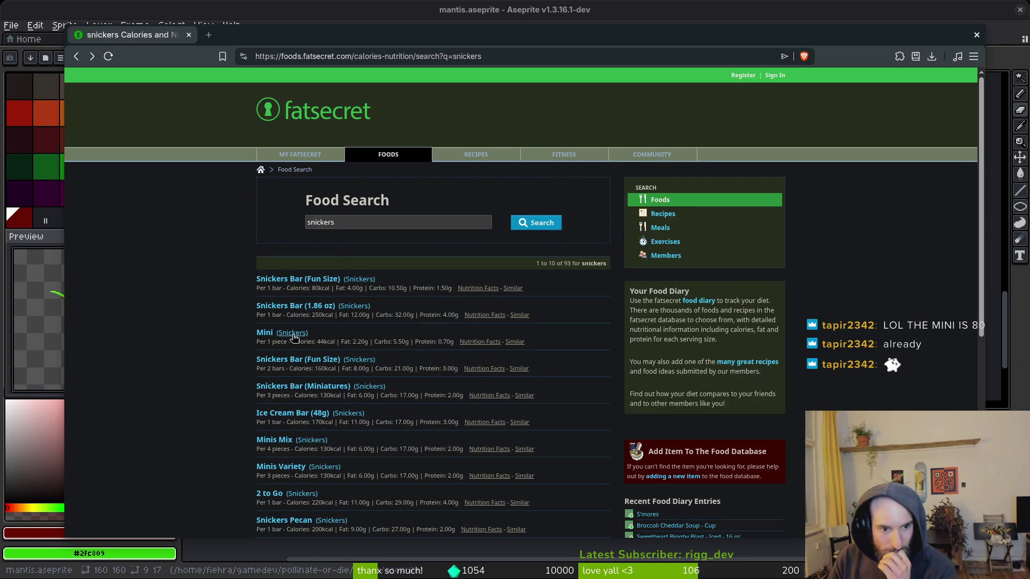
left_click(287, 308)
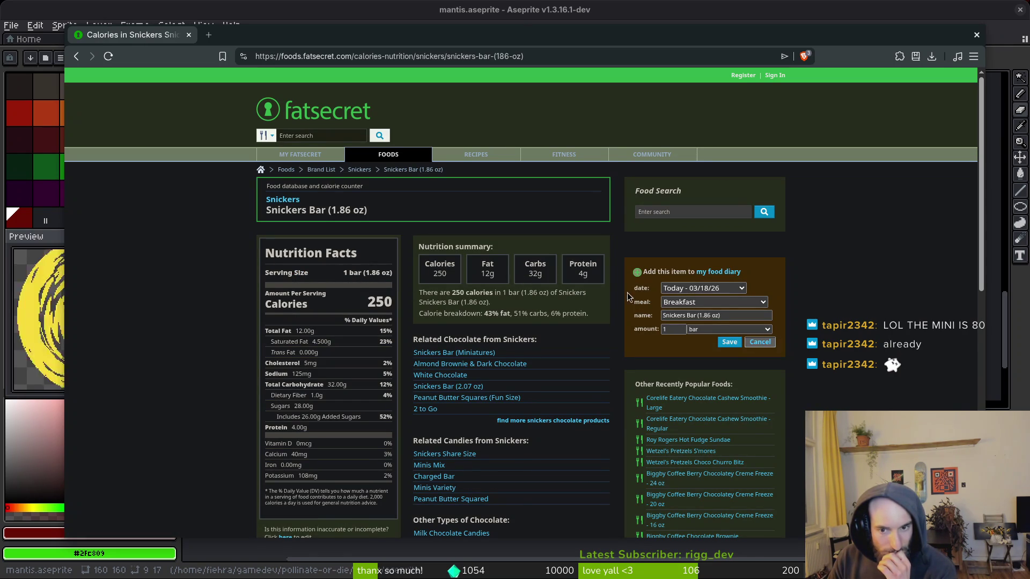
left_click(353, 170)
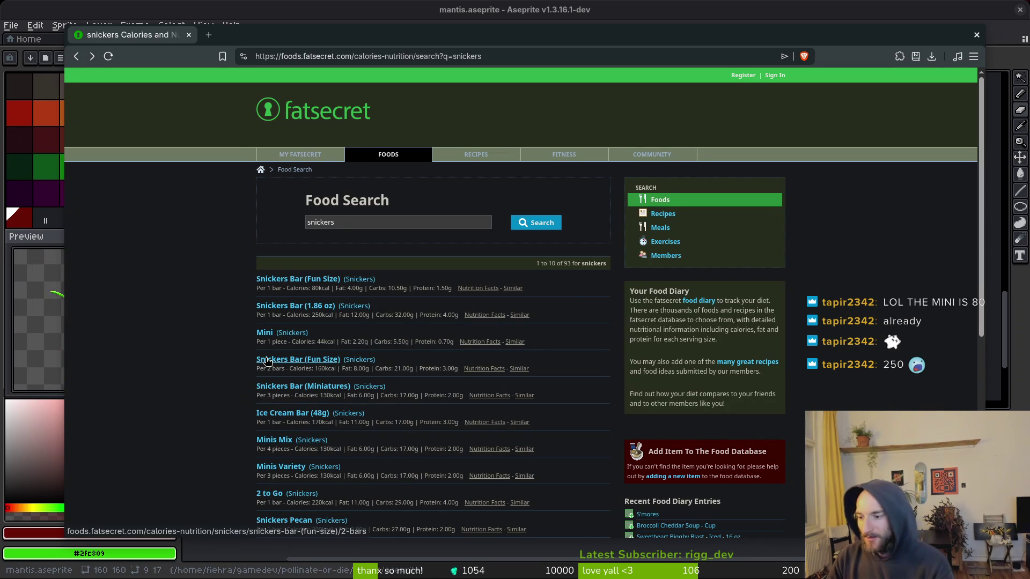
- Search the web for 'snickers 100g' in a new tab
key("ctrl+t")
type("snickers 100g")
key("Return")
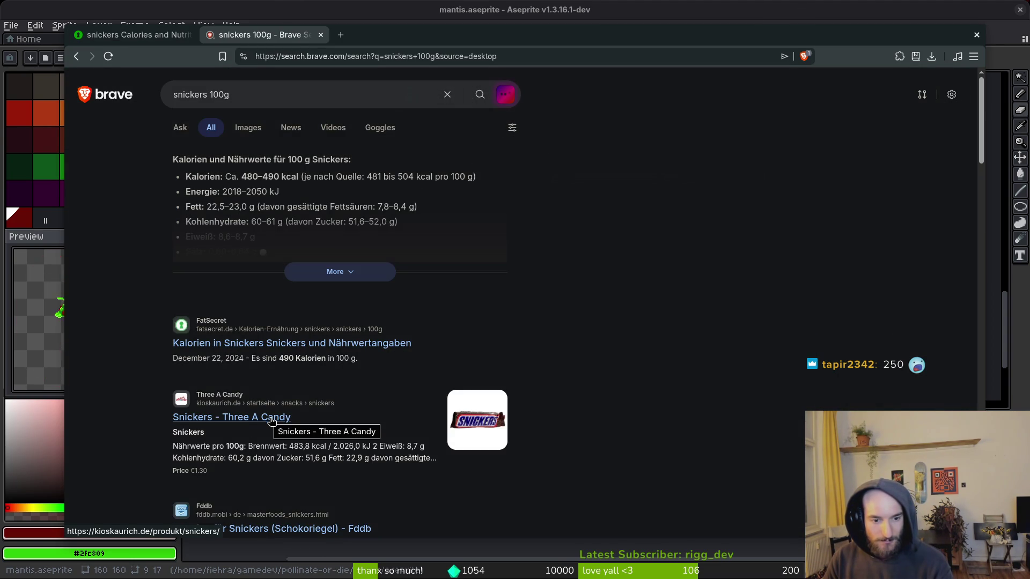
- Scroll the Brave results to confirm Snickers at about 480–490 kcal per 100 g
scroll(271, 421, "down", 4)
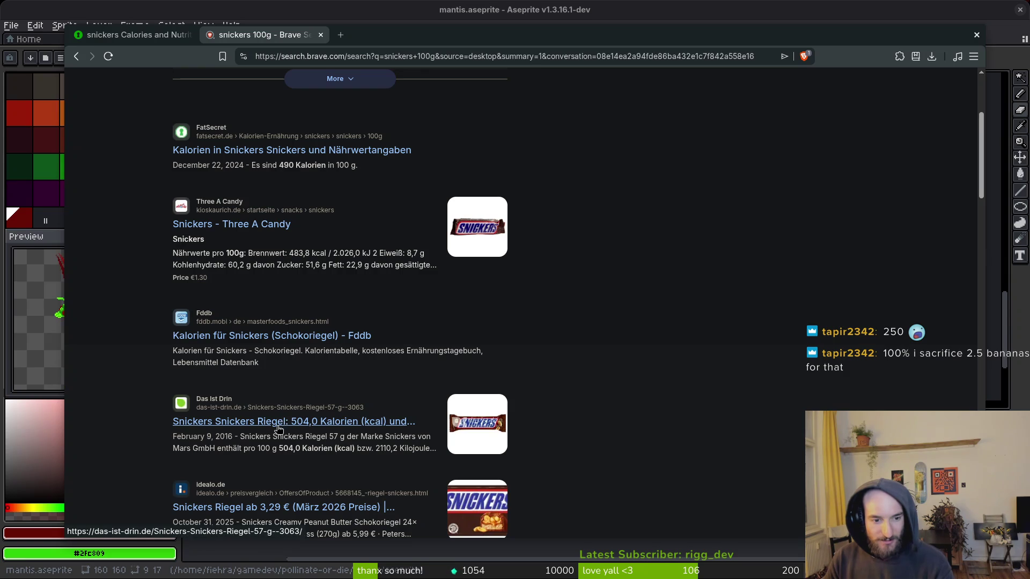
scroll(278, 428, "down", 1)
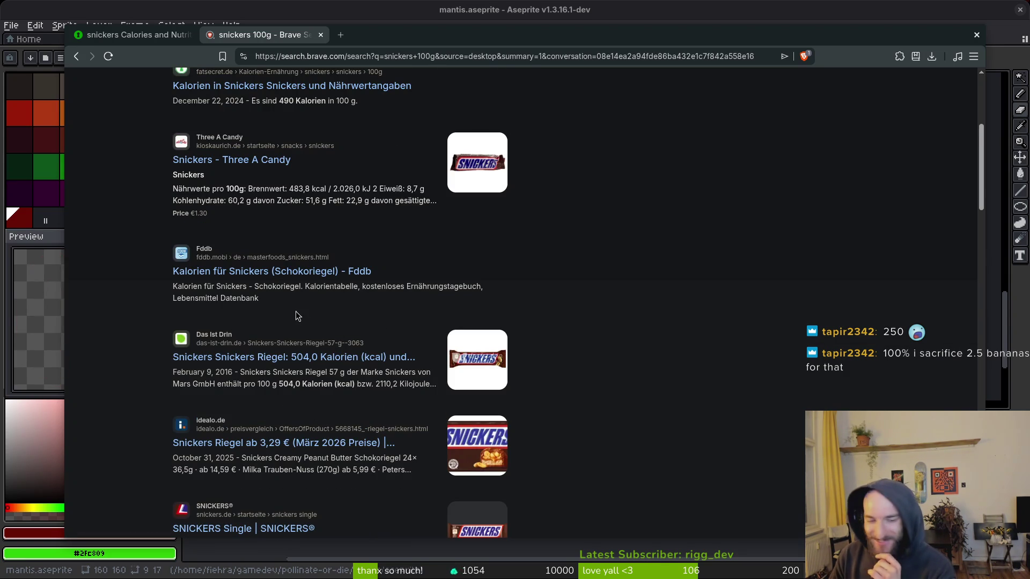
scroll(295, 313, "down", 3)
scroll(285, 375, "down", 2)
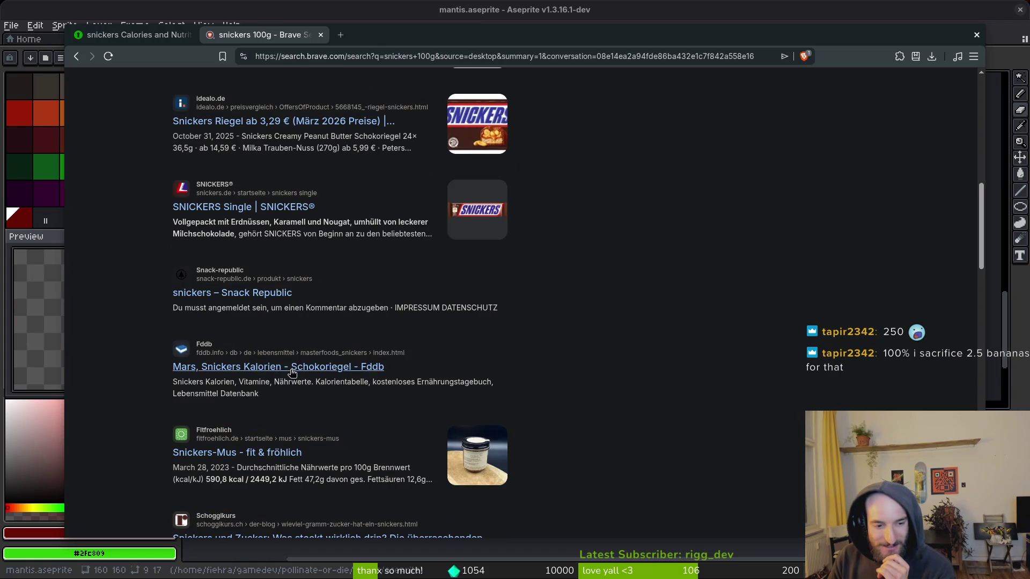
scroll(267, 461, "down", 3)
scroll(554, 348, "down", 4)
scroll(459, 320, "up", 14)
scroll(458, 320, "up", 2)
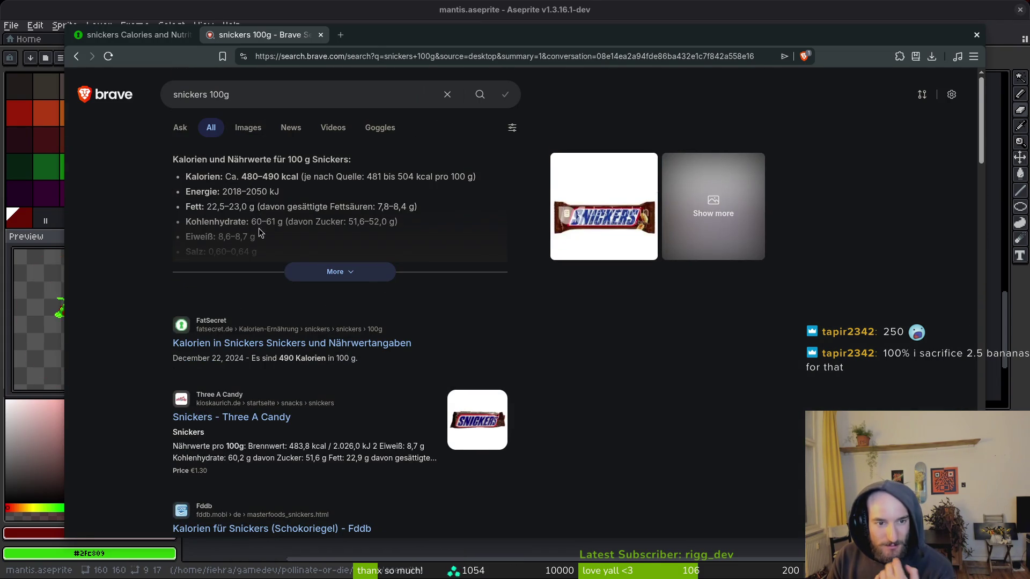
scroll(260, 231, "down", 6)
- Close the search tab, then close the browser to return to Aseprite
left_click(321, 35)
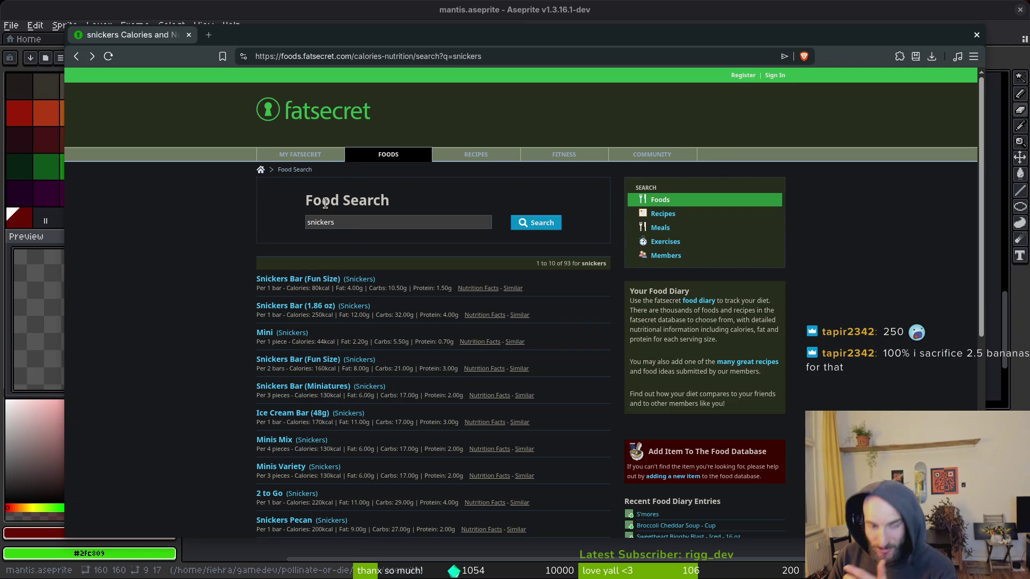
scroll(172, 394, "down", 5)
scroll(208, 377, "up", 5)
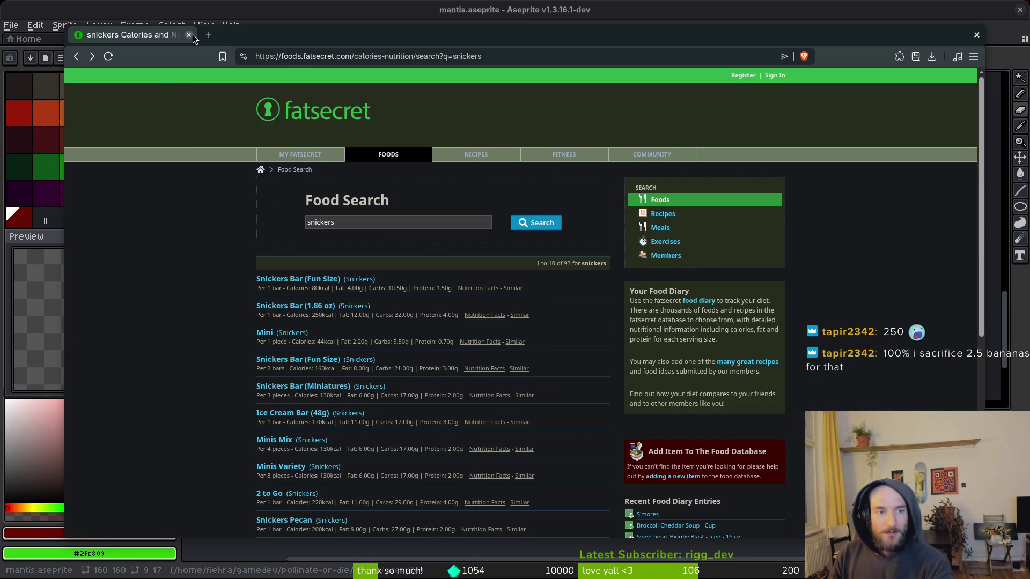
left_click(188, 35)
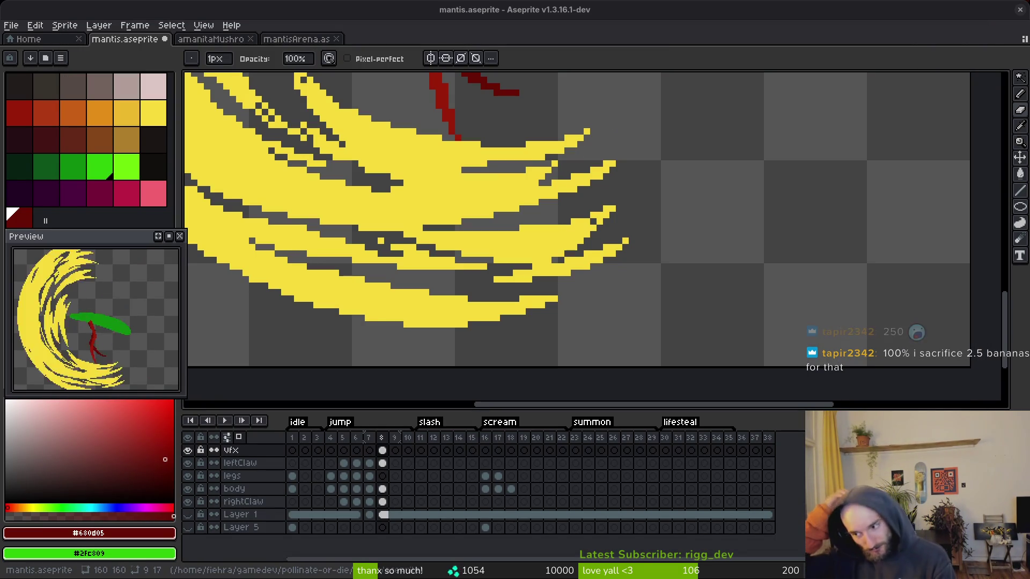
scroll(702, 256, "down", 5)
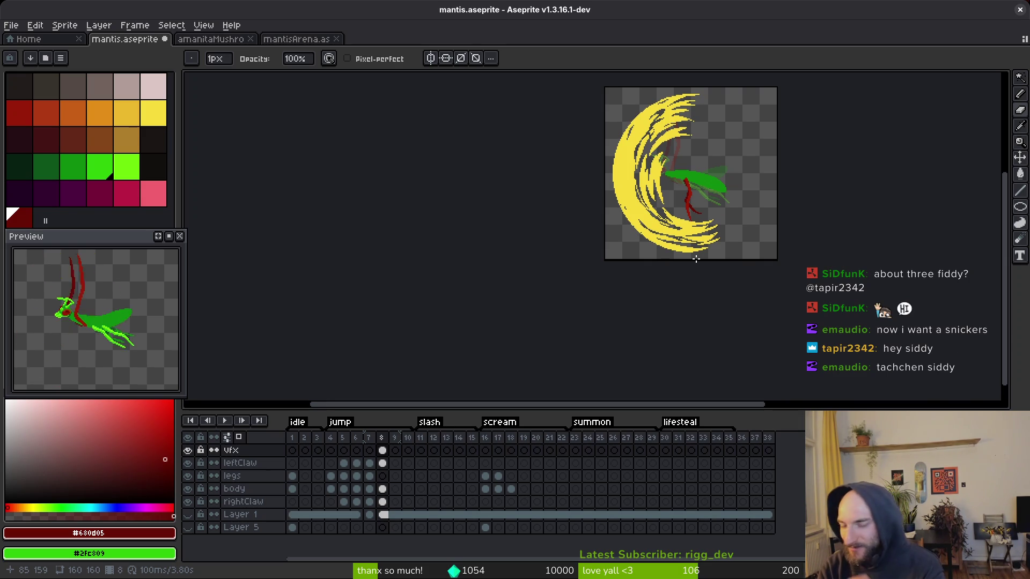
scroll(675, 225, "up", 4)
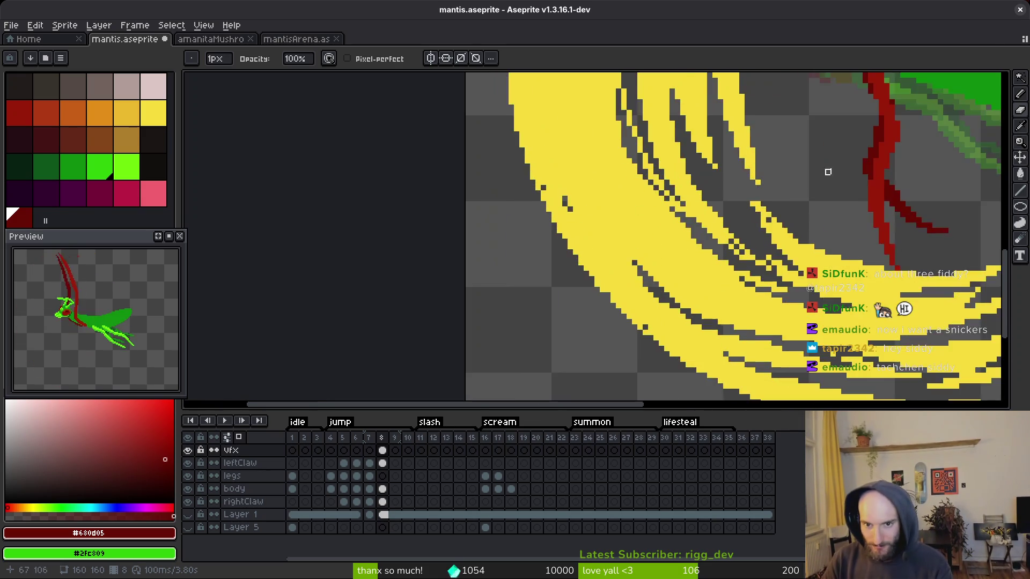
scroll(720, 242, "down", 4)
left_click_drag(737, 226, 688, 256)
key("Left")
key("Left")
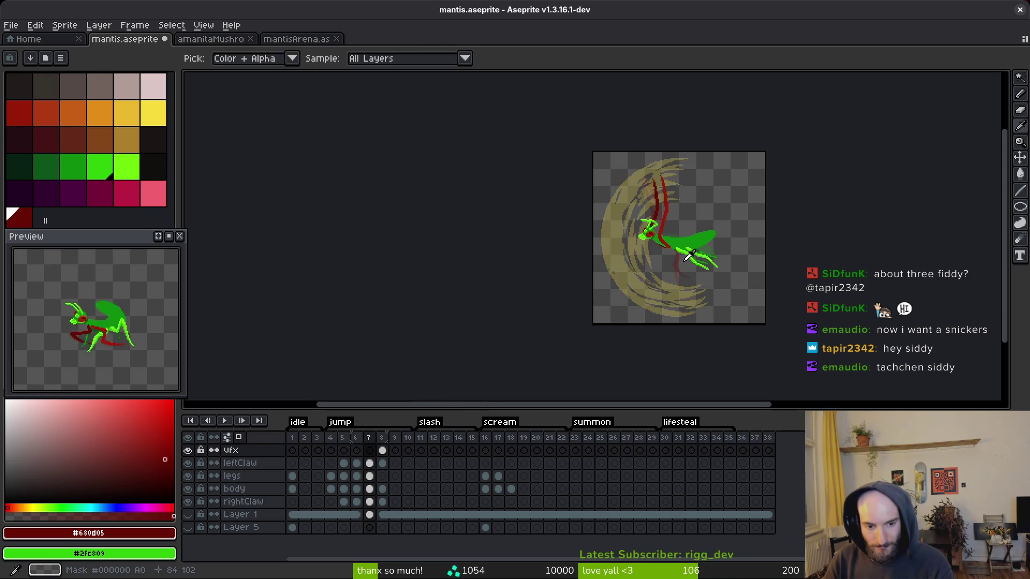
key("Right")
key("Right")
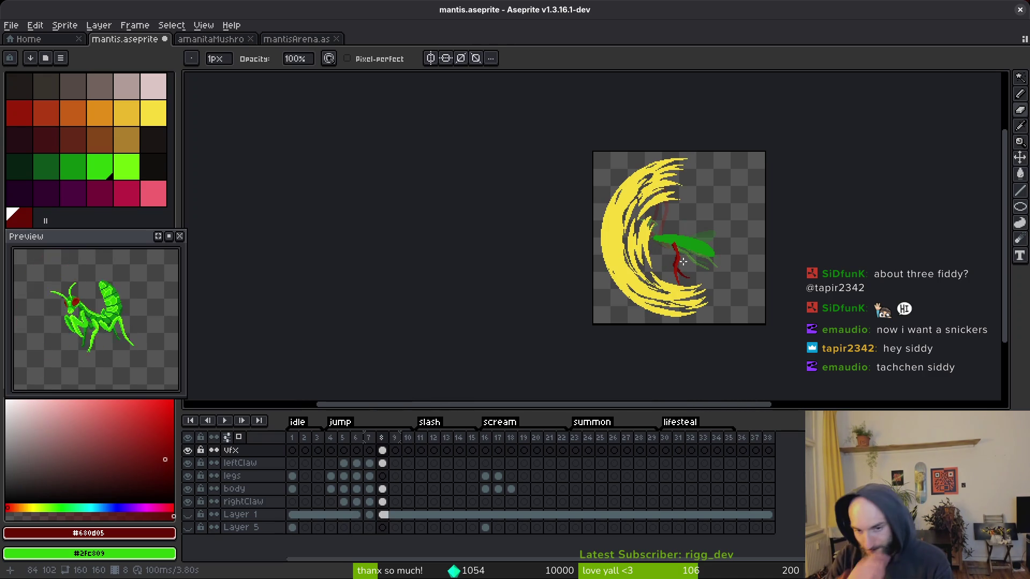
scroll(683, 261, "up", 5)
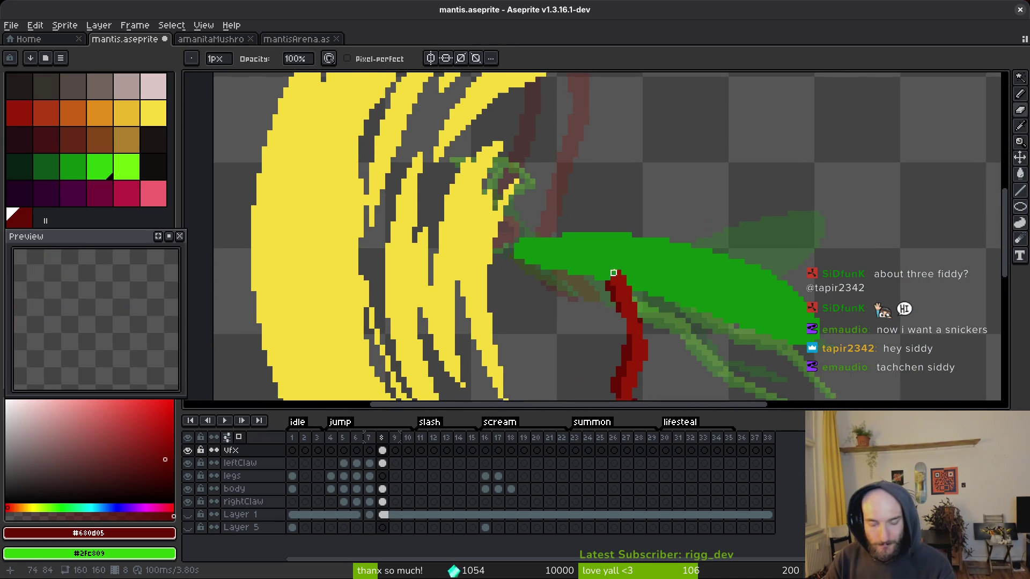
scroll(602, 223, "down", 1)
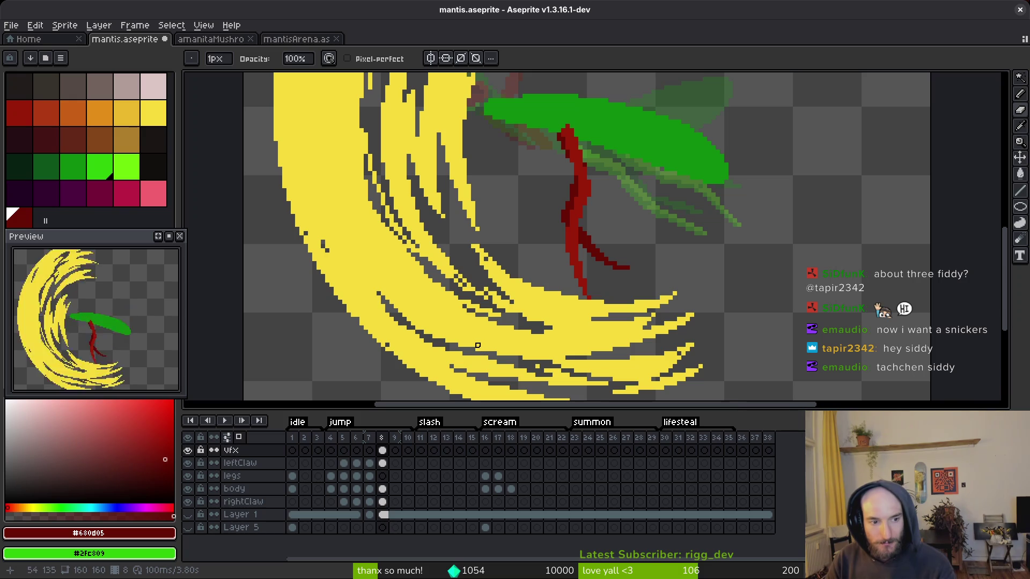
scroll(644, 208, "down", 1)
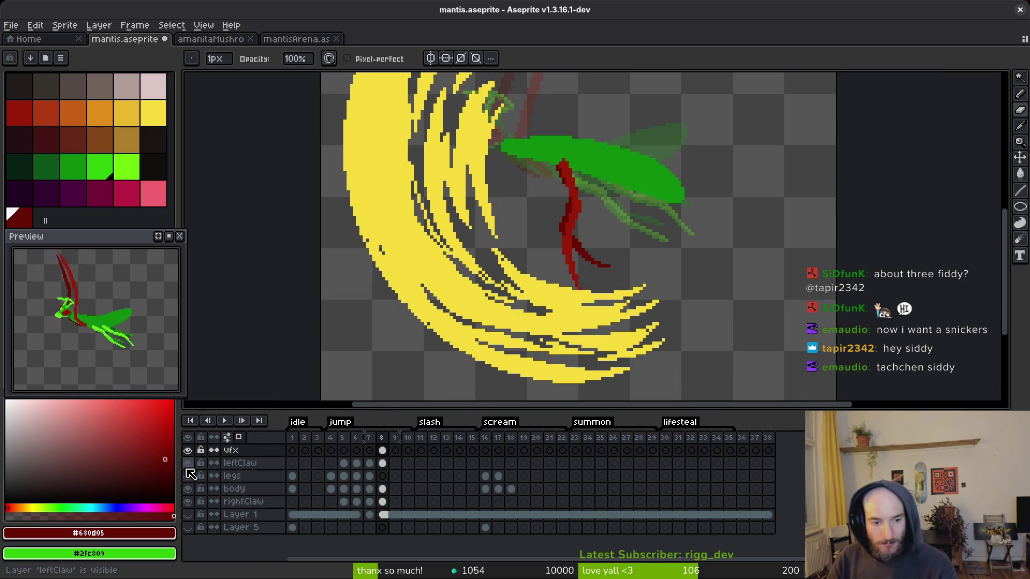
- Hide the yellow slash layer, pick the claw's red, and make frame 8's leftClaw cel active
left_click(187, 451)
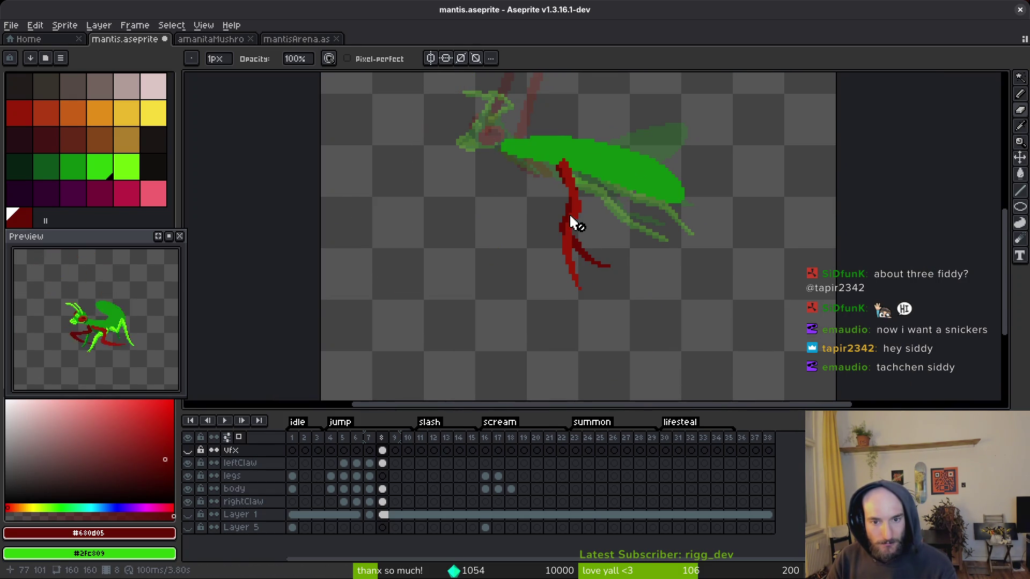
scroll(573, 222, "up", 1)
scroll(585, 215, "down", 1)
scroll(585, 220, "up", 1)
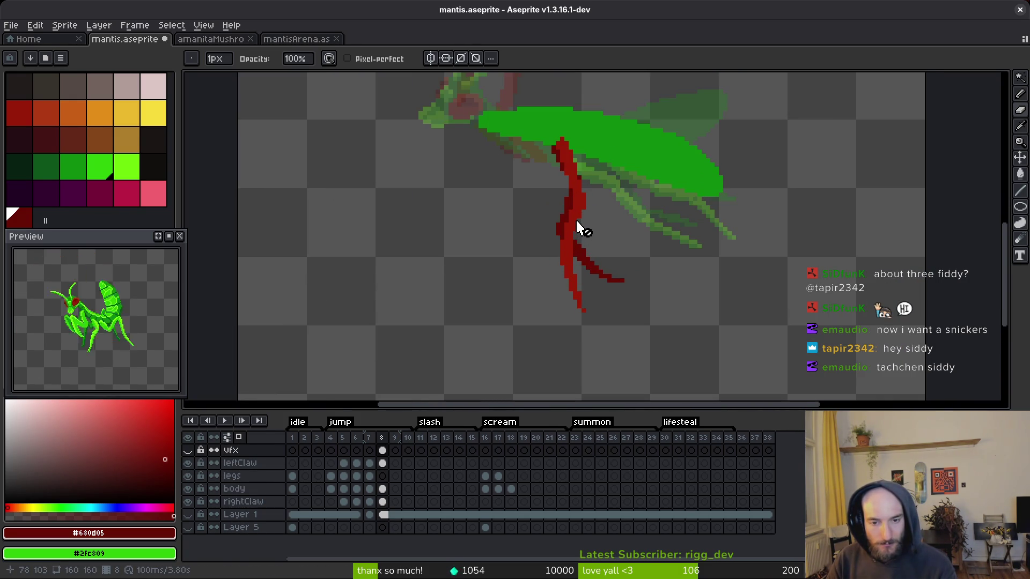
scroll(579, 225, "up", 1)
left_click(581, 202, "alt")
left_click(382, 463)
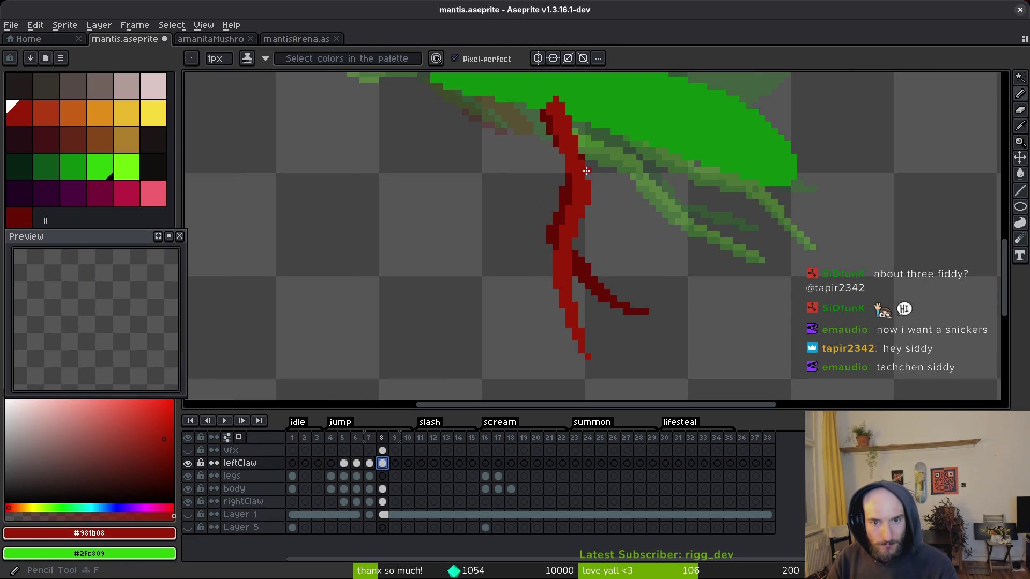
- Paint red pixels extending the claw downward, checking against frame 7
left_click(587, 172)
scroll(589, 177, "up", 2)
mouse_move(594, 197)
left_mouse_down()
mouse_move(595, 233)
mouse_move(576, 221)
left_mouse_up()
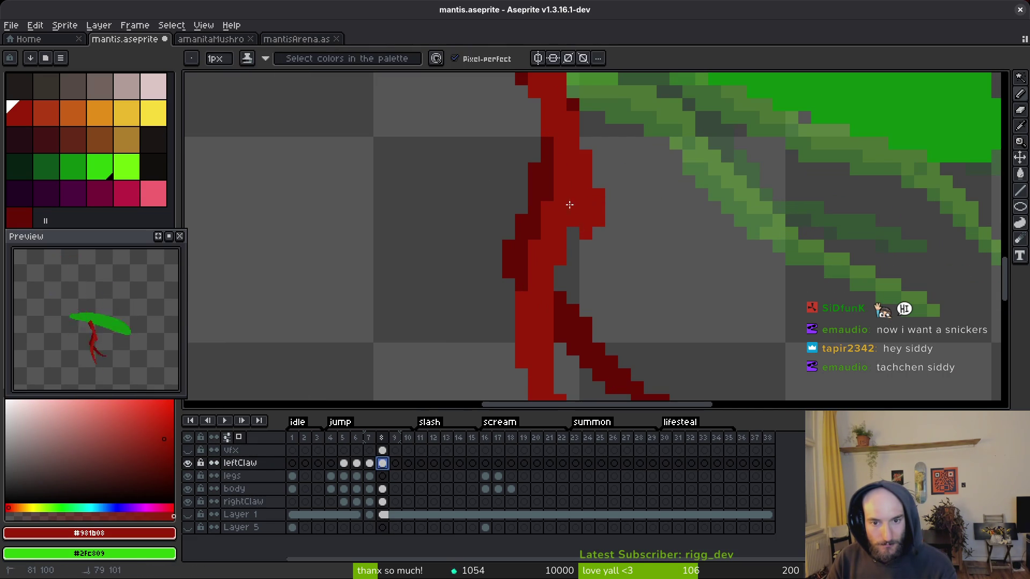
key("comma")
left_click(589, 189)
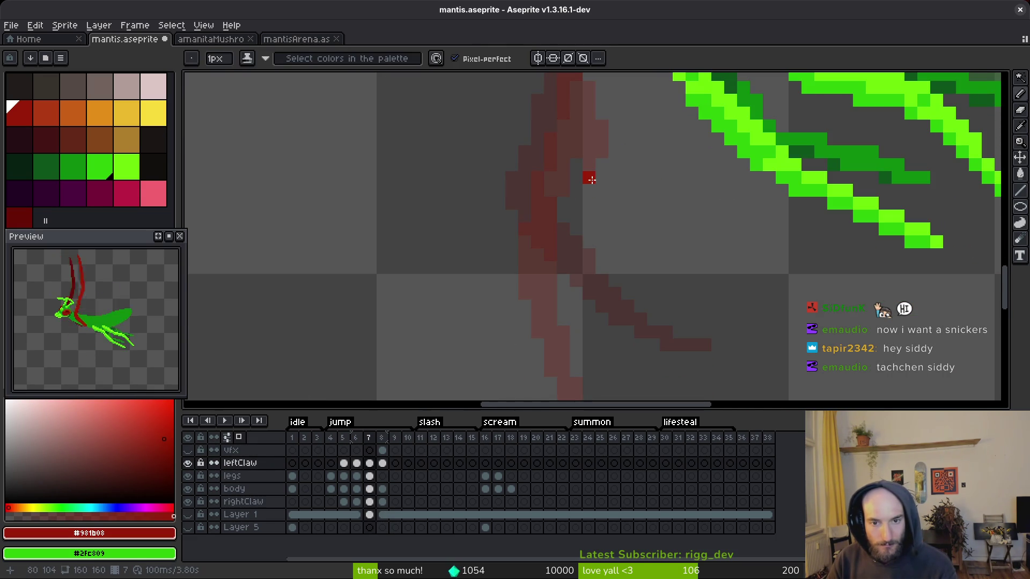
key("period")
- Lasso the lower claw, move it down and right, and deselect it
scroll(596, 182, "down", 1)
key("q")
mouse_move(589, 161)
left_mouse_down()
mouse_move(550, 260)
mouse_move(600, 277)
mouse_move(593, 272)
left_mouse_up()
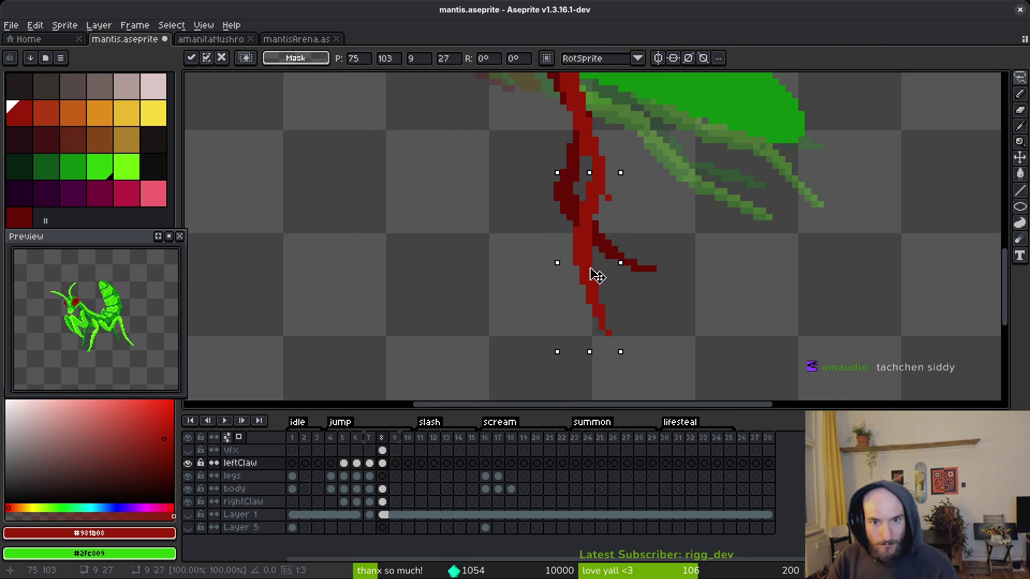
key("ctrl+d")
- Add a red pixel beside the claw's top and save mantis.aseprite
scroll(625, 278, "up", 2)
scroll(631, 278, "up", 2)
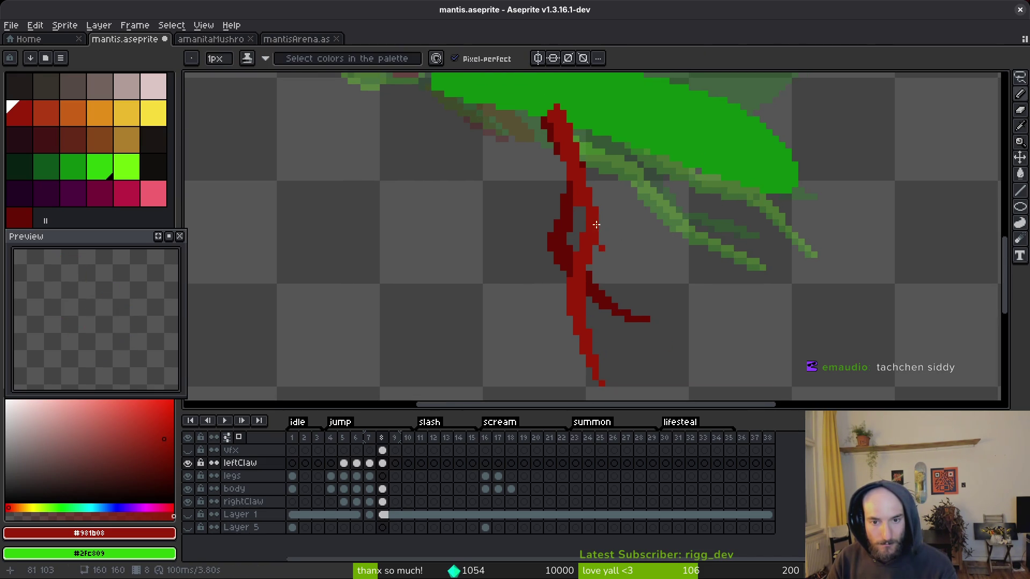
key("e")
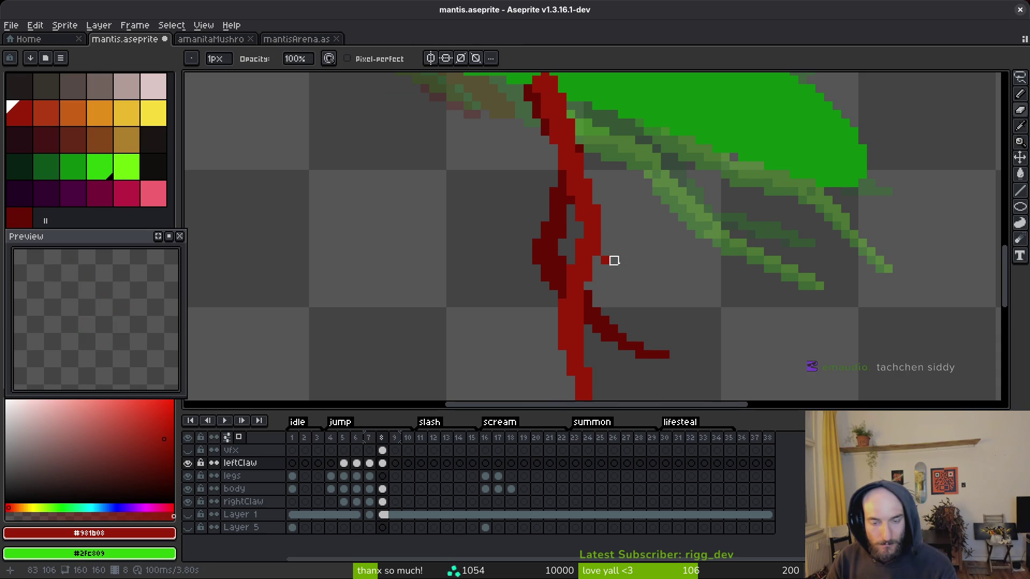
left_click_drag(605, 242, 579, 193)
key("b")
key("e")
key("b")
key("e")
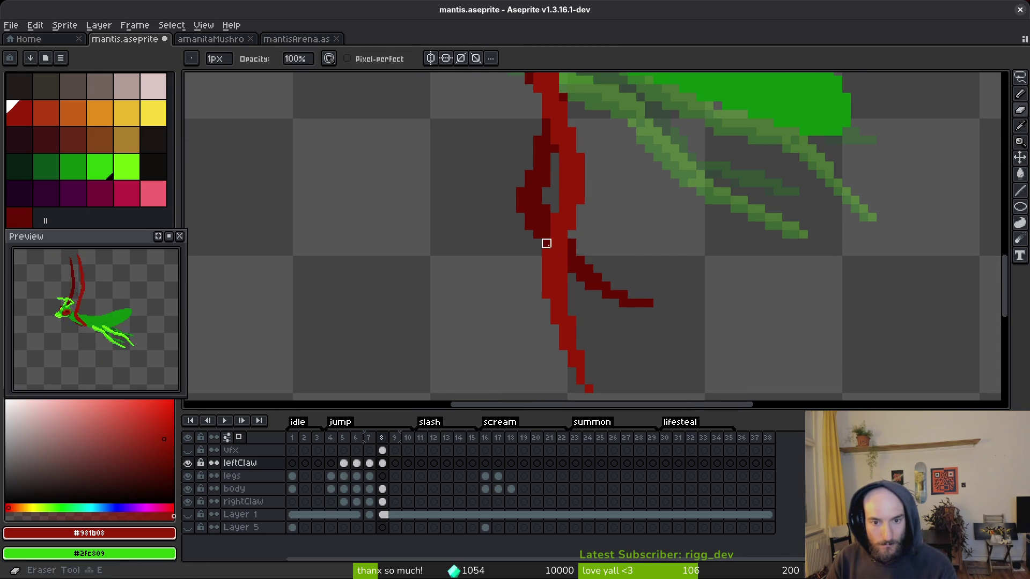
scroll(584, 237, "down", 2)
scroll(598, 225, "up", 1)
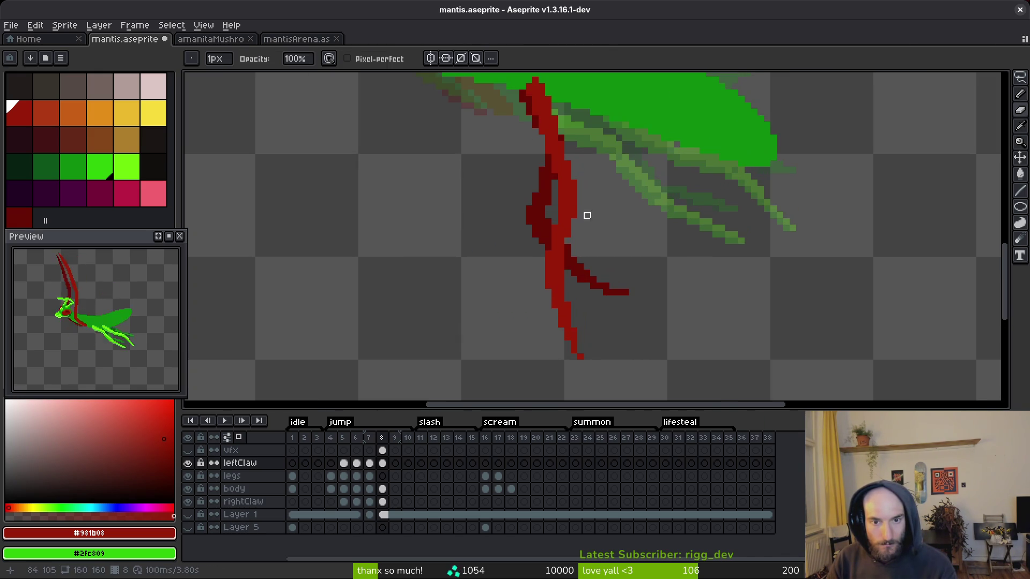
key("b")
scroll(561, 141, "up", 1)
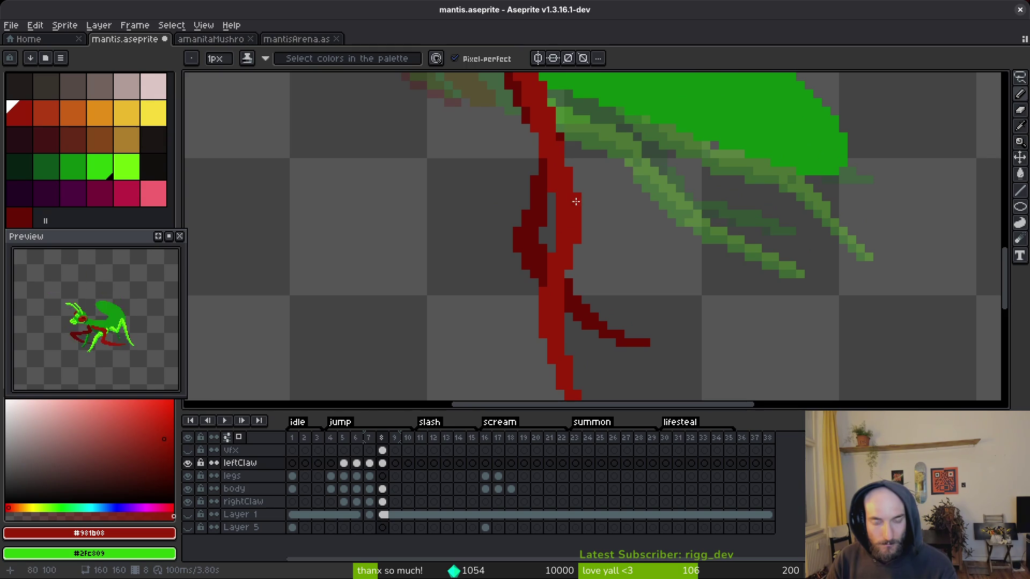
scroll(600, 222, "down", 3)
scroll(599, 222, "up", 2)
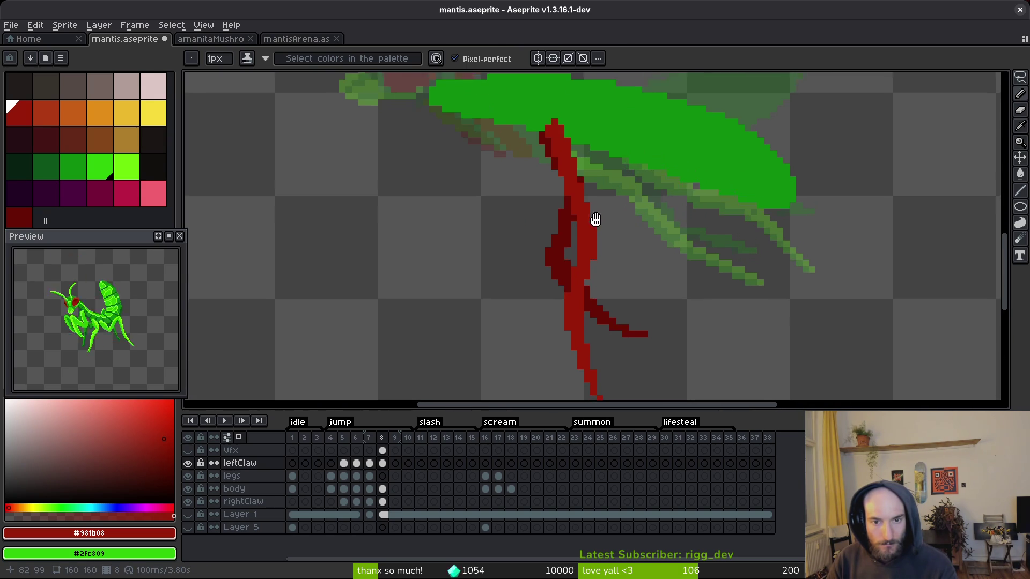
scroll(593, 214, "up", 2)
key("e")
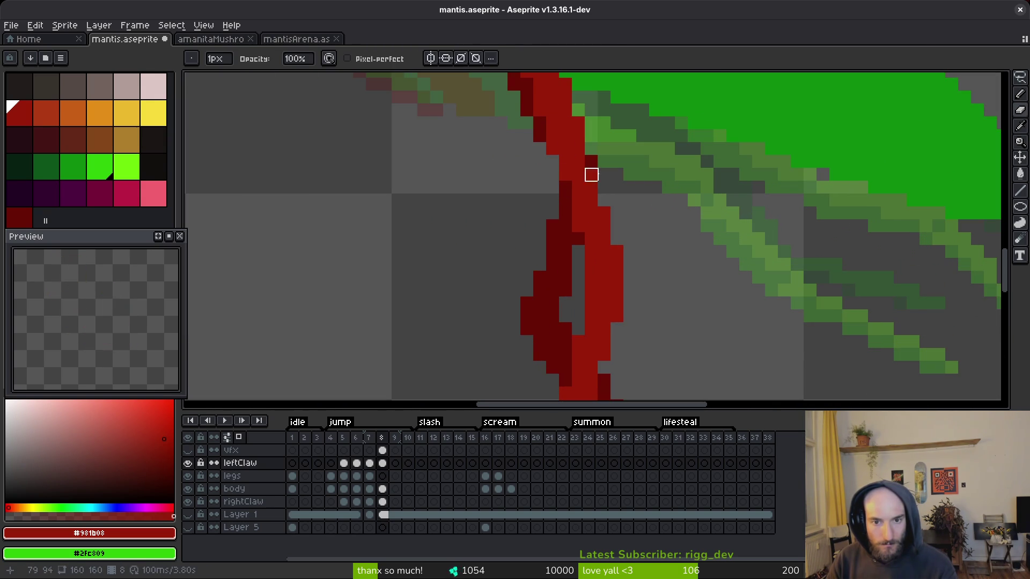
key("b")
scroll(639, 257, "down", 5)
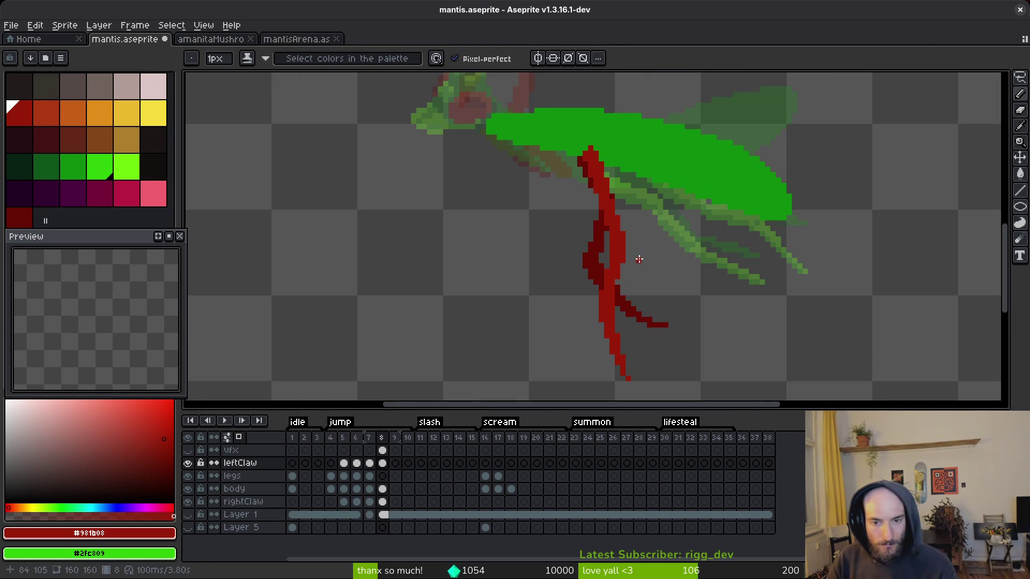
scroll(638, 257, "up", 1)
scroll(590, 147, "up", 3)
left_click(594, 130)
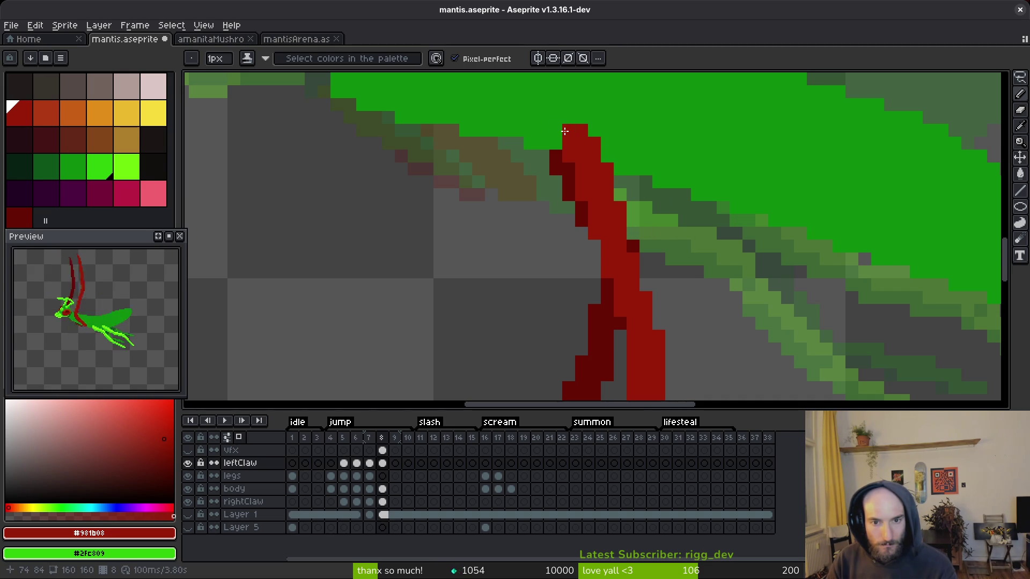
scroll(626, 207, "down", 3)
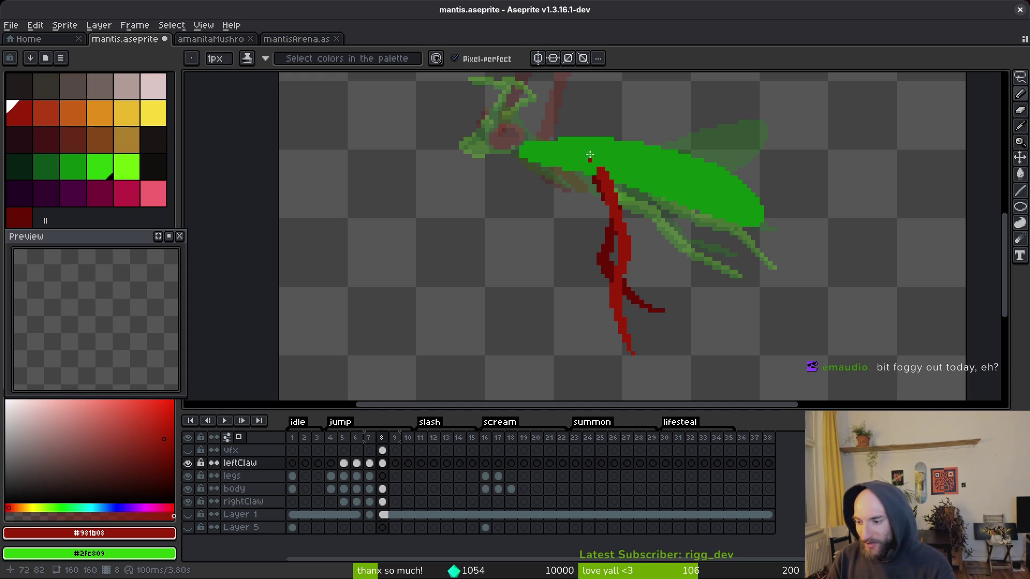
key("ctrl+s")
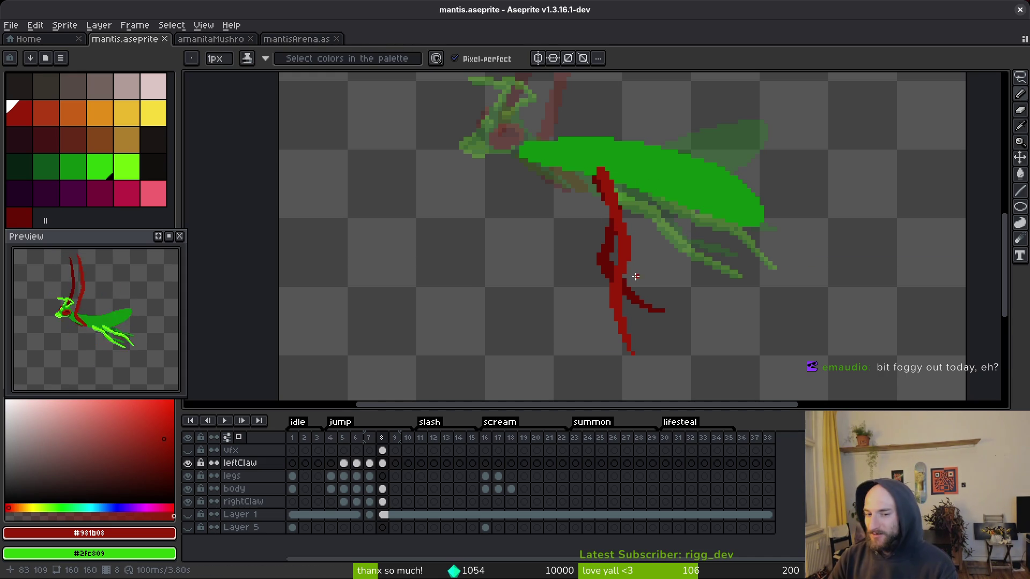
- Select the lower claw with a freehand selection and shift it down
scroll(616, 230, "up", 2)
key("m")
mouse_move(611, 182)
left_mouse_down()
mouse_move(602, 349)
mouse_move(665, 225)
mouse_move(597, 230)
left_mouse_up()
key("b")
scroll(604, 187, "up", 1)
scroll(604, 186, "up", 1)
scroll(623, 207, "down", 2)
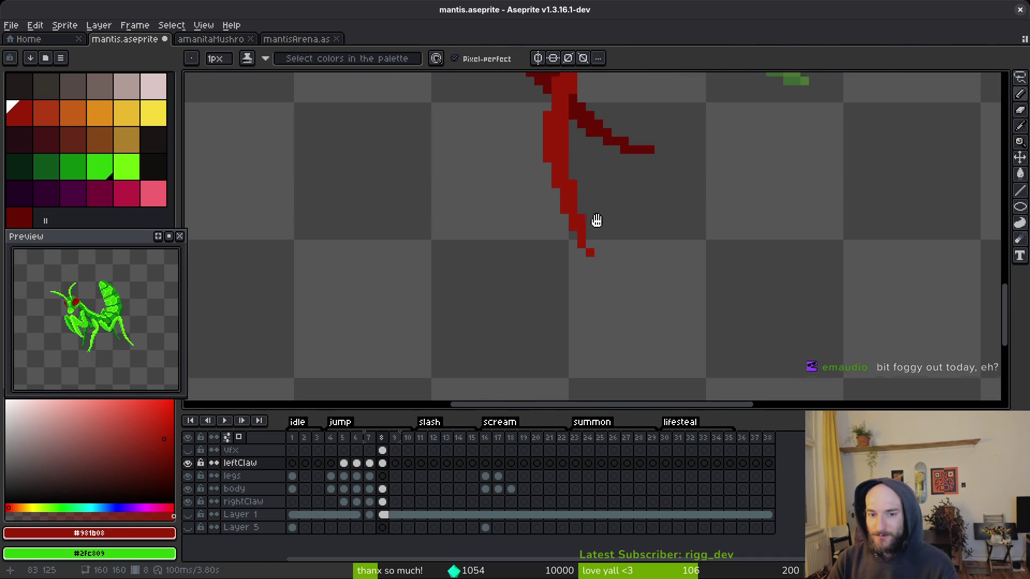
- Extend the claw's lower right edge and red tip downward with the Pencil
key("shift+w")
key("b")
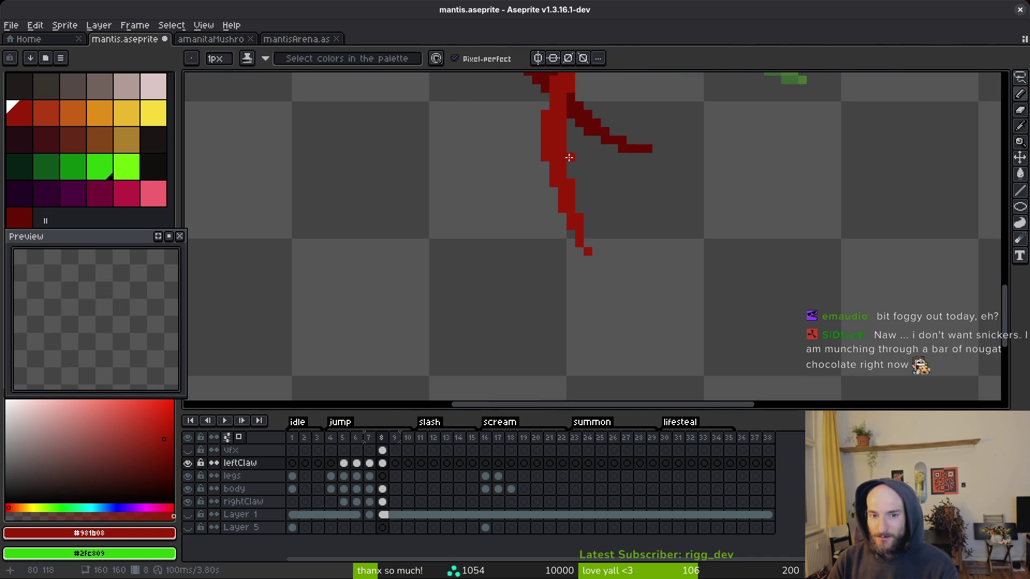
left_click_drag(588, 215, 587, 252)
scroll(644, 241, "down", 1)
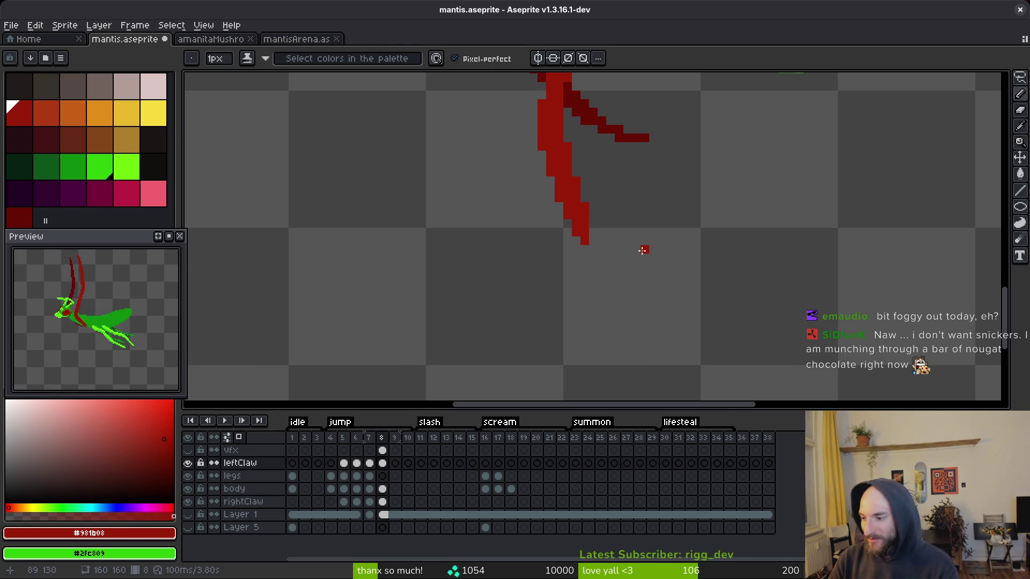
left_click(593, 231)
mouse_move(593, 237)
left_mouse_down()
mouse_move(594, 259)
mouse_move(612, 275)
left_mouse_up()
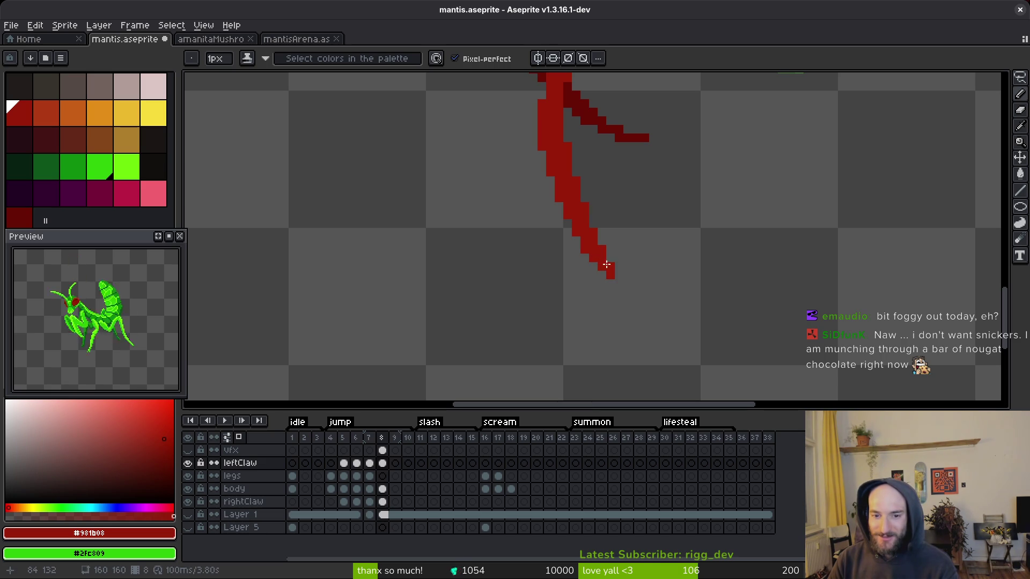
scroll(645, 236, "down", 3)
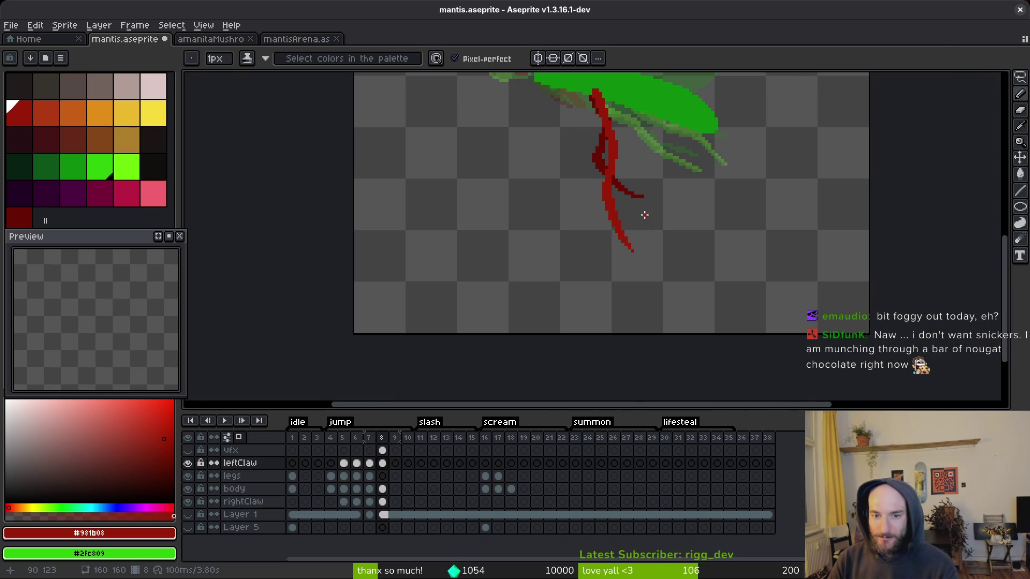
scroll(644, 218, "down", 2)
scroll(644, 183, "up", 3)
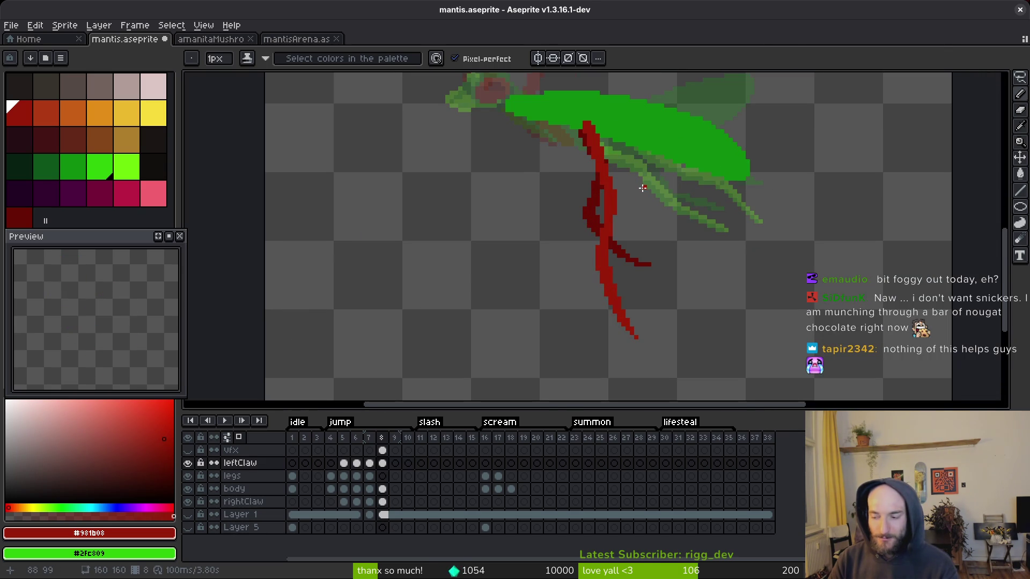
scroll(646, 206, "down", 1)
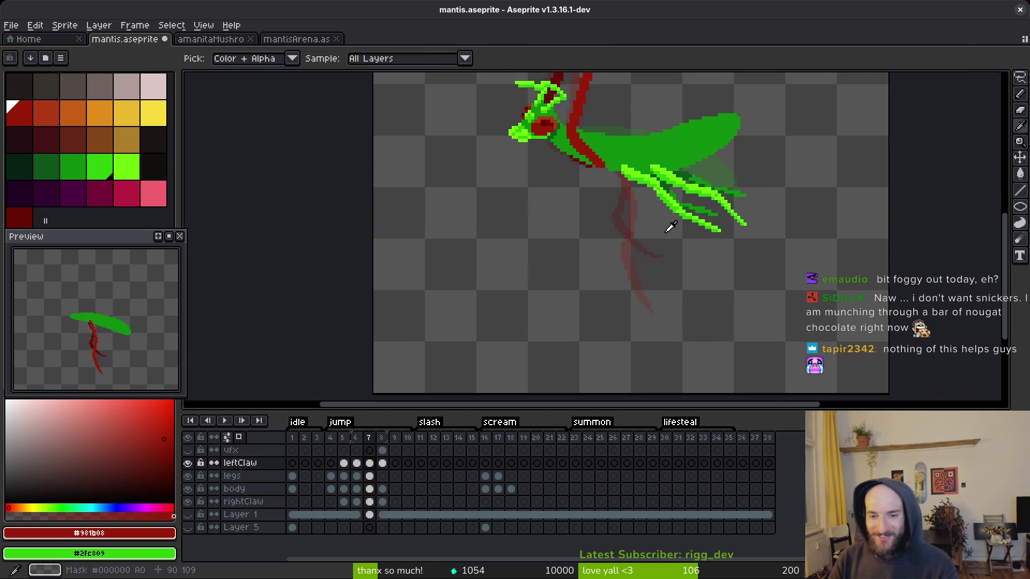
scroll(660, 265, "up", 3)
- Nudge the lower claw segment down and right, fill the joint gap, and save
key("shift+q")
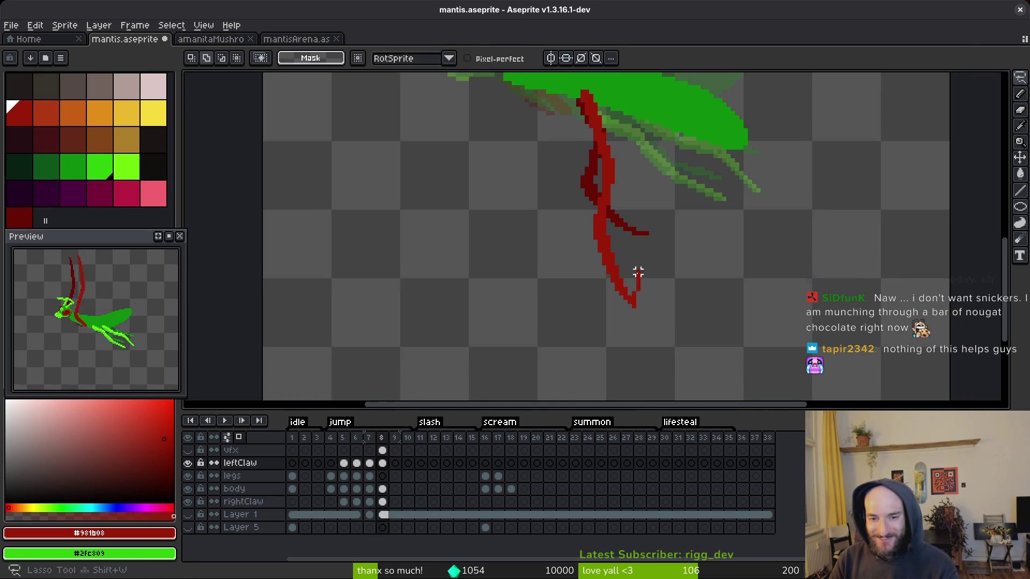
scroll(577, 170, "up", 2)
mouse_move(572, 134)
left_mouse_down()
mouse_move(538, 156)
mouse_move(679, 323)
left_mouse_up()
key("Down")
key("Down")
key("Down")
key("Right")
key("b")
mouse_move(543, 168)
left_mouse_down()
mouse_move(536, 147)
mouse_move(538, 161)
mouse_move(552, 162)
left_mouse_up()
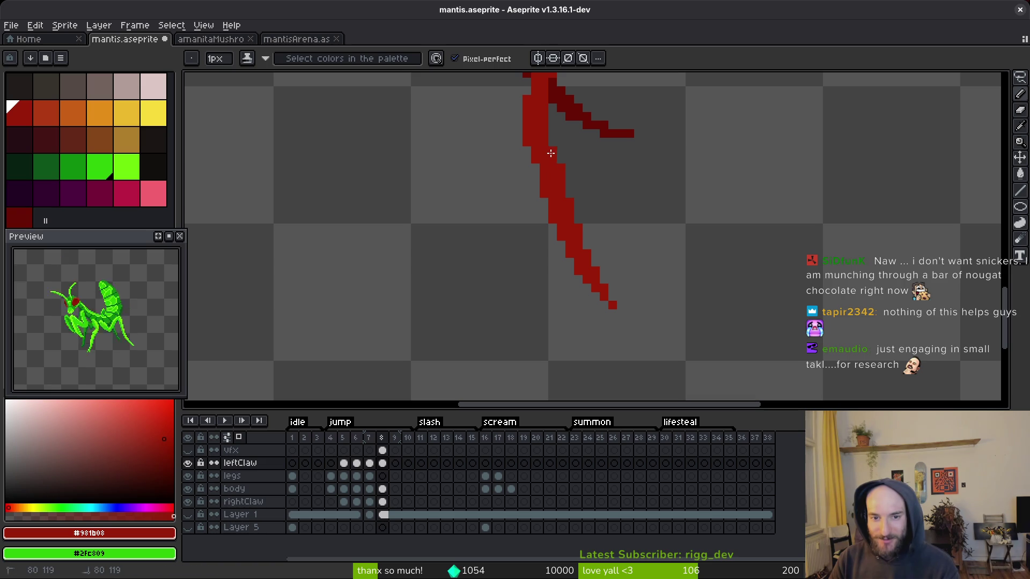
scroll(536, 168, "up", 1)
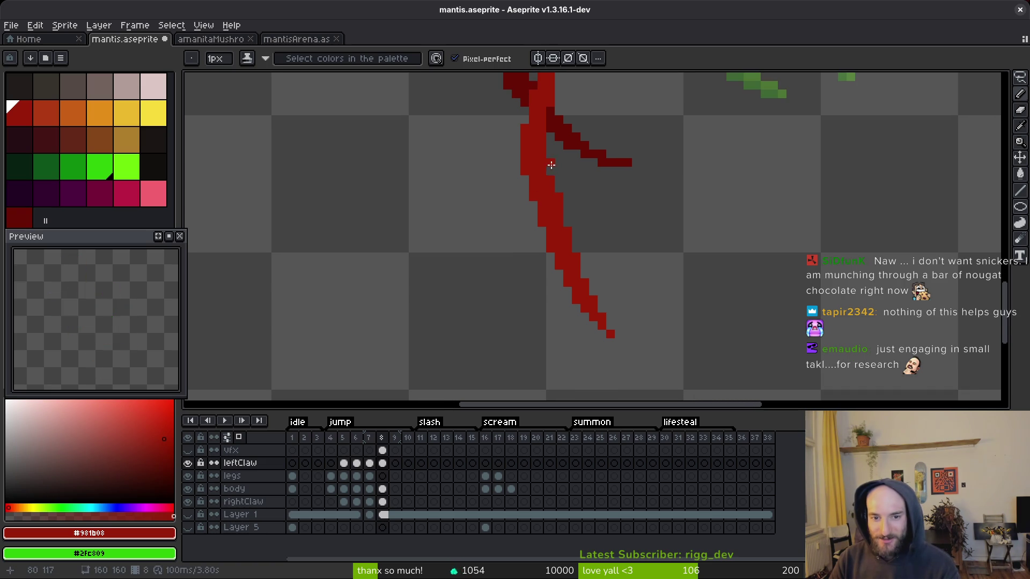
scroll(574, 199, "down", 3)
key("v")
key("ctrl+s")
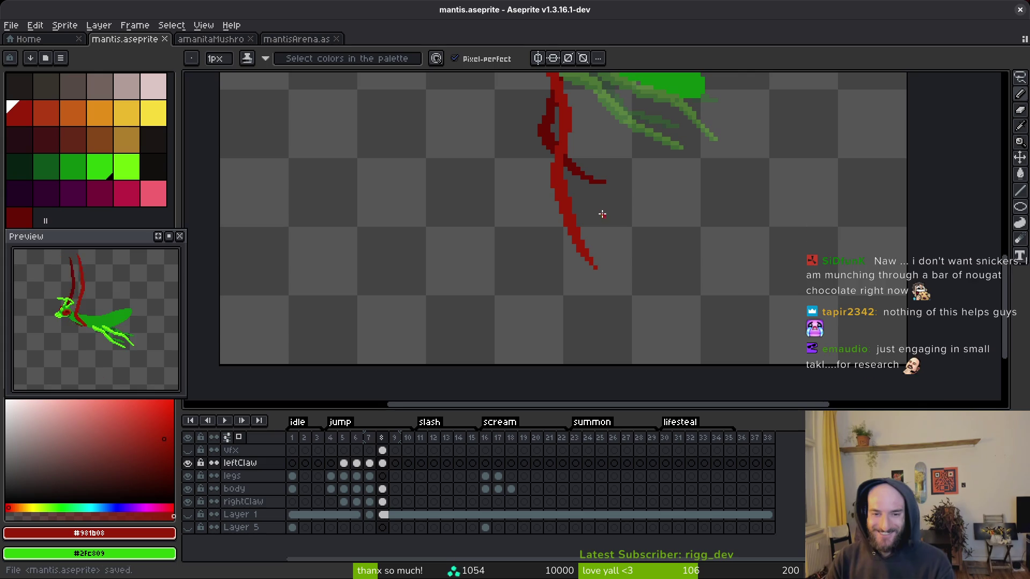
- Inspect the claw's upper joint and save the file again
scroll(644, 205, "up", 4)
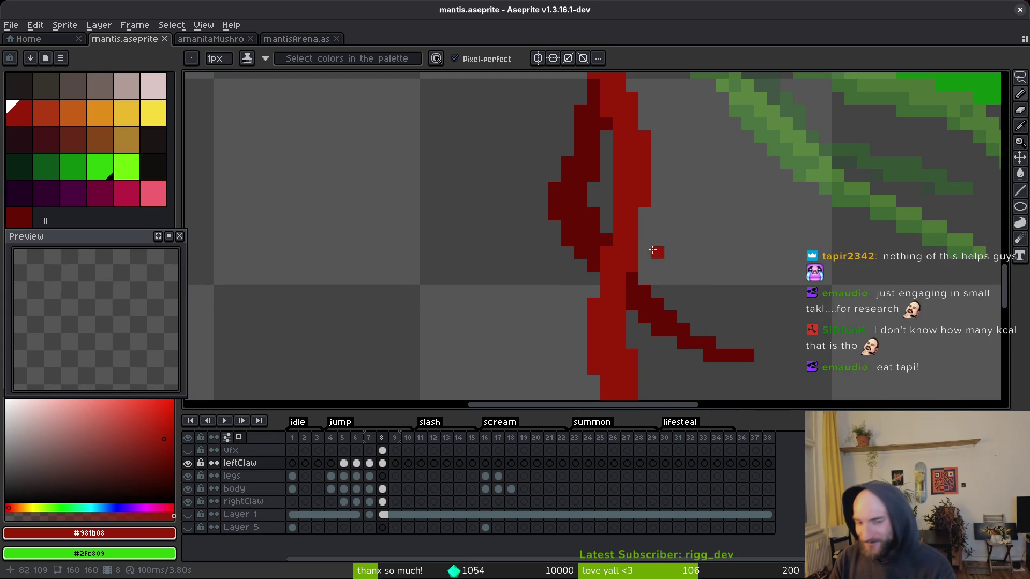
mouse_move(632, 177)
left_mouse_down()
mouse_move(683, 184)
mouse_move(678, 269)
mouse_move(671, 234)
left_mouse_up()
scroll(659, 210, "down", 4)
scroll(686, 228, "up", 3)
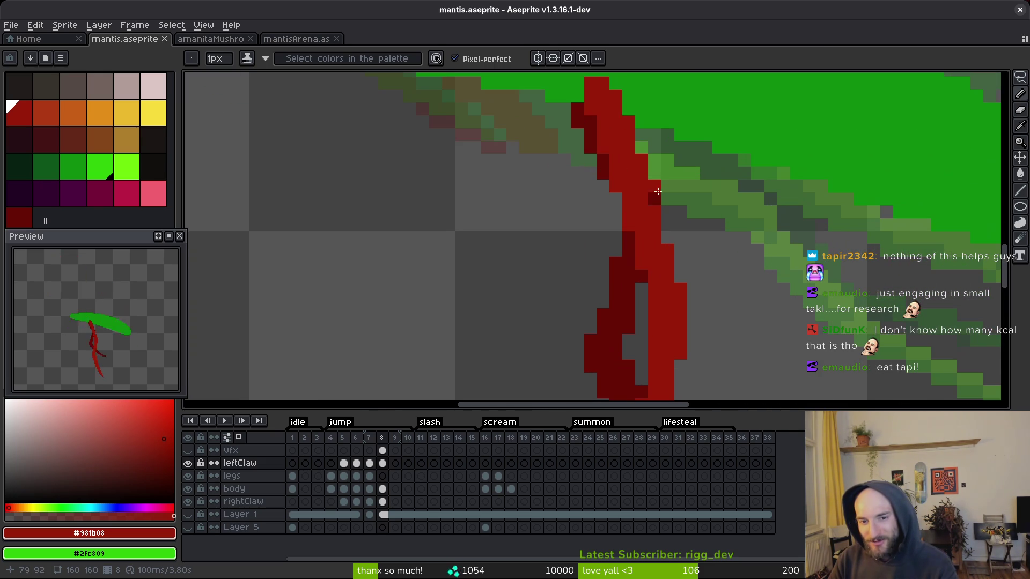
key("ctrl+s")
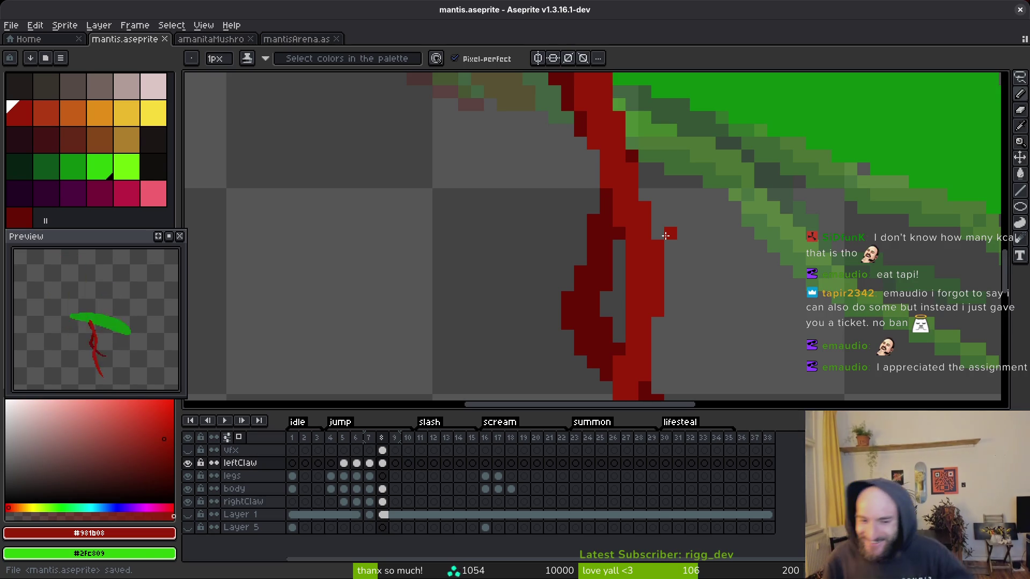
- Bring the mantis body into view and save mantis.aseprite
scroll(690, 290, "down", 3)
left_click_drag(689, 276, 674, 252)
scroll(650, 257, "up", 1)
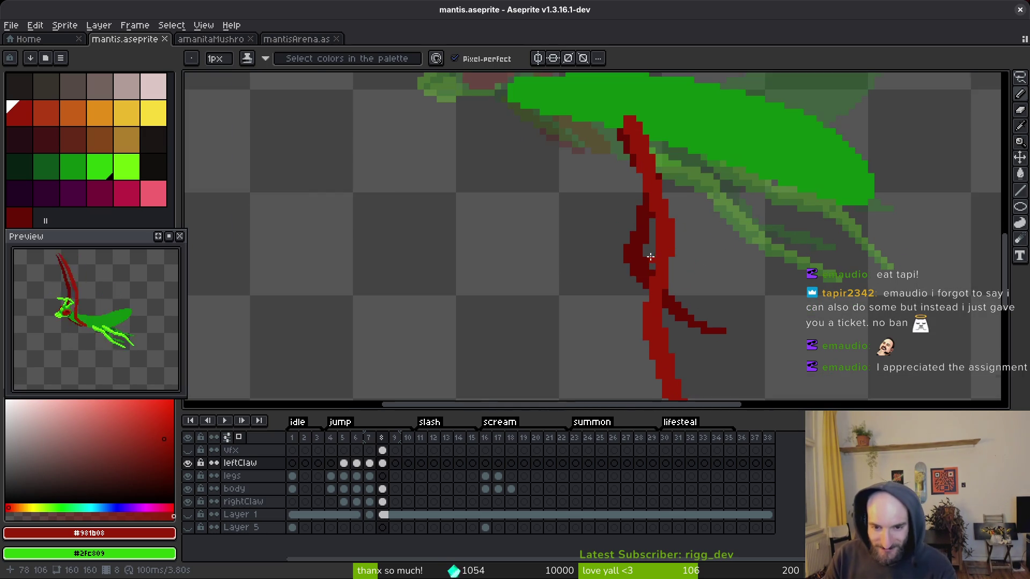
key("ctrl+s")
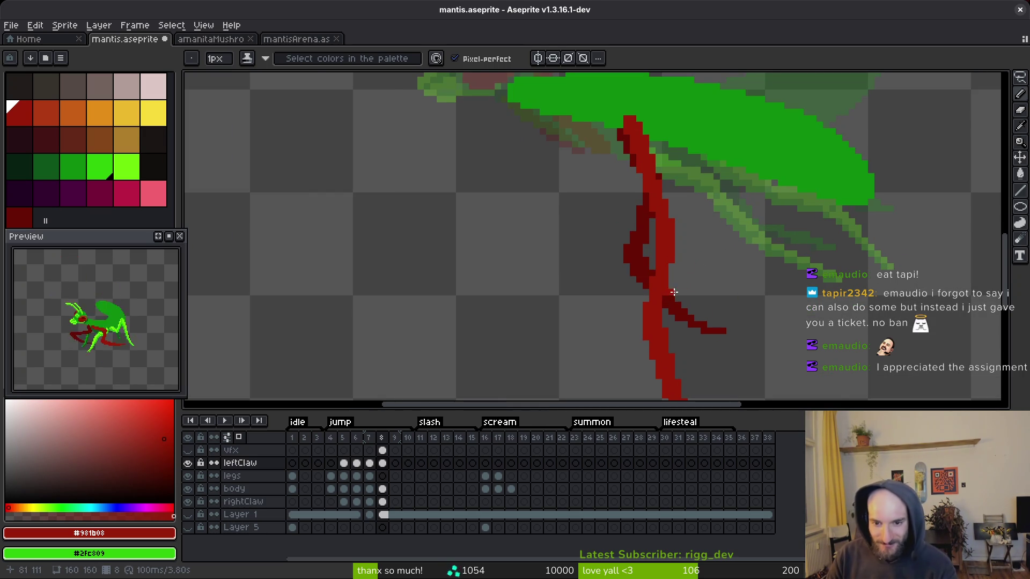
- Select the rightClaw cel on frame 8
scroll(691, 277, "down", 2)
scroll(697, 282, "down", 3)
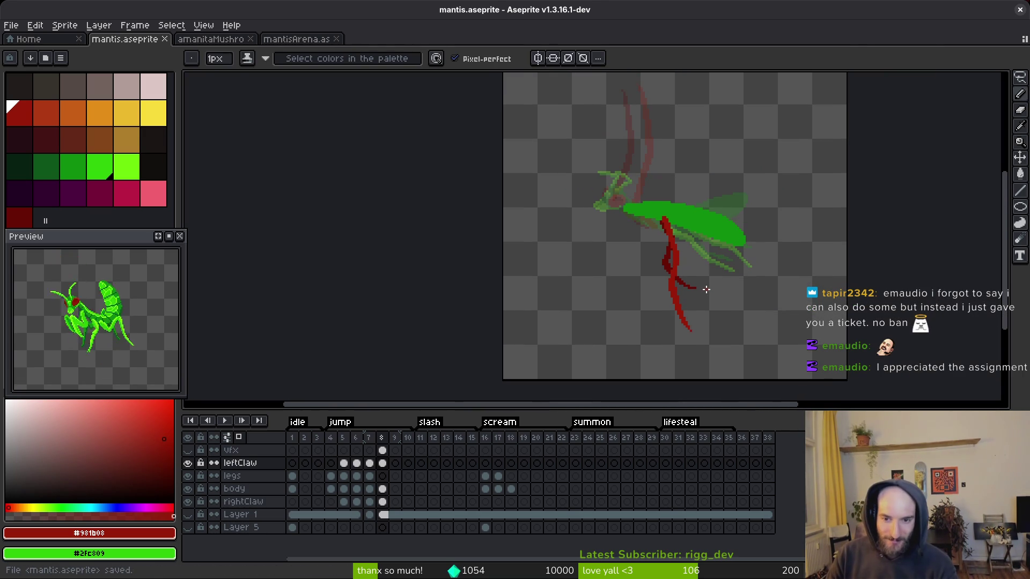
scroll(681, 265, "up", 7)
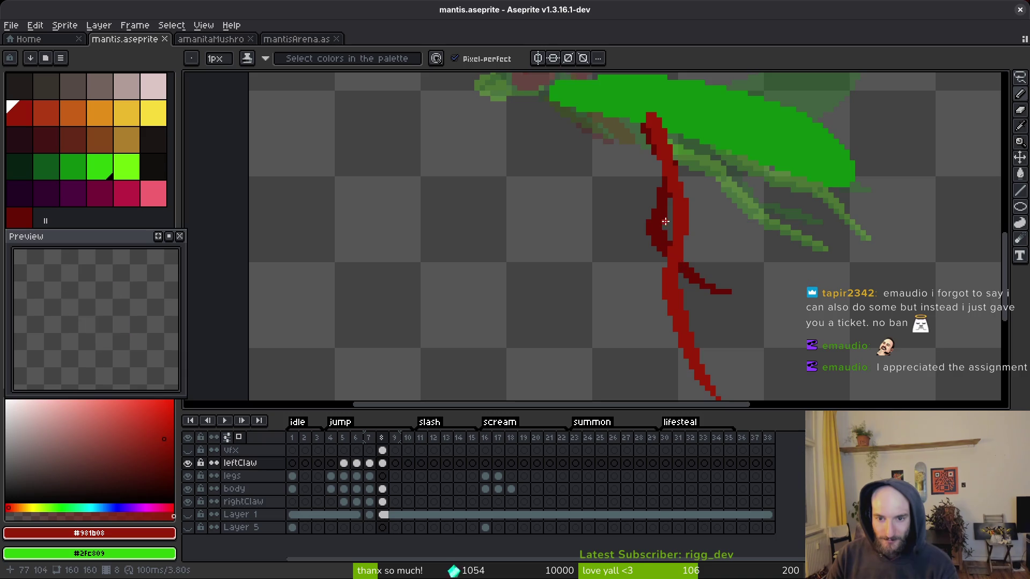
left_click(382, 501)
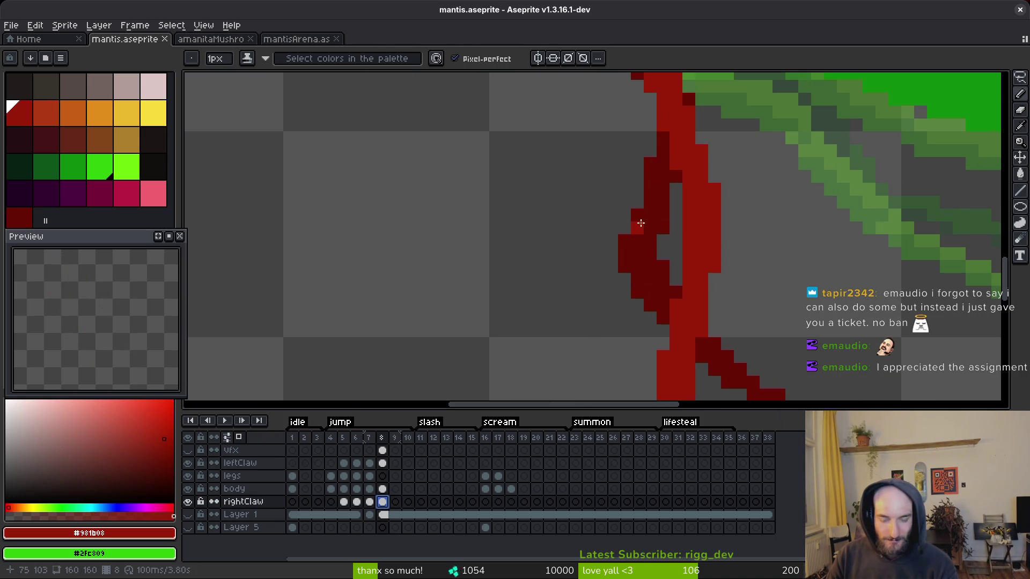
- Sample the claw's dark red, then lasso a piece of the right claw and move it
left_click(659, 208, "alt")
scroll(659, 208, "down", 2)
key("q")
mouse_move(697, 243)
left_mouse_down()
mouse_move(626, 221)
mouse_move(736, 268)
mouse_move(685, 333)
mouse_move(689, 316)
left_mouse_up()
key("Return")
scroll(683, 268, "up", 3)
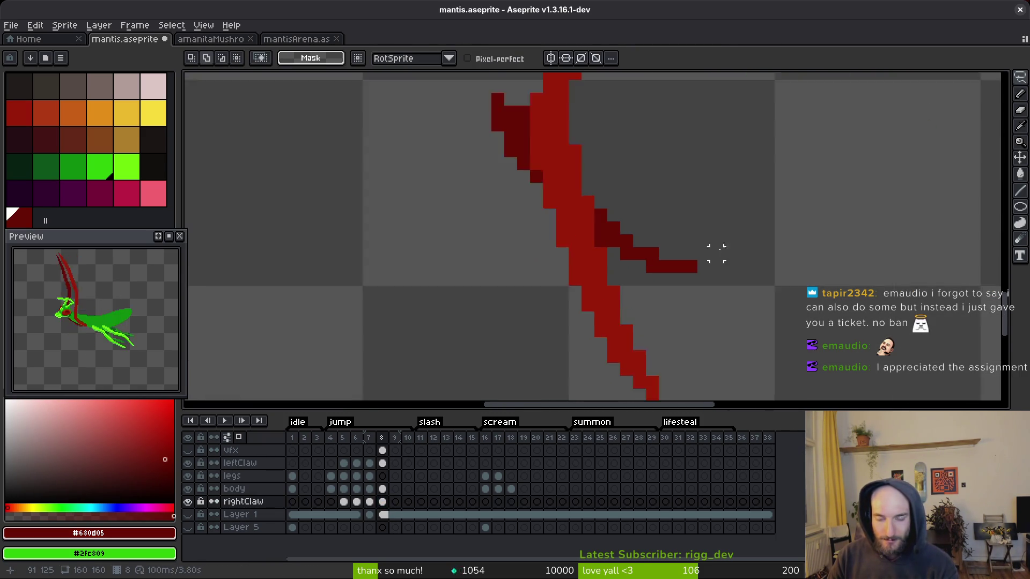
- Hide the bright red left claw and redraw the right claw with thicker dark red strokes
key("b")
left_click(187, 463)
scroll(533, 262, "down", 2)
scroll(596, 259, "up", 2)
mouse_move(525, 234)
left_mouse_down()
mouse_move(608, 336)
mouse_move(670, 387)
left_mouse_up()
left_click_drag(659, 328, 595, 248)
mouse_move(606, 308)
left_mouse_down()
mouse_move(700, 378)
mouse_move(566, 237)
left_mouse_up()
mouse_move(504, 162)
left_mouse_down()
mouse_move(546, 238)
mouse_move(685, 375)
left_mouse_up()
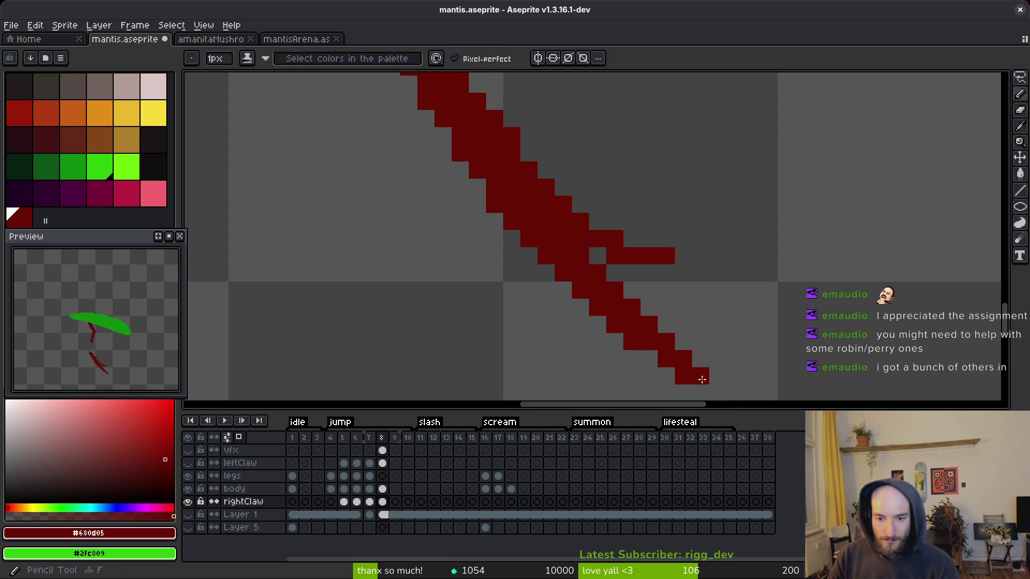
left_click(718, 392)
- Paint extra dark red pixels along the top of the claw
scroll(795, 282, "down", 6)
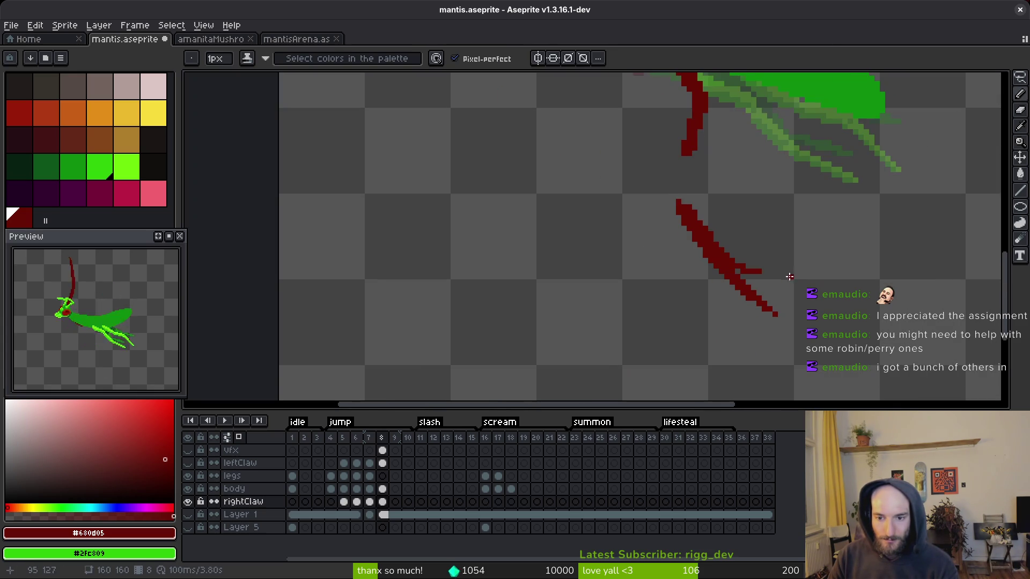
scroll(715, 251, "up", 5)
scroll(714, 250, "down", 5)
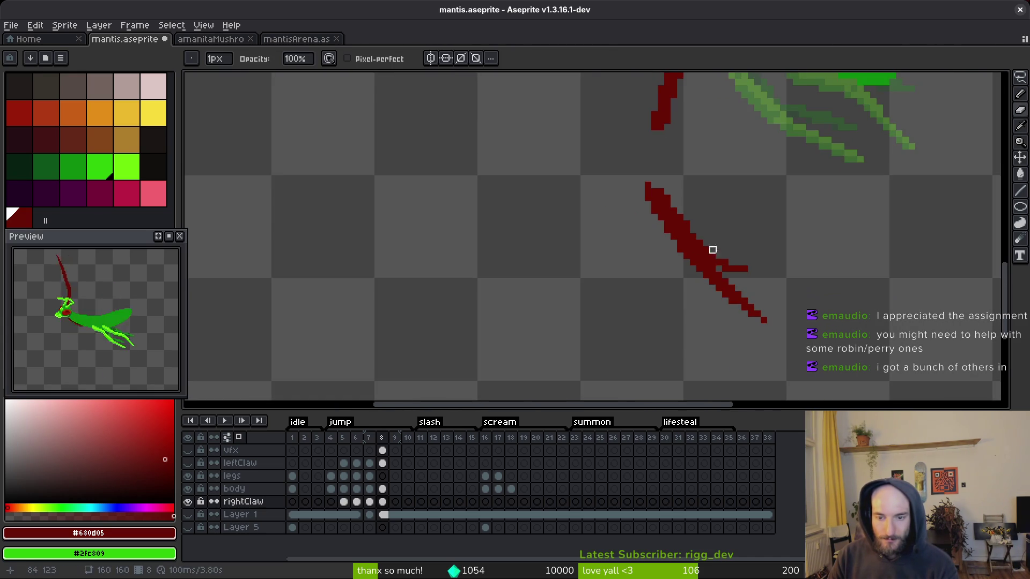
scroll(643, 134, "up", 6)
left_click(609, 88)
left_click_drag(643, 139, 613, 111)
- Erase the claw's stray right-hand branch
key("e")
mouse_move(765, 246)
left_mouse_down()
mouse_move(763, 292)
mouse_move(745, 257)
mouse_move(688, 280)
mouse_move(699, 255)
mouse_move(705, 268)
left_mouse_up()
scroll(770, 244, "down", 3)
scroll(758, 230, "up", 2)
key("b")
scroll(718, 181, "up", 2)
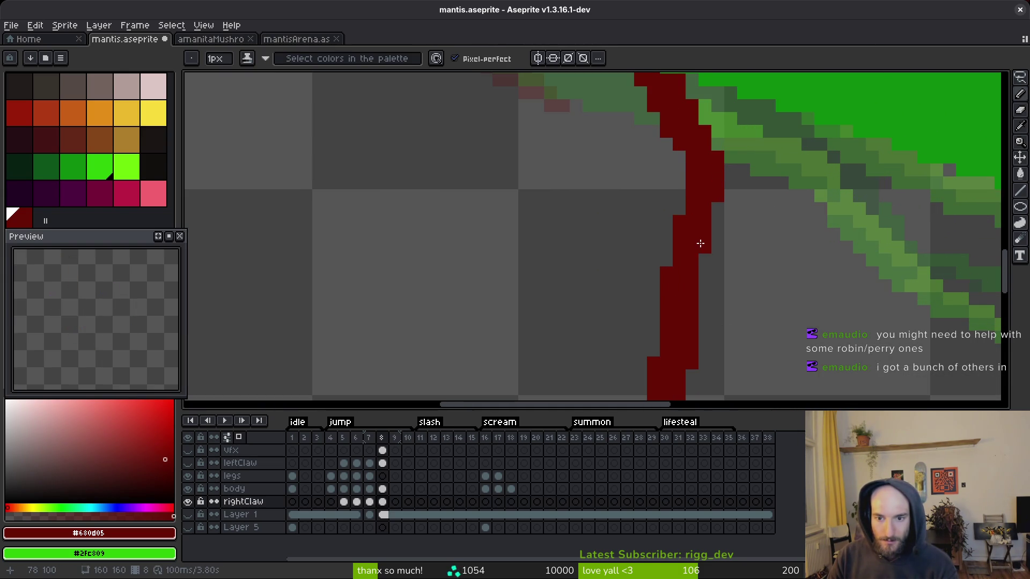
scroll(714, 212, "down", 3)
- Move the lower claw segment down, nudge it back up about 11 px, and save
key("q")
scroll(697, 225, "up", 2)
mouse_move(651, 185)
left_mouse_down()
mouse_move(622, 349)
mouse_move(651, 185)
left_mouse_up()
mouse_move(682, 287)
left_mouse_down()
mouse_move(679, 274)
mouse_move(683, 285)
left_mouse_up()
key("Return")
mouse_move(669, 196)
left_mouse_down()
mouse_move(796, 343)
mouse_move(713, 215)
left_mouse_up()
left_click_drag(731, 248, 726, 242)
key("Return")
key("ctrl+s")
- Shift the lower claw piece slightly up-left and save mantis.aseprite again
scroll(719, 322, "down", 3)
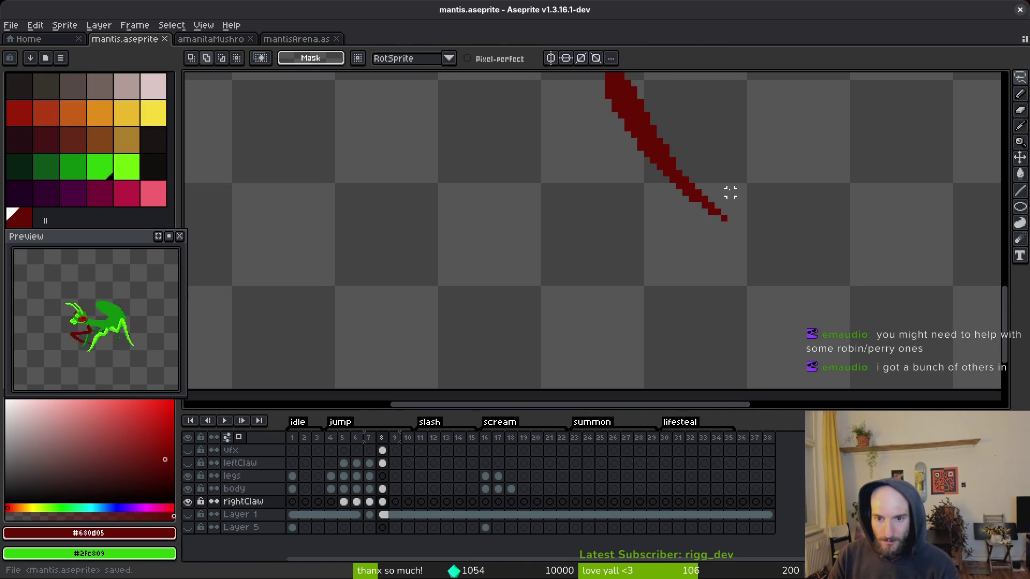
mouse_move(691, 158)
left_mouse_down()
mouse_move(631, 253)
mouse_move(692, 157)
left_mouse_up()
left_click_drag(675, 194, 665, 179)
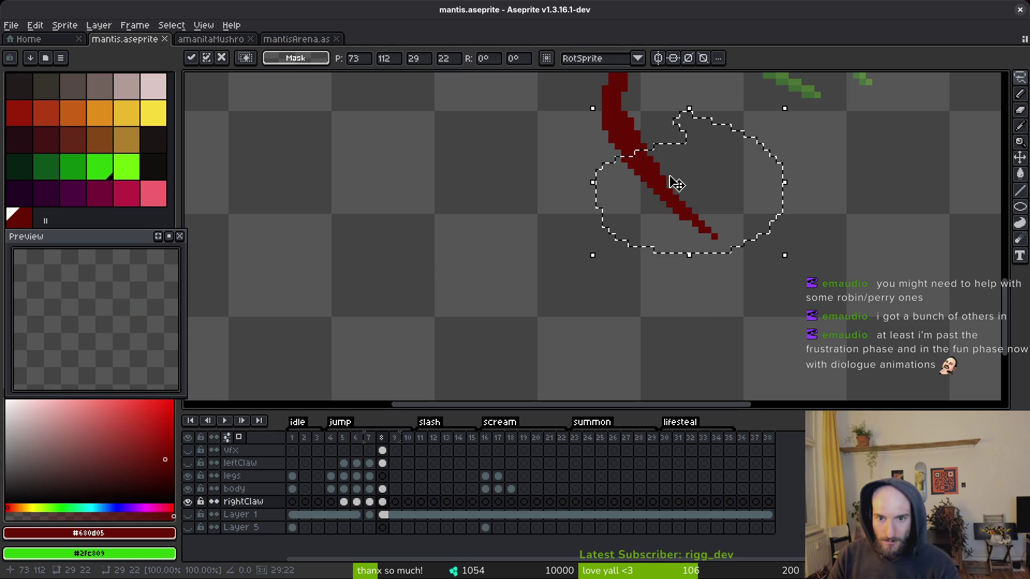
key("Return")
scroll(697, 242, "up", 3)
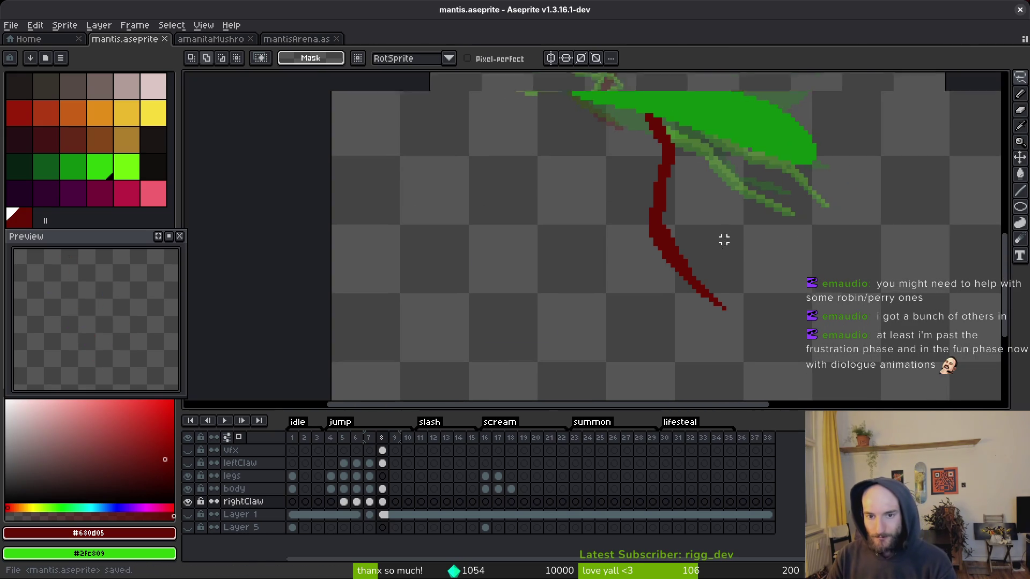
scroll(736, 241, "down", 2)
key("ctrl+s")
scroll(693, 263, "up", 3)
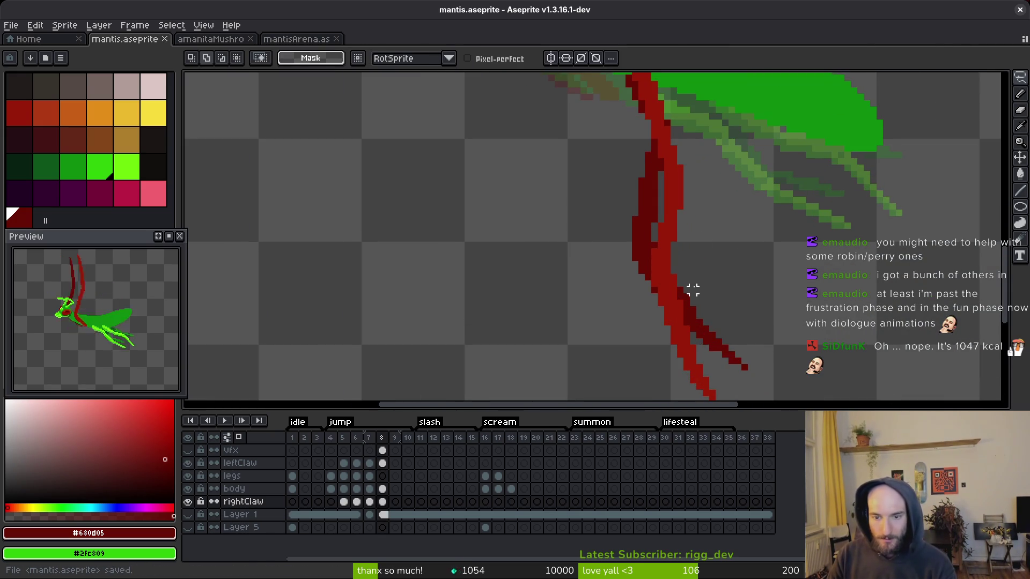
scroll(697, 278, "right", 2)
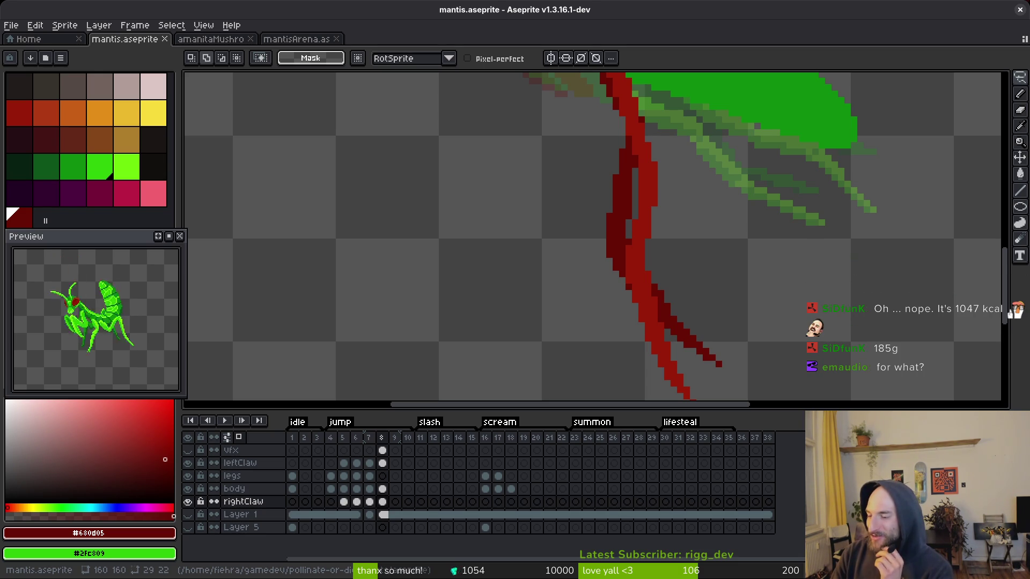
scroll(671, 279, "down", 2)
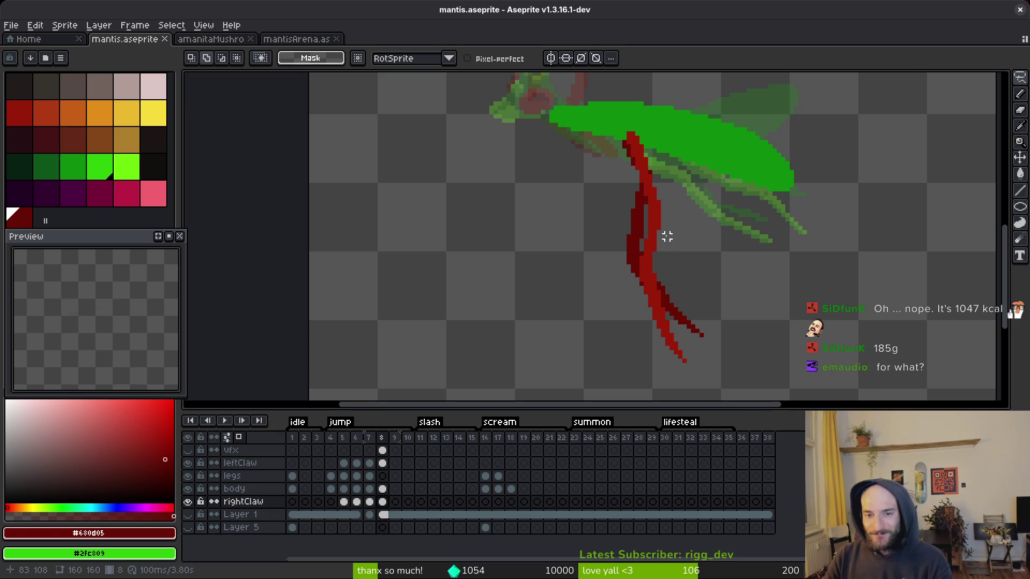
scroll(668, 236, "down", 2)
key("ctrl+s")
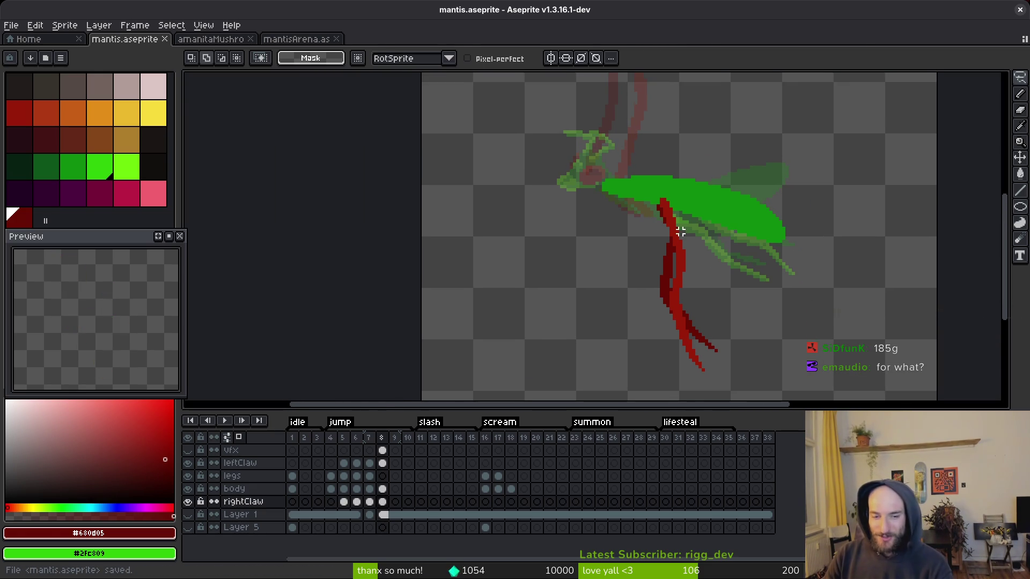
key("Right")
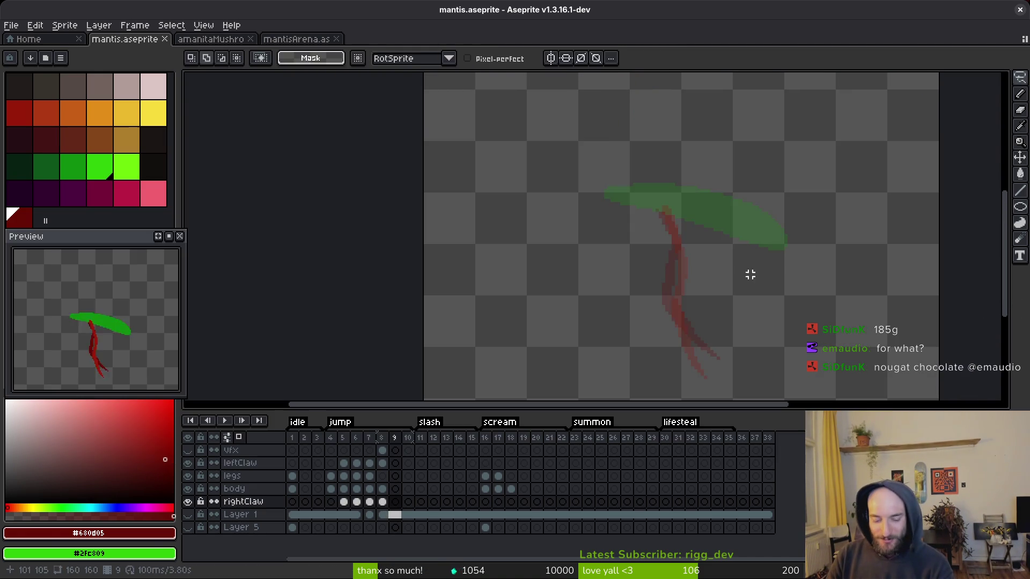
key("Left")
key("Right")
key("Left")
key("Right")
key("Left")
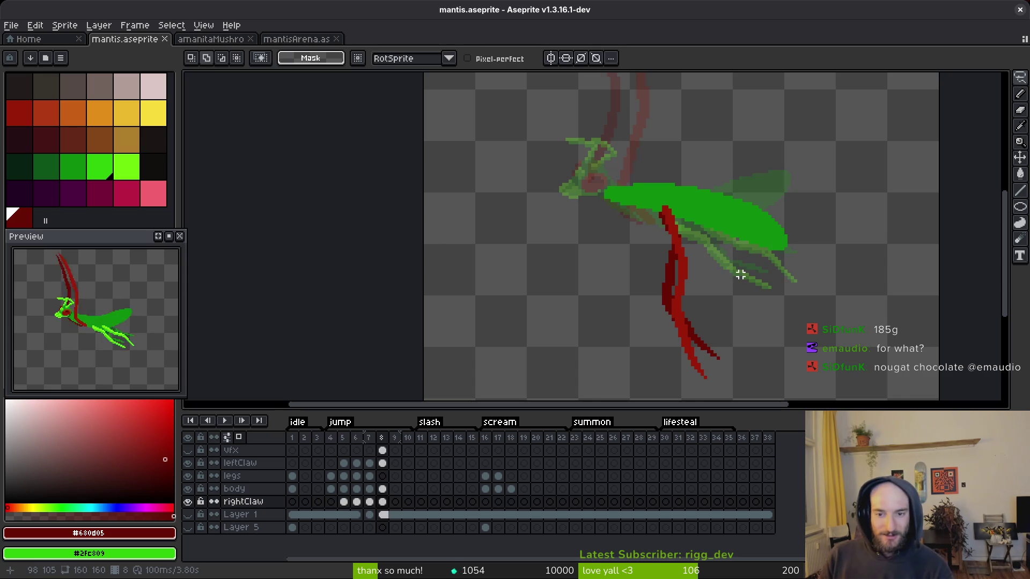
scroll(724, 273, "left", 1)
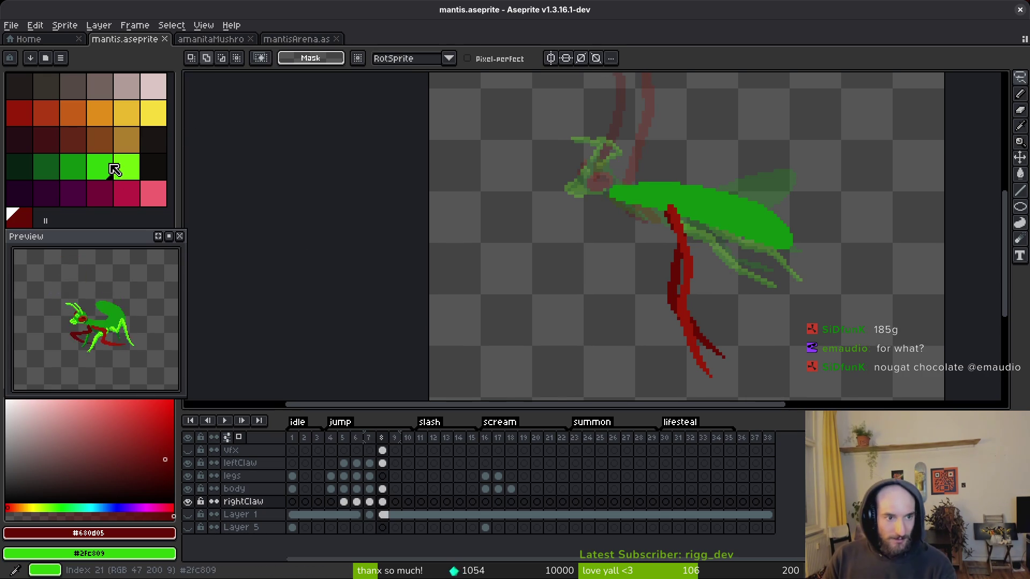
- On the legs layer, eyedrop bright green #6cff0a from frame 7's legs, then return to frame 8
left_click(80, 167)
left_click(381, 475)
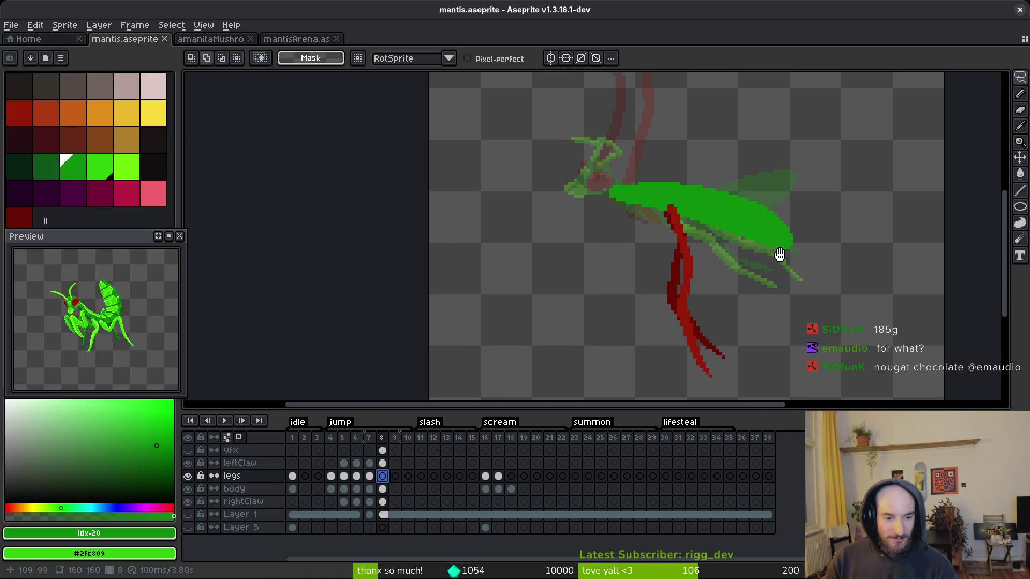
scroll(762, 246, "up", 3)
key("Left")
key("i")
left_click(632, 221)
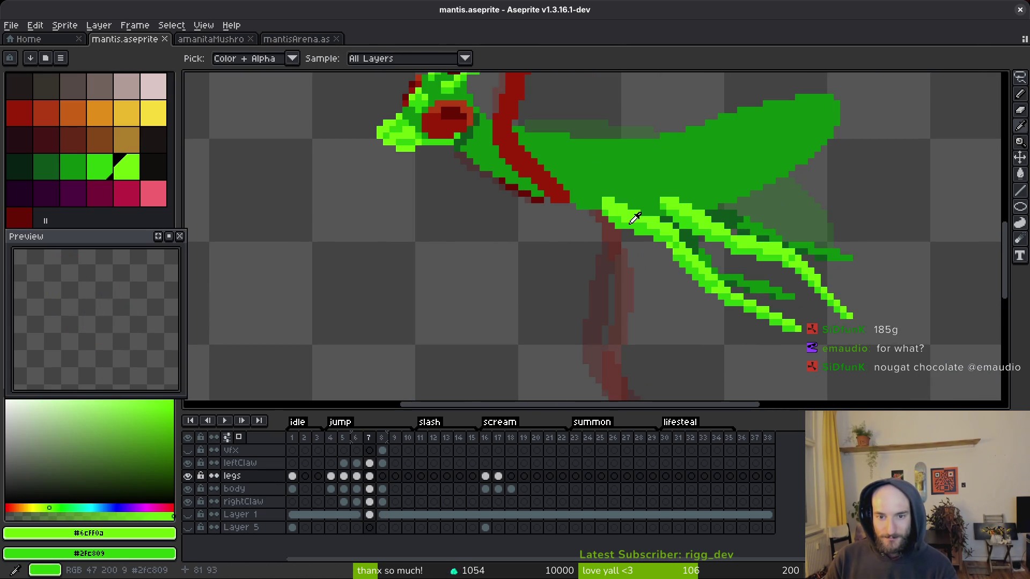
key("Right")
key("b")
- Draw two bright green legs from the body, redrawing the second one bending right
scroll(670, 214, "up", 3)
scroll(633, 188, "down", 3)
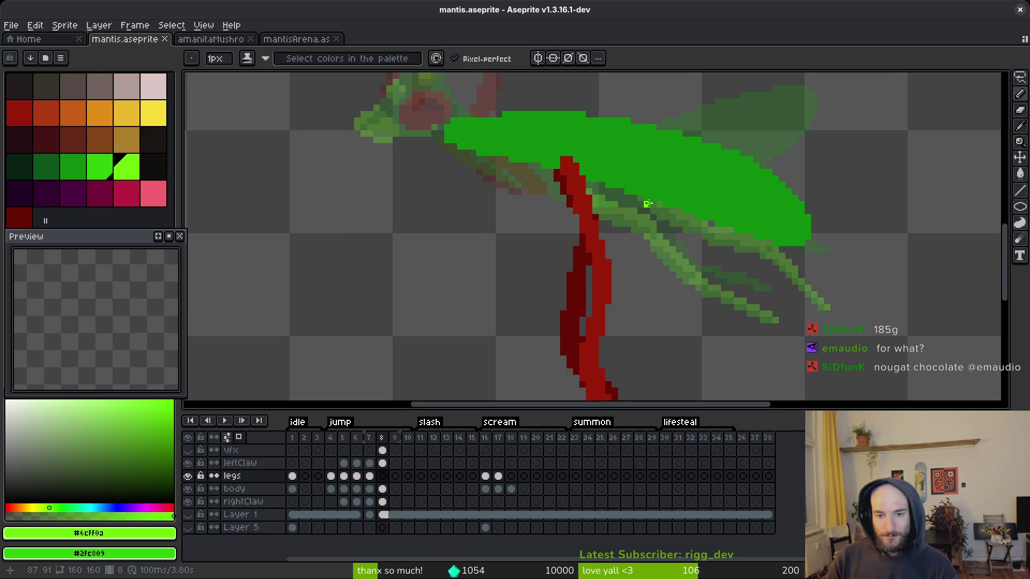
mouse_move(617, 191)
left_mouse_down()
mouse_move(630, 260)
mouse_move(619, 211)
left_mouse_up()
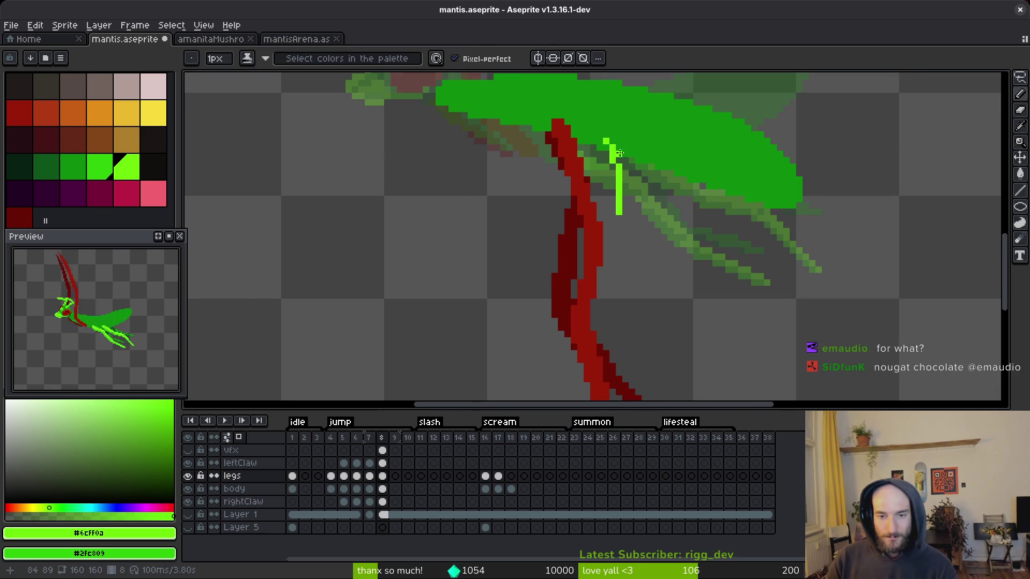
mouse_move(620, 214)
left_mouse_down()
mouse_move(611, 236)
mouse_move(671, 339)
left_mouse_up()
scroll(673, 300, "down", 2)
scroll(674, 290, "up", 2)
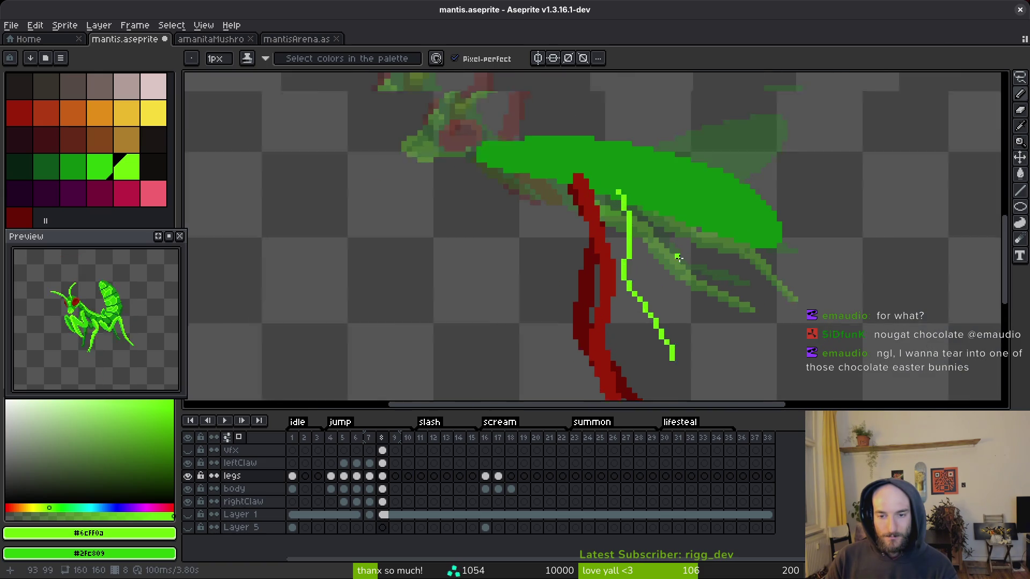
left_click_drag(650, 191, 695, 235)
key("ctrl+z")
mouse_move(657, 189)
left_mouse_down()
mouse_move(676, 257)
mouse_move(718, 244)
mouse_move(770, 268)
mouse_move(809, 346)
left_mouse_up()
scroll(807, 333, "down", 2)
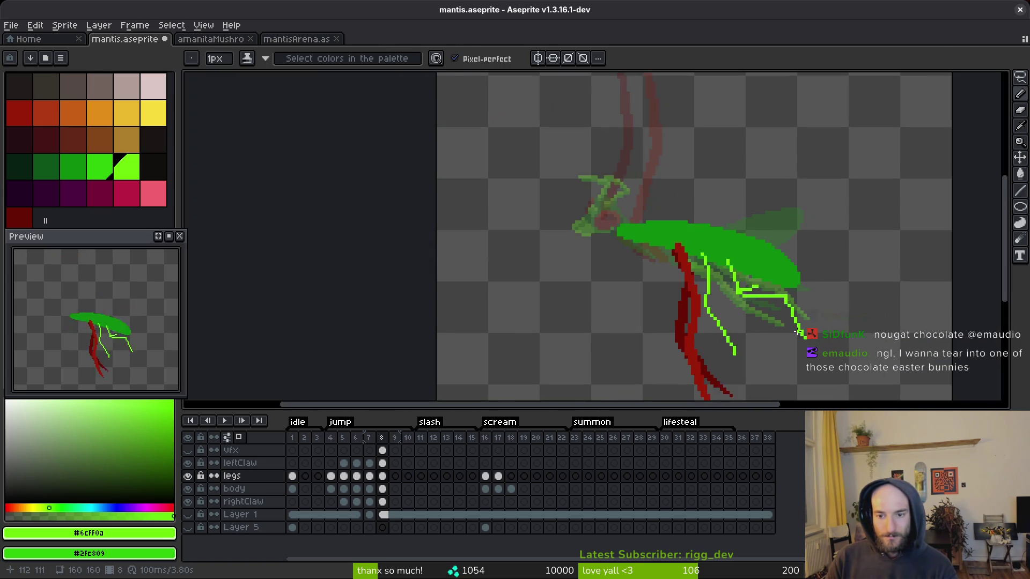
- Nudge the lower right legs to the right and save
key("e")
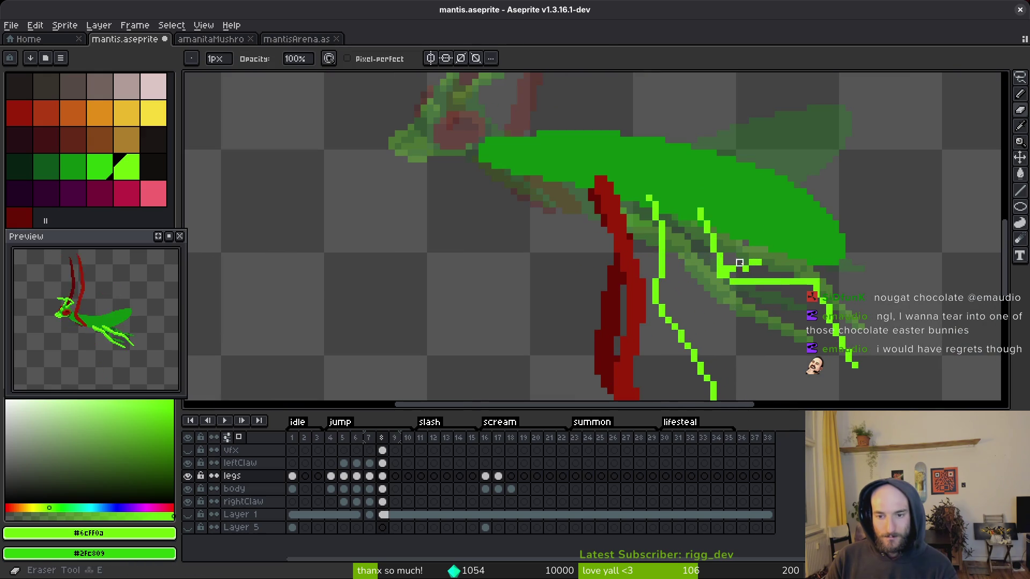
mouse_move(758, 269)
left_mouse_down()
mouse_move(685, 237)
mouse_move(805, 370)
mouse_move(735, 274)
mouse_move(757, 277)
left_mouse_up()
key("q")
key("Return")
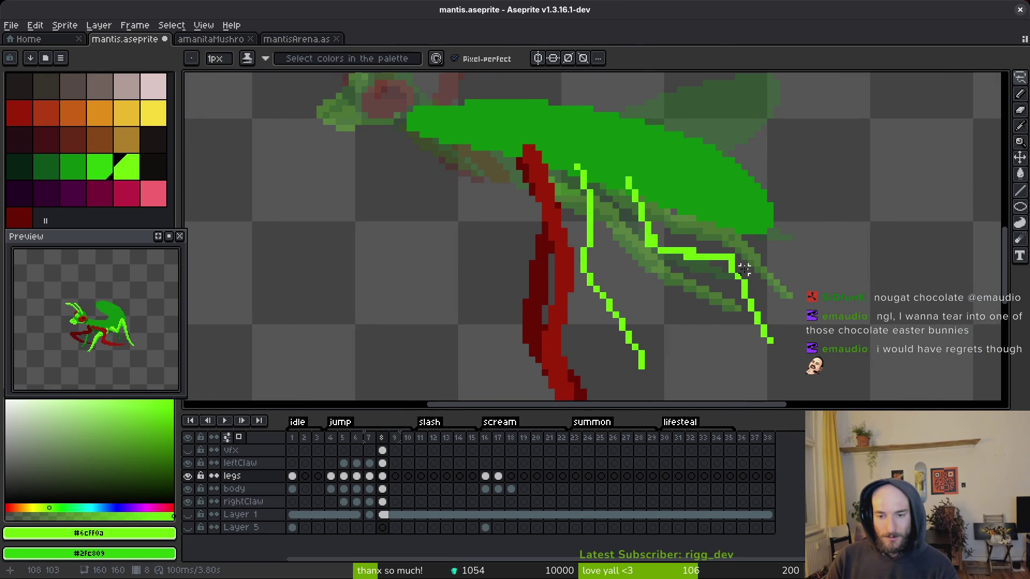
key("e")
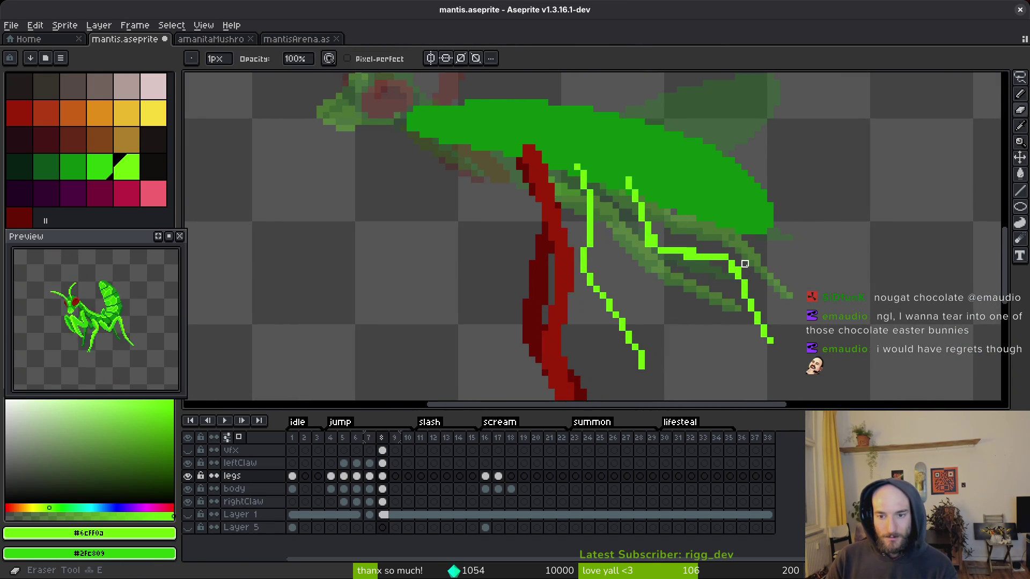
key("b")
scroll(740, 263, "up", 1)
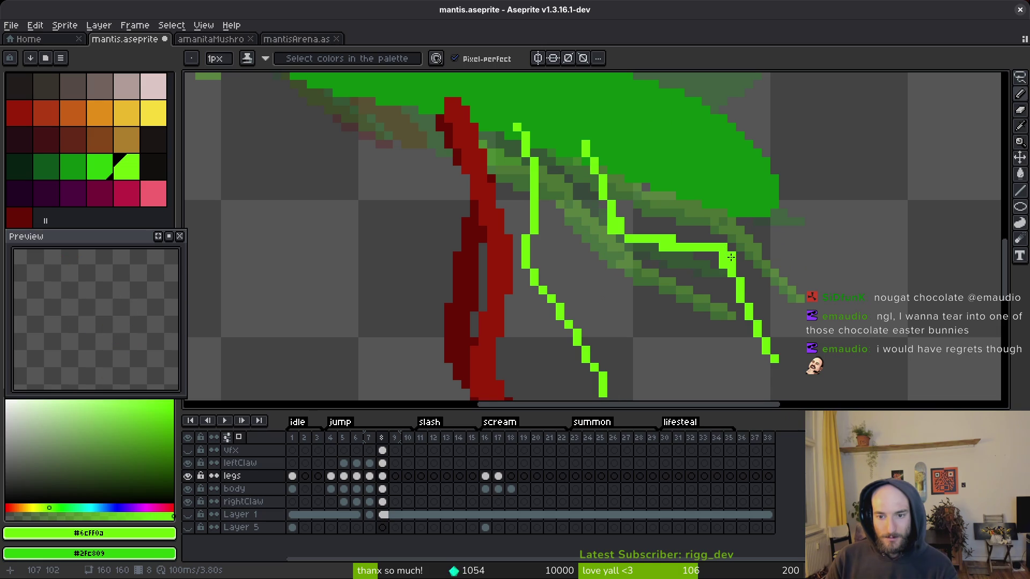
key("ctrl+s")
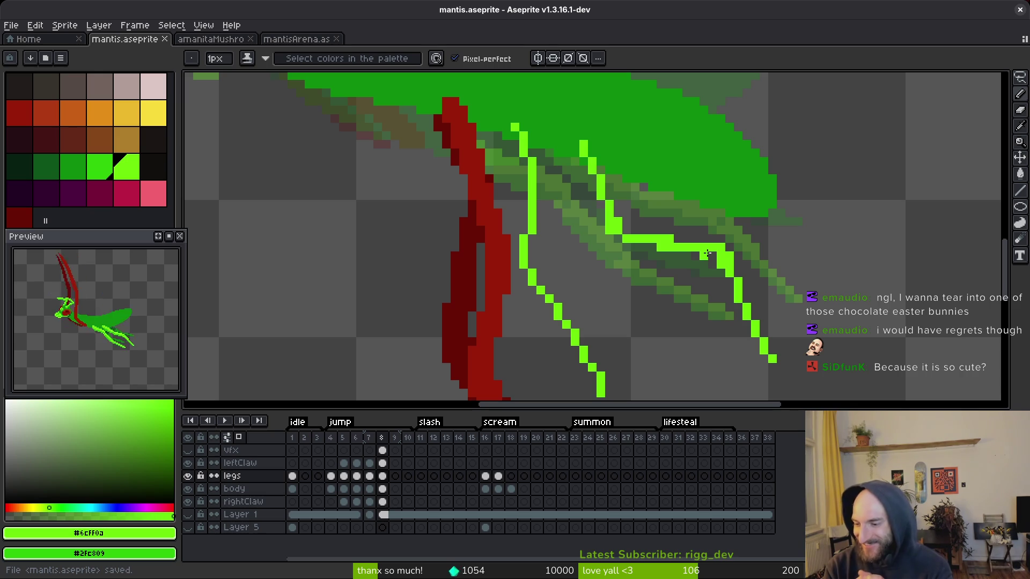
- Move the lower right leg two pixels left and save
key("q")
mouse_move(678, 231)
left_mouse_down()
mouse_move(743, 212)
mouse_move(670, 239)
left_mouse_up()
left_click_drag(762, 236, 727, 277)
key("ctrl+d")
key("ctrl+s")
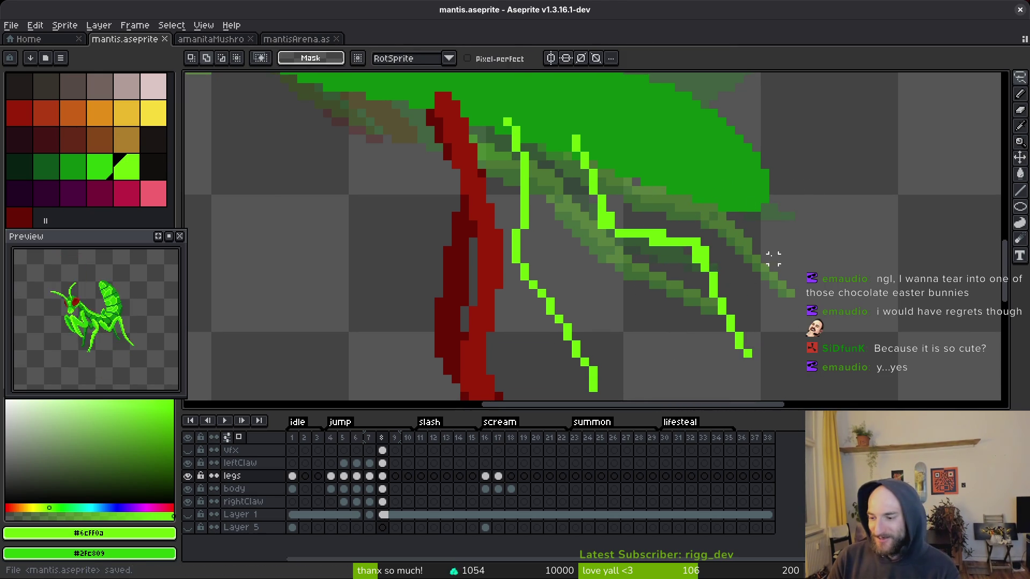
- Thicken and widen the bright green leg lines, then save
scroll(691, 238, "up", 3)
key("b")
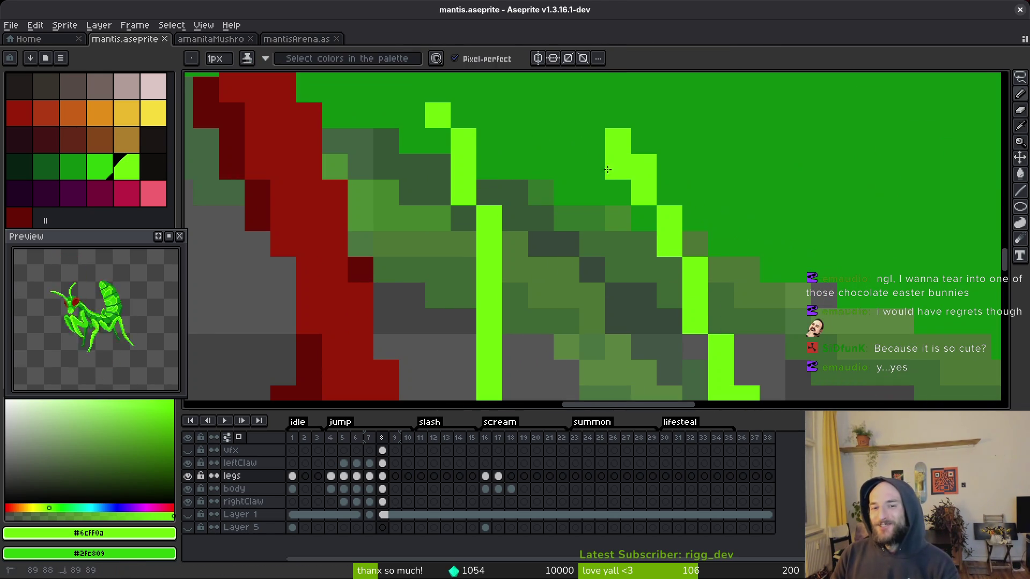
mouse_move(616, 166)
left_mouse_down()
mouse_move(592, 193)
mouse_move(667, 217)
mouse_move(665, 266)
left_mouse_up()
scroll(633, 193, "down", 2)
scroll(665, 266, "down", 4)
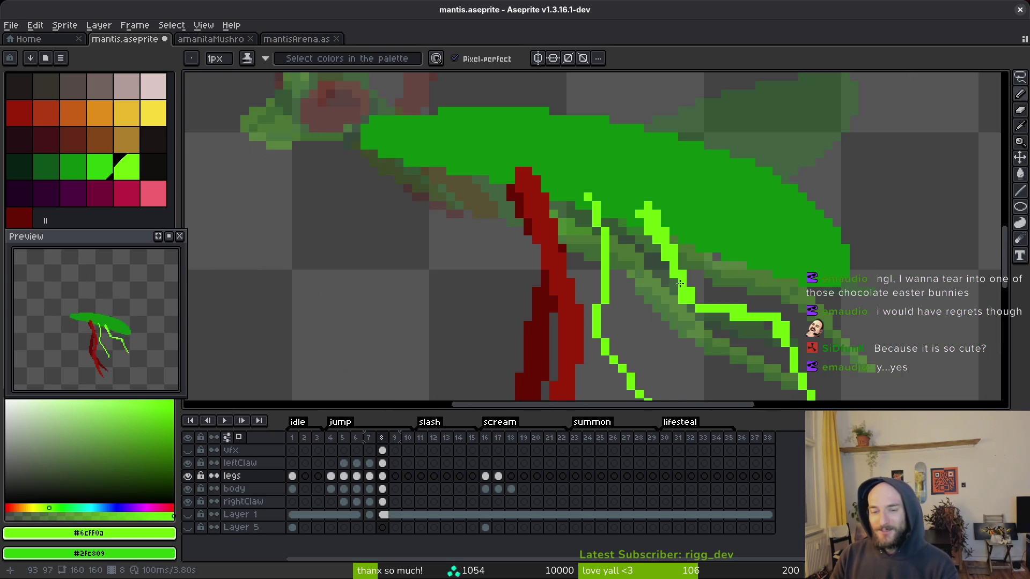
scroll(632, 227, "up", 3)
left_click_drag(632, 227, 657, 281)
scroll(686, 251, "down", 2)
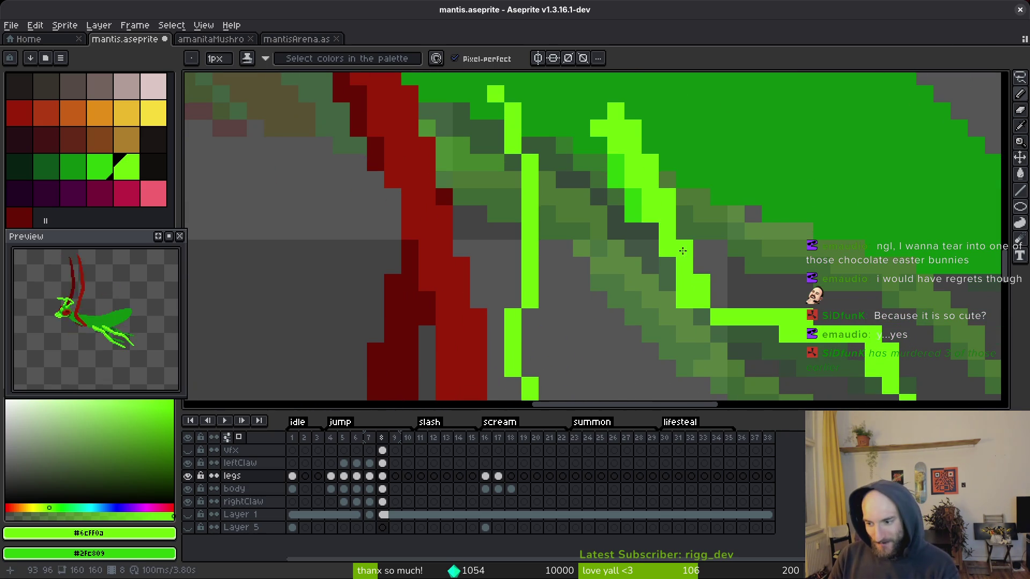
scroll(599, 231, "up", 1)
left_click_drag(603, 152, 603, 169)
left_click_drag(646, 247, 673, 273)
key("ctrl+s")
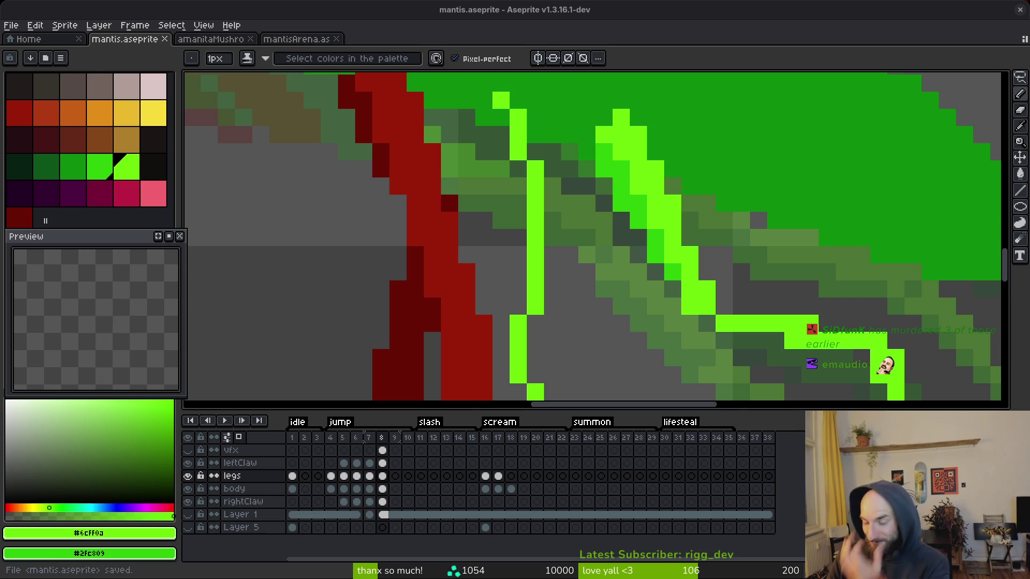
scroll(670, 377, "down", 6)
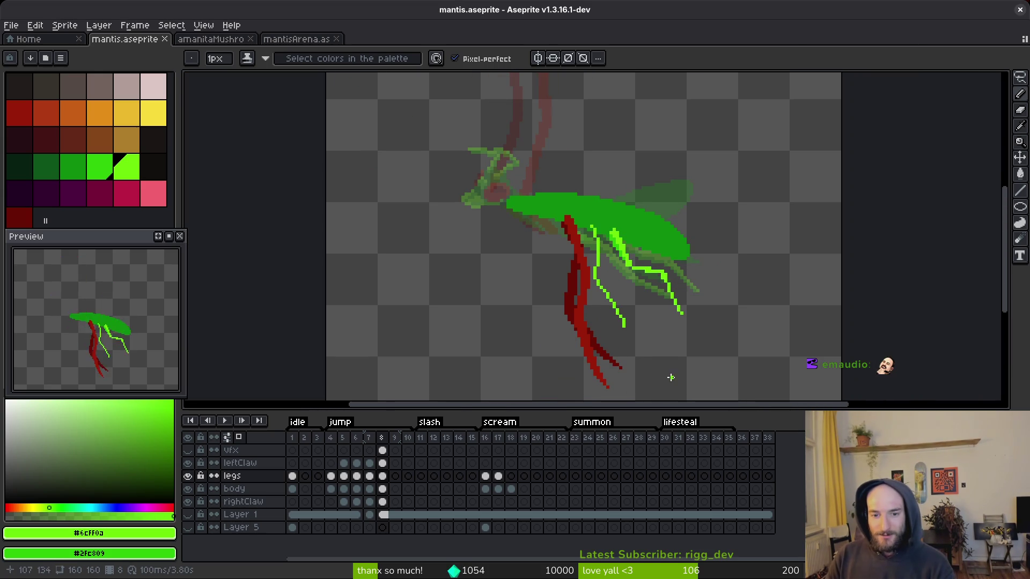
- Rotate the bright green front leg about 11° counter-clockwise and set it in place
scroll(670, 377, "down", 2)
scroll(604, 181, "up", 4)
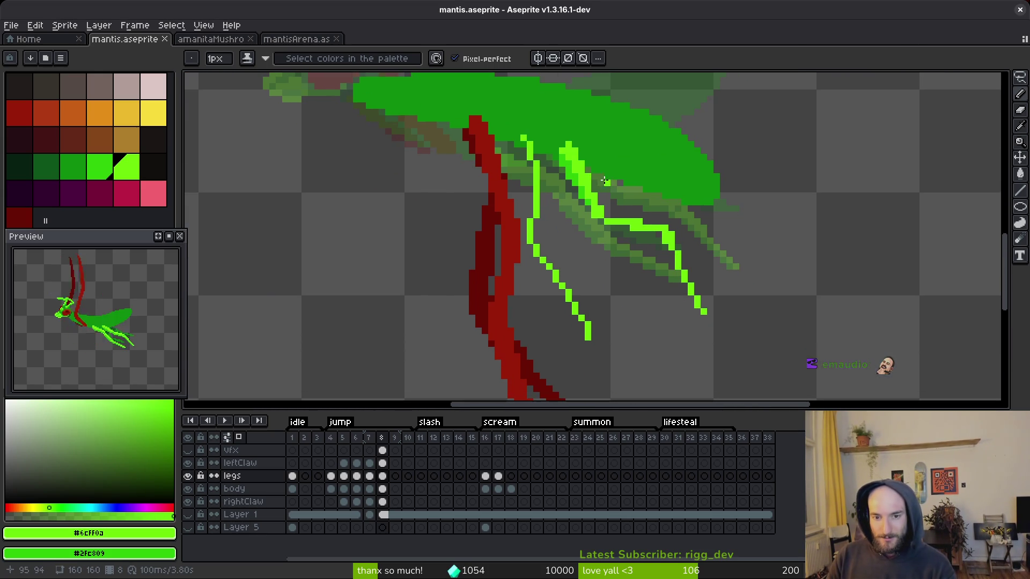
scroll(600, 183, "up", 2)
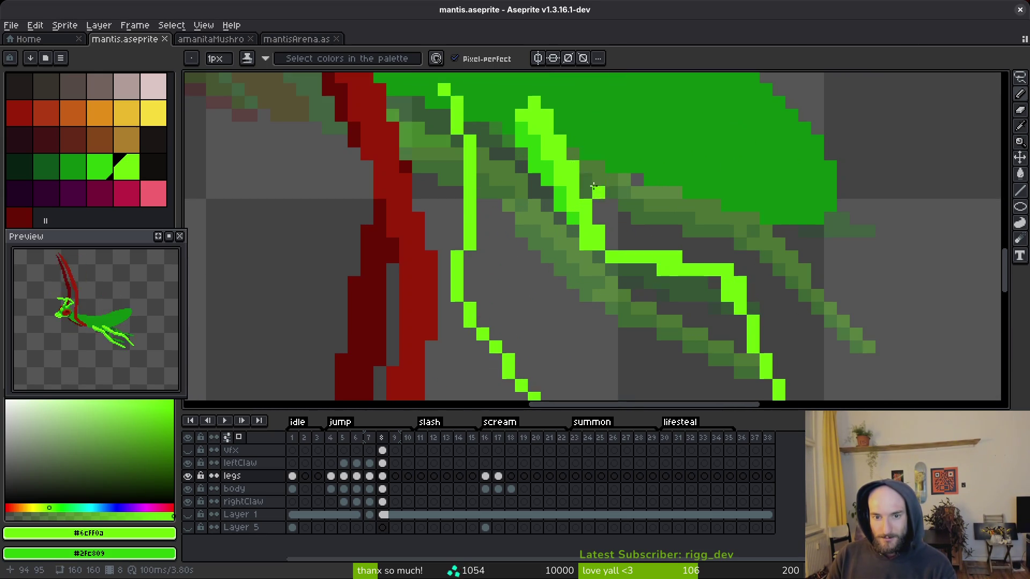
key("m")
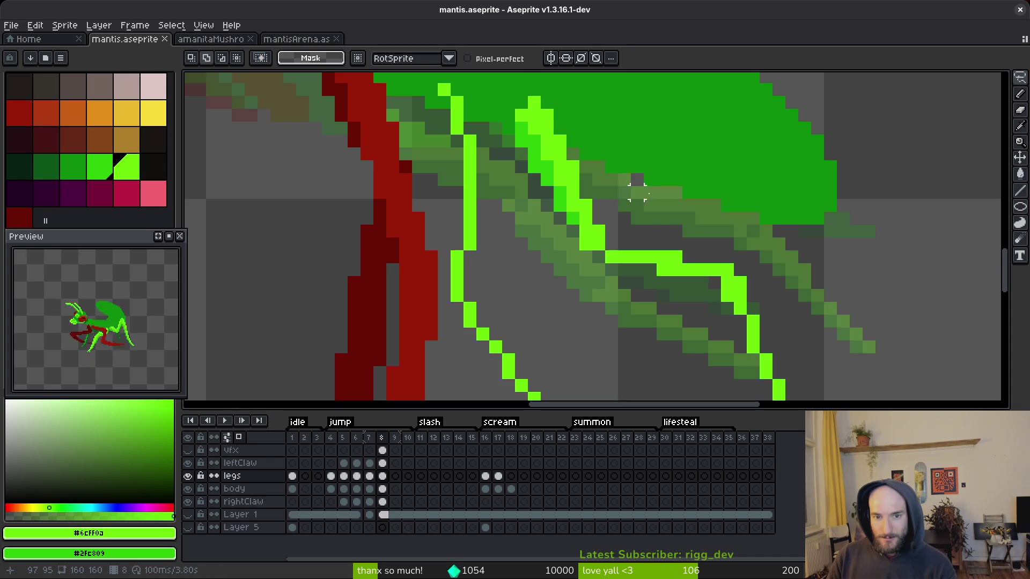
scroll(790, 270, "down", 1)
mouse_move(793, 236)
left_mouse_down()
mouse_move(650, 145)
mouse_move(611, 292)
mouse_move(857, 317)
mouse_move(861, 305)
left_mouse_up()
left_click_drag(873, 133, 840, 121)
left_click_drag(672, 271, 659, 236)
key("Return")
- Extend the bright green claw line up-right toward its tip with the Pencil
scroll(657, 290, "up", 2)
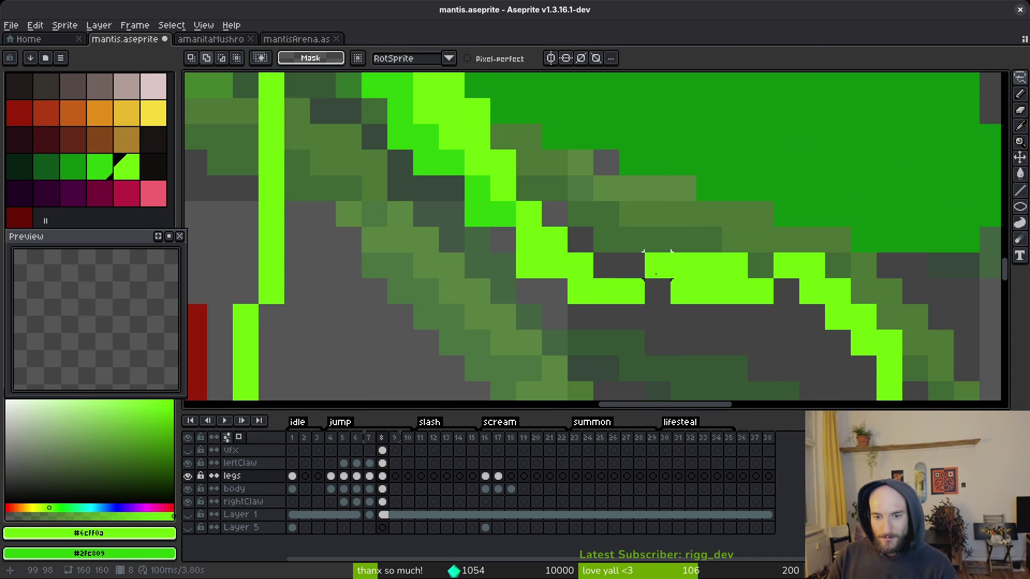
key("b")
scroll(772, 273, "down", 3)
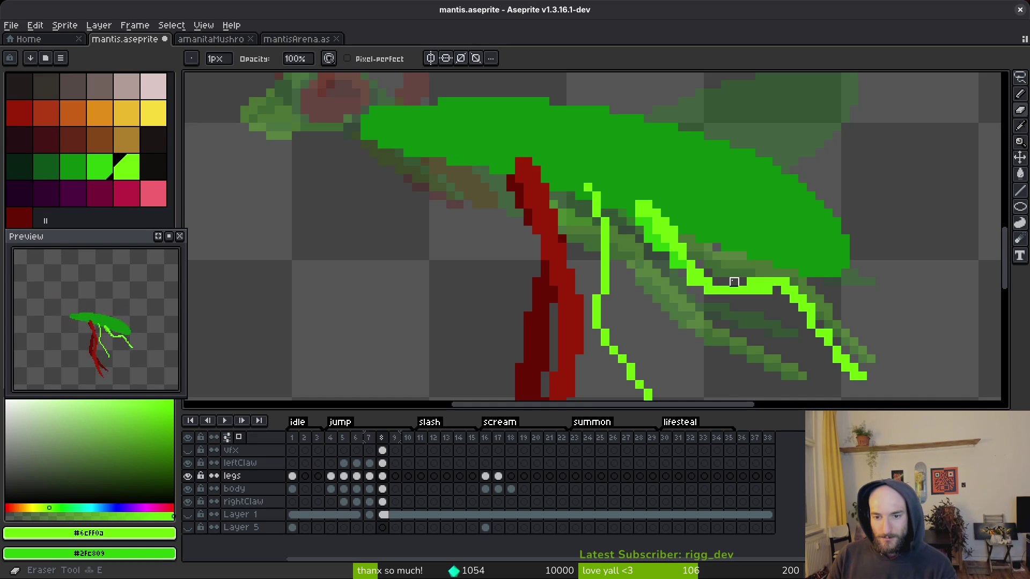
scroll(747, 276, "up", 3)
left_click_drag(747, 276, 764, 260)
scroll(772, 262, "down", 2)
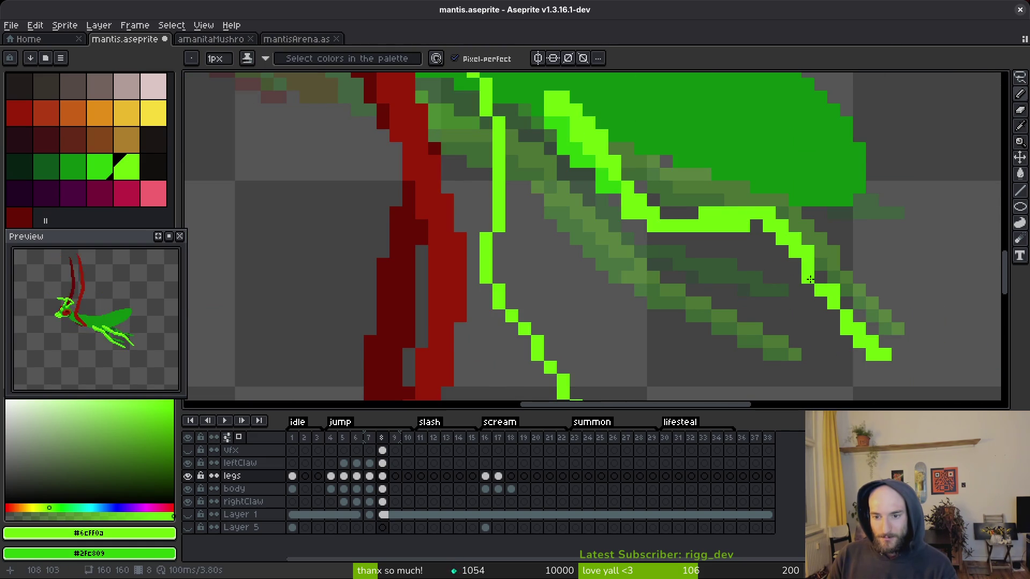
mouse_move(849, 331)
left_mouse_down()
mouse_move(816, 278)
mouse_move(767, 236)
mouse_move(788, 248)
left_mouse_up()
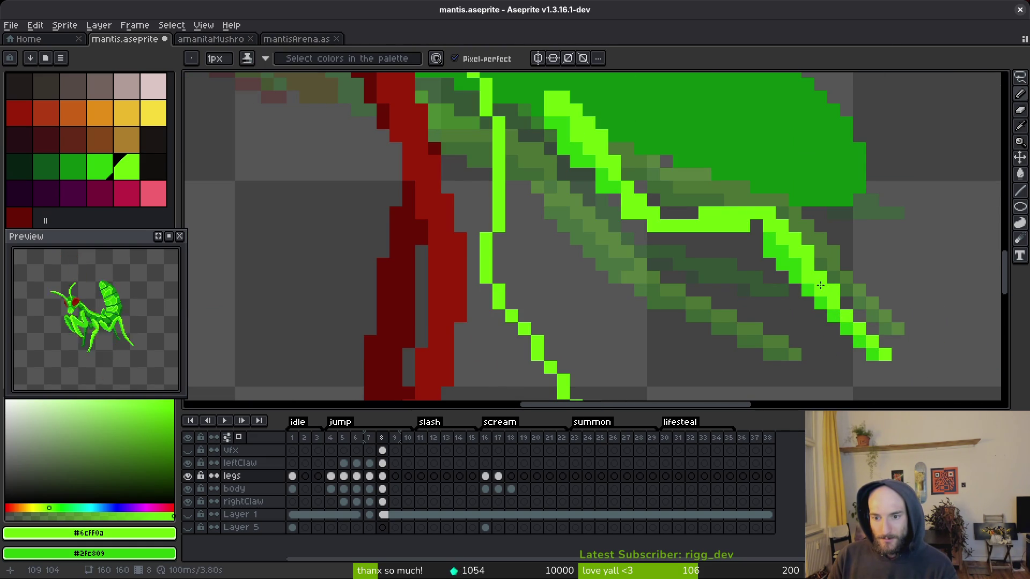
left_click_drag(798, 259, 826, 245)
scroll(816, 268, "down", 4)
scroll(810, 285, "up", 3)
- Paint the claw pixels darker and bright green, and lay a mid-green row along the leg
key("e")
key("b")
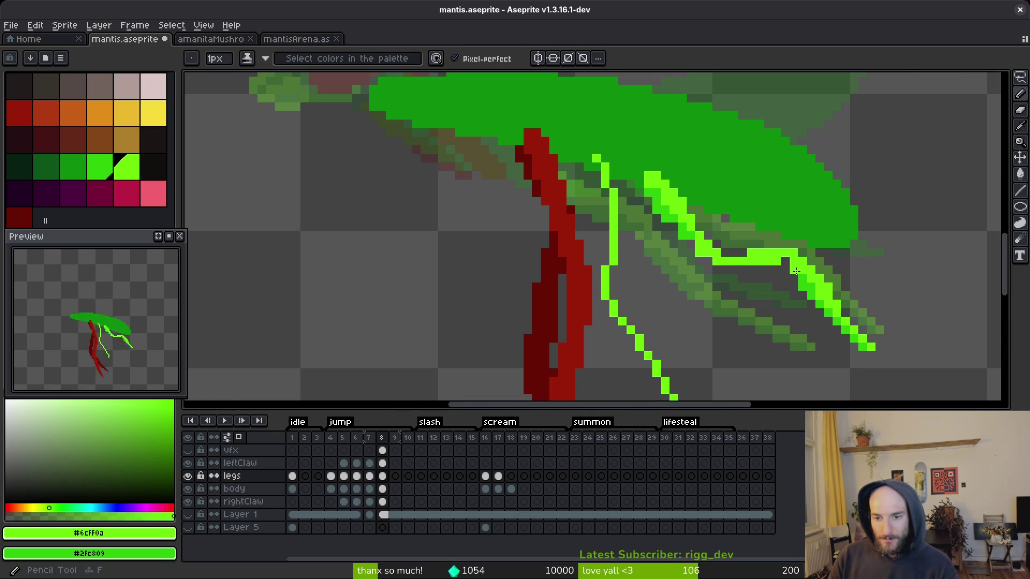
scroll(791, 296, "up", 3)
right_click(747, 260)
left_click(756, 288)
mouse_move(755, 288)
left_mouse_down()
mouse_move(609, 287)
mouse_move(560, 266)
mouse_move(506, 214)
mouse_move(531, 251)
left_mouse_up()
- Bring the leg's upper joint into view and paint bright green along the leg row
left_click_drag(463, 172, 528, 288)
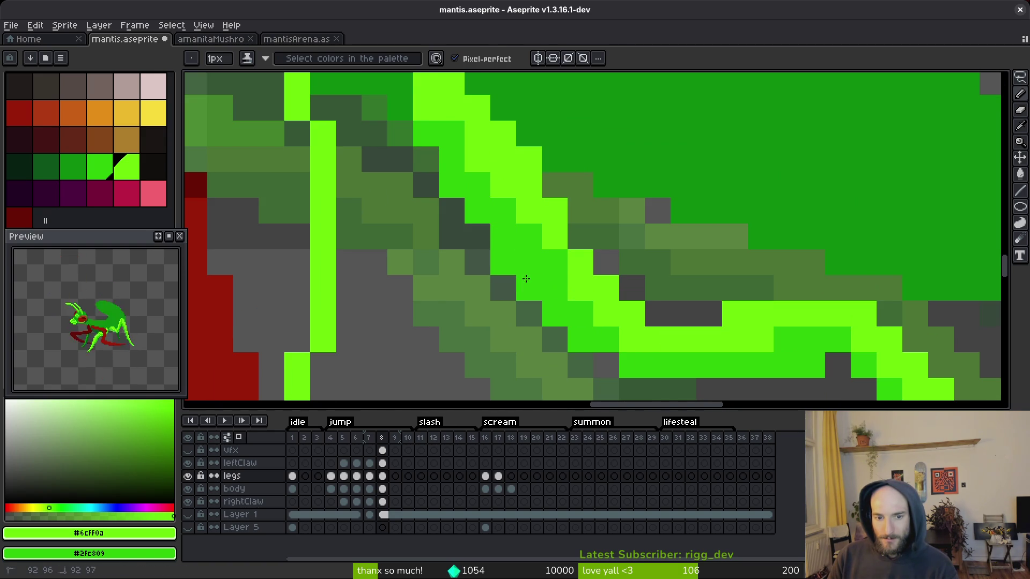
key("e")
scroll(595, 305, "down", 4)
scroll(595, 305, "up", 2)
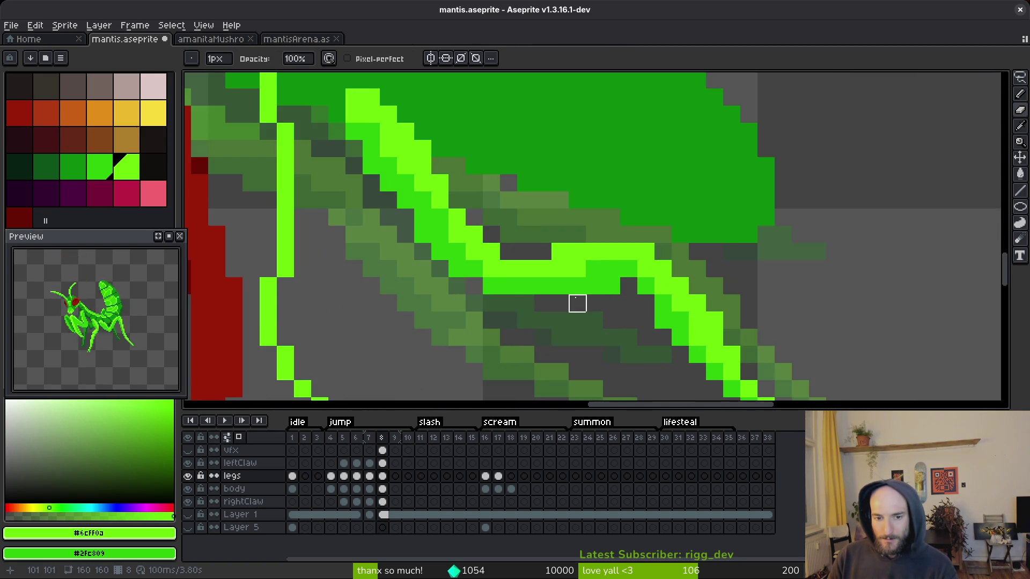
scroll(526, 232, "up", 3)
key("b")
left_click_drag(436, 207, 509, 225)
- Erase the stray pixel spans below the bright green leg
key("e")
key("b")
left_click_drag(423, 248, 477, 249)
key("e")
left_click_drag(423, 276, 477, 275)
scroll(502, 275, "down", 3)
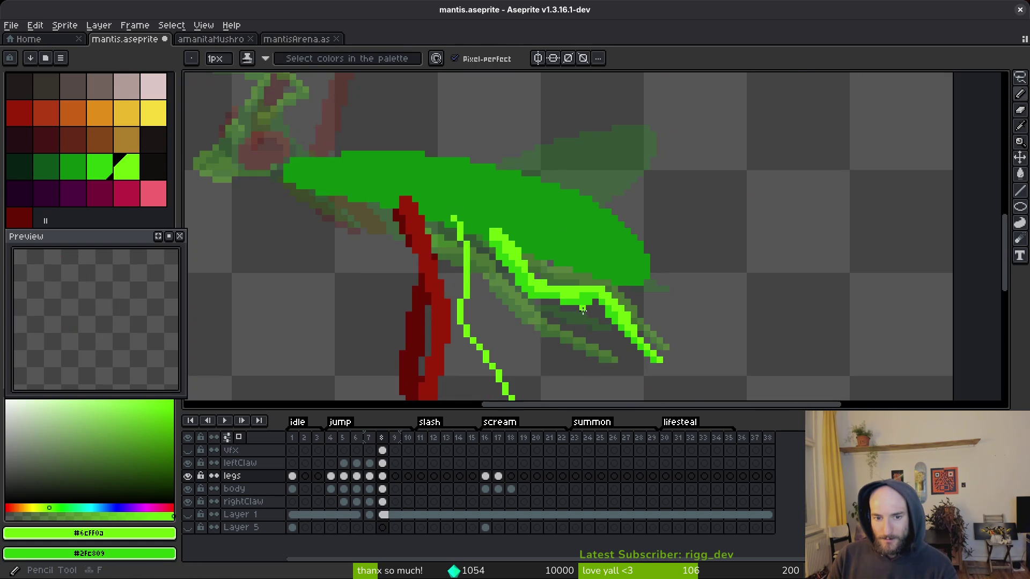
scroll(502, 275, "up", 3)
key("b")
- Touch up single leg pixels, turning one bright green and erasing a stray one
left_click(589, 247)
key("e")
key("b")
key("e")
left_click(563, 273)
key("b")
left_click(589, 271)
scroll(611, 316, "down", 3)
scroll(611, 316, "up", 5)
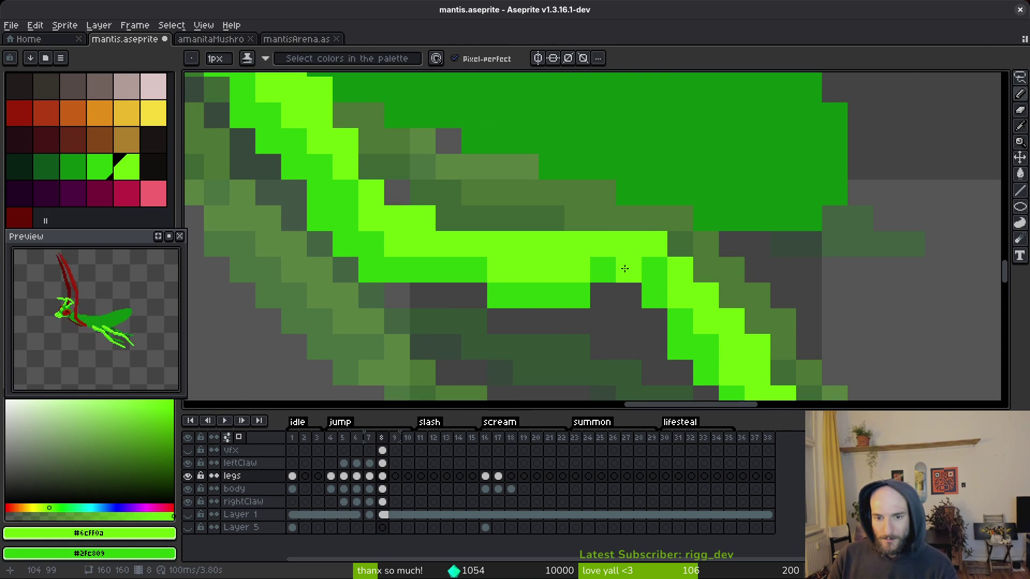
- Shade a run of pixels along the leg and darken one leg pixel
key("e")
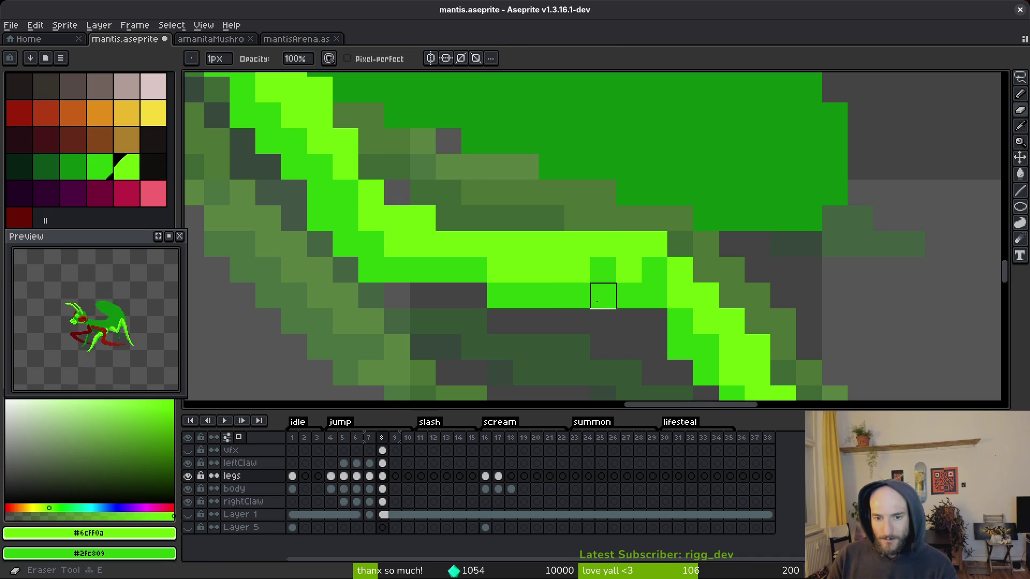
scroll(678, 338, "down", 5)
scroll(678, 338, "up", 5)
key("b")
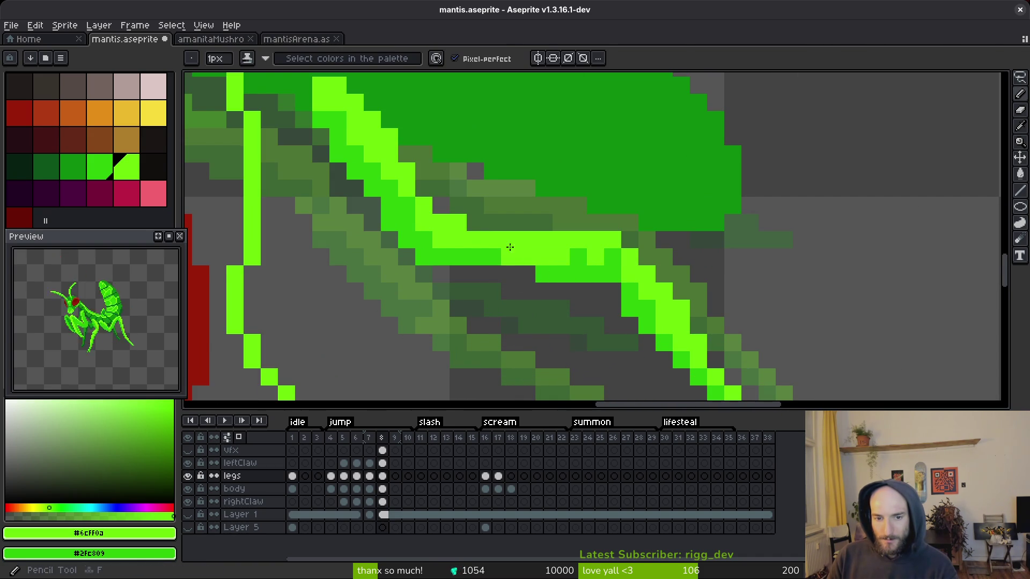
left_click_drag(589, 275, 606, 265)
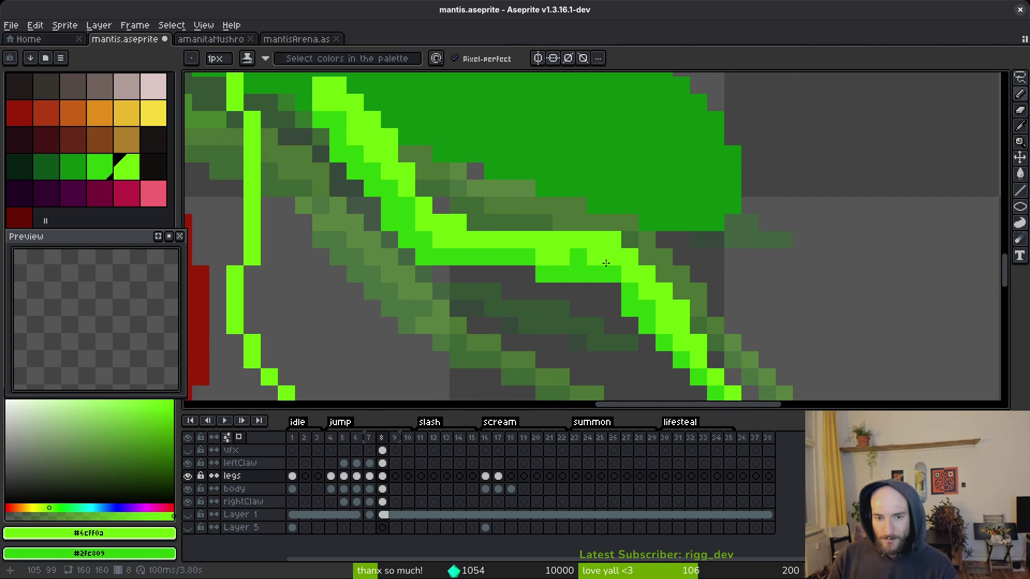
left_click(585, 283)
scroll(585, 282, "down", 3)
scroll(623, 285, "up", 3)
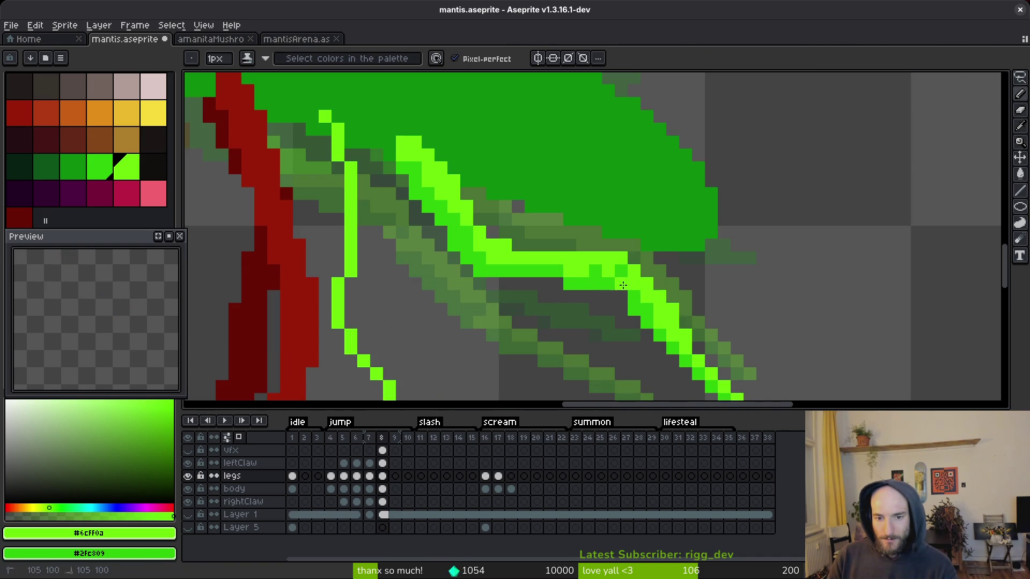
- Redraw the pixels at the leg tip, then step back to frame 7 to compare
left_click_drag(632, 296, 625, 295)
scroll(638, 297, "down", 3)
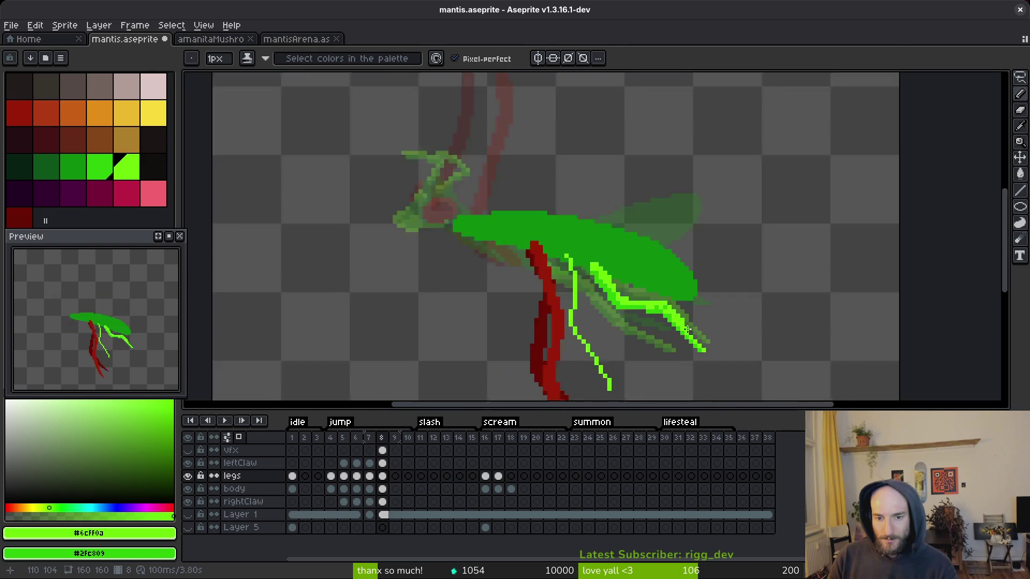
scroll(697, 339, "up", 3)
scroll(706, 324, "down", 3)
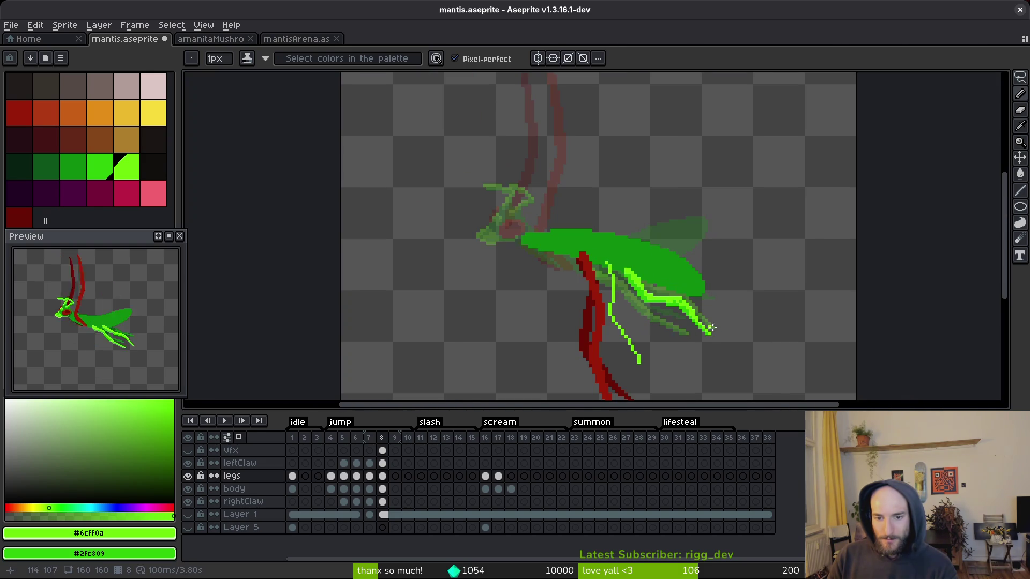
scroll(697, 263, "down", 3)
key("alt")
key("comma")
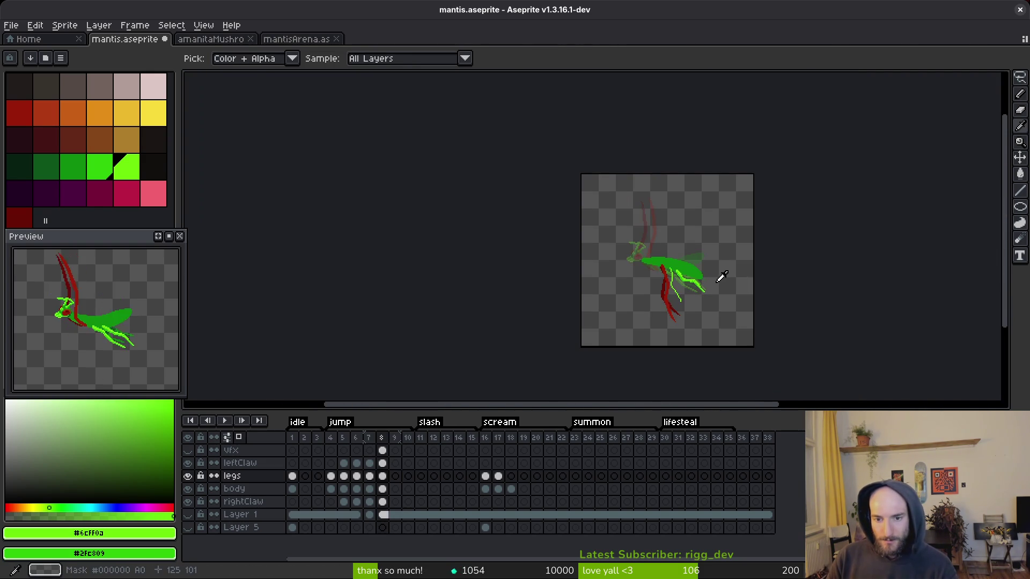
- Flip back through frames 7, 6 and 5 to compare the leg pose, then return to frame 8
key("period")
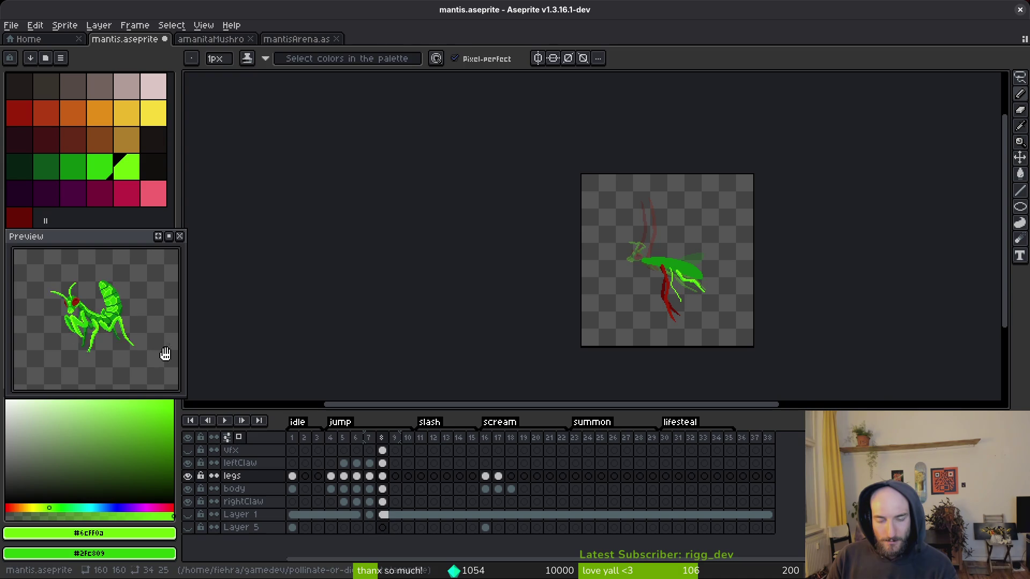
key("alt")
key("comma")
scroll(697, 284, "up", 5)
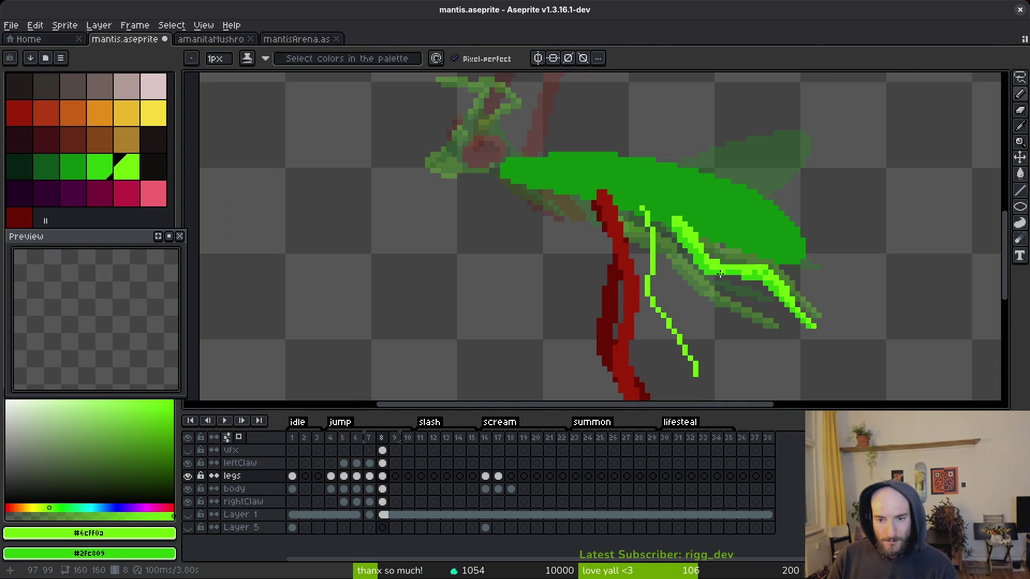
key("comma")
key("comma")
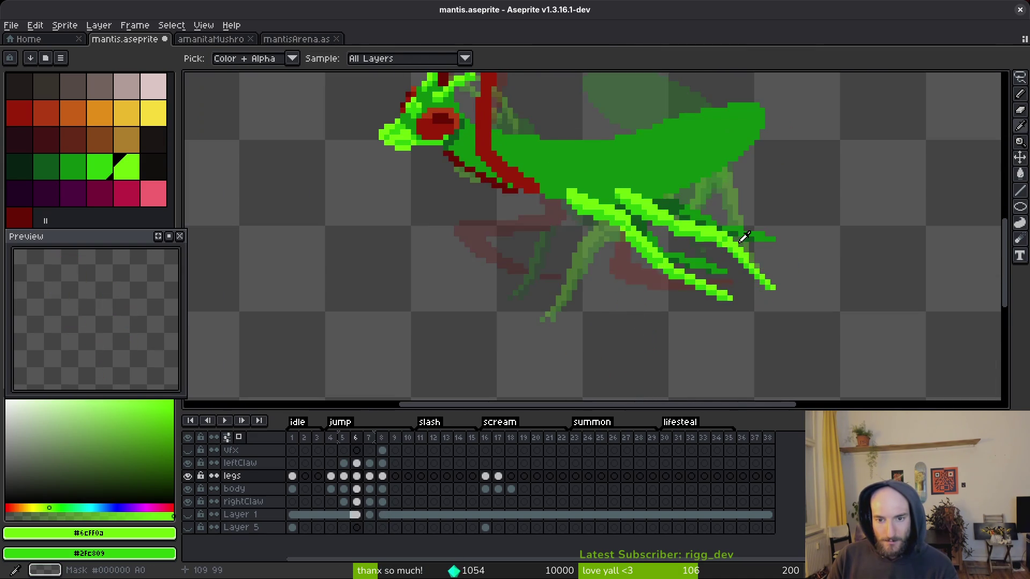
key("period")
key("period")
key("period")
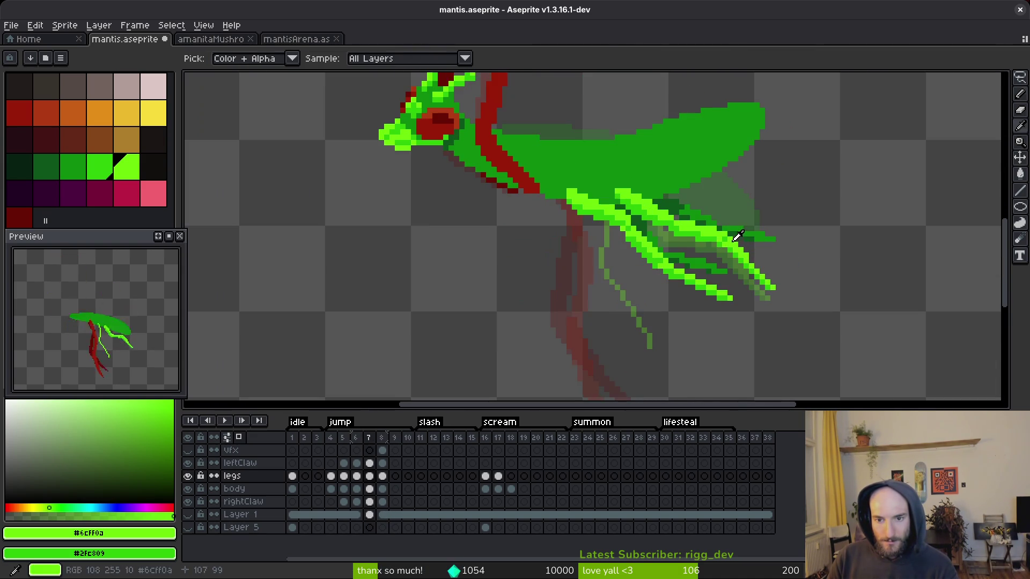
scroll(691, 241, "up", 3)
- Try arched and diagonal light-green leg strokes, undo both, and add one light-green pixel
key("m")
mouse_move(790, 221)
left_mouse_down()
mouse_move(626, 237)
mouse_move(603, 270)
left_mouse_up()
key("b")
mouse_move(614, 230)
left_mouse_down()
mouse_move(657, 172)
mouse_move(739, 240)
left_mouse_up()
key("ctrl+z")
left_click_drag(611, 208, 702, 172)
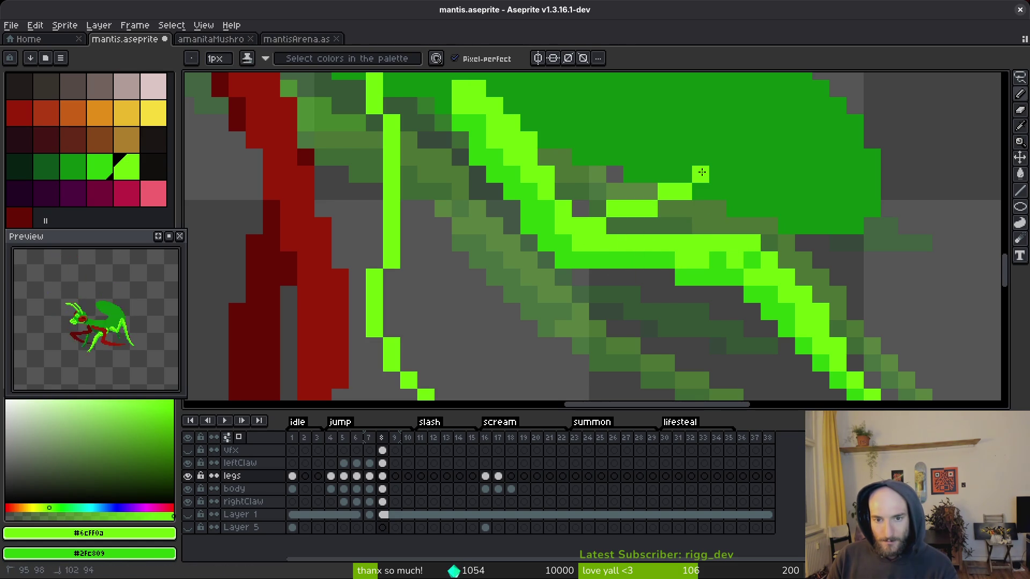
key("ctrl+z")
scroll(555, 179, "up", 1)
left_click(555, 179)
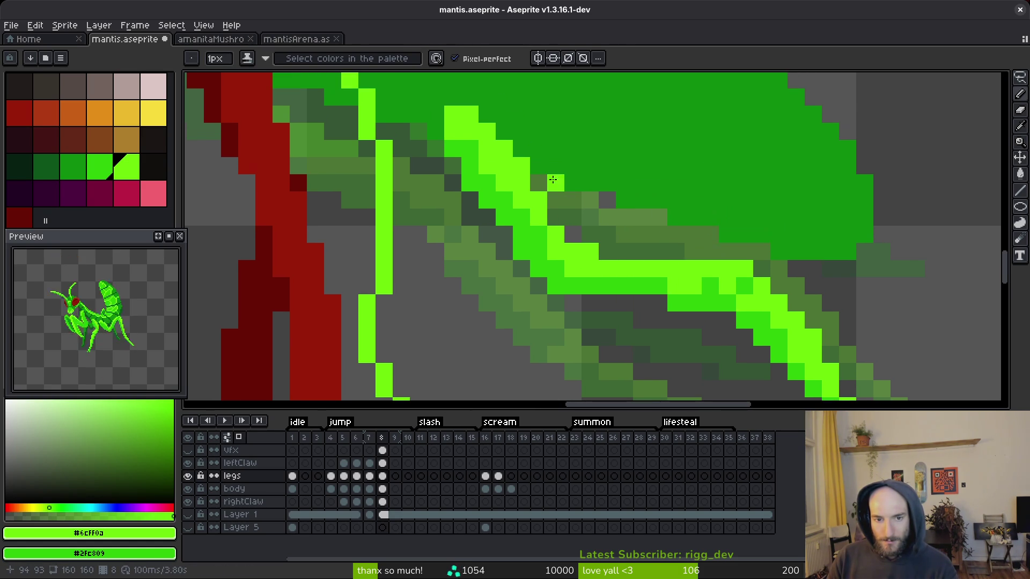
- Lasso the upper leg segment, rotate it about 25°, and commit
key("q")
mouse_move(445, 106)
left_mouse_down()
mouse_move(547, 273)
mouse_move(515, 123)
left_mouse_up()
mouse_move(567, 281)
left_mouse_down()
mouse_move(609, 256)
mouse_move(531, 209)
mouse_move(543, 200)
left_mouse_up()
key("Return")
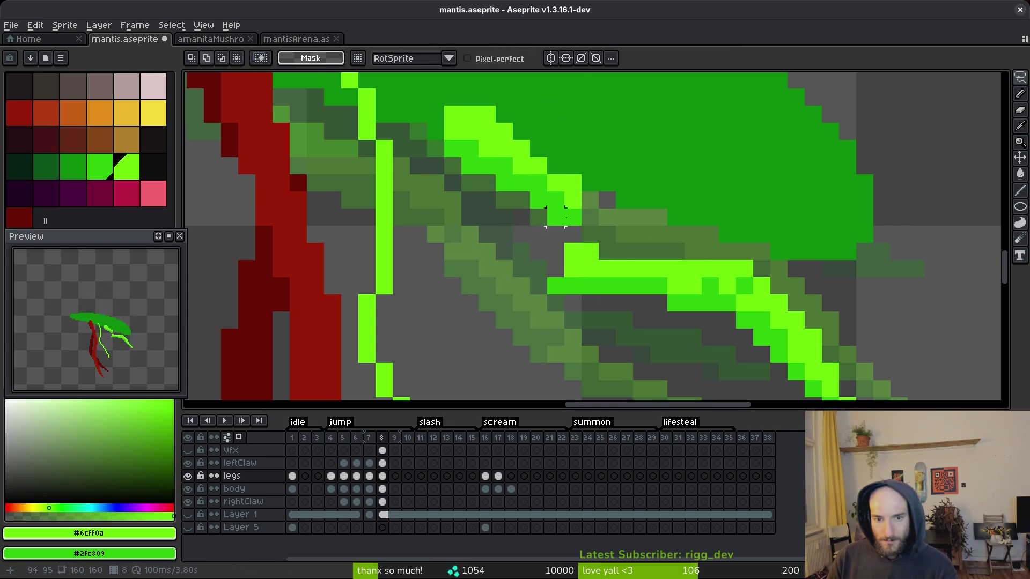
- Lasso the leg pieces and move them up and right
mouse_move(727, 217)
left_mouse_down()
mouse_move(649, 198)
mouse_move(570, 287)
mouse_move(724, 348)
mouse_move(804, 322)
mouse_move(873, 262)
left_mouse_up()
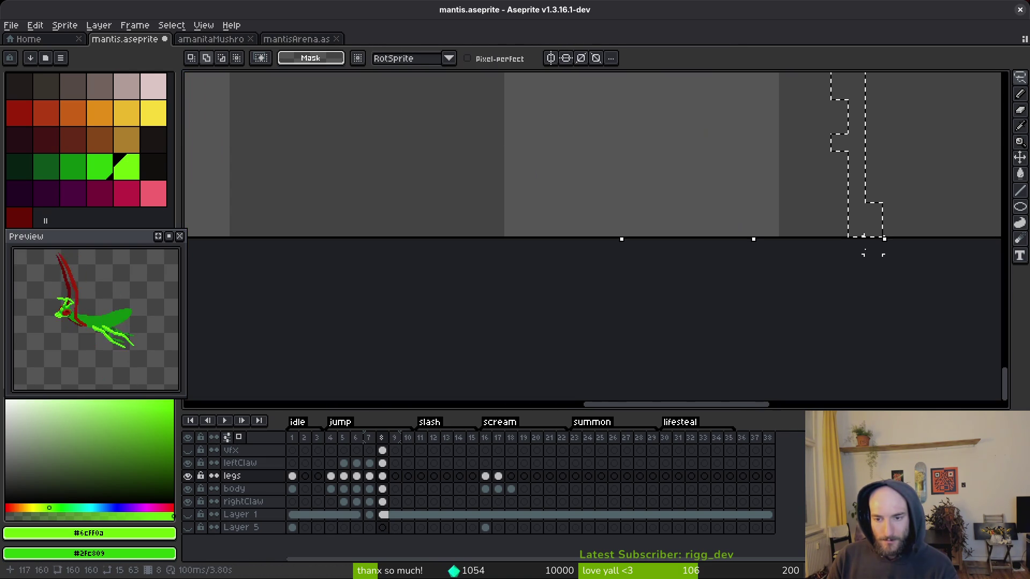
scroll(873, 263, "up", 10)
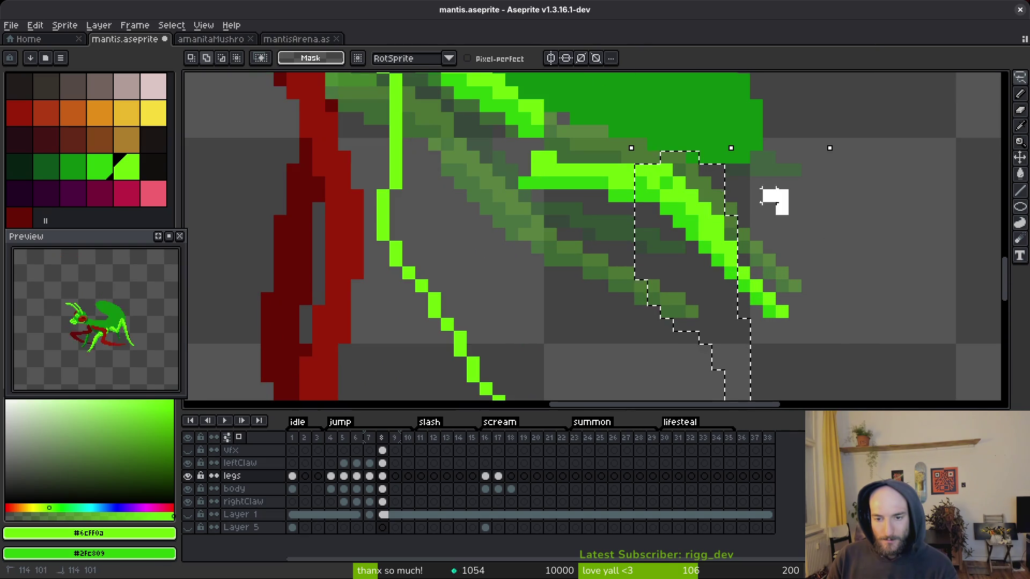
mouse_move(761, 190)
left_mouse_down()
mouse_move(756, 282)
mouse_move(719, 259)
mouse_move(735, 231)
left_mouse_up()
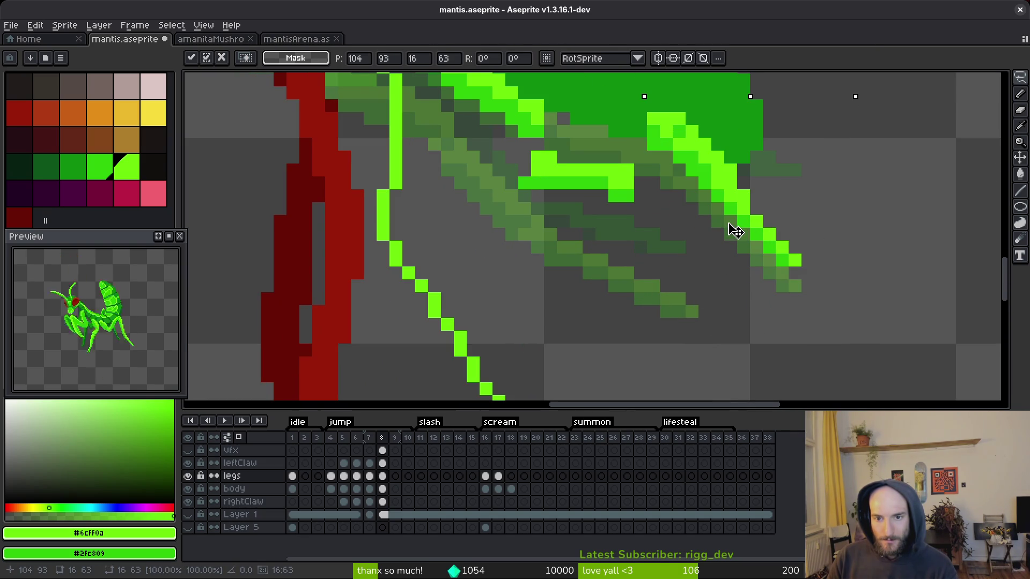
key("Return")
- Marquee the bright leg pixels, shift them up-right, and add a joining bright green pixel
scroll(604, 301, "up", 2)
key("m")
left_click_drag(484, 263, 695, 372)
left_click_drag(633, 333, 654, 282)
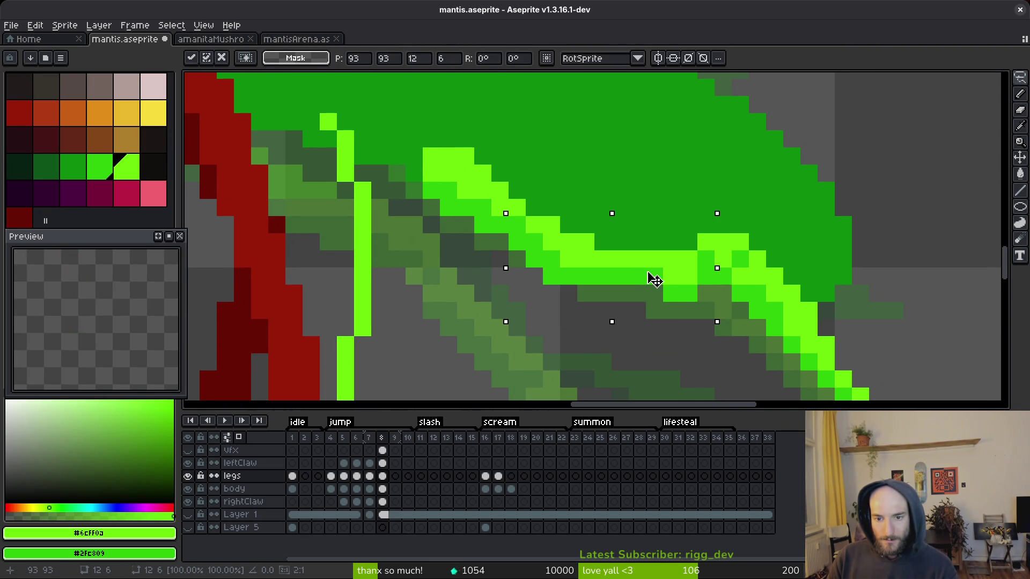
key("b")
left_click(687, 244)
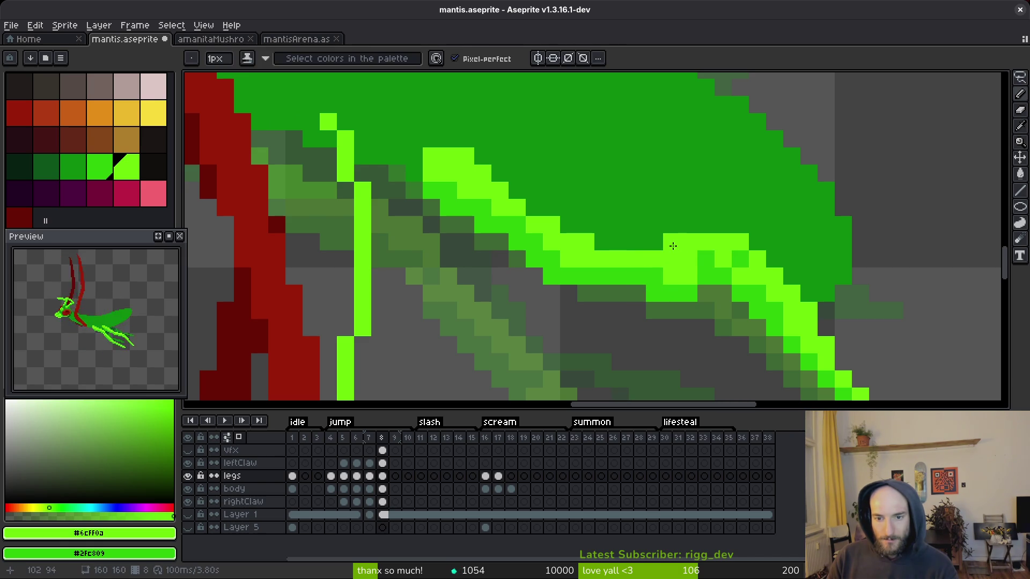
- Erase two stray bright green pixels and darken two others on the leg
scroll(704, 258, "down", 3)
scroll(706, 274, "up", 3)
key("e")
left_click_drag(706, 274, 688, 274)
key("b")
right_click(705, 256)
right_click(721, 239)
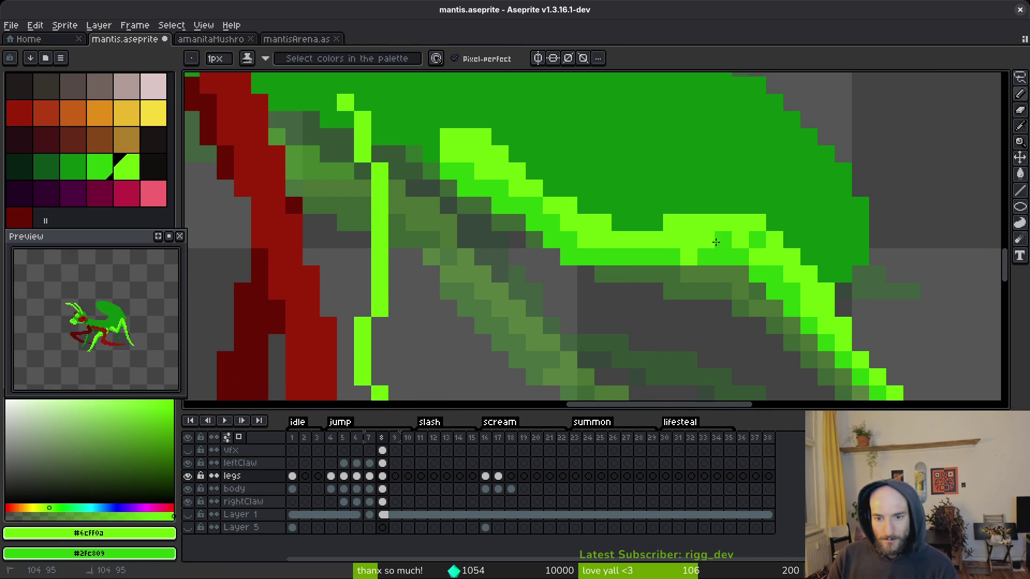
- Flip between frames 7 and 8 to compare the leg pose, ending on frame 8
scroll(725, 336, "down", 4)
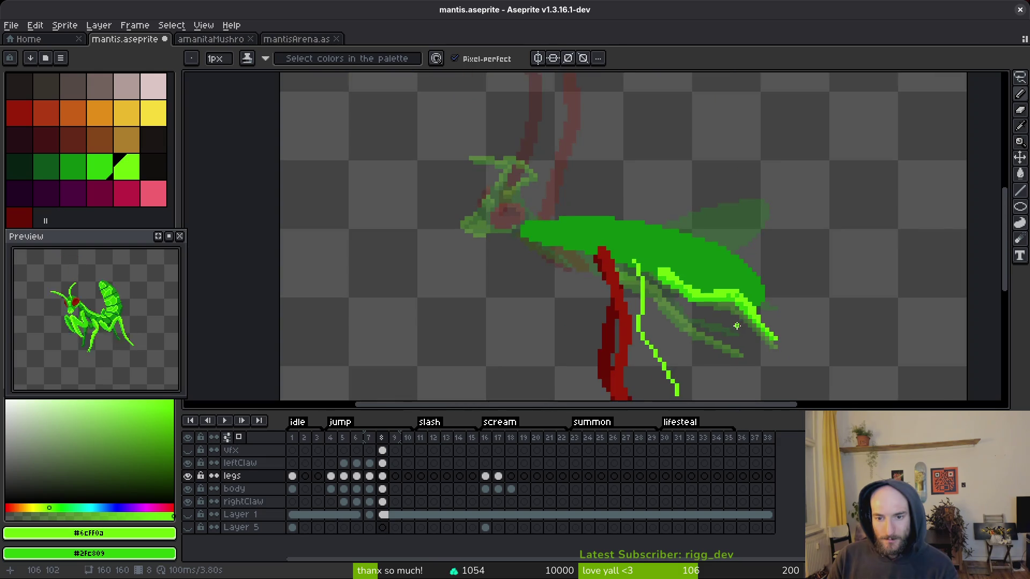
key("Right")
key("i")
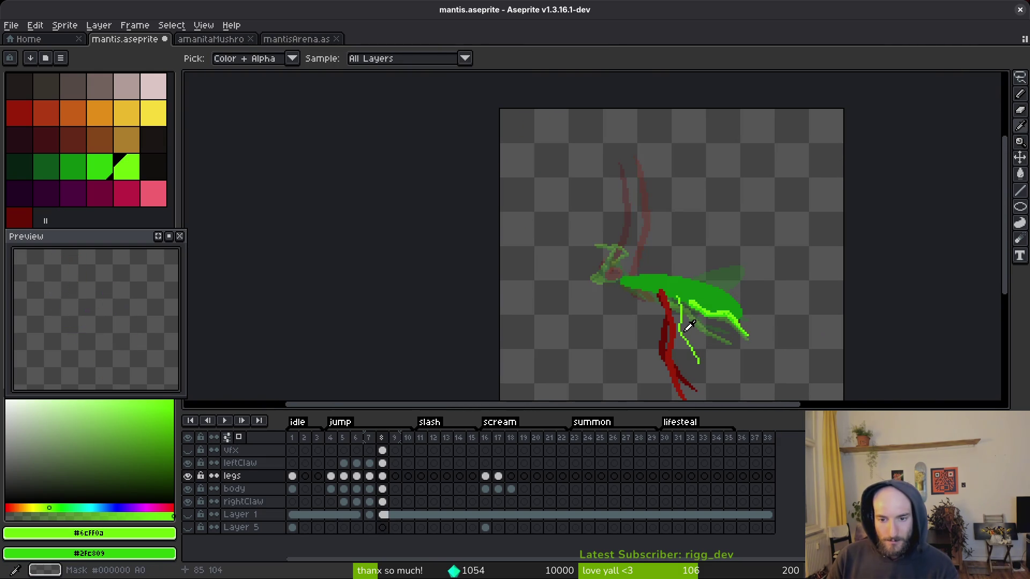
key("Left")
key("Left")
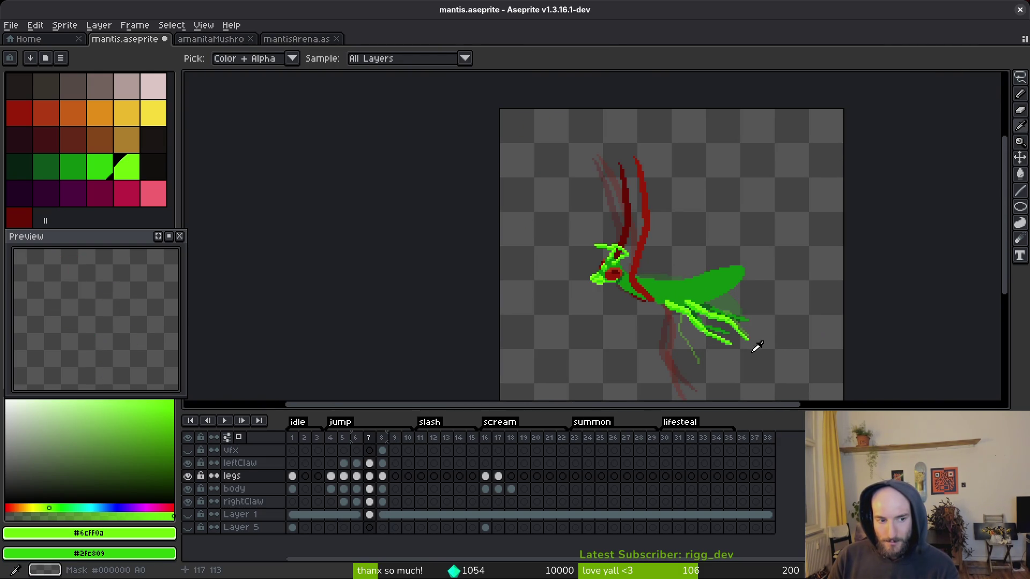
key("Right")
key("Left")
key("Right")
key("Left")
key("Right")
- Add light-green pixels along the leg edge
key("b")
scroll(750, 347, "up", 8)
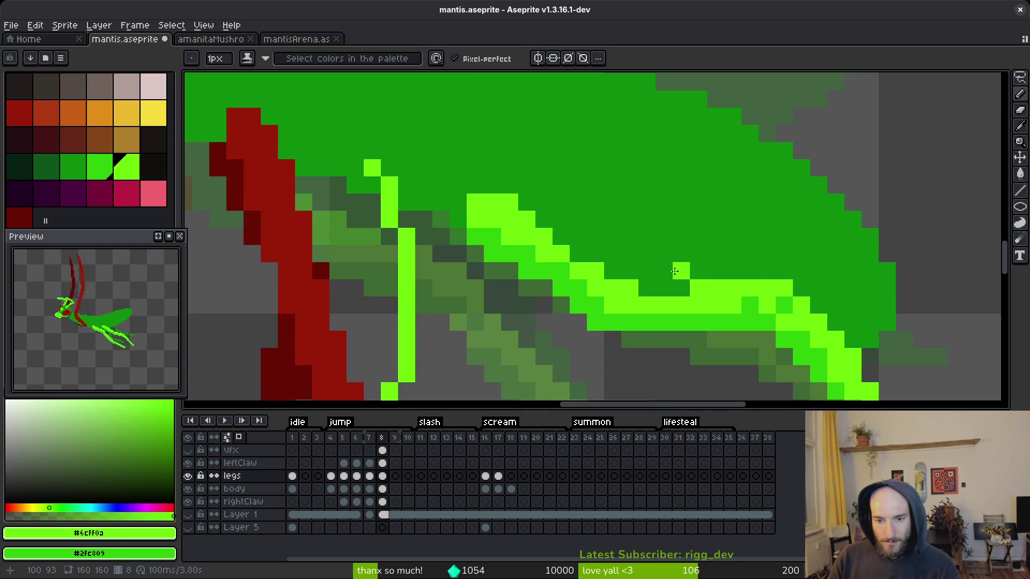
mouse_move(643, 290)
left_mouse_down()
mouse_move(690, 258)
mouse_move(625, 273)
mouse_move(586, 218)
mouse_move(538, 234)
left_mouse_up()
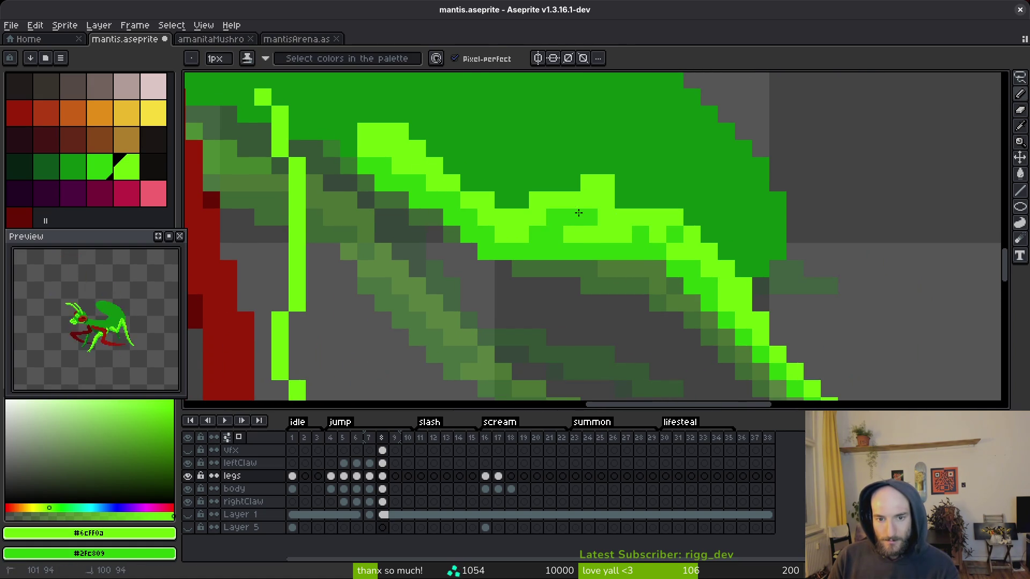
left_click_drag(708, 234, 628, 163)
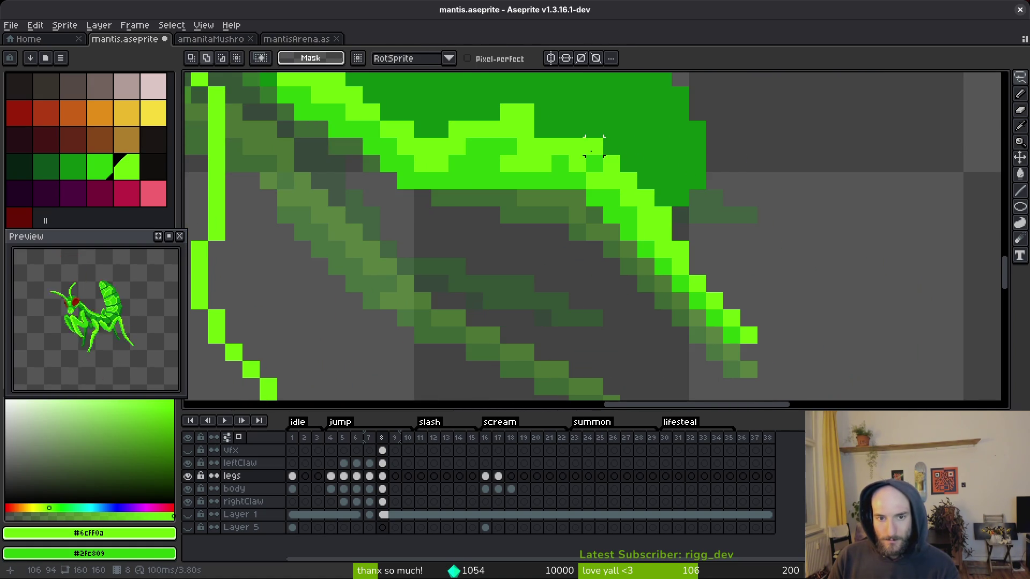
left_click_drag(560, 132, 560, 109)
- Lasso part of the leg, nudge it up-left, deselect, and erase stray light-green pixels
key("shift+w")
mouse_move(627, 145)
left_mouse_down()
mouse_move(568, 172)
mouse_move(696, 230)
left_mouse_up()
key("Up")
key("Left")
key("ctrl+d")
key("e")
mouse_move(543, 164)
left_mouse_down()
mouse_move(491, 180)
mouse_move(524, 275)
left_mouse_up()
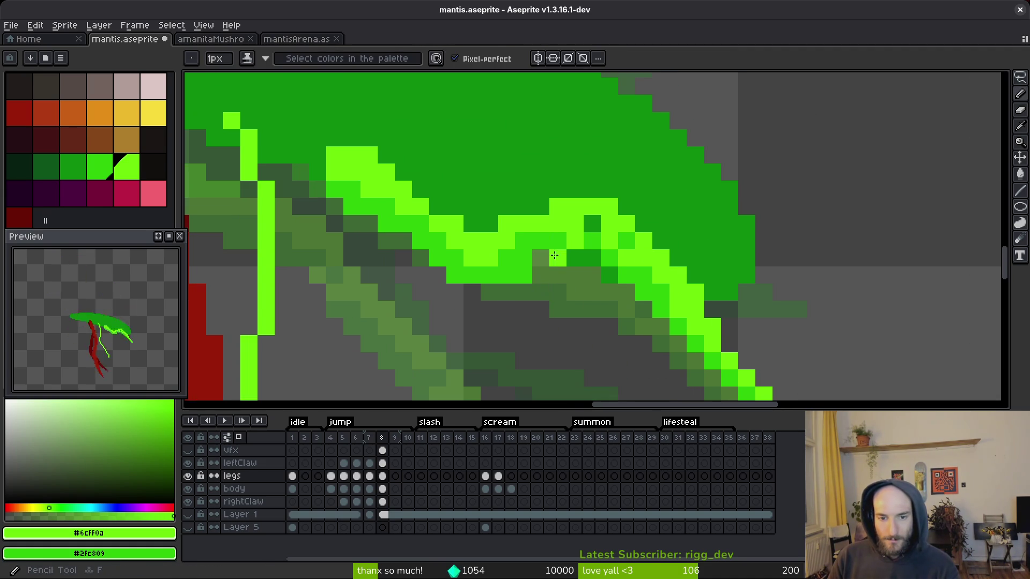
- Reshade pixels along the leg outline, undoing one misplaced darkening
key("b")
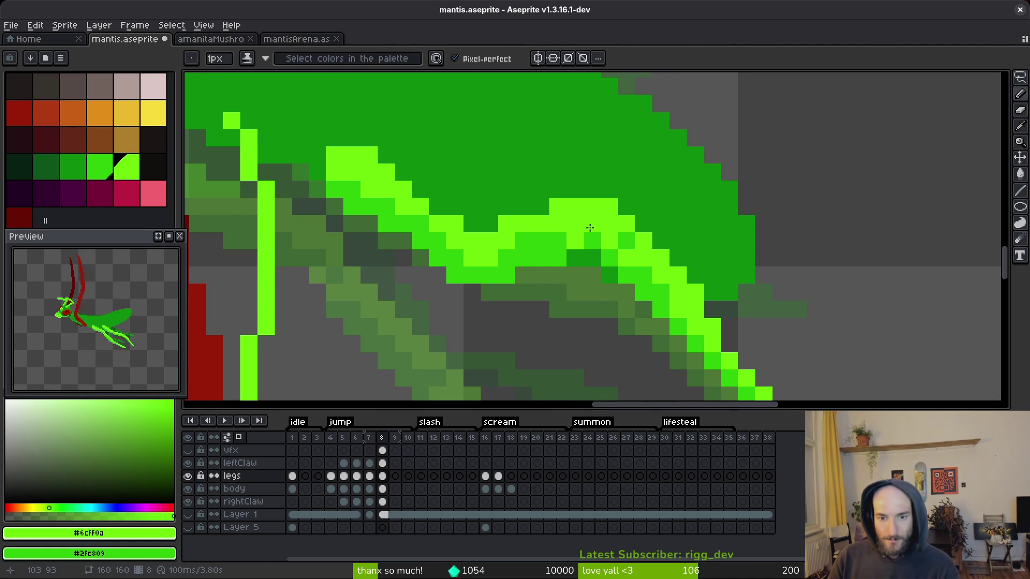
left_click(583, 245)
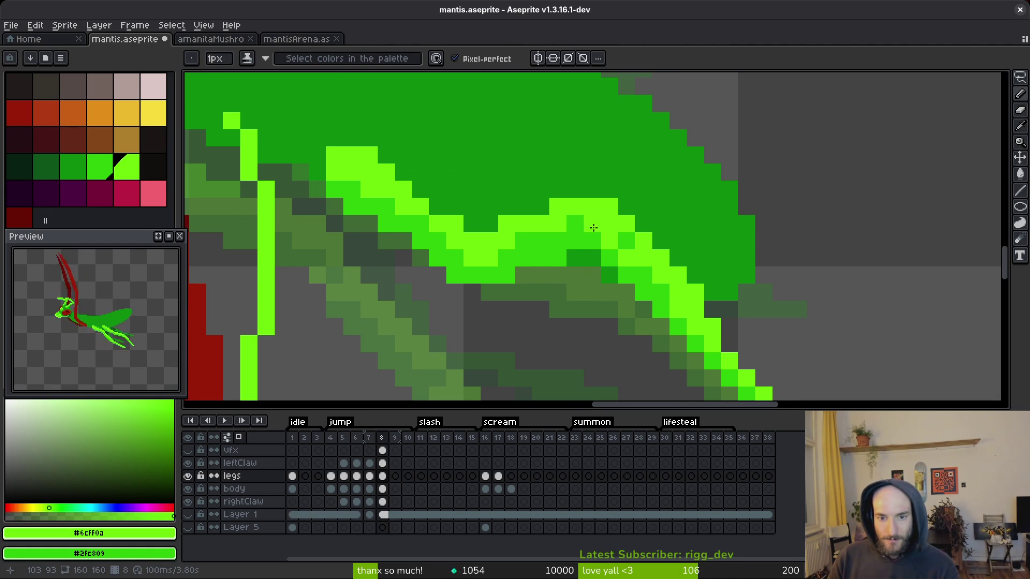
key("ctrl+z")
left_click(506, 243)
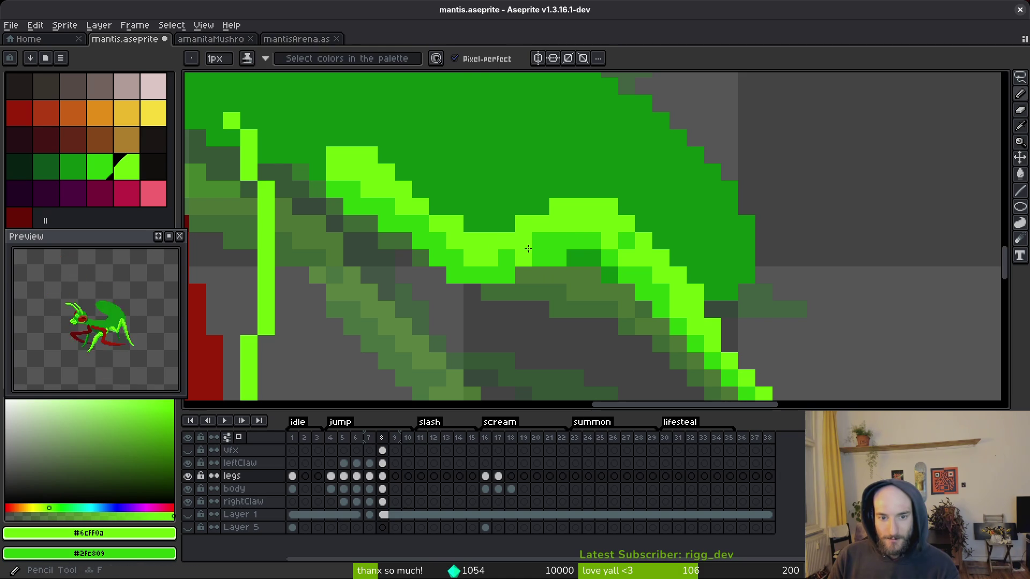
scroll(559, 238, "down", 5)
scroll(537, 268, "up", 4)
key("e")
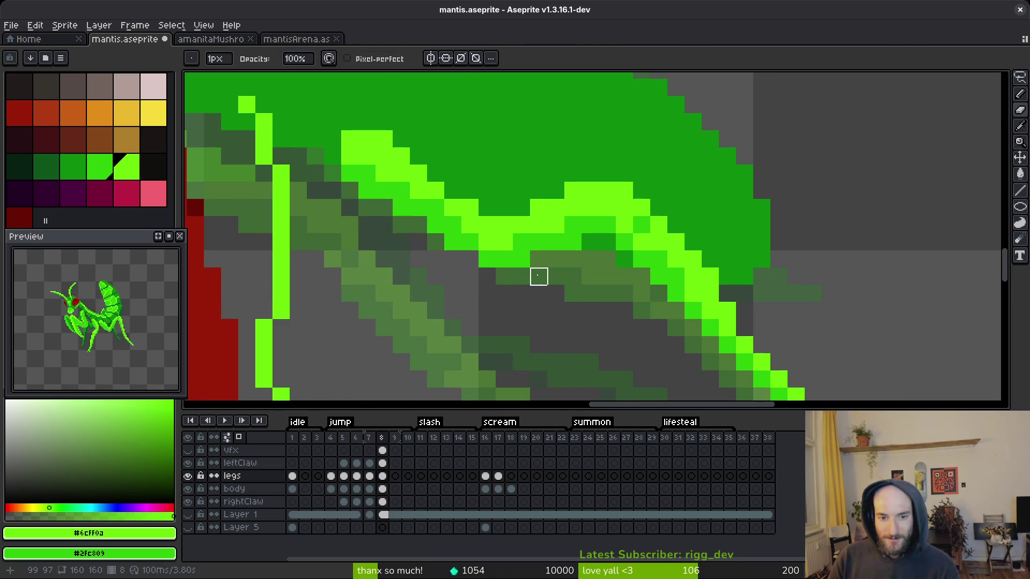
scroll(538, 277, "down", 3)
scroll(504, 252, "up", 4)
key("b")
- Brighten several pixels along the leg edge and outline
left_click(504, 244)
left_click(487, 261)
left_click(487, 227)
left_click_drag(464, 227, 400, 228)
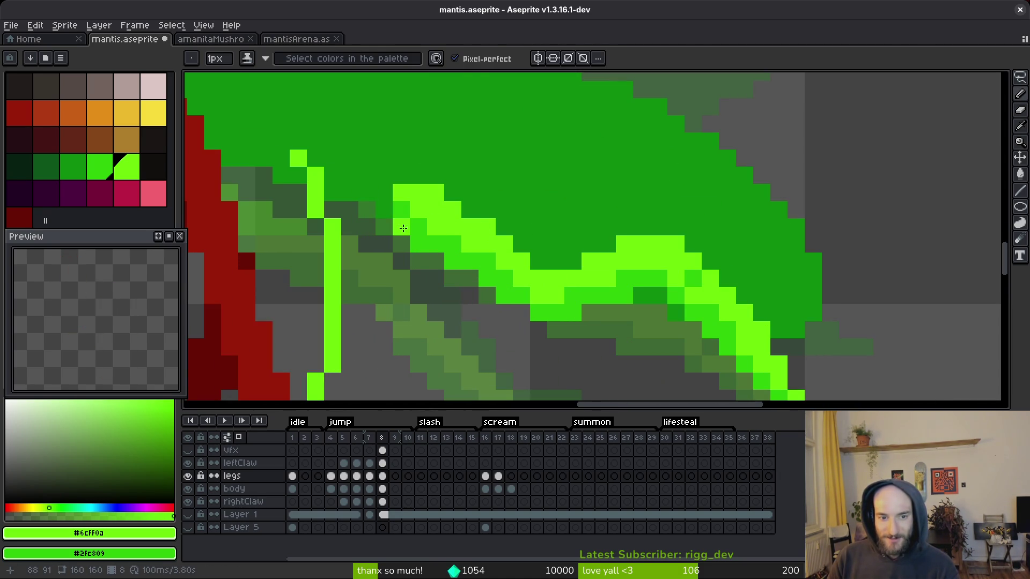
- Darken a few leg shading pixels and save mantis.aseprite
right_click(401, 236)
right_click(504, 295)
scroll(558, 308, "down", 4)
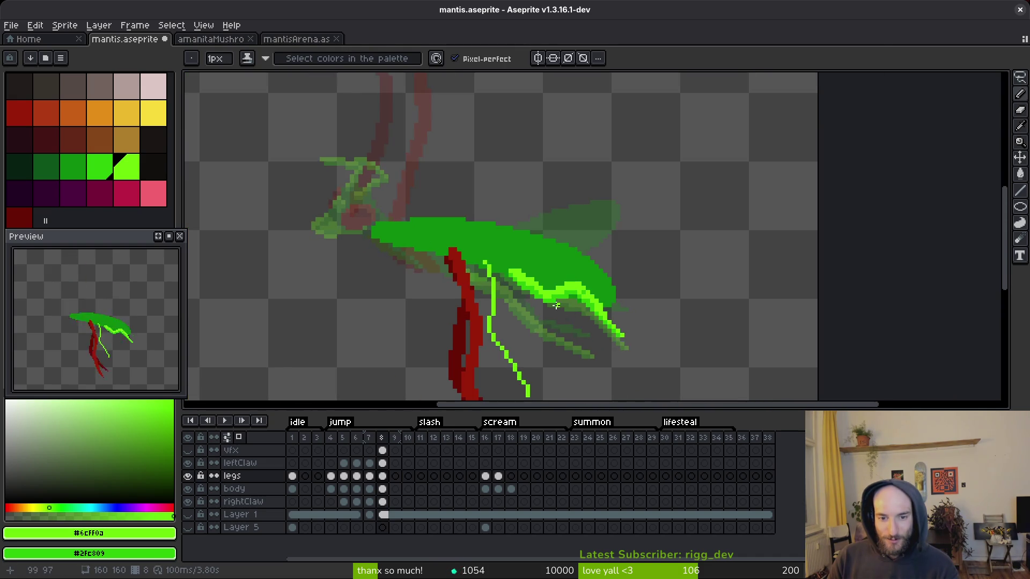
scroll(558, 308, "up", 4)
key("ctrl+s")
scroll(618, 349, "down", 4)
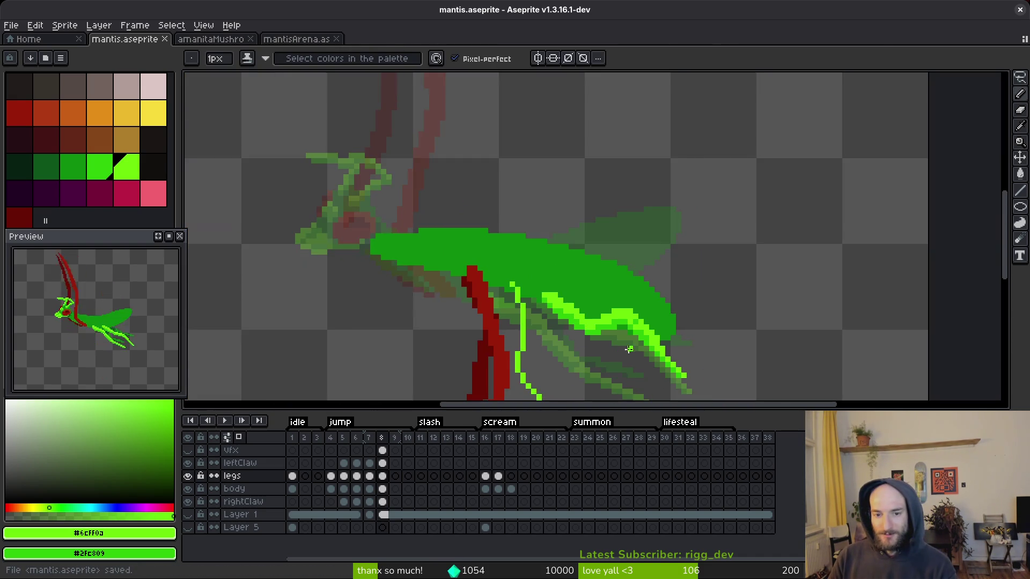
- Repaint pixels along the bright green leg edge on frame 8
scroll(618, 280, "up", 3)
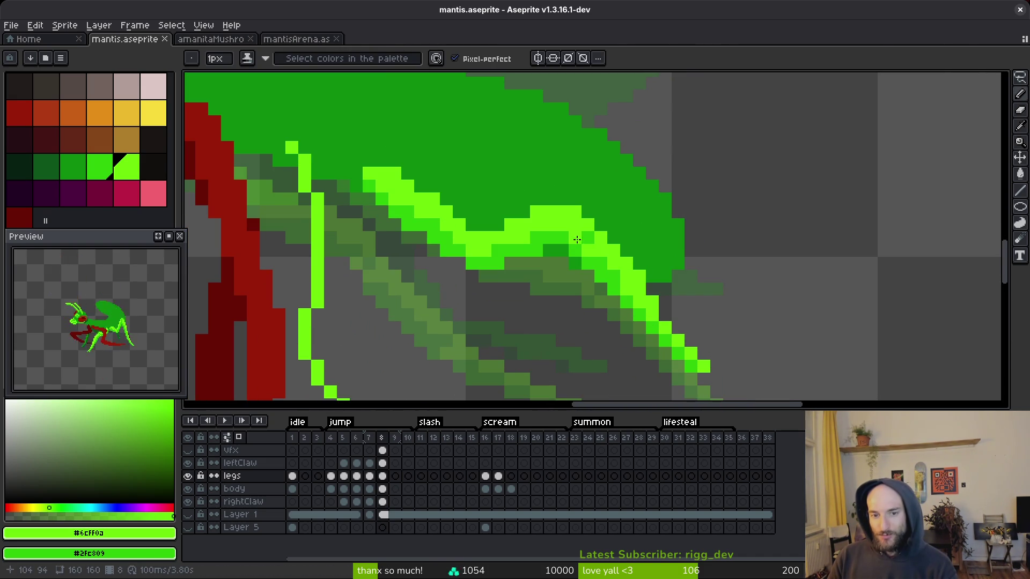
left_click_drag(577, 227, 588, 236)
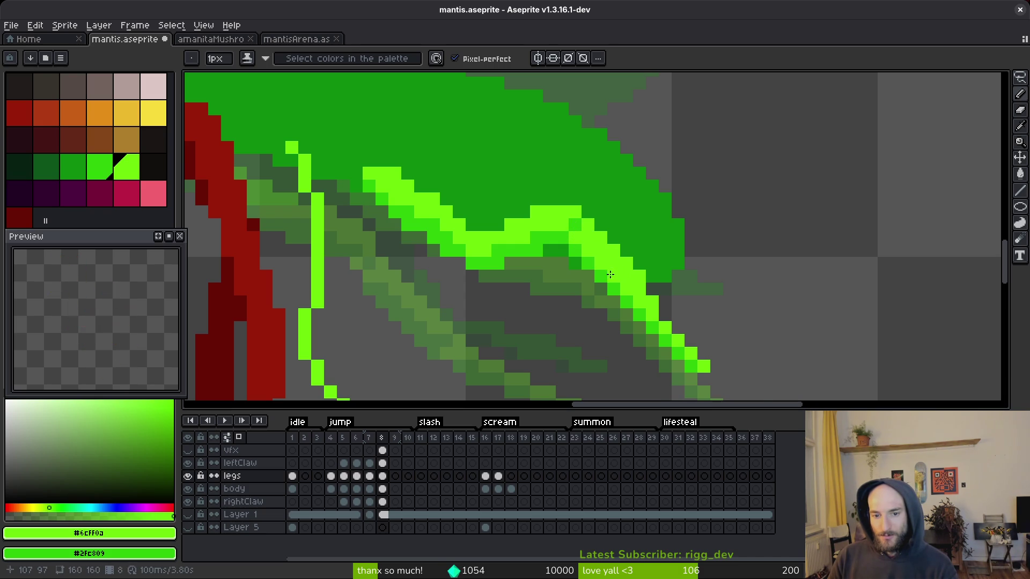
scroll(669, 340, "down", 4)
scroll(662, 327, "up", 3)
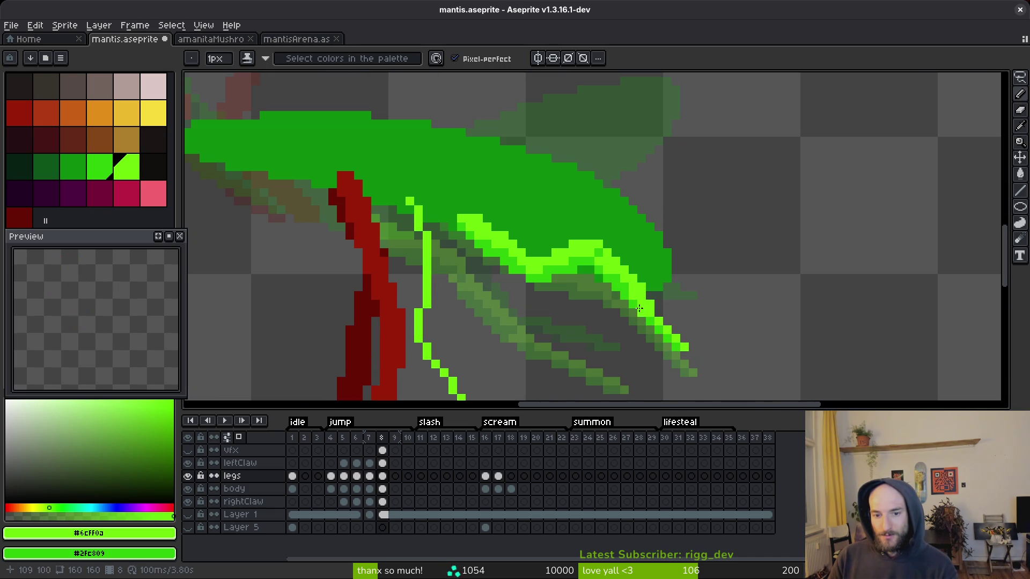
scroll(632, 296, "down", 3)
scroll(640, 292, "up", 4)
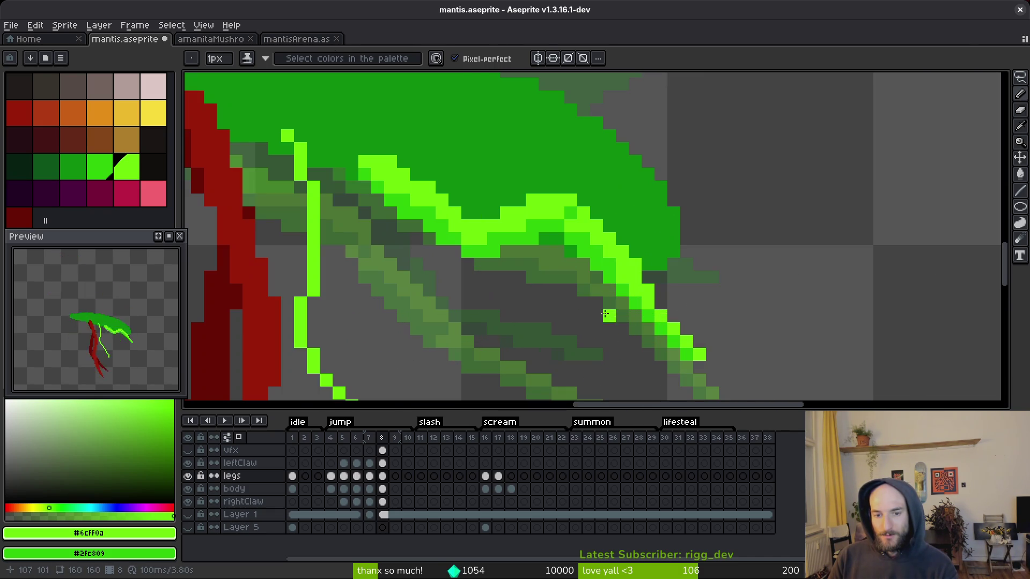
key("b")
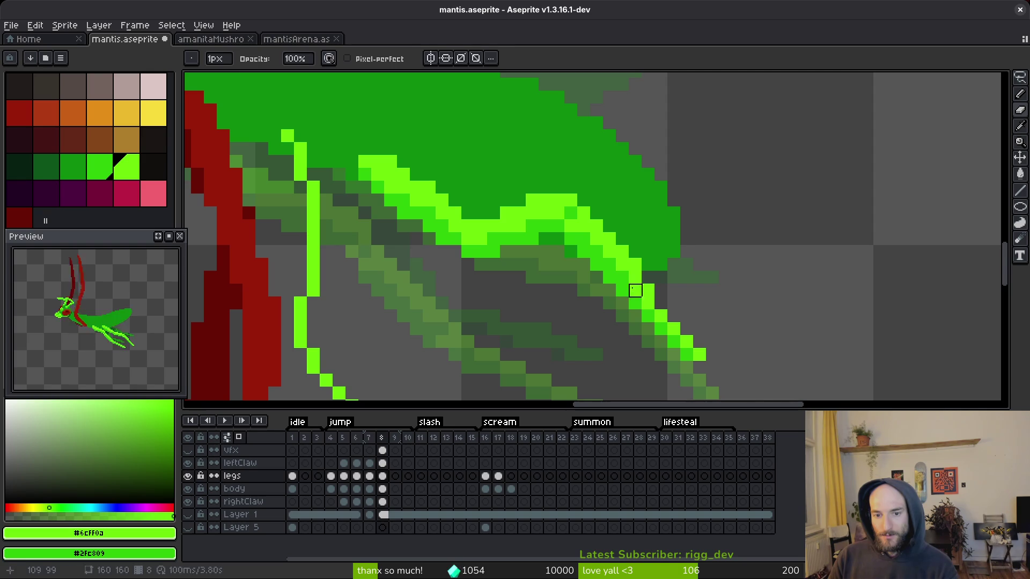
scroll(687, 321, "down", 4)
scroll(667, 326, "down", 3)
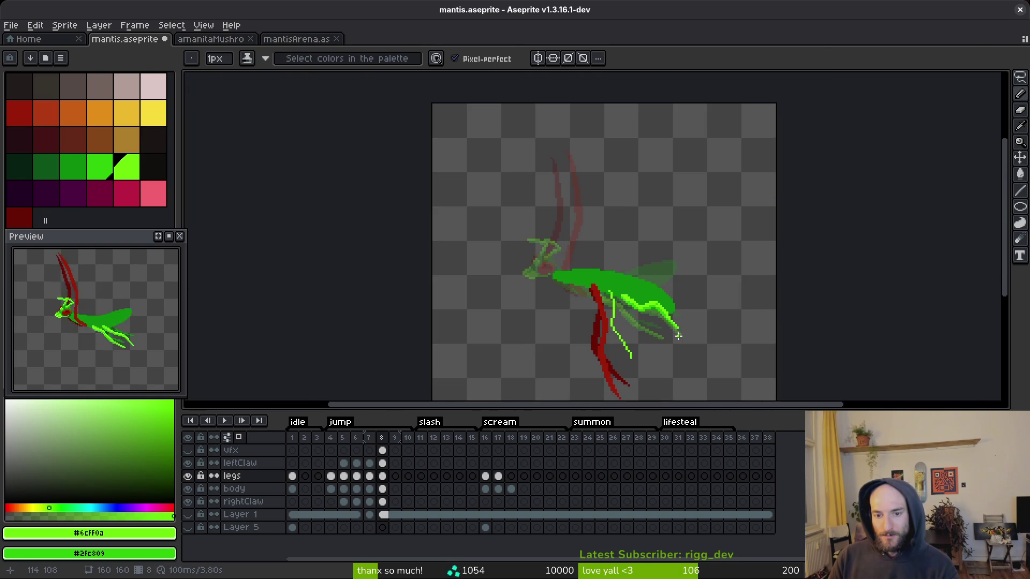
scroll(678, 335, "up", 5)
- Marquee-select the leg tip and move it up-left into place
key("m")
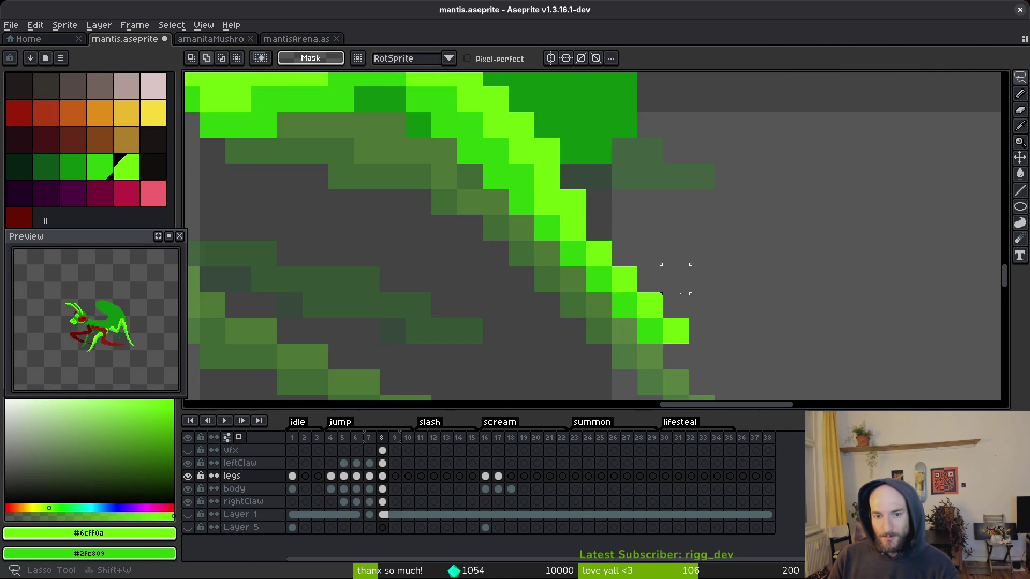
left_click_drag(544, 144, 648, 273)
mouse_move(633, 268)
left_mouse_down()
mouse_move(582, 230)
mouse_move(577, 202)
mouse_move(593, 218)
left_mouse_up()
key("Return")
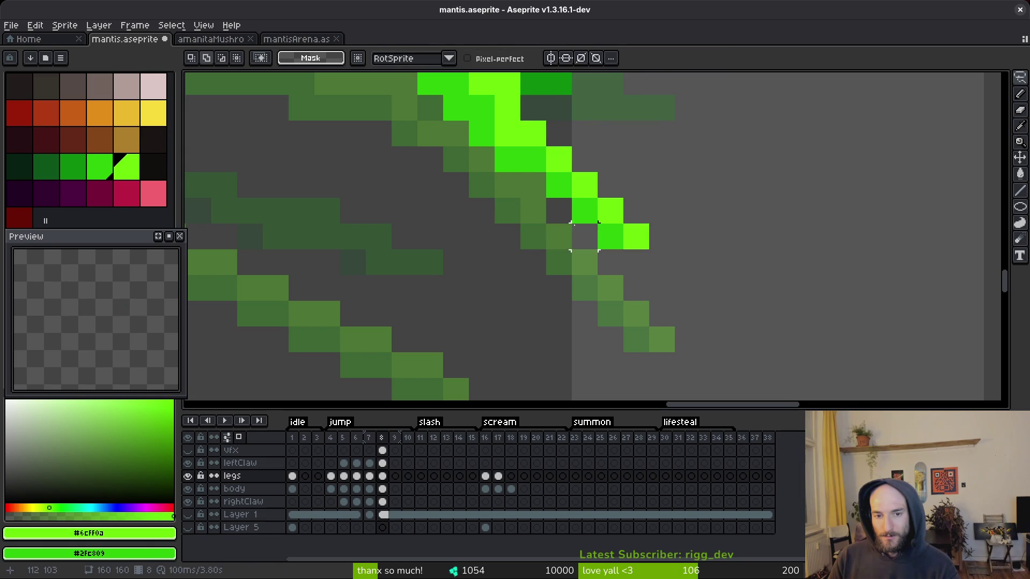
scroll(675, 364, "down", 5)
scroll(675, 364, "up", 5)
- Undo the last eraser stroke, save mantis.aseprite, and play the jump frames
key("b")
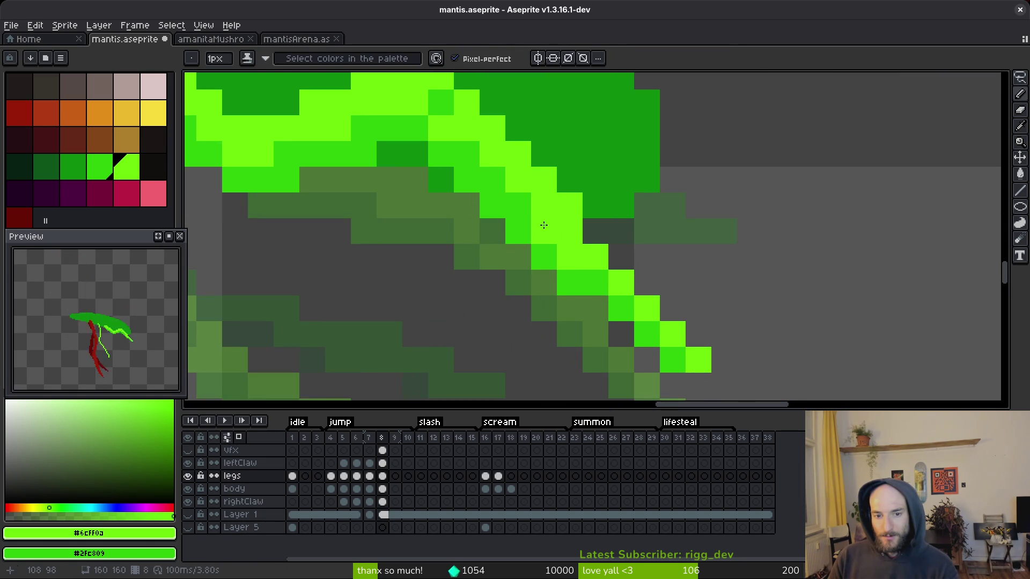
scroll(688, 282, "down", 5)
scroll(689, 282, "down", 1)
scroll(643, 268, "up", 3)
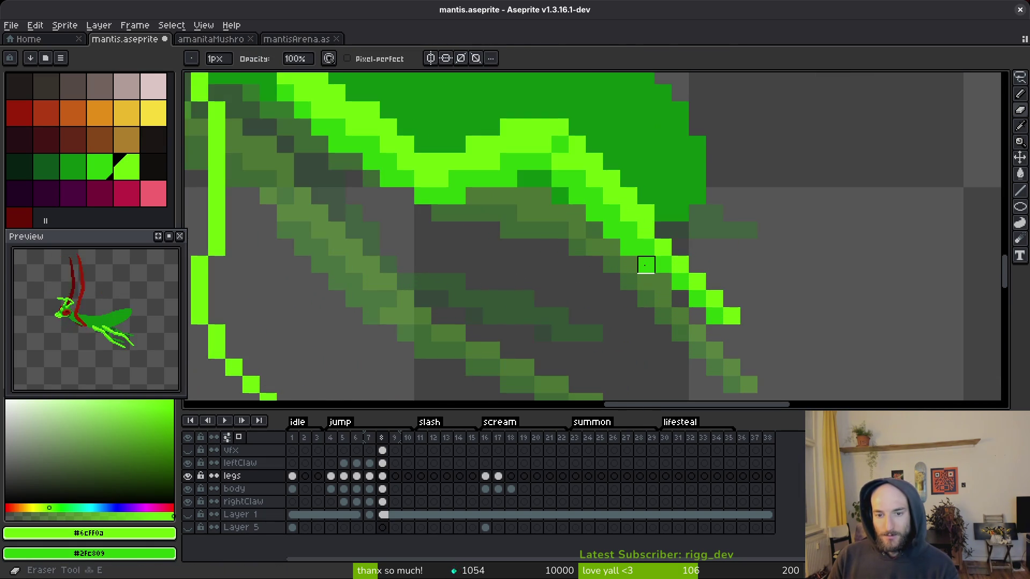
scroll(643, 269, "down", 3)
scroll(743, 314, "down", 2)
key("v")
key("ctrl+s")
key("ctrl+z")
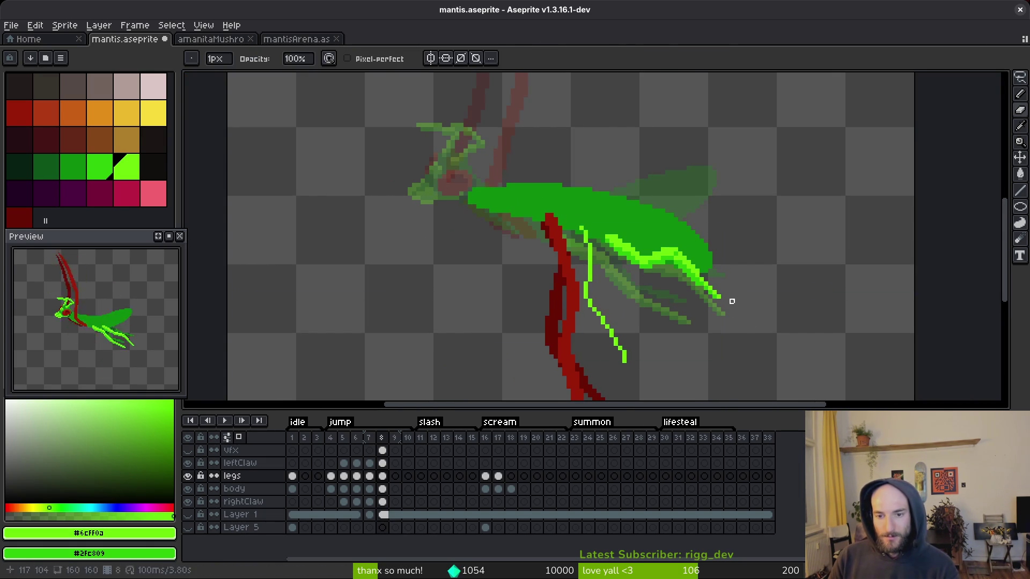
key("ctrl+s")
scroll(630, 300, "down", 4)
key("i")
key("Return")
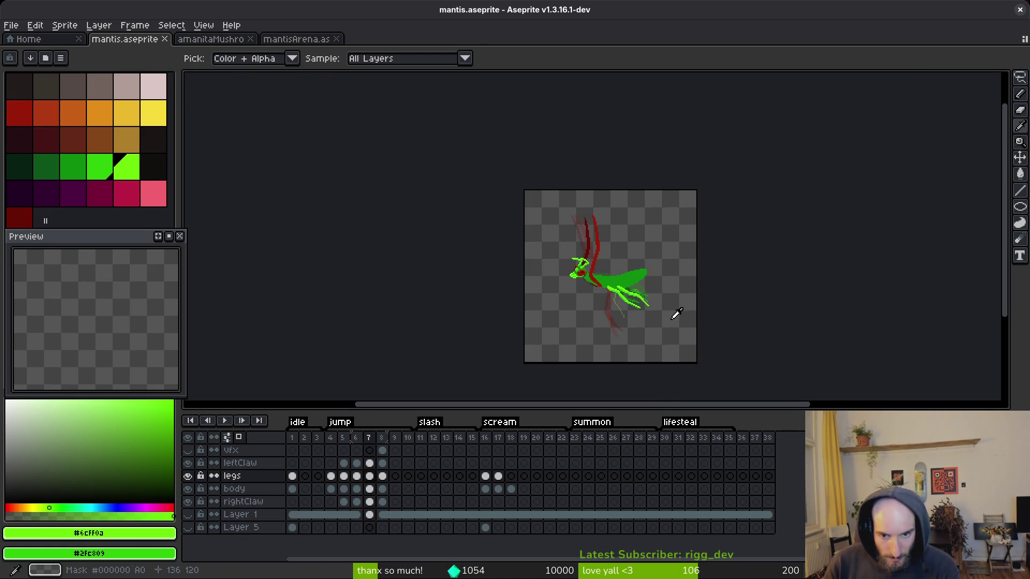
- Lasso the bright green leg and shift it up-left, comparing via undo and redo
key("b")
scroll(632, 239, "up", 5)
key("q")
mouse_move(602, 187)
left_mouse_down()
mouse_move(482, 203)
mouse_move(566, 322)
mouse_move(606, 214)
left_mouse_up()
left_click_drag(593, 276, 579, 269)
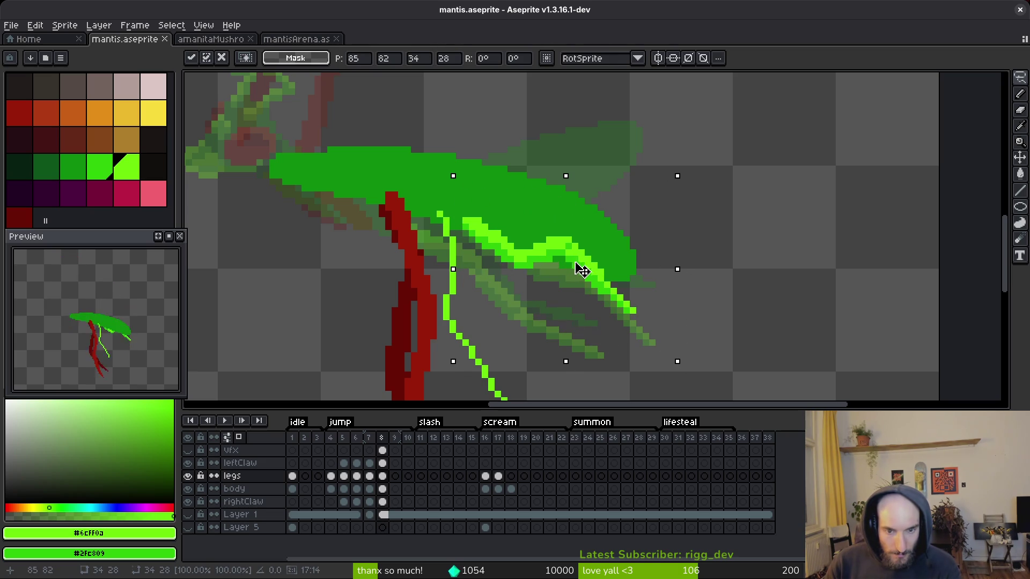
key("Return")
scroll(581, 267, "down", 4)
key("i")
key("q")
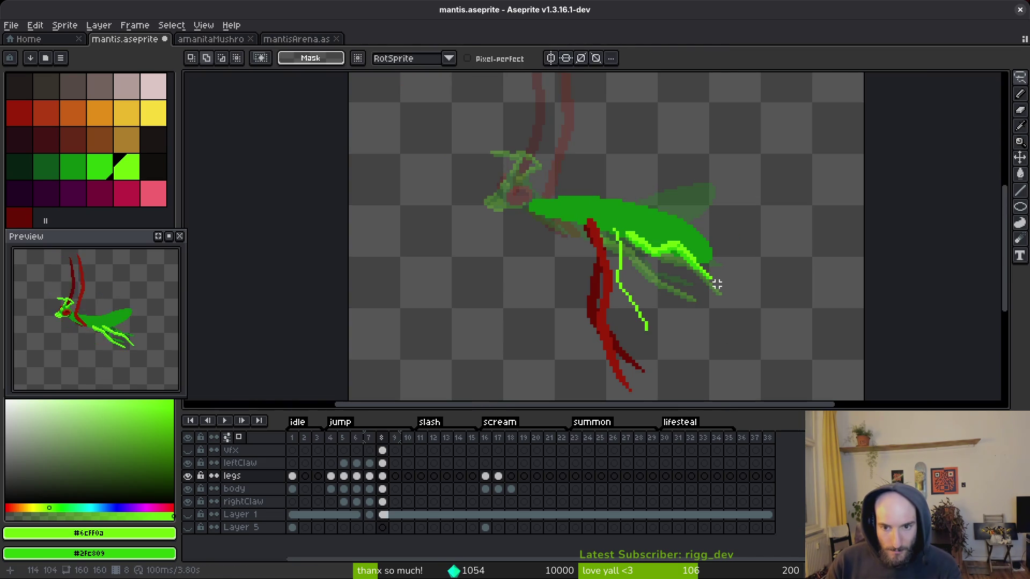
key("ctrl+z")
key("ctrl+y")
scroll(716, 282, "up", 4)
- Nudge the selected leg tip and the bright leg section to the right
mouse_move(679, 179)
left_mouse_down()
mouse_move(625, 210)
mouse_move(724, 298)
mouse_move(732, 177)
left_mouse_up()
left_click_drag(674, 239, 691, 239)
key("Return")
left_click_drag(592, 200, 655, 224)
key("Return")
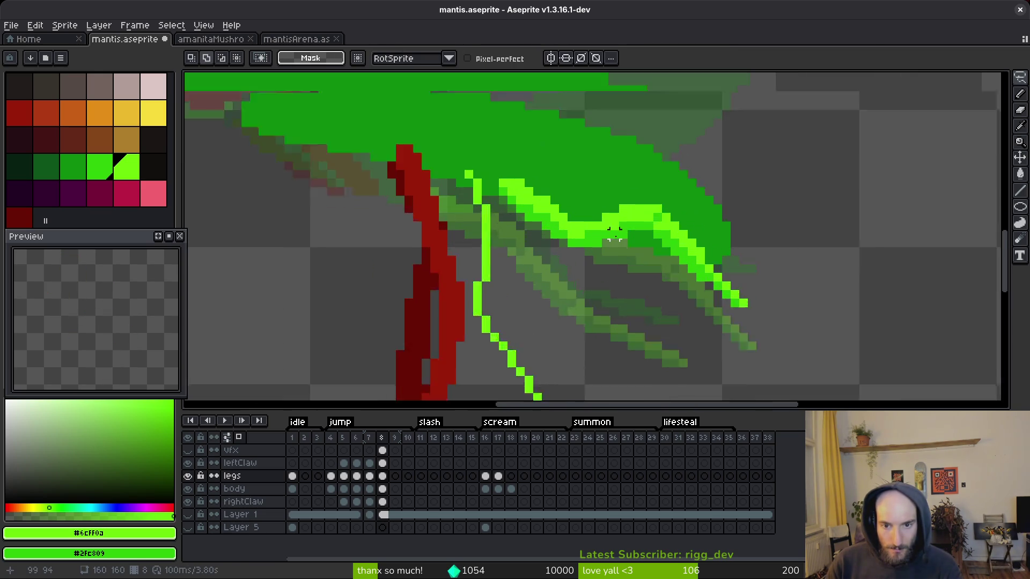
- Erase stray leg pixels and touch up the bright green leg
scroll(614, 234, "up", 1)
key("alt")
key("e")
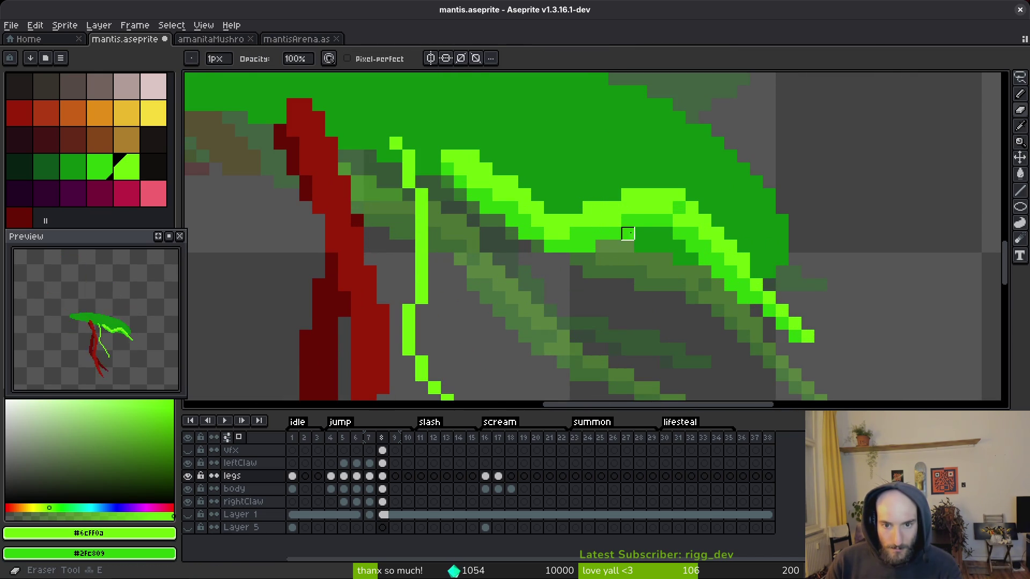
key("b")
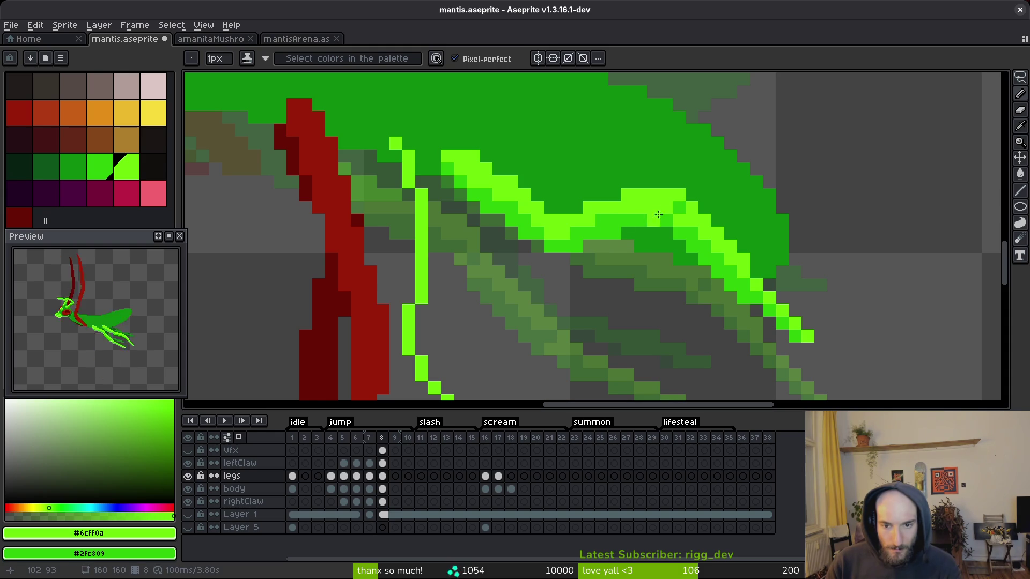
scroll(708, 285, "down", 4)
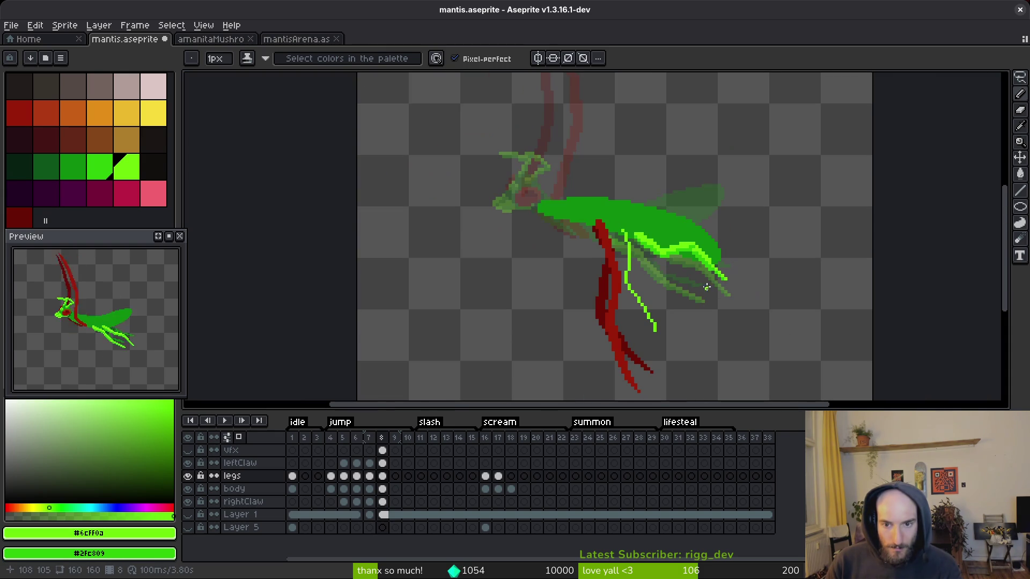
scroll(698, 292, "up", 4)
key("e")
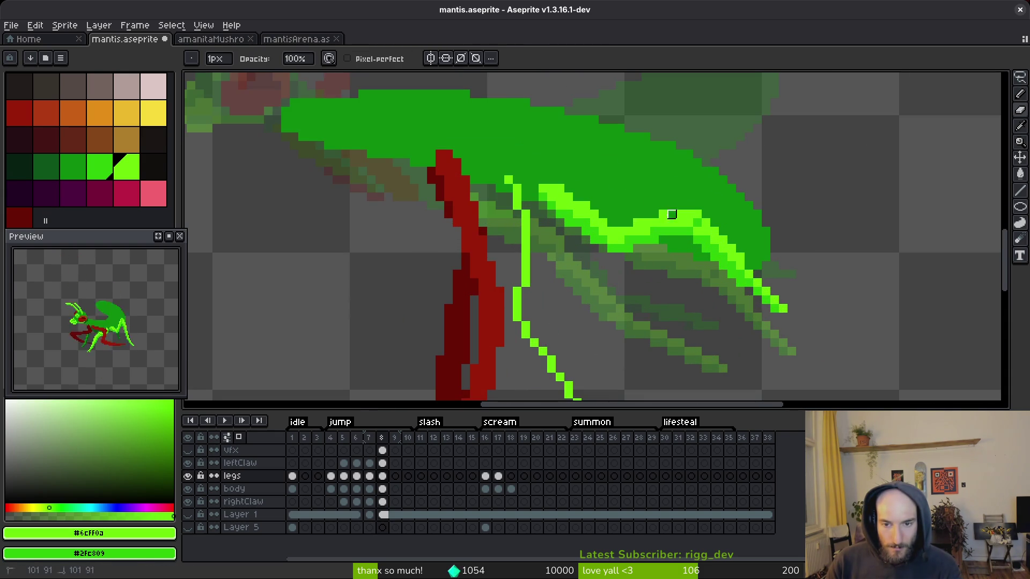
scroll(678, 263, "down", 3)
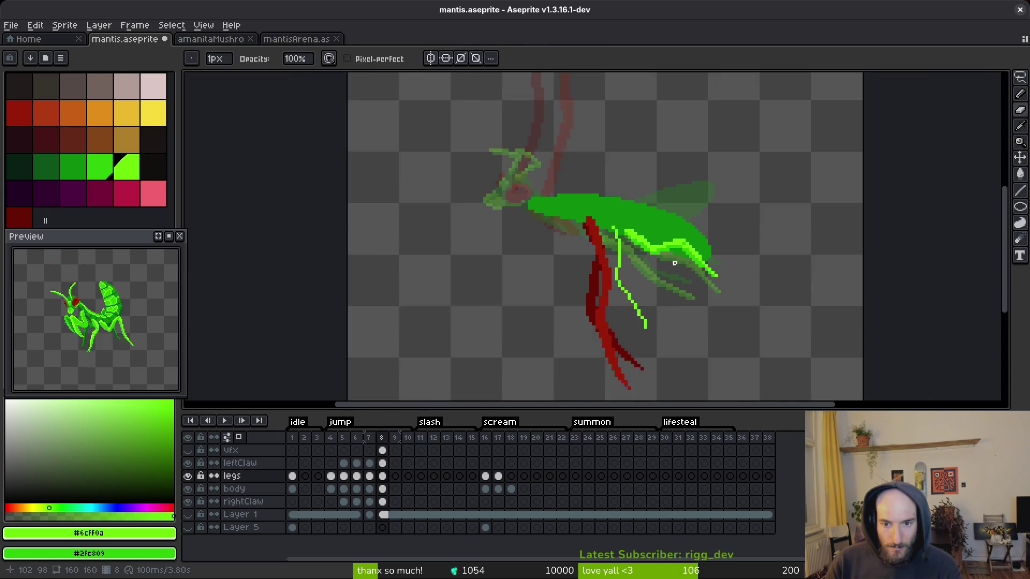
scroll(678, 263, "up", 3)
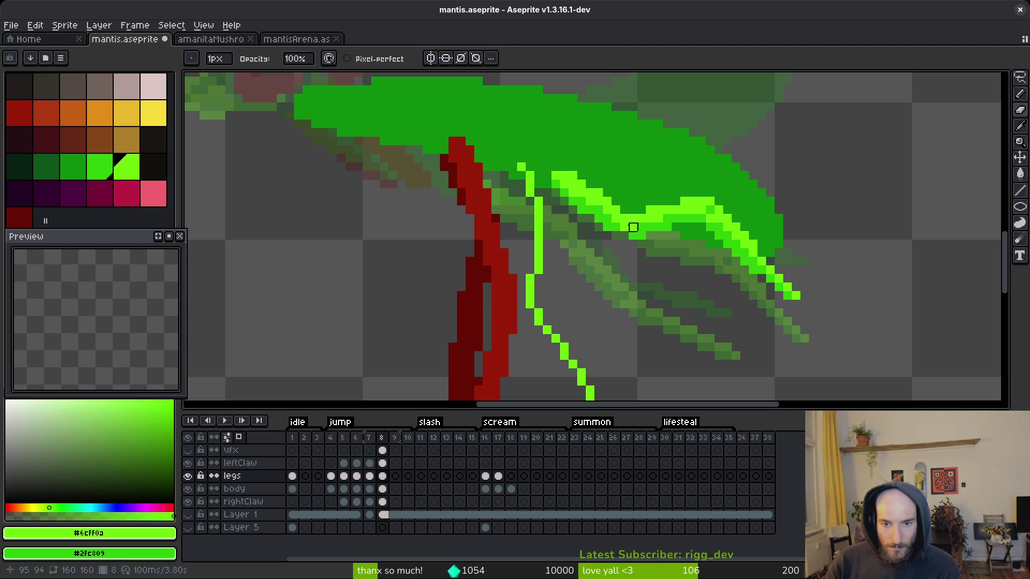
key("b")
scroll(632, 228, "down", 3)
scroll(657, 233, "up", 3)
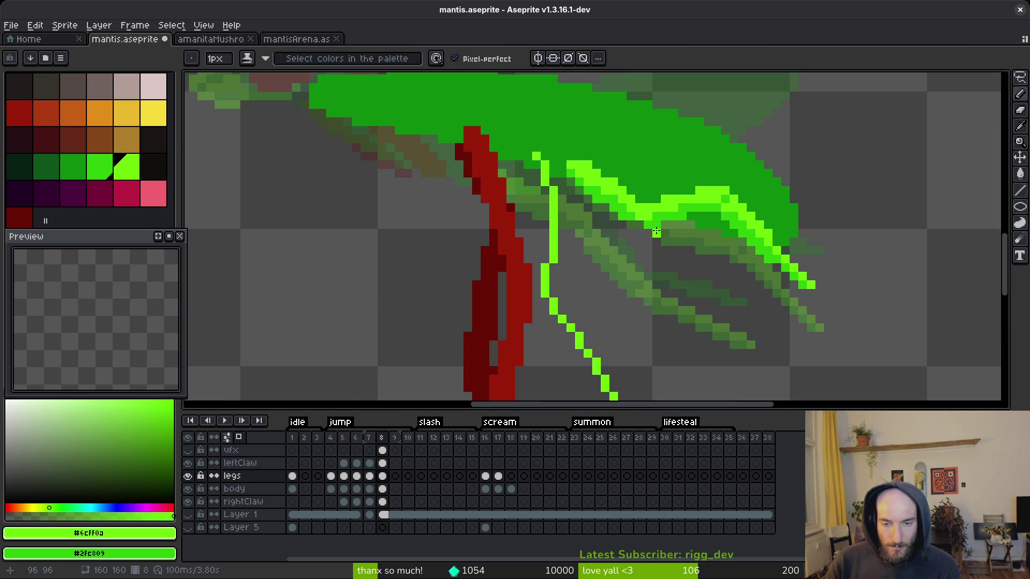
scroll(651, 220, "down", 3)
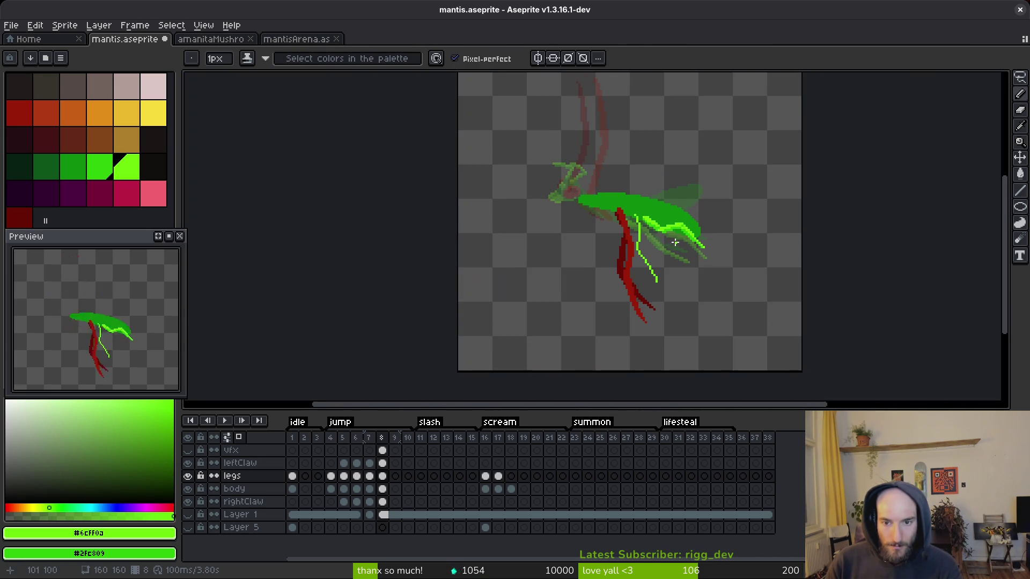
scroll(670, 243, "up", 3)
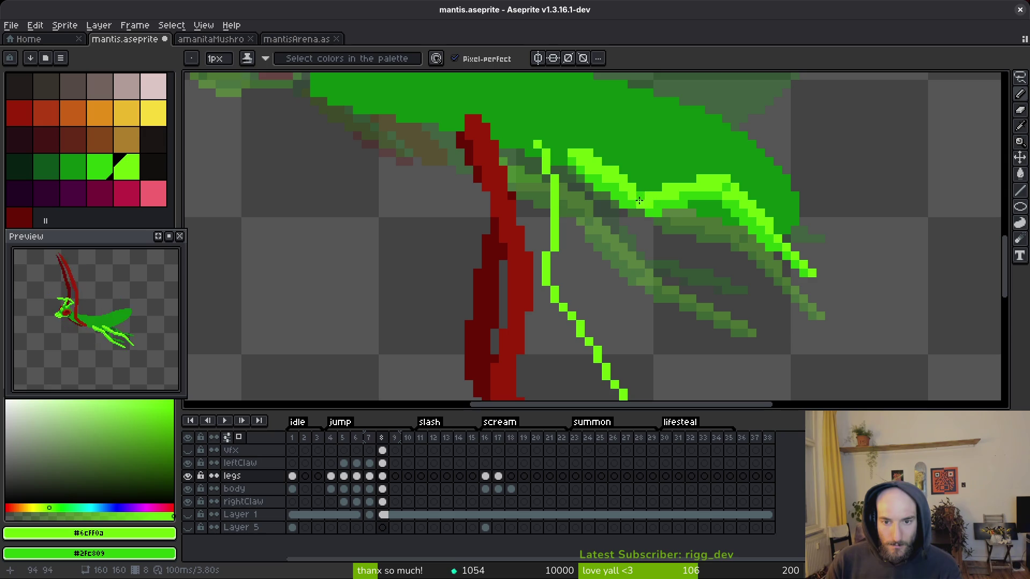
scroll(688, 249, "down", 3)
scroll(688, 250, "down", 2)
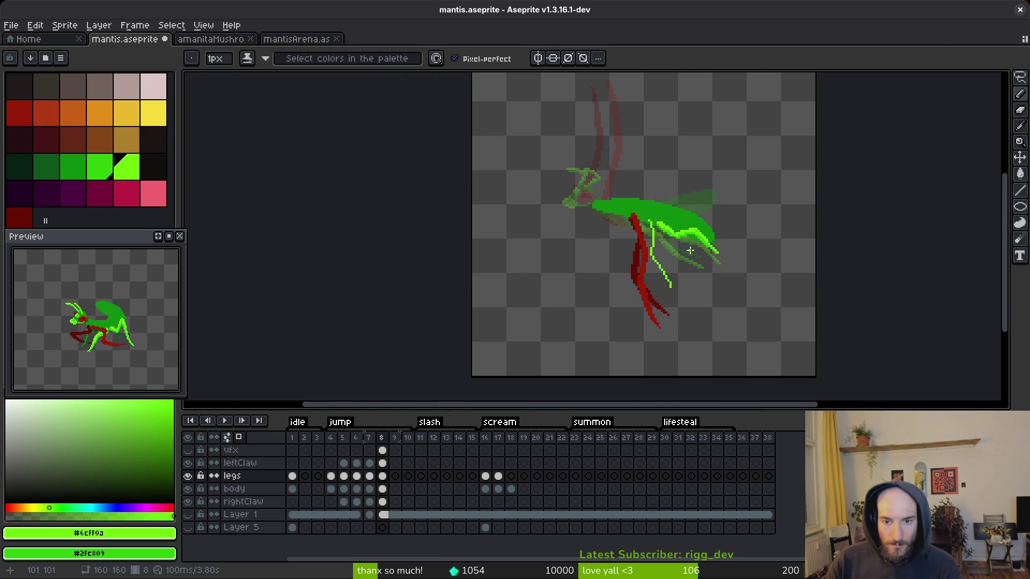
scroll(690, 251, "up", 4)
scroll(685, 231, "down", 1)
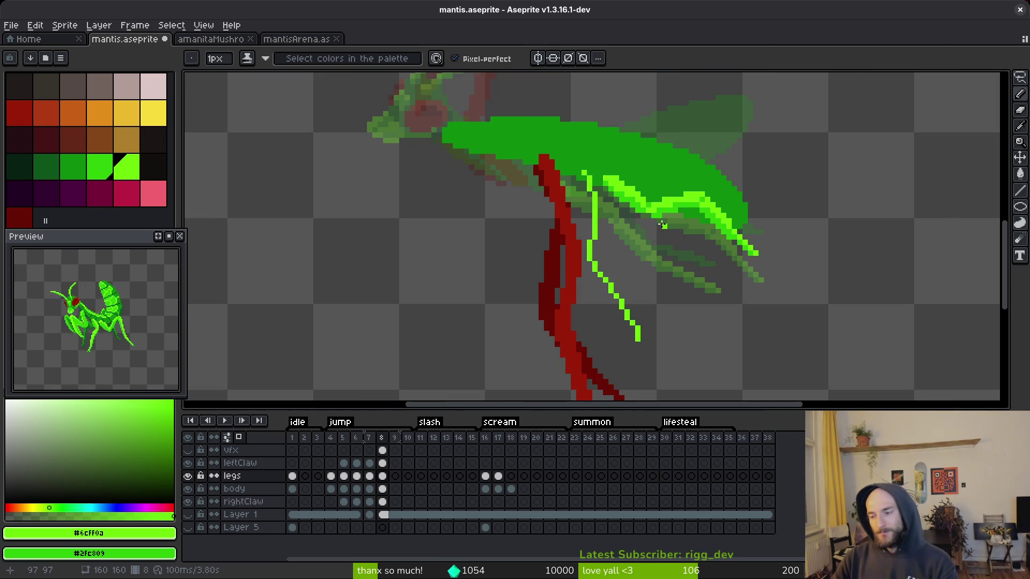
- Save the sprite and compare frame 8 against the previous frames
key("Tab")
key("Tab")
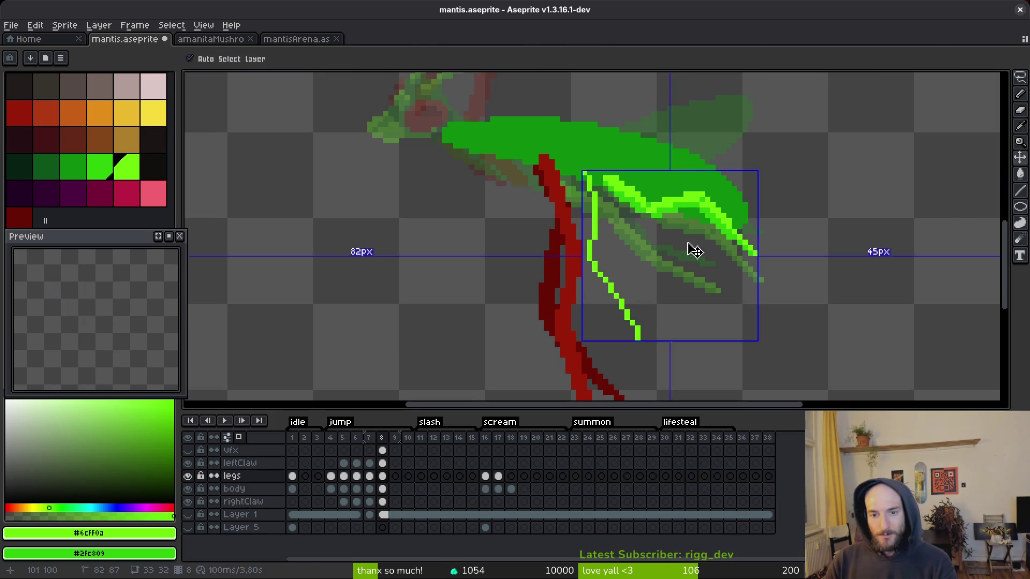
key("ctrl+s")
scroll(686, 236, "down", 2)
key("Left")
key("alt")
key("Right")
key("Left")
key("Left")
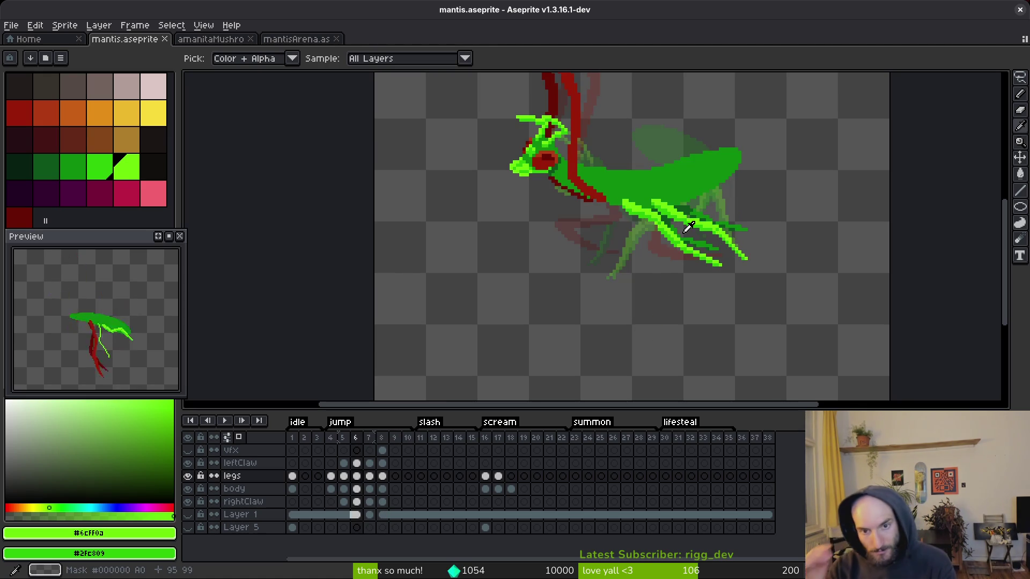
key("Right")
key("Right")
- Draw a short bright green foreleg across the claw and a new leg angling down-right
mouse_move(642, 271)
left_mouse_down()
mouse_move(655, 249)
mouse_move(660, 260)
left_mouse_up()
scroll(648, 220, "up", 2)
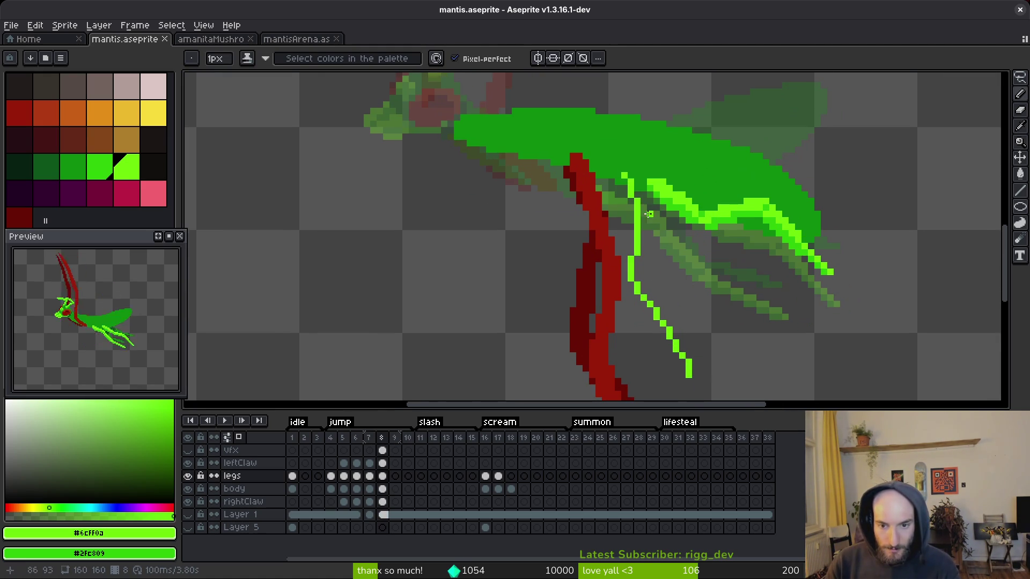
left_click(621, 177)
mouse_move(636, 238)
left_mouse_down()
mouse_move(564, 246)
mouse_move(599, 266)
left_mouse_up()
left_click_drag(638, 289, 716, 310)
left_click(714, 322)
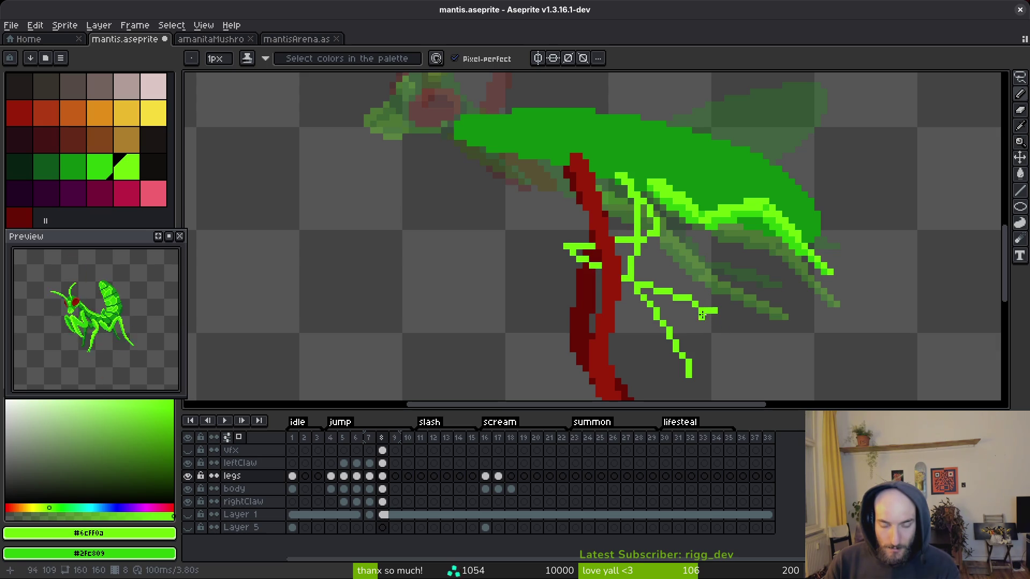
left_click_drag(559, 251, 599, 277)
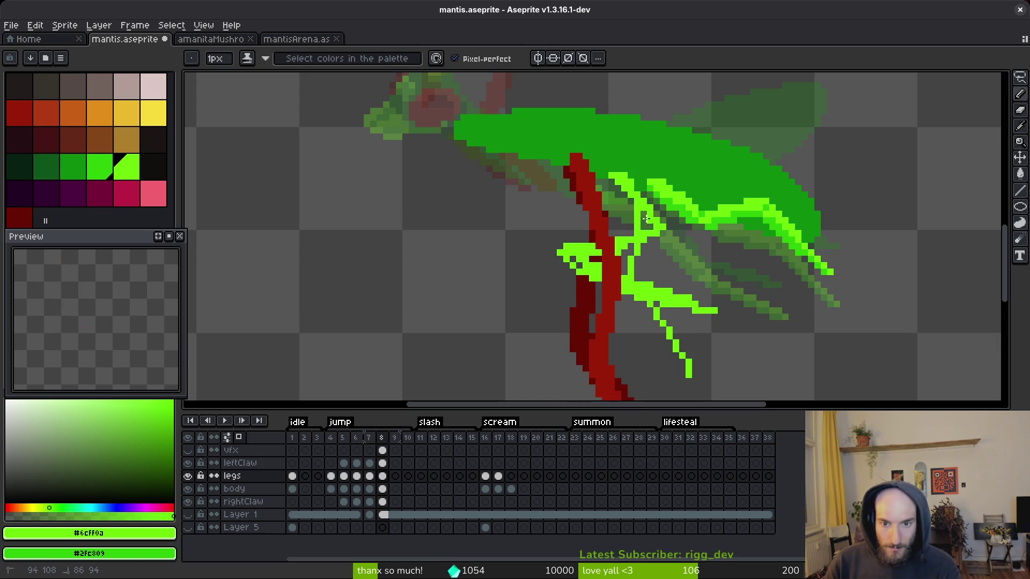
- Compare with frame 7, then lasso the lower legs area on frame 8
scroll(626, 199, "down", 2)
key("comma")
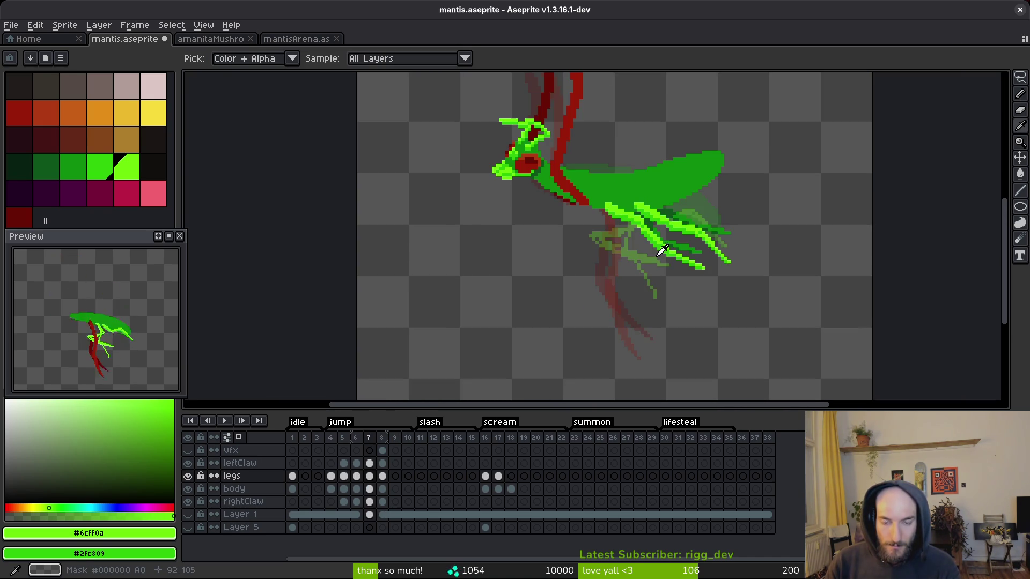
key("period")
key("shift+w")
scroll(619, 206, "up", 2)
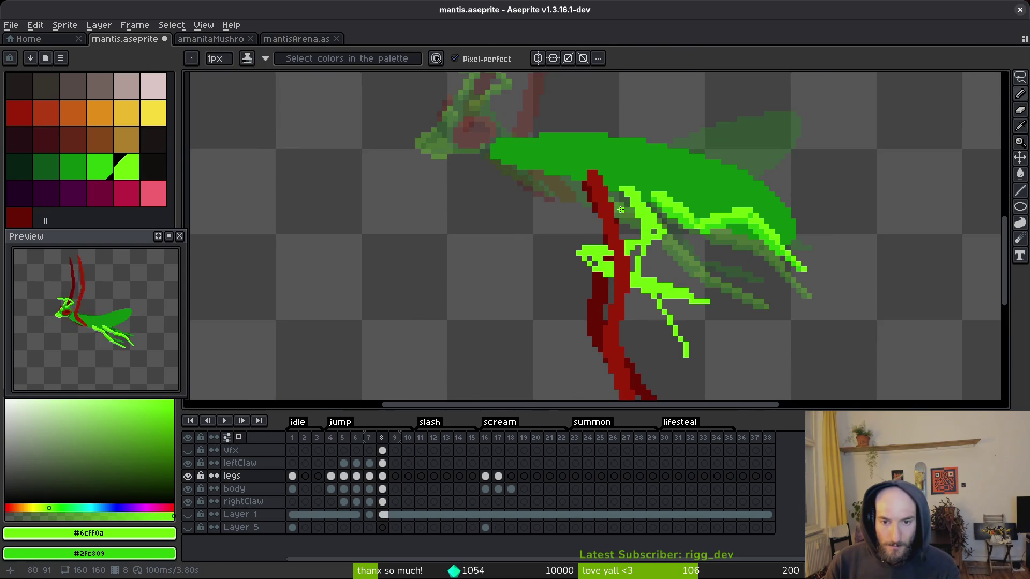
scroll(620, 205, "down", 3)
scroll(619, 199, "up", 2)
mouse_move(573, 228)
left_mouse_down()
mouse_move(595, 236)
mouse_move(700, 160)
left_mouse_up()
scroll(719, 172, "up", 3)
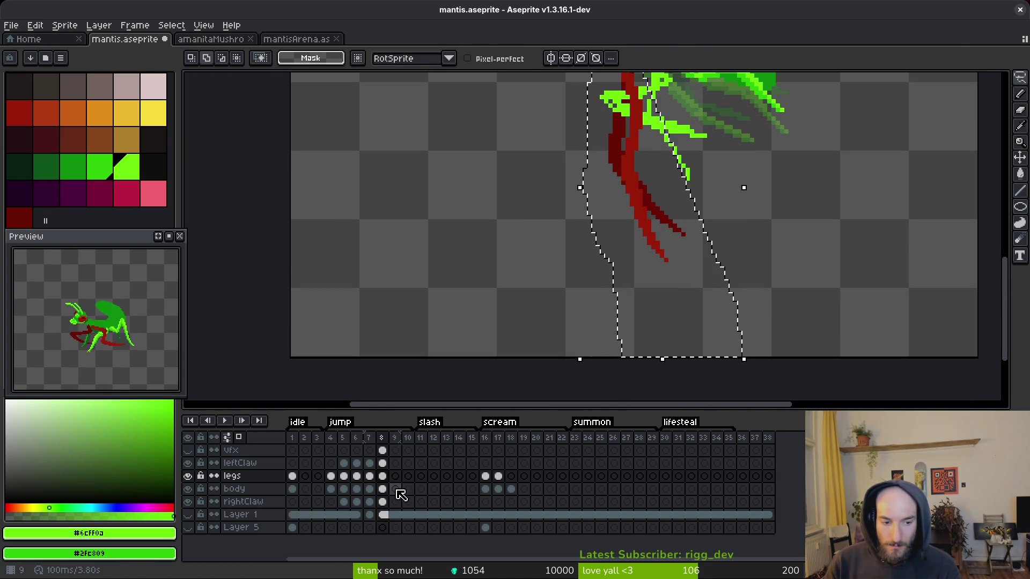
- Move the left claw on frame 8 slightly left and up
left_click(381, 463)
scroll(574, 326, "up", 3)
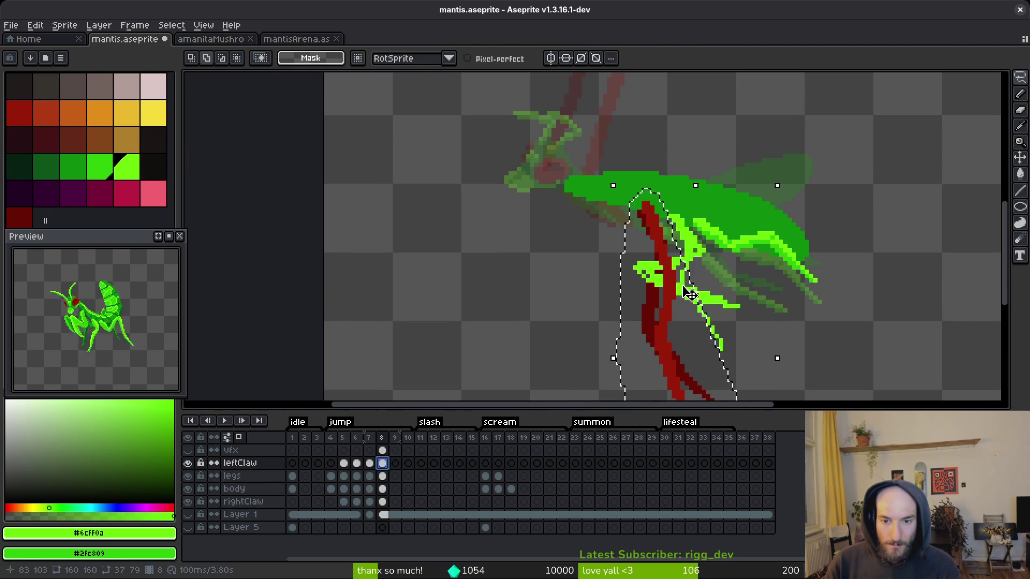
left_click_drag(677, 289, 670, 288)
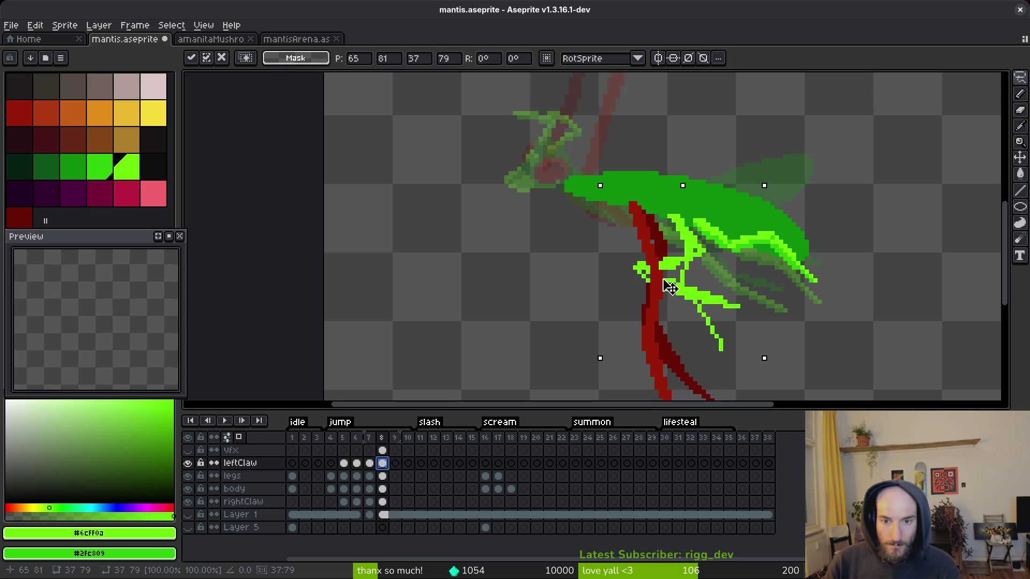
key("Return")
scroll(537, 349, "down", 3)
- Select the red right claw on frame 8 and move it 2 pixels right
left_click(381, 502)
scroll(559, 371, "down", 1)
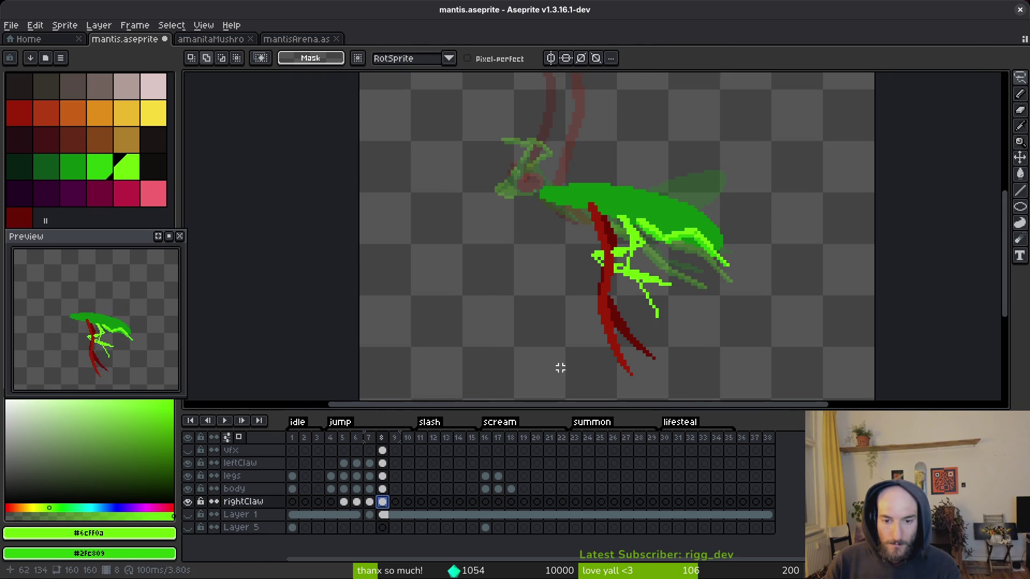
mouse_move(596, 194)
left_mouse_down()
mouse_move(568, 242)
mouse_move(689, 356)
mouse_move(676, 236)
left_mouse_up()
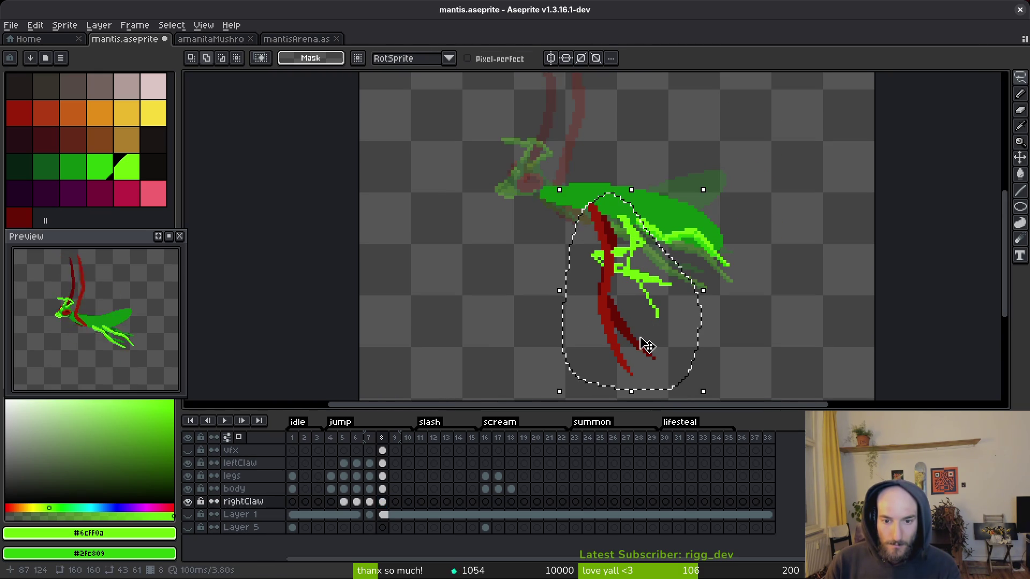
left_click(634, 338)
left_click_drag(635, 337, 642, 342)
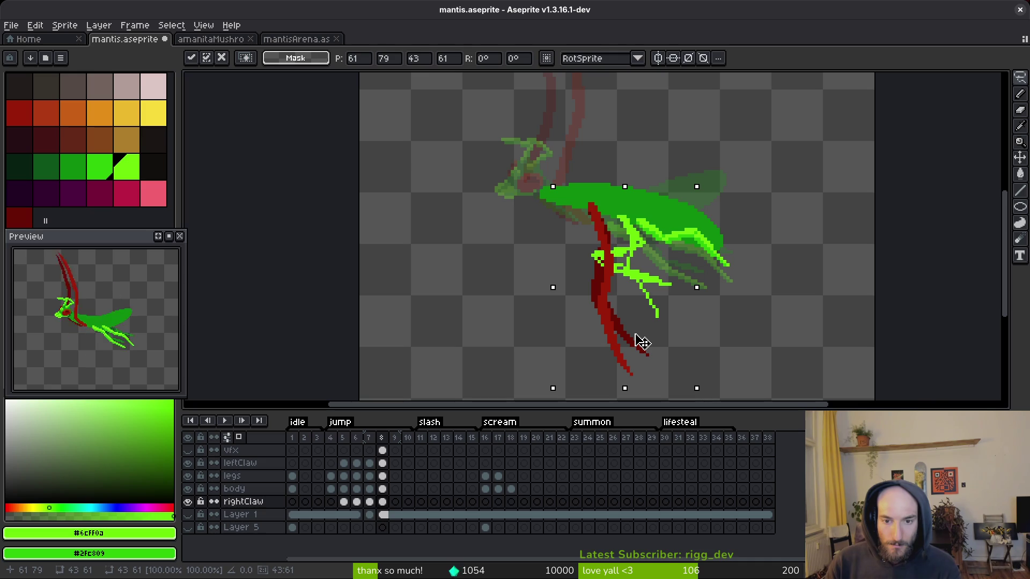
key("Return")
- Try shifting the right claw to other positions, then undo the trial moves
key("Up")
key("Up")
key("Up")
key("ctrl+z")
key("ctrl+y")
key("ctrl+z")
left_click_drag(661, 347, 654, 355)
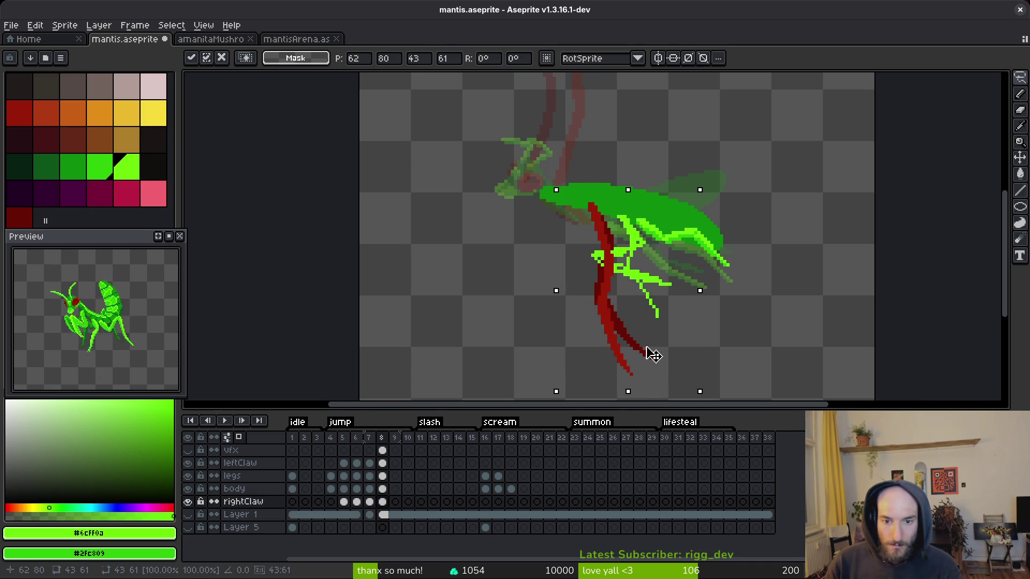
key("ctrl+z")
key("ctrl+z")
key("ctrl+y")
key("ctrl+y")
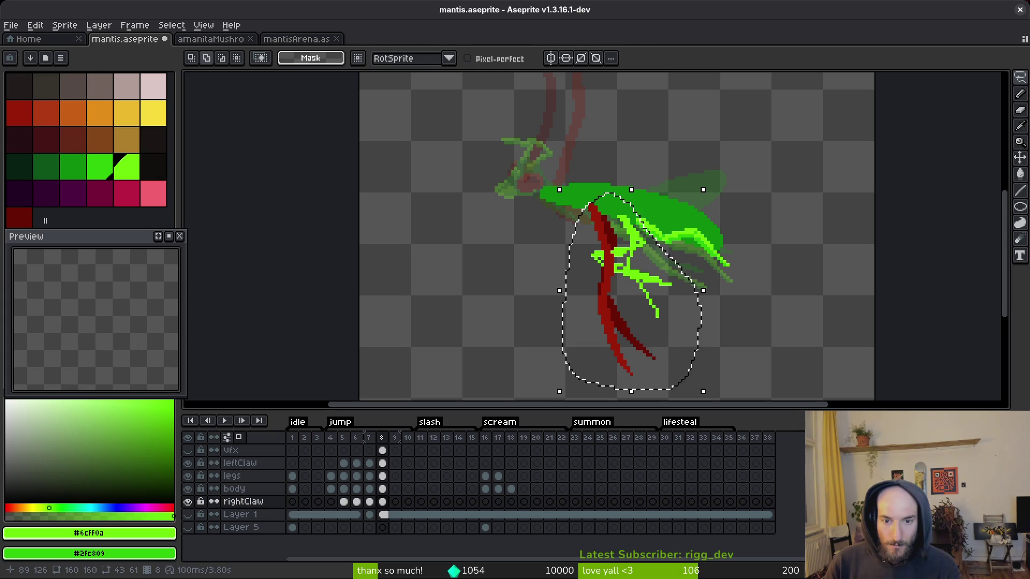
left_click_drag(648, 342, 653, 350)
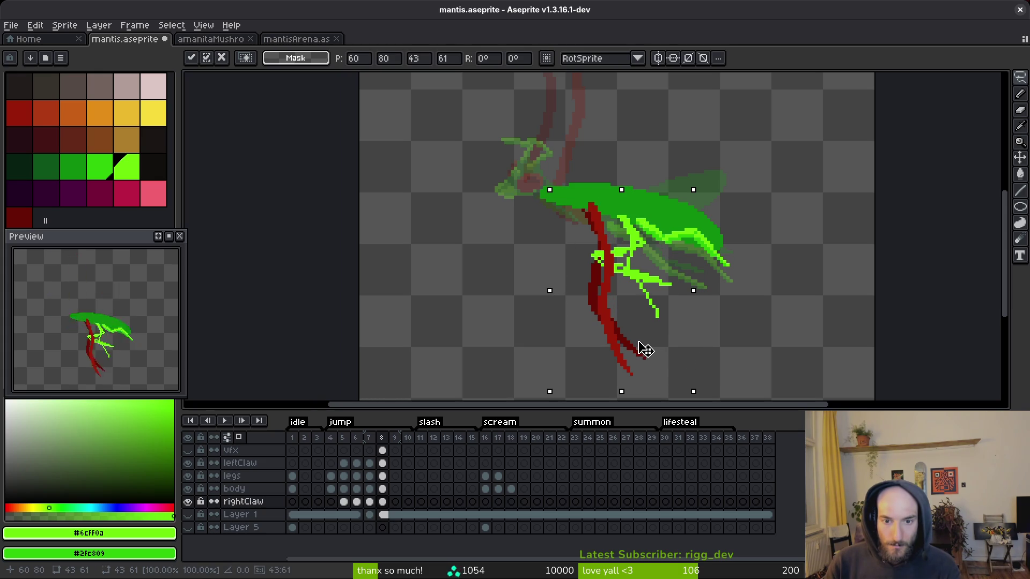
key("ctrl+z")
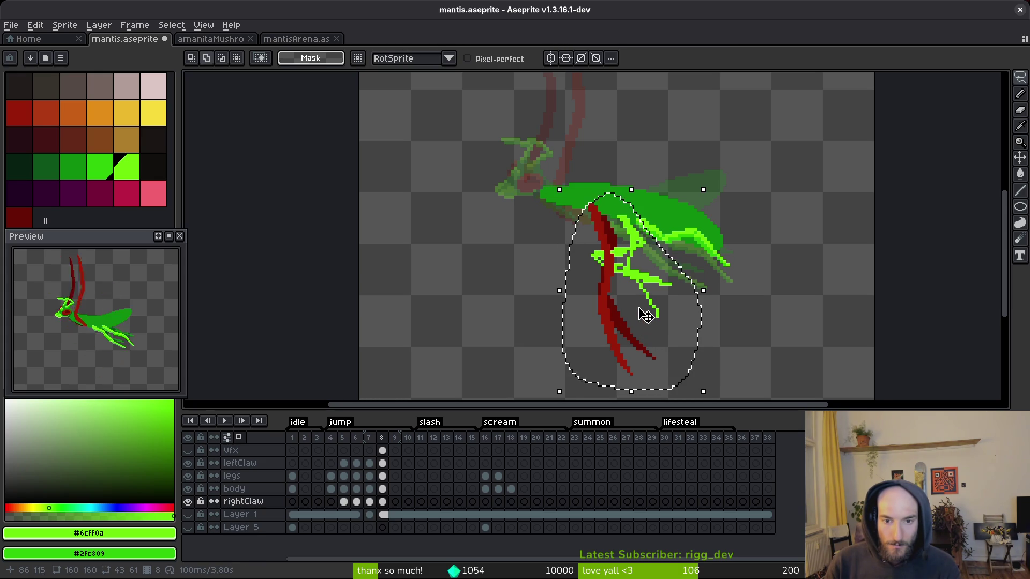
left_click(636, 334)
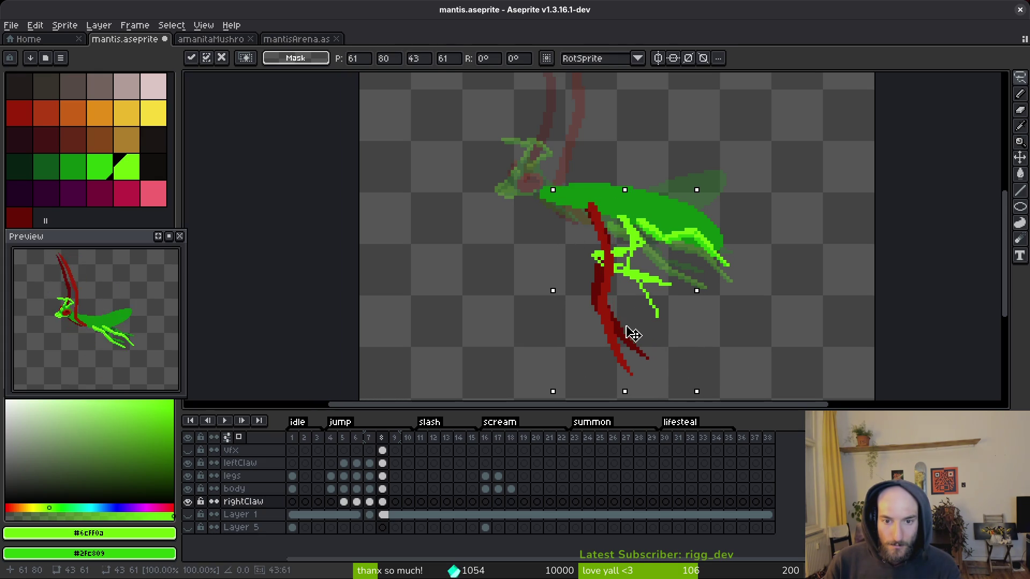
key("ctrl+z")
key("ctrl+z")
key("ctrl+z")
key("ctrl+z")
key("ctrl+z")
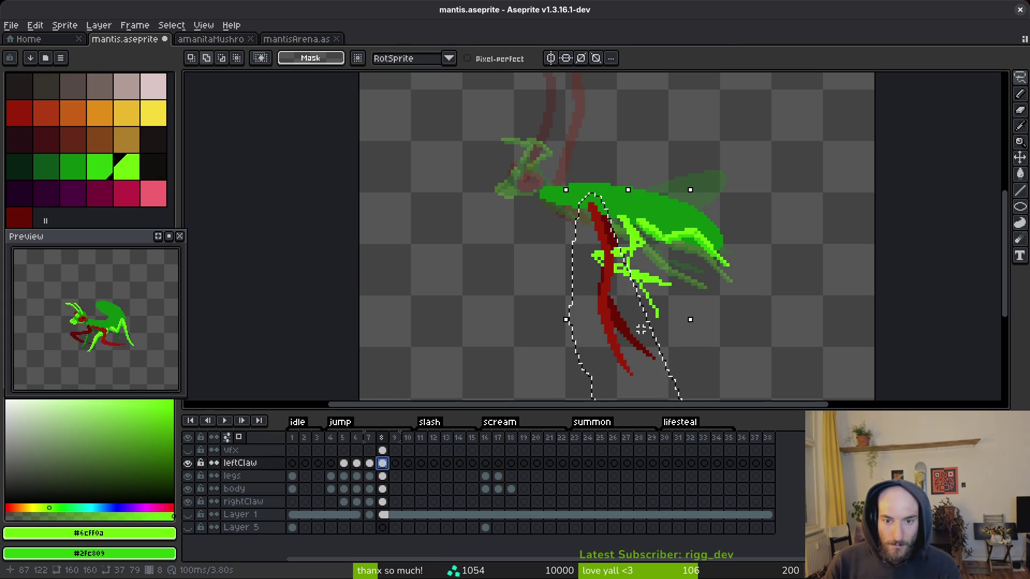
key("ctrl+z")
key("ctrl+z")
key("ctrl+z")
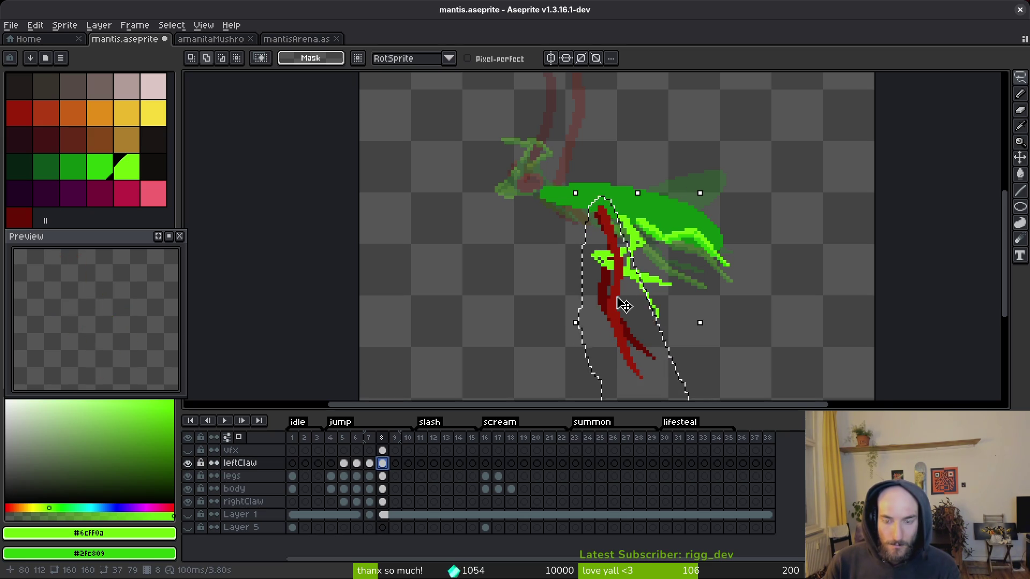
- Move the left claw about 18 pixels left and shift the right claw down-right
left_click_drag(646, 310, 584, 274)
key("ctrl+d")
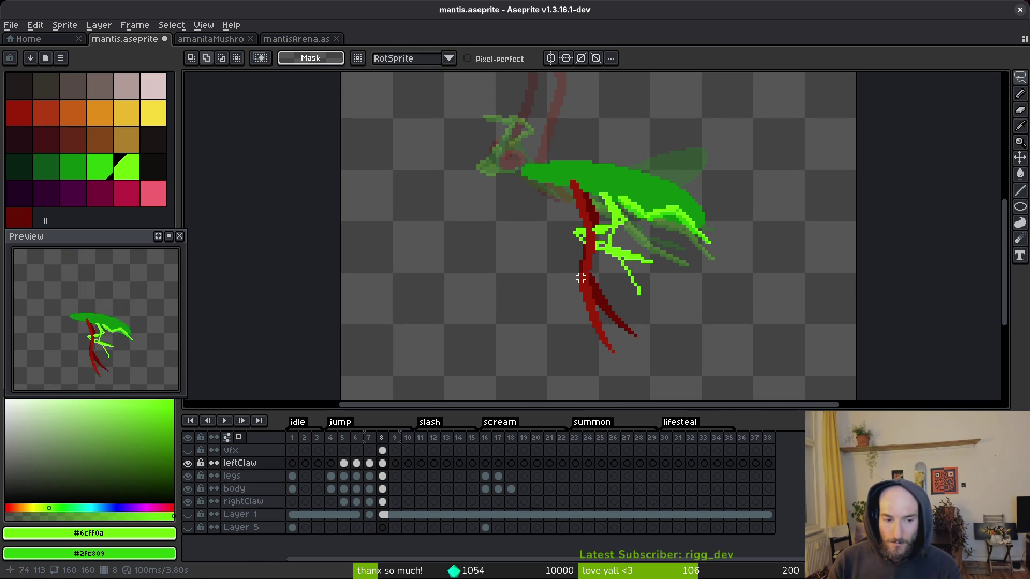
mouse_move(536, 155)
left_mouse_down()
mouse_move(621, 299)
mouse_move(697, 388)
left_mouse_up()
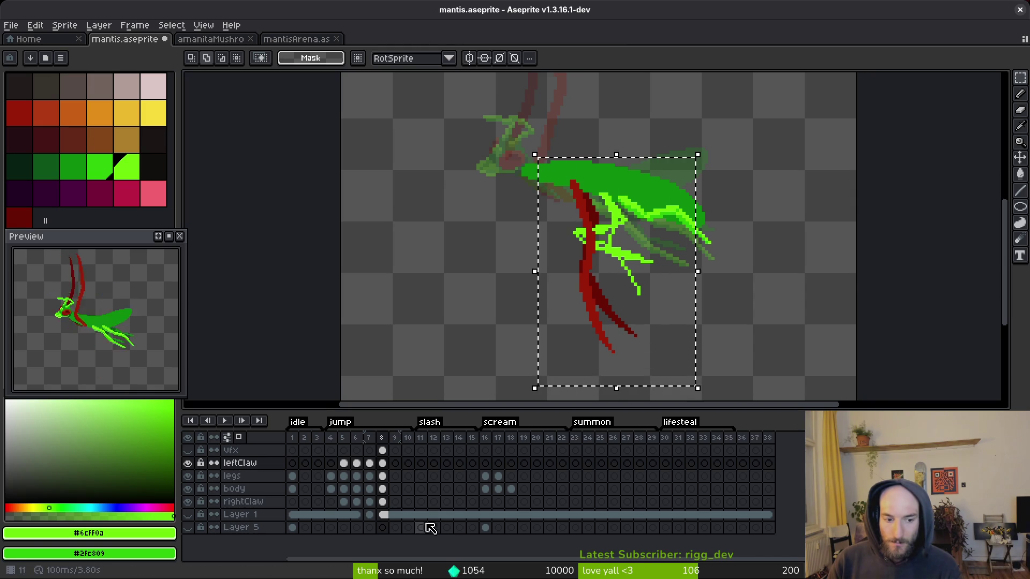
left_click(381, 501)
left_click_drag(525, 310, 538, 323)
left_click(537, 324)
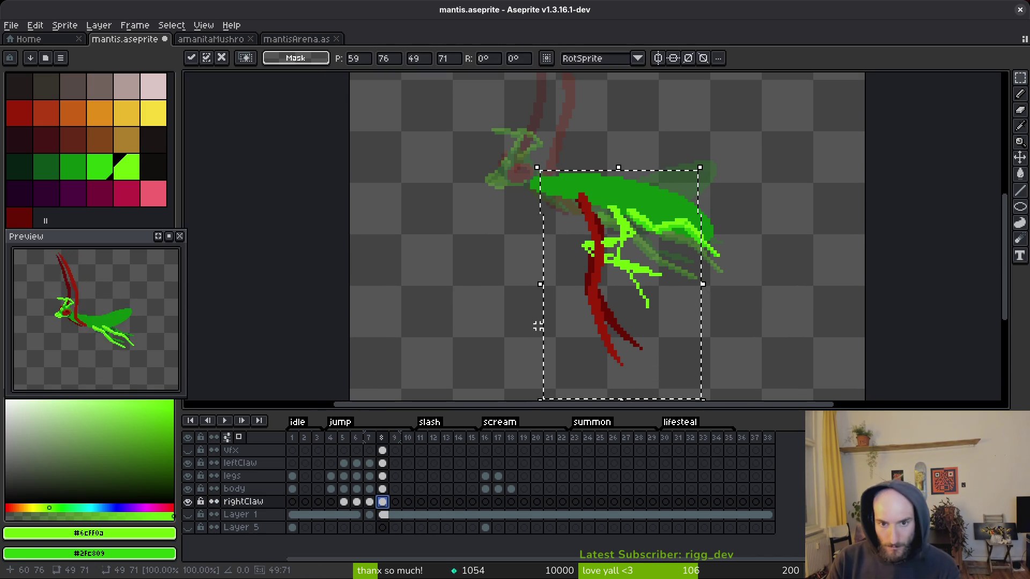
key("Return")
key("ctrl+d")
- Save mantis.aseprite
key("ctrl+s")
scroll(633, 249, "down", 5)
scroll(636, 248, "up", 7)
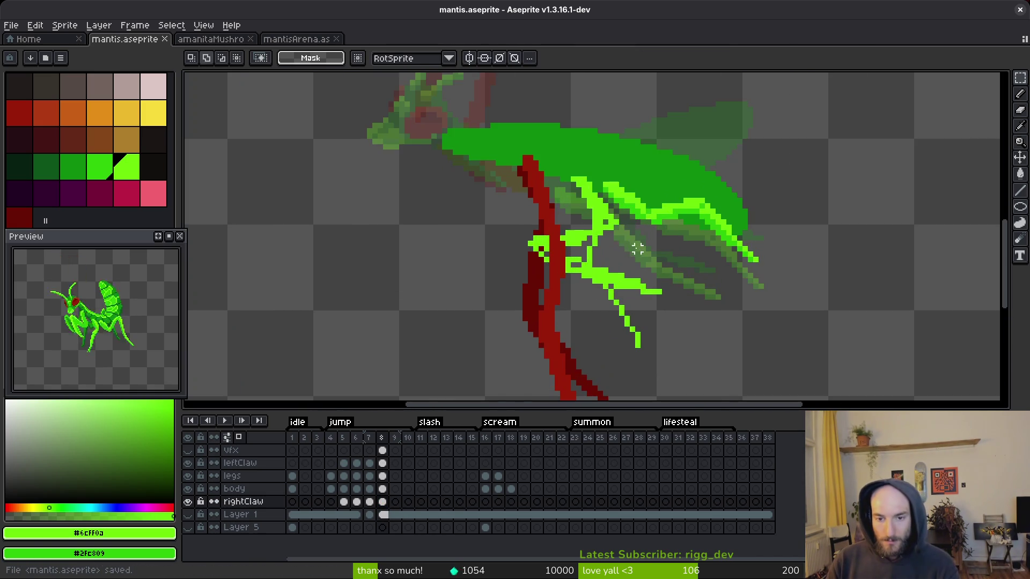
- On the legs layer at frame 8, erase the stray bright green leg line
key("e")
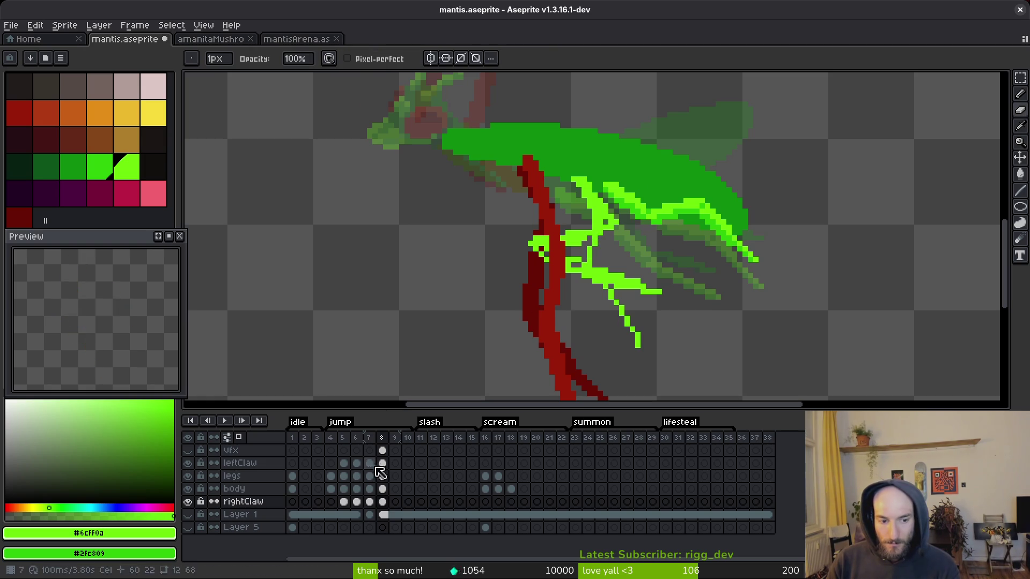
left_click(382, 476)
scroll(590, 247, "up", 2)
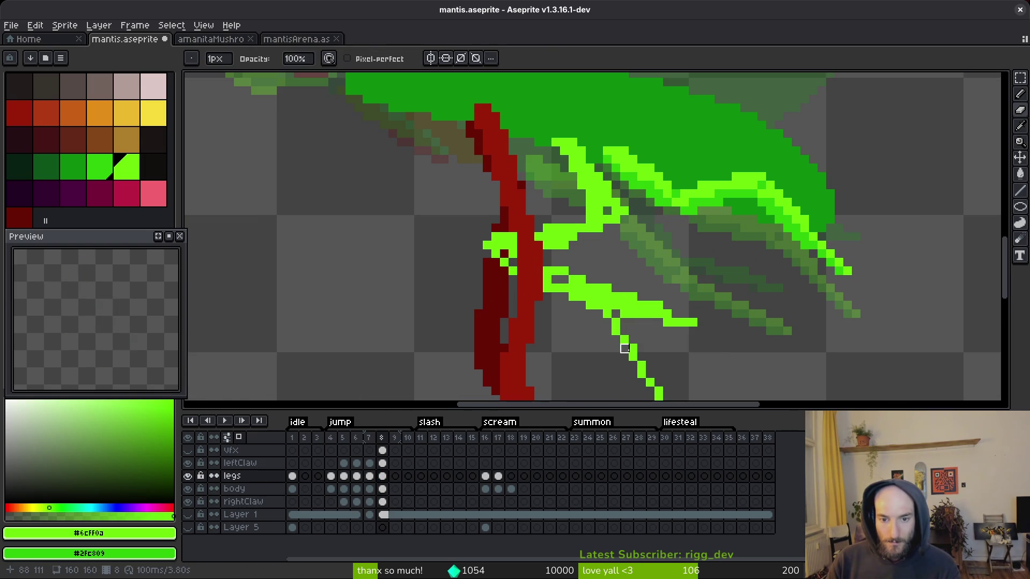
scroll(562, 232, "down", 1)
scroll(562, 233, "up", 1)
left_click_drag(536, 224, 529, 232)
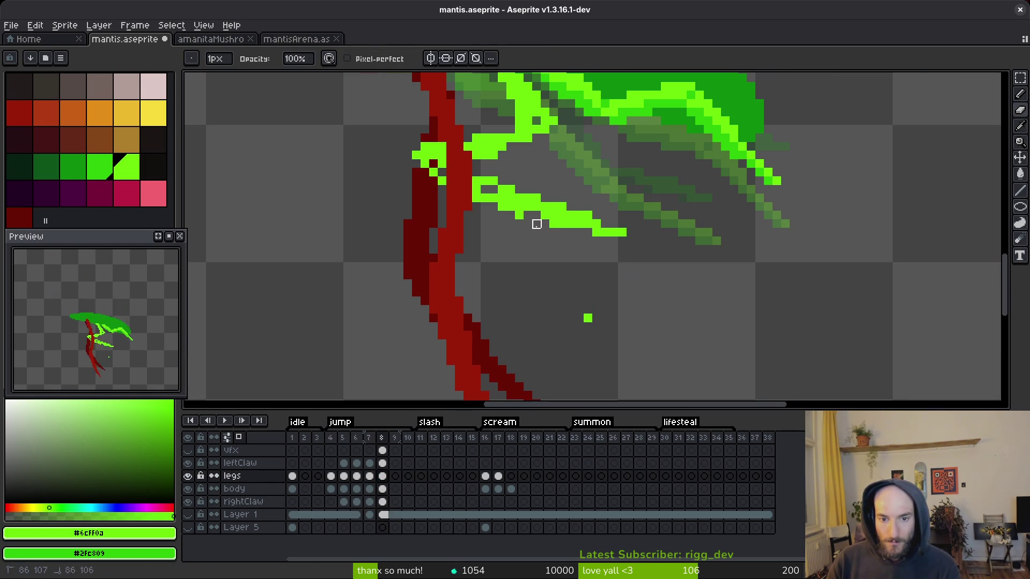
- Pencil in bright green pixels to fill gaps and thicken the leg joint, then save mantis.aseprite
key("b")
key("e")
key("b")
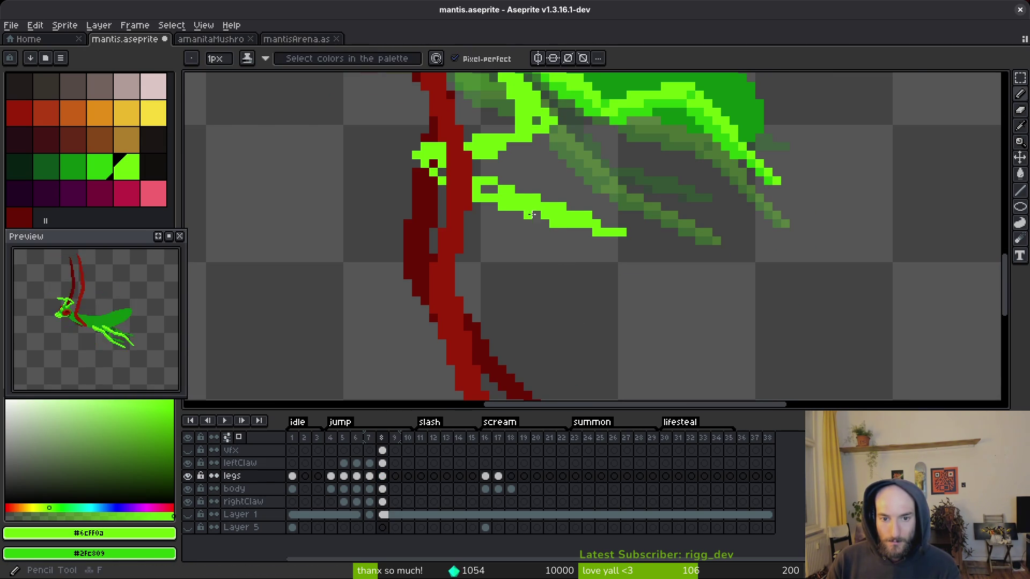
scroll(579, 247, "up", 3)
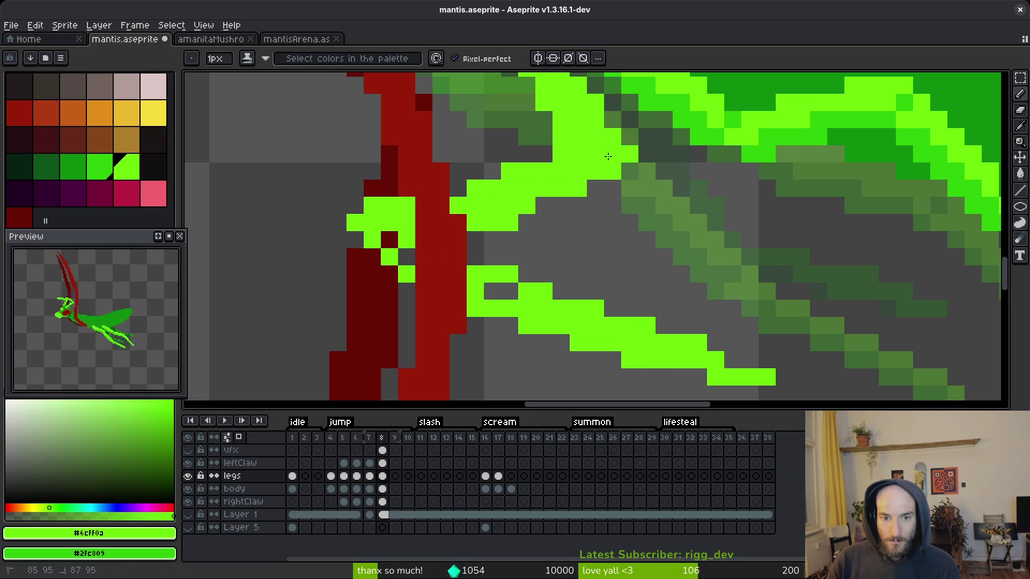
left_click(544, 206)
left_click(389, 239)
left_click(406, 256)
left_click(509, 291)
left_click(492, 291)
left_click(475, 256)
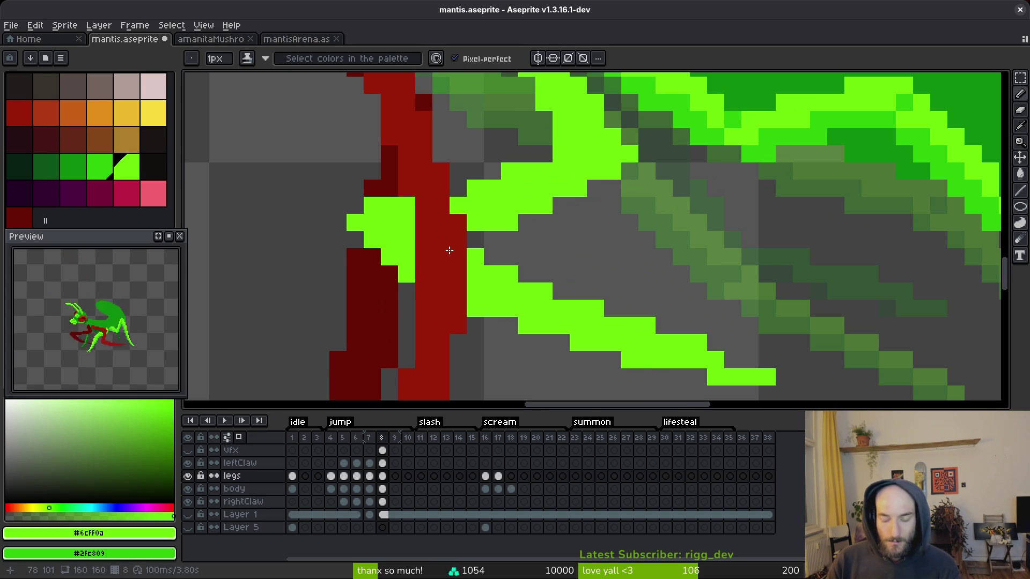
key("ctrl+s")
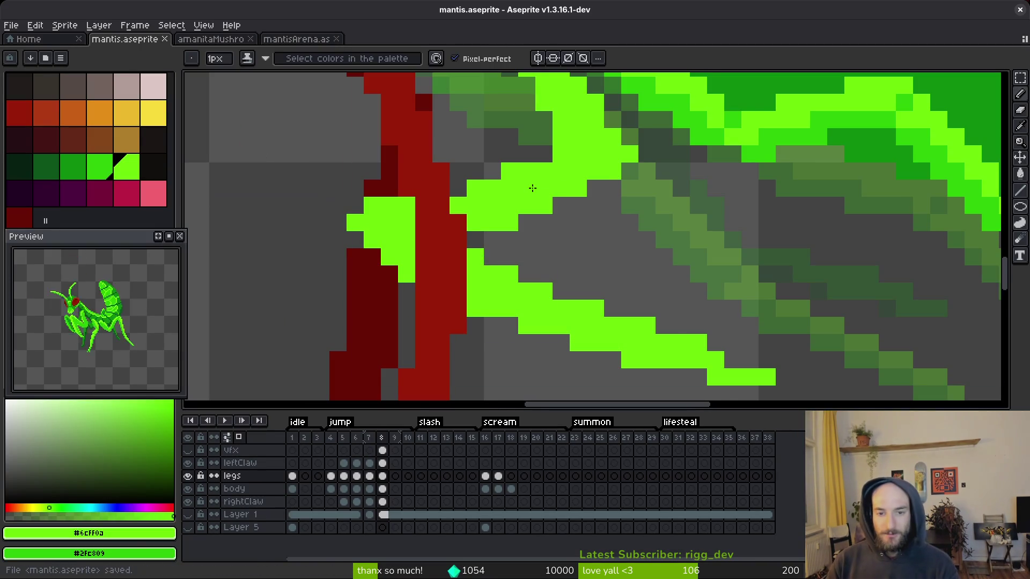
- Step back through jump frames 5–7 to compare, then return to frame 8
scroll(631, 242, "down", 3)
scroll(609, 232, "down", 2)
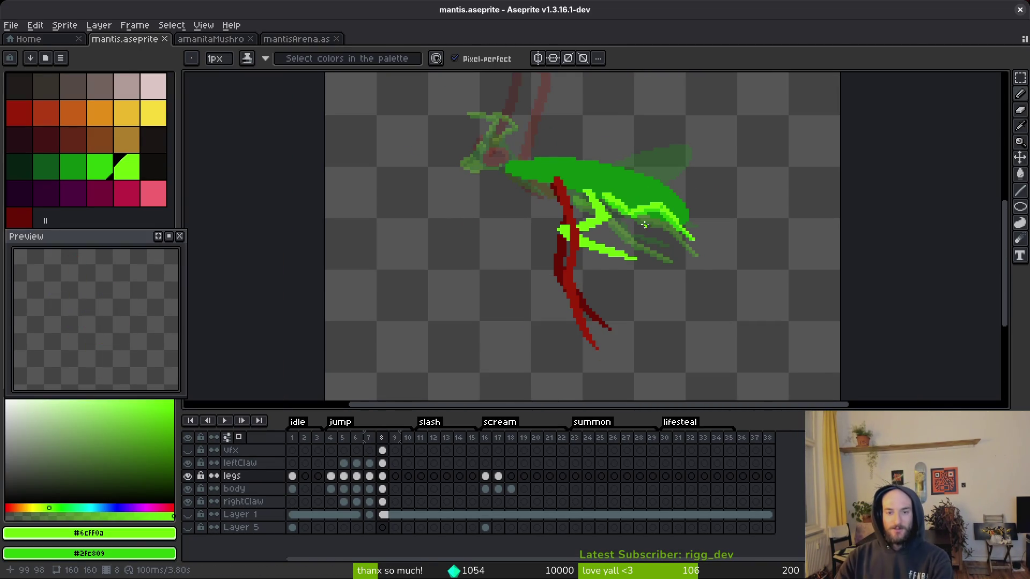
scroll(651, 264, "down", 2)
key("alt")
key("comma")
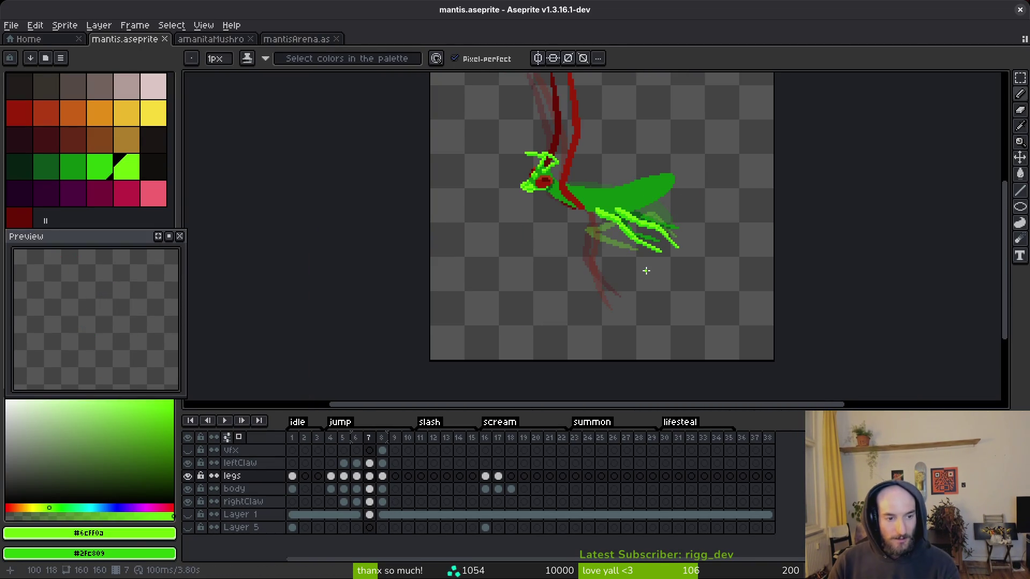
key("alt")
key("comma")
key("comma")
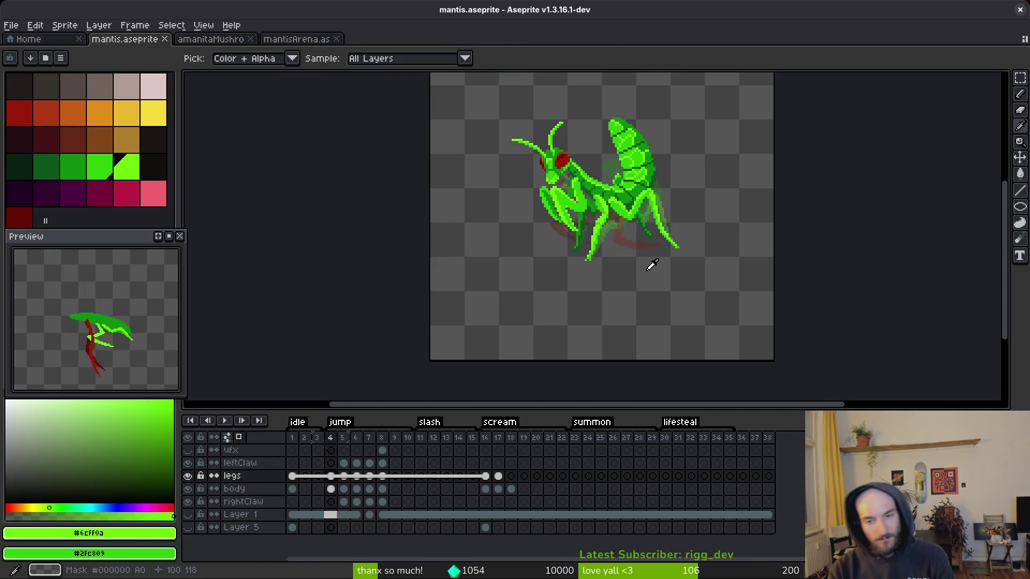
key("period")
key("period")
key("comma")
key("period")
key("comma")
key("period")
key("period")
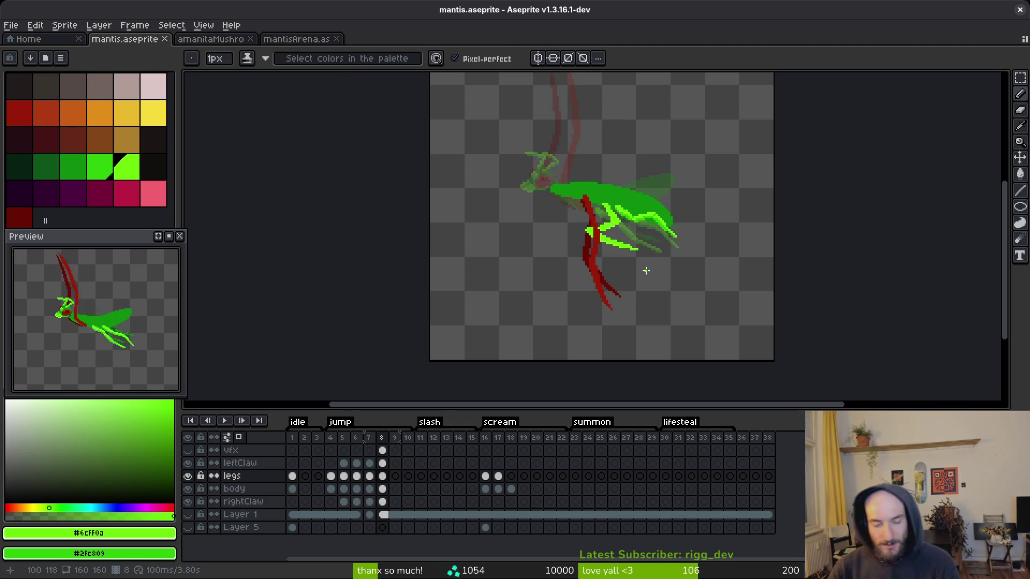
scroll(593, 298, "up", 8)
- Erase the stray green pixels left of the red claw and add a green leg pixel
key("e")
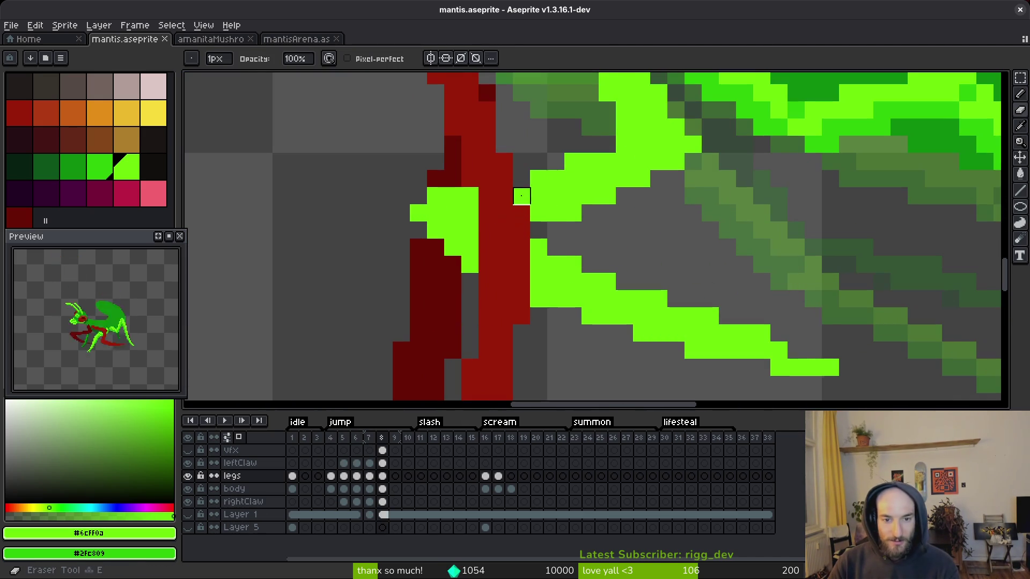
mouse_move(452, 196)
left_mouse_down()
mouse_move(435, 213)
mouse_move(545, 227)
left_mouse_up()
left_click(435, 230)
scroll(515, 215, "down", 5)
scroll(586, 237, "up", 5)
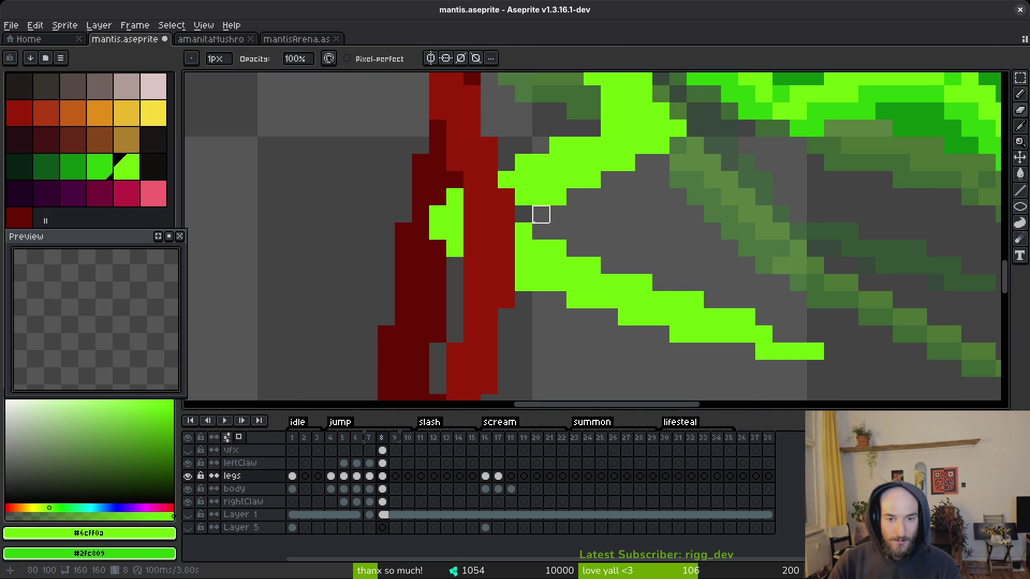
key("b")
left_click(597, 218)
scroll(597, 219, "down", 4)
scroll(579, 202, "up", 3)
- Lasso the area around the claw and nudge the selected pixels slightly
key("shift+w")
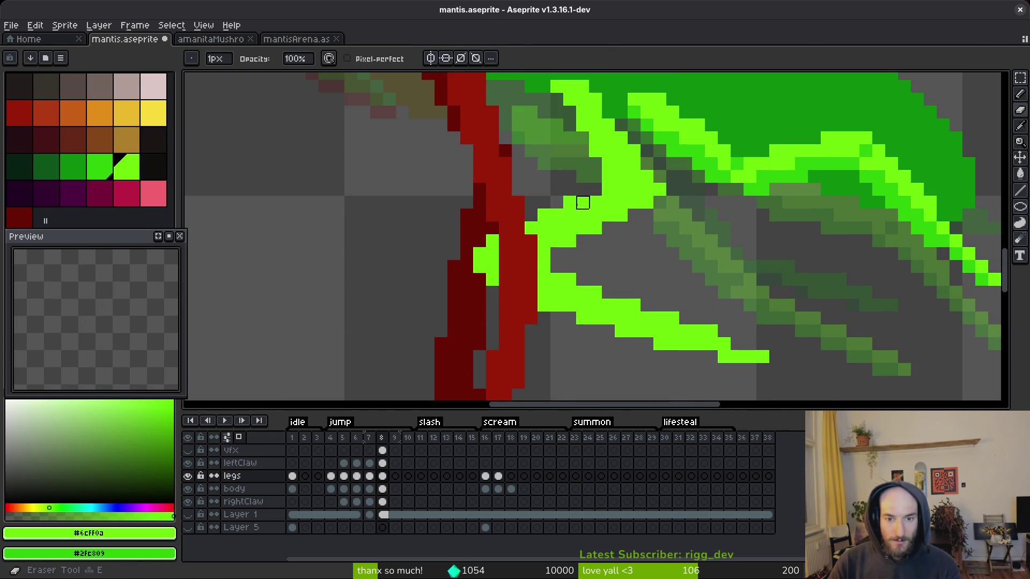
left_click_drag(621, 245, 499, 189)
scroll(498, 189, "down", 2)
mouse_move(586, 230)
left_mouse_down()
mouse_move(556, 322)
mouse_move(697, 338)
left_mouse_up()
left_click_drag(568, 268, 572, 266)
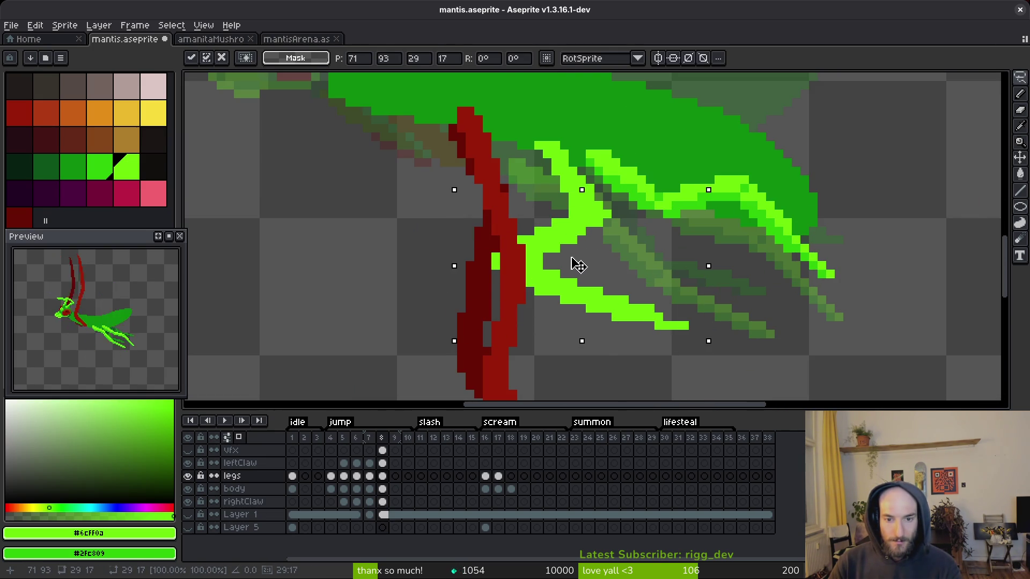
key("Return")
scroll(579, 257, "down", 2)
scroll(588, 229, "up", 3)
- Darken two bright green pixels at the top of the leg
key("e")
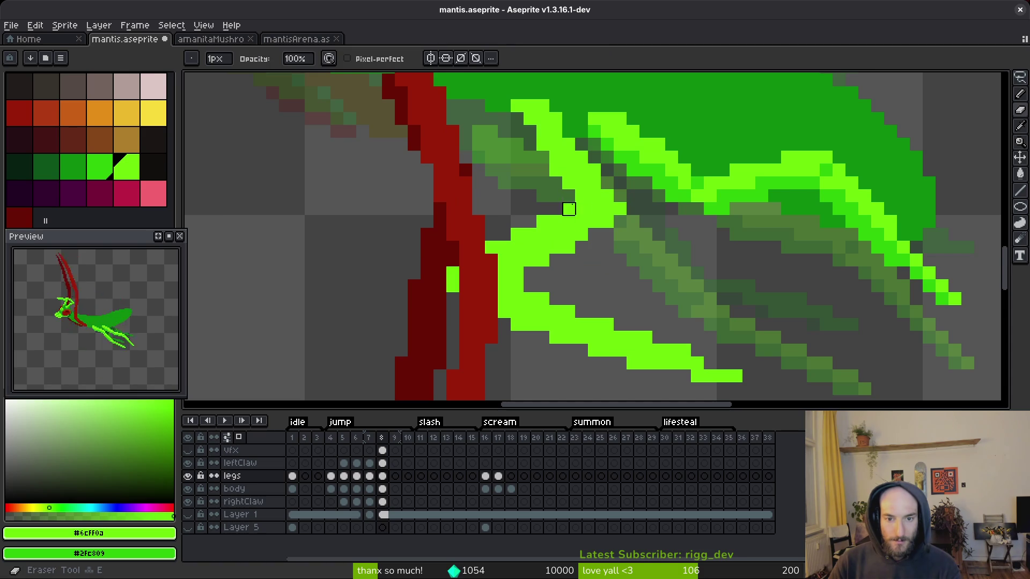
key("b")
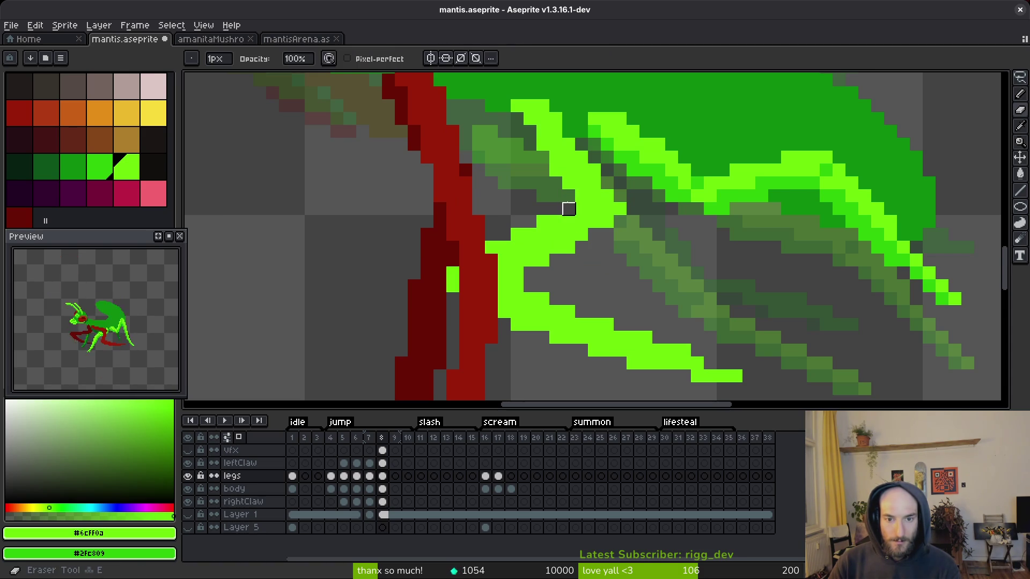
scroll(611, 222, "down", 3)
scroll(598, 197, "up", 3)
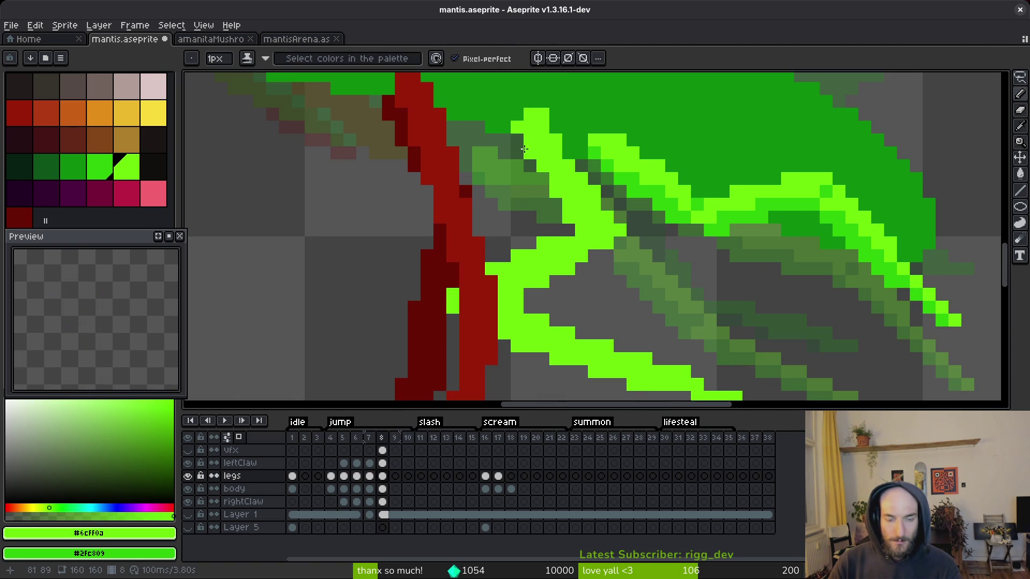
key("e")
left_click(542, 114)
key("e")
left_click(529, 115)
key("b")
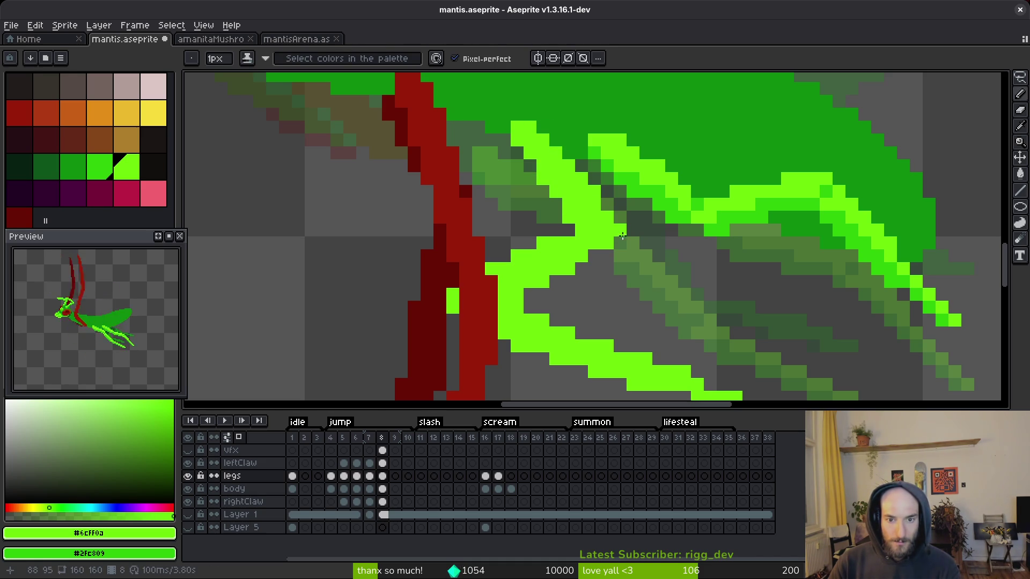
key("e")
- Erase leftover green pixels, trim the overlong end of the lower leg, and save
scroll(648, 265, "down", 5)
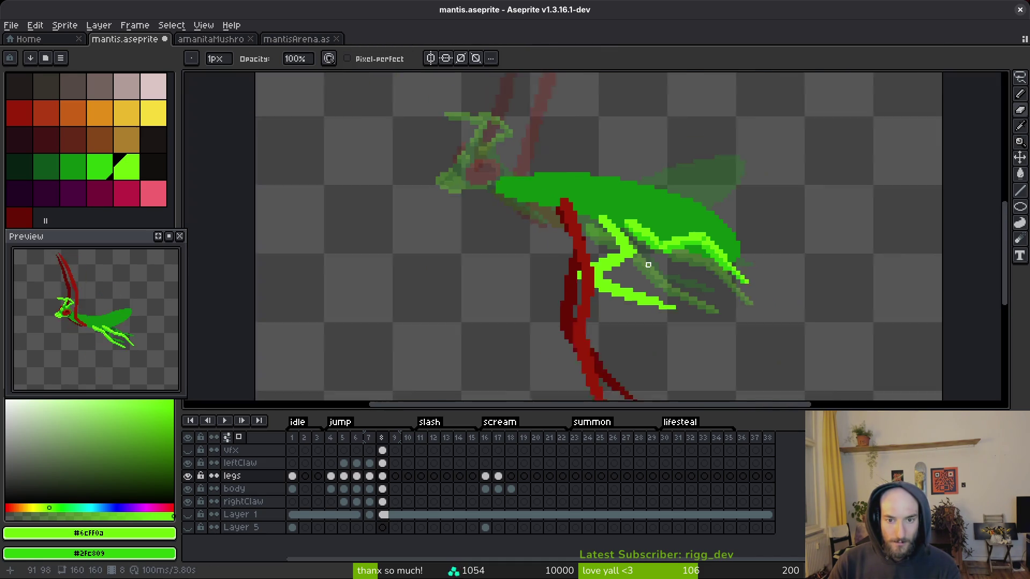
scroll(647, 264, "down", 1)
scroll(669, 295, "up", 5)
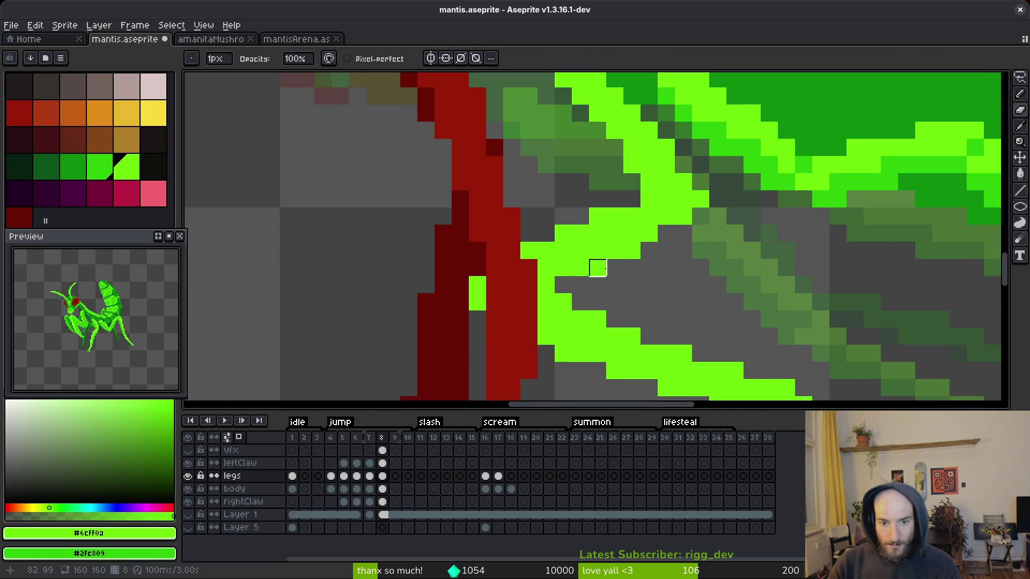
scroll(597, 267, "down", 4)
scroll(650, 288, "up", 3)
left_click_drag(649, 288, 636, 277)
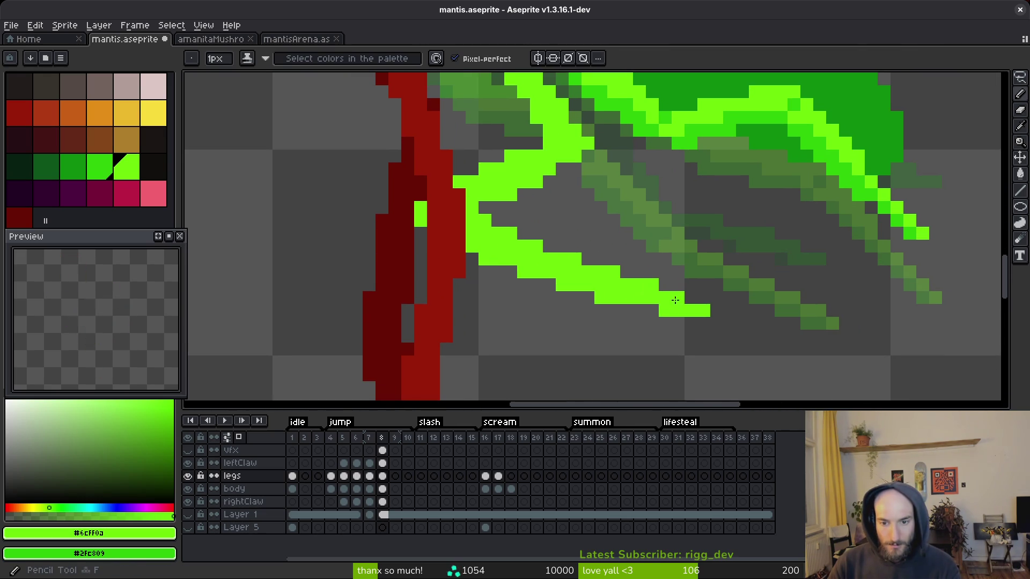
key("e")
left_click(484, 259)
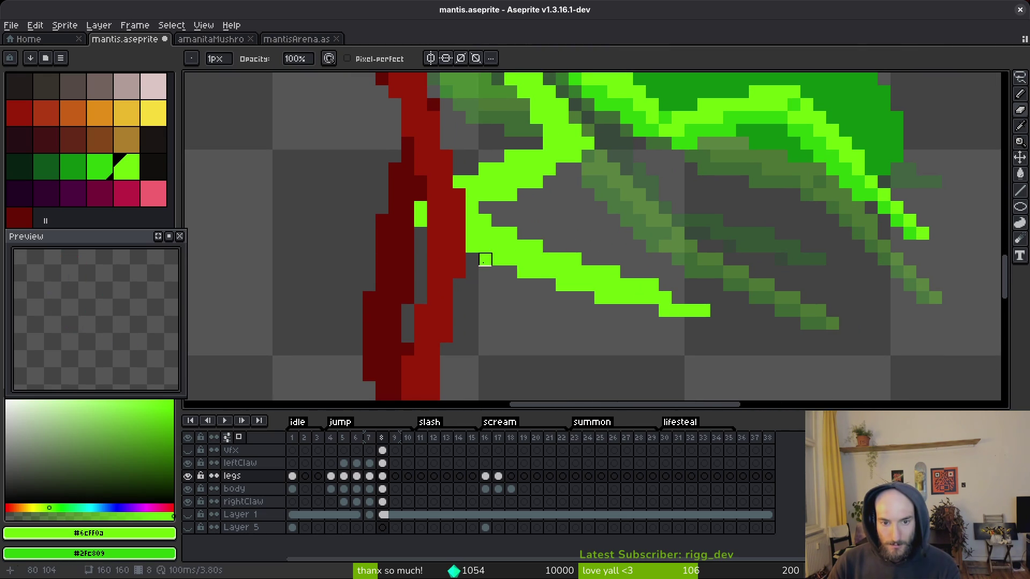
left_click_drag(665, 311, 703, 309)
left_click(652, 284)
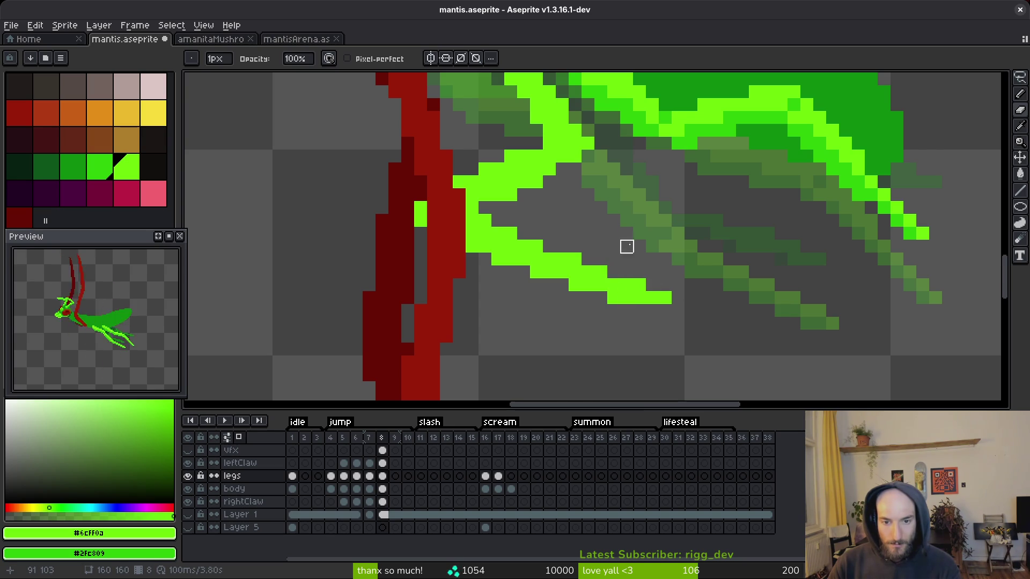
scroll(626, 260, "down", 4)
scroll(646, 237, "up", 3)
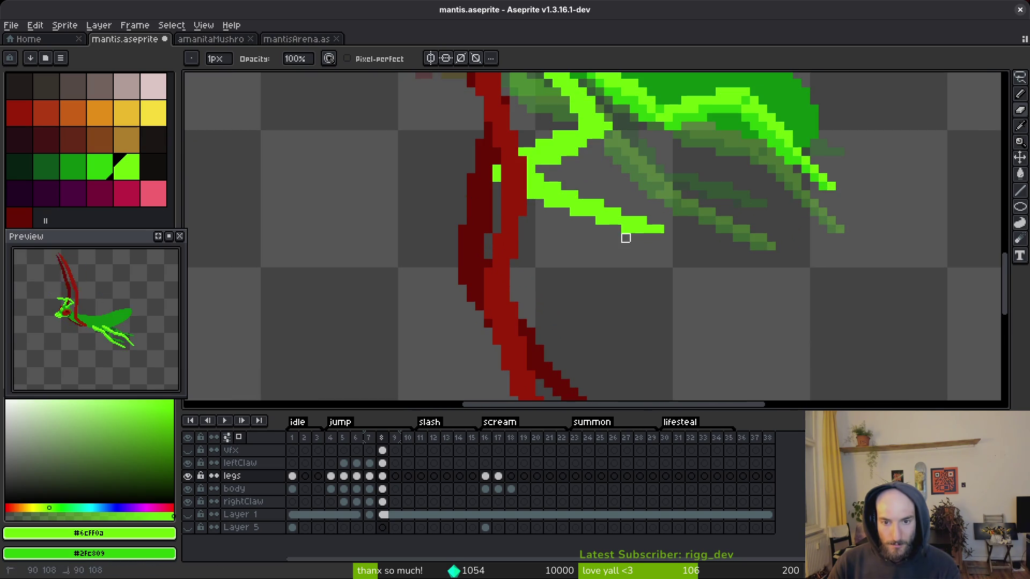
key("ctrl+s")
- Repaint lime leg pixels in the darker green #2fc809
scroll(666, 248, "down", 8)
scroll(659, 257, "up", 6)
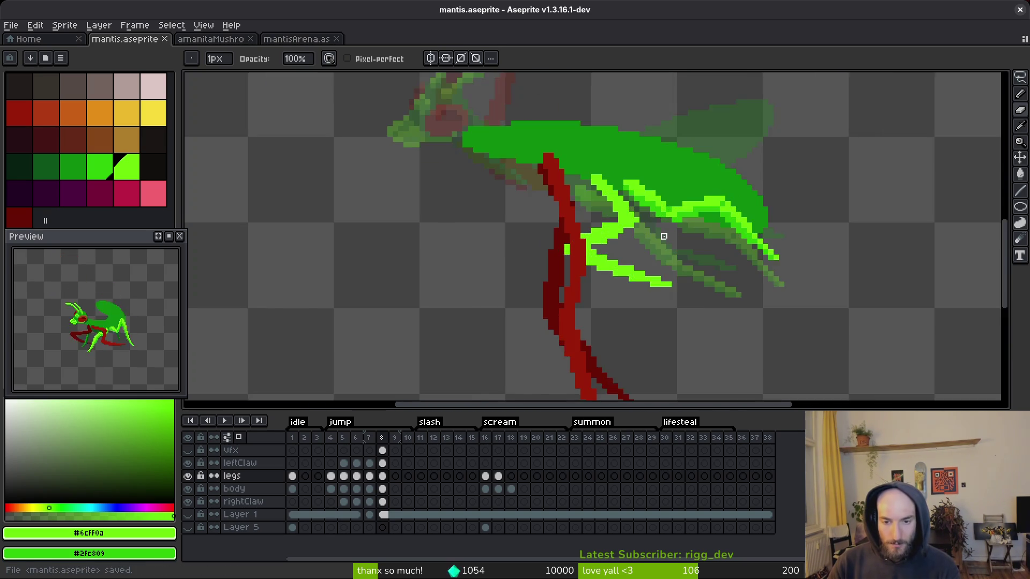
scroll(656, 259, "up", 2)
left_click(719, 207, "alt")
scroll(719, 207, "up", 3)
mouse_move(601, 231)
left_mouse_down()
mouse_move(576, 209)
mouse_move(495, 264)
mouse_move(631, 199)
mouse_move(511, 247)
left_mouse_up()
left_click_drag(634, 219, 587, 221)
left_click(738, 144)
left_click_drag(738, 143, 724, 278)
mouse_move(596, 227)
left_mouse_down()
mouse_move(621, 226)
mouse_move(609, 206)
left_mouse_up()
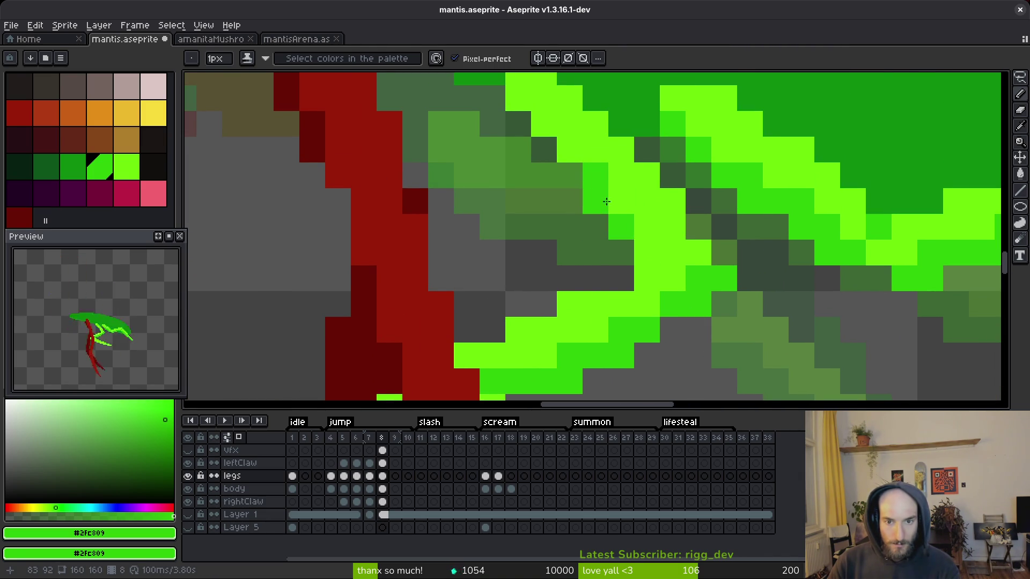
left_click(557, 149)
left_click(532, 109)
- Repaint the remaining lime runs in #2fc809 and save mantis.aseprite
scroll(558, 161, "down", 5)
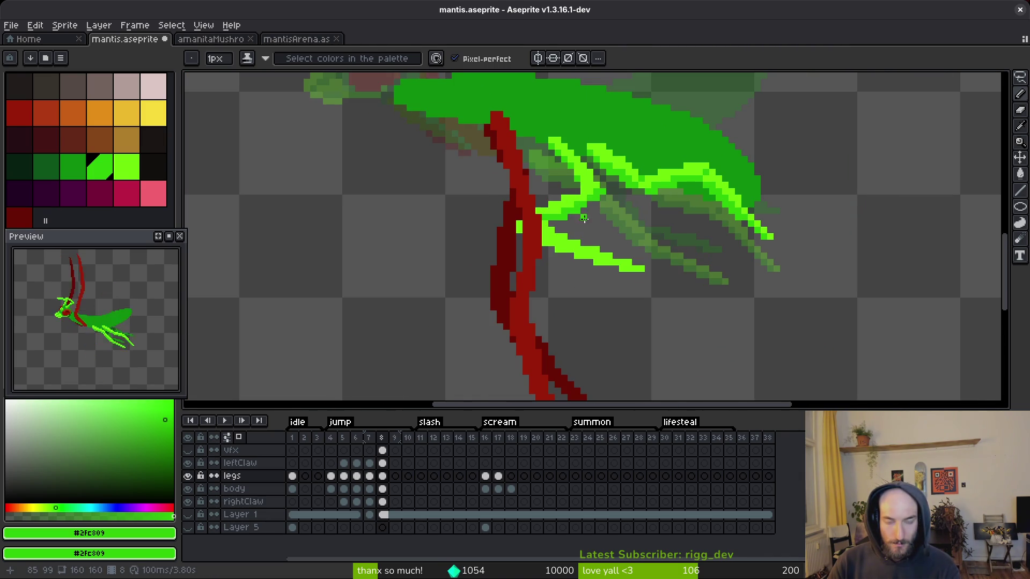
scroll(584, 215, "up", 1)
left_click_drag(531, 243, 663, 283)
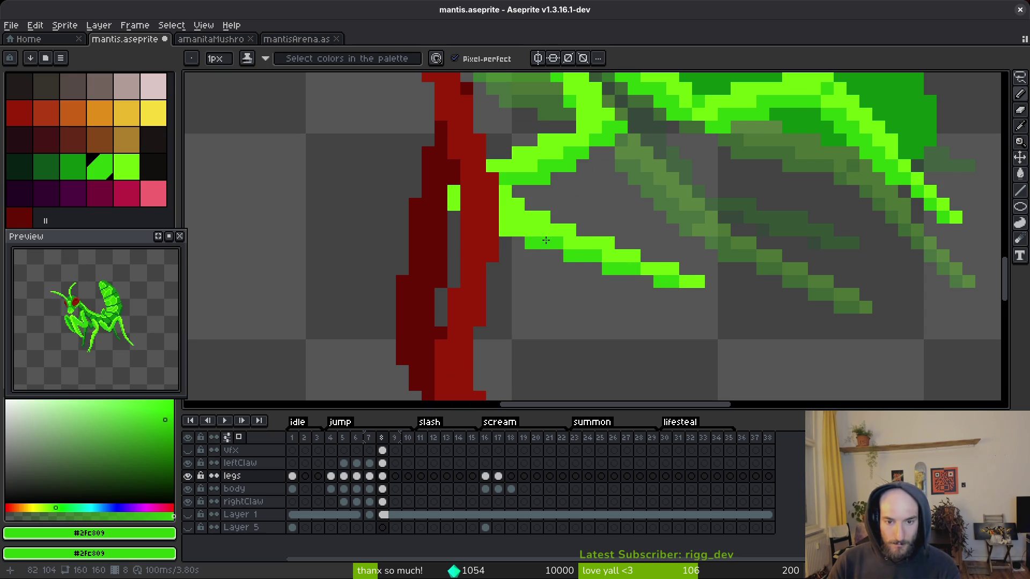
left_click_drag(454, 192, 454, 206)
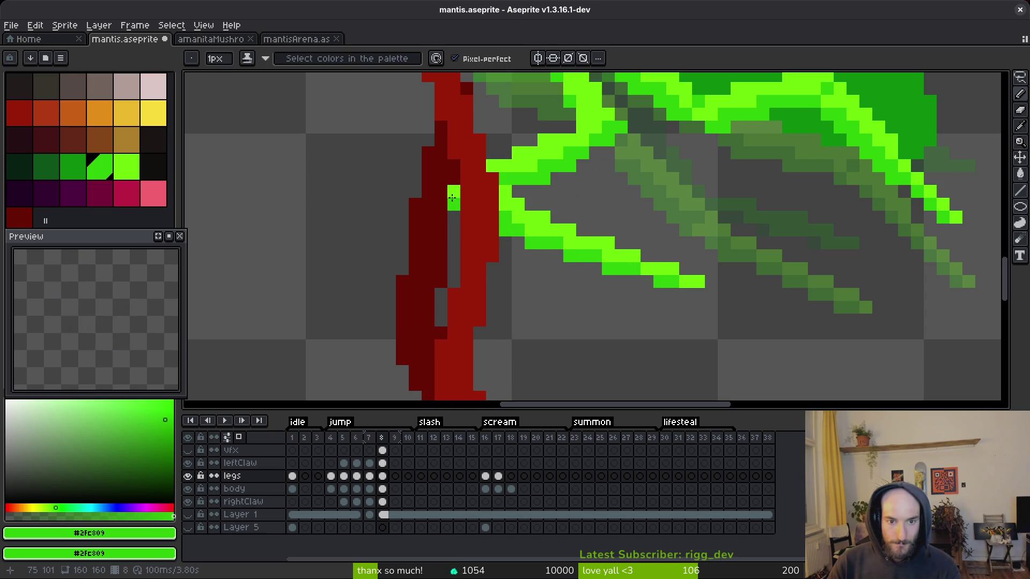
scroll(512, 193, "down", 5)
scroll(515, 191, "up", 5)
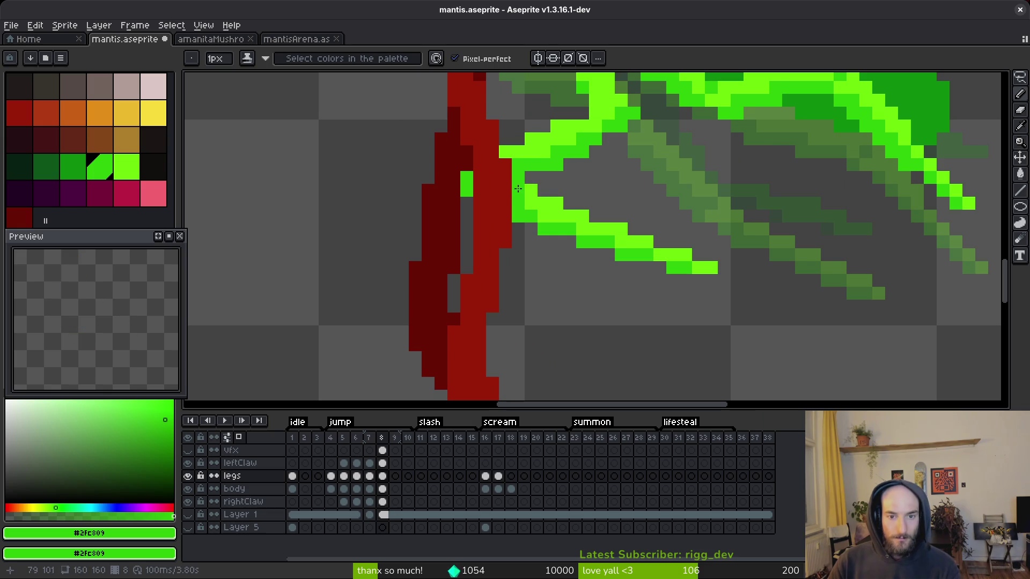
scroll(505, 156, "down", 2)
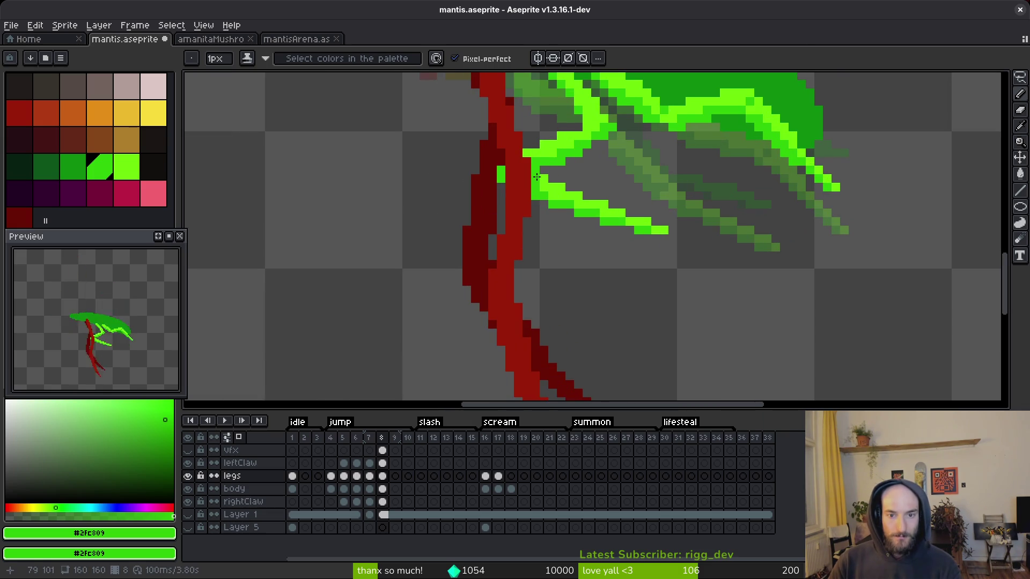
scroll(559, 170, "down", 7)
scroll(607, 219, "up", 4)
key("ctrl+s")
scroll(561, 188, "up", 2)
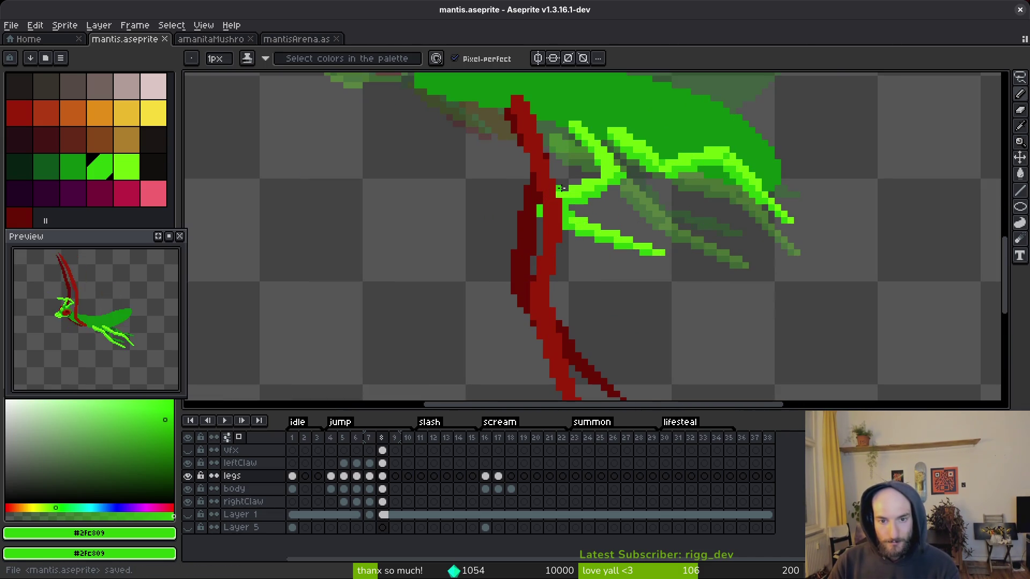
scroll(565, 195, "down", 2)
scroll(483, 214, "up", 2)
left_click(382, 489)
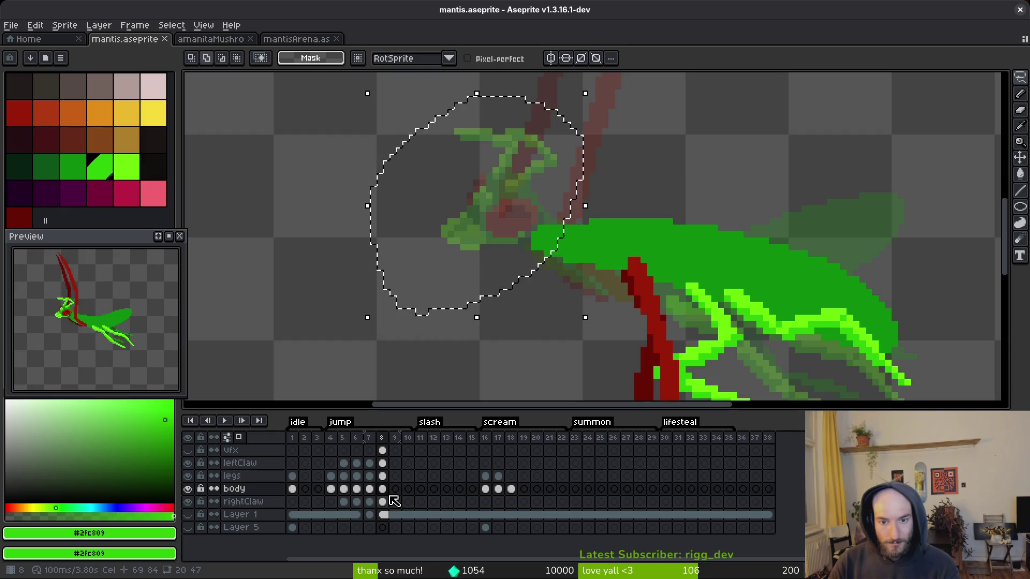
- Copy the mantis head from frame 7 and paste it onto frame 8
left_click(382, 488)
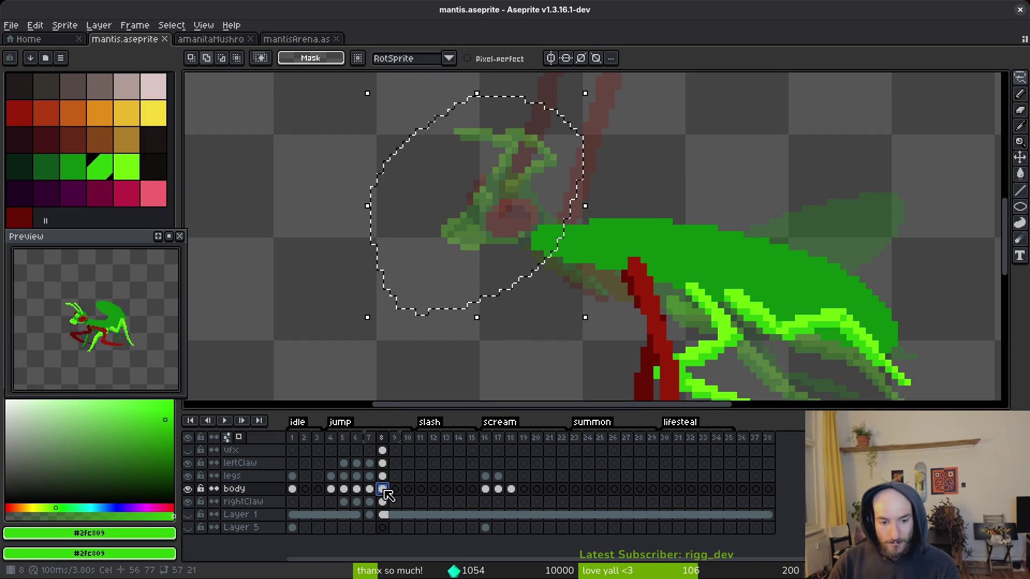
key("ctrl+d")
key("Left")
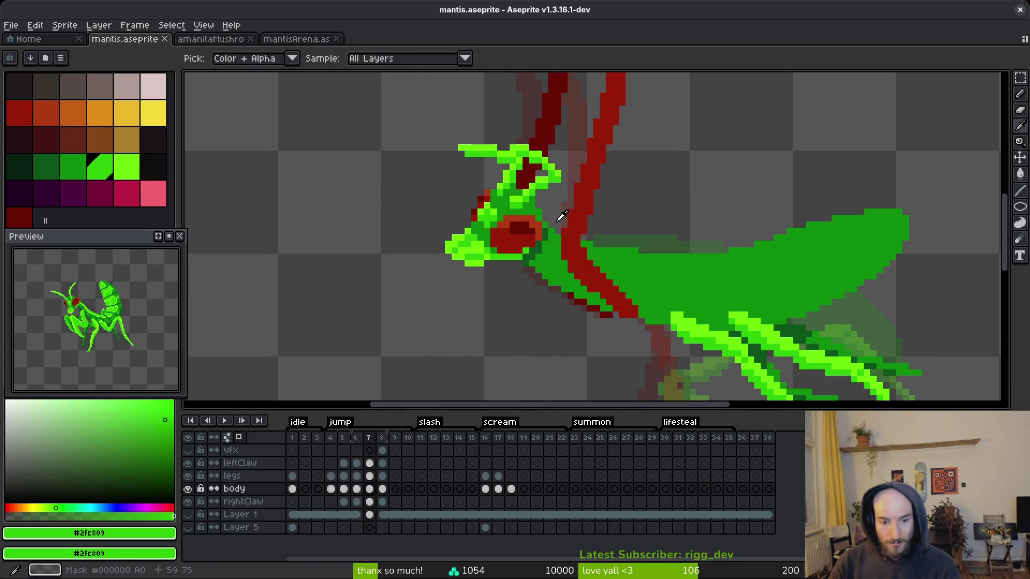
mouse_move(509, 109)
left_mouse_down()
mouse_move(593, 188)
mouse_move(590, 200)
left_mouse_up()
key("ctrl+c")
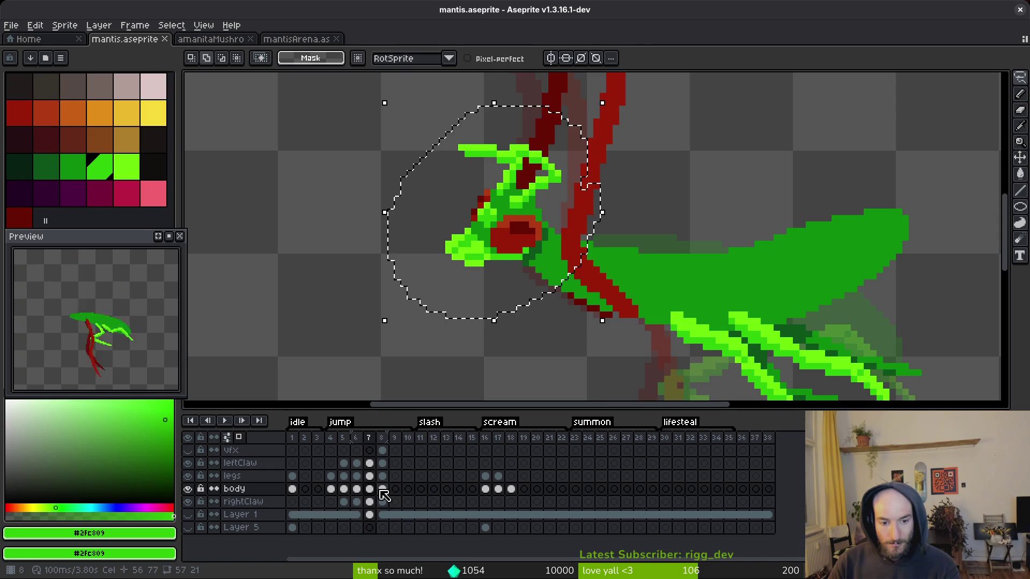
left_click(382, 488)
key("ctrl+v")
key("Return")
- Rotate the pasted head about 17 degrees and move it down and right
mouse_move(589, 182)
left_mouse_down()
mouse_move(552, 110)
mouse_move(585, 184)
left_mouse_up()
left_click_drag(384, 96, 346, 134)
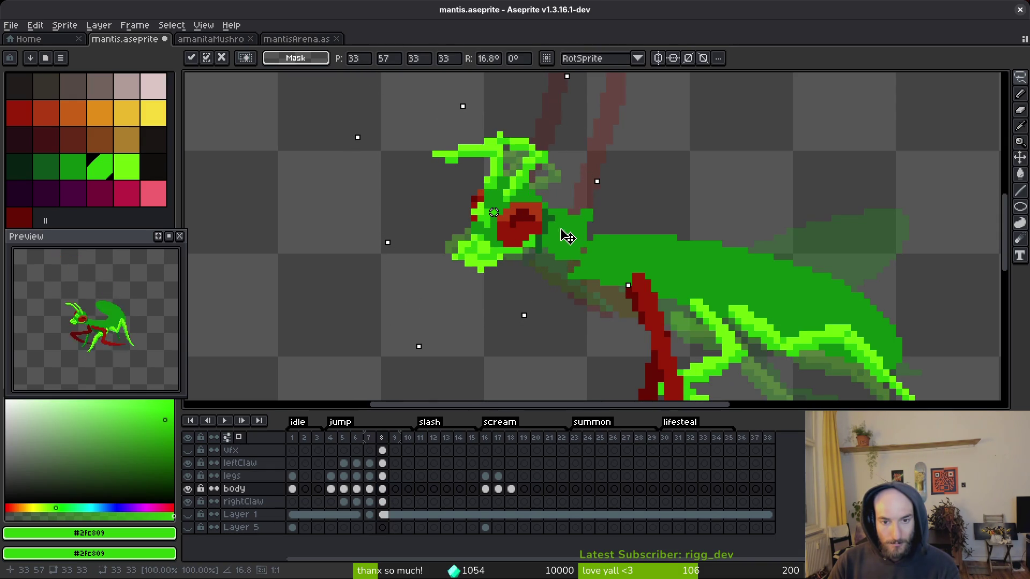
left_click_drag(563, 229, 579, 252)
key("Return")
scroll(570, 243, "up", 1)
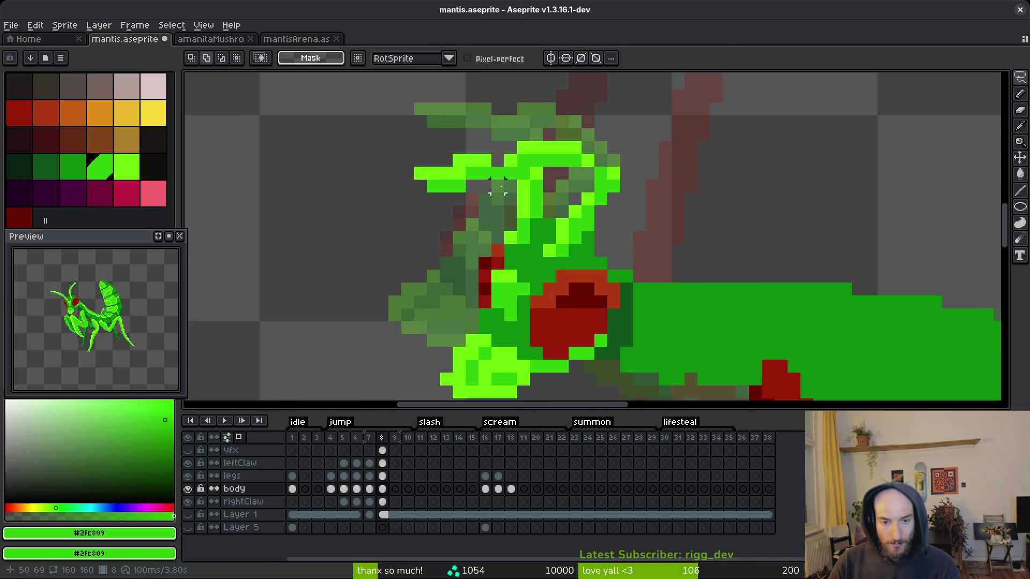
scroll(570, 236, "down", 2)
- Reselect the head, delete leftover body pixels, and set the head back onto the body
mouse_move(550, 126)
left_mouse_down()
mouse_move(440, 282)
mouse_move(555, 247)
mouse_move(572, 170)
mouse_move(460, 148)
left_mouse_up()
mouse_move(580, 206)
left_mouse_down()
mouse_move(564, 244)
mouse_move(584, 248)
left_mouse_up()
key("Delete")
mouse_move(448, 97)
left_mouse_down()
mouse_move(402, 271)
mouse_move(450, 236)
mouse_move(568, 259)
left_mouse_up()
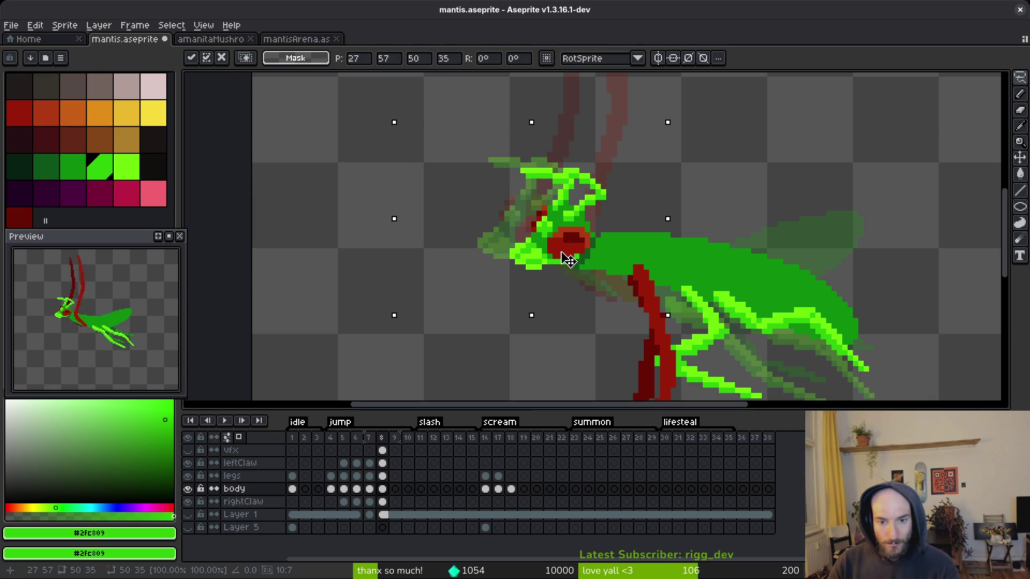
key("Return")
scroll(567, 162, "up", 3)
- Tilt the green front section of the head about 34 degrees and erase stray pixels
mouse_move(613, 156)
left_mouse_down()
mouse_move(445, 211)
mouse_move(563, 261)
mouse_move(677, 230)
mouse_move(627, 185)
left_mouse_up()
mouse_move(547, 138)
left_mouse_down()
mouse_move(552, 108)
mouse_move(572, 145)
mouse_move(428, 202)
left_mouse_up()
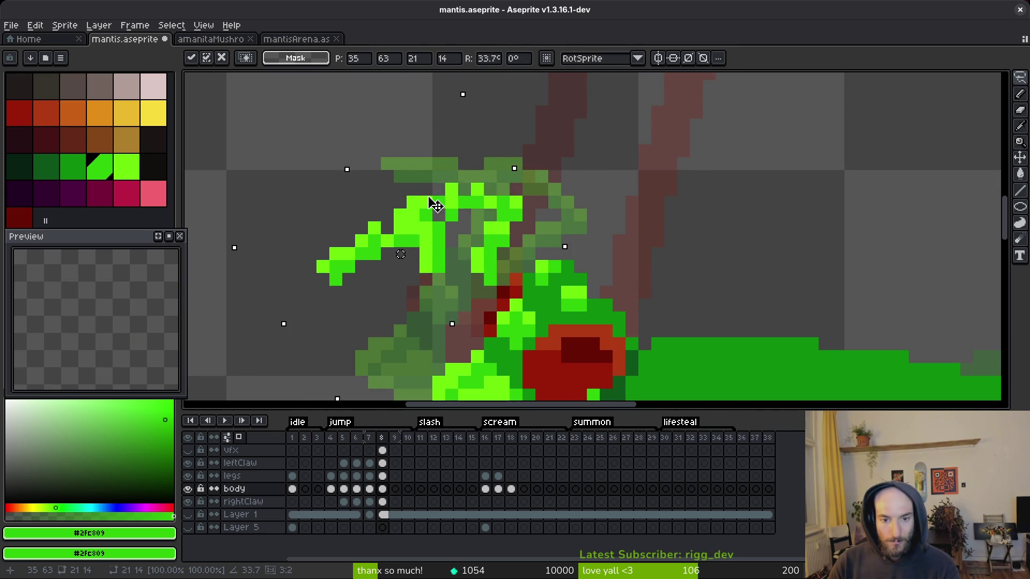
key("Return")
key("e")
mouse_move(514, 214)
left_mouse_down()
mouse_move(450, 203)
mouse_move(335, 255)
left_mouse_up()
scroll(565, 256, "up", 2)
- Repaint a few head pixels with the darker body green
key("f")
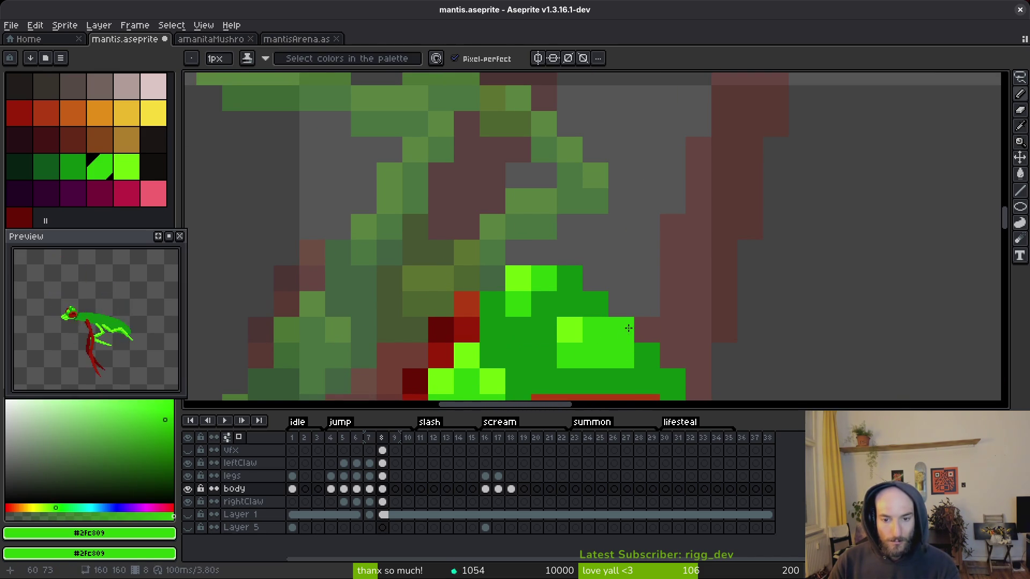
left_click(621, 355, "alt")
mouse_move(595, 355)
left_mouse_down()
mouse_move(621, 329)
mouse_move(595, 330)
left_mouse_up()
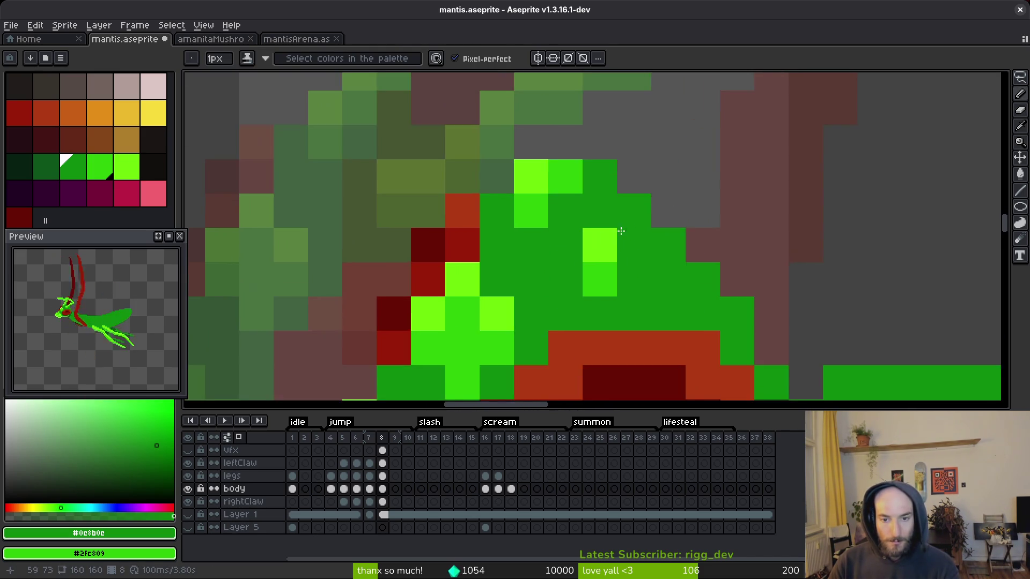
scroll(592, 216, "down", 2)
- Draw the bright green #6cff0a antenna lines up and to the left from the head
left_click(592, 216, "alt")
mouse_move(592, 216)
left_mouse_down()
mouse_move(481, 161)
mouse_move(404, 152)
left_mouse_up()
left_click_drag(615, 243, 412, 219)
left_click_drag(460, 277, 390, 278)
key("ctrl+z")
left_click(416, 236)
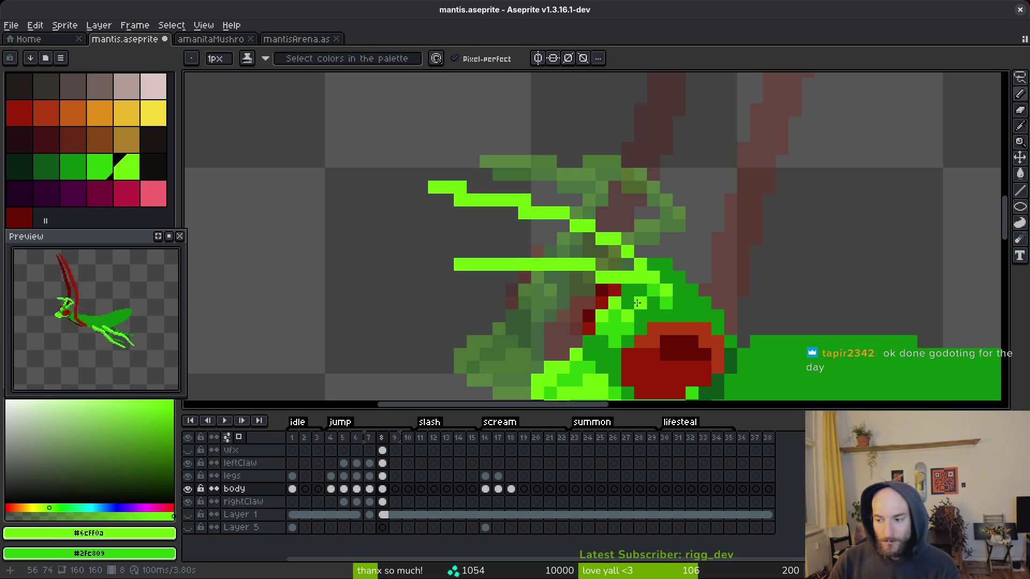
- Lasso one antenna segment and nudge it up one pixel
key("q")
mouse_move(622, 268)
left_mouse_down()
mouse_move(444, 259)
mouse_move(602, 290)
mouse_move(614, 283)
left_mouse_up()
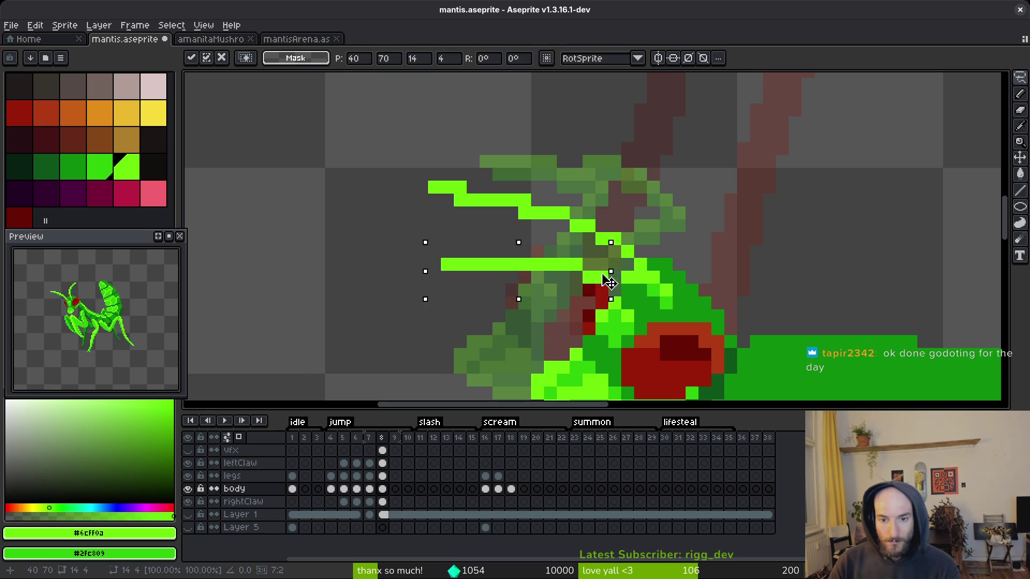
key("Up")
key("ctrl+d")
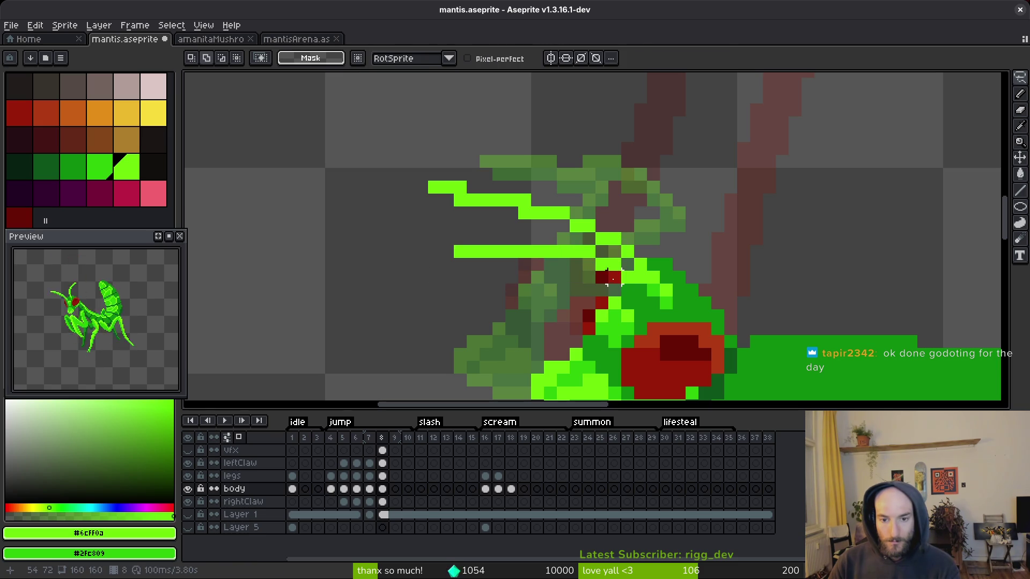
- Try a mid green #2fc809 touch-up, undo it, and fix an antenna pixel in bright green
scroll(641, 281, "up", 2)
left_click(646, 294, "alt")
key("b")
left_click_drag(646, 293, 643, 281)
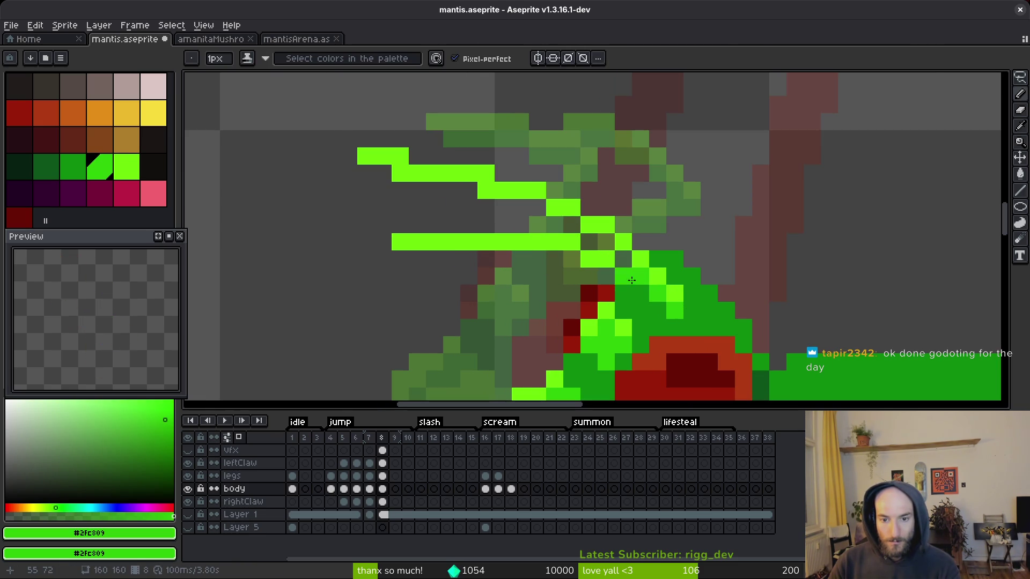
key("ctrl+z")
left_click(643, 283, "alt")
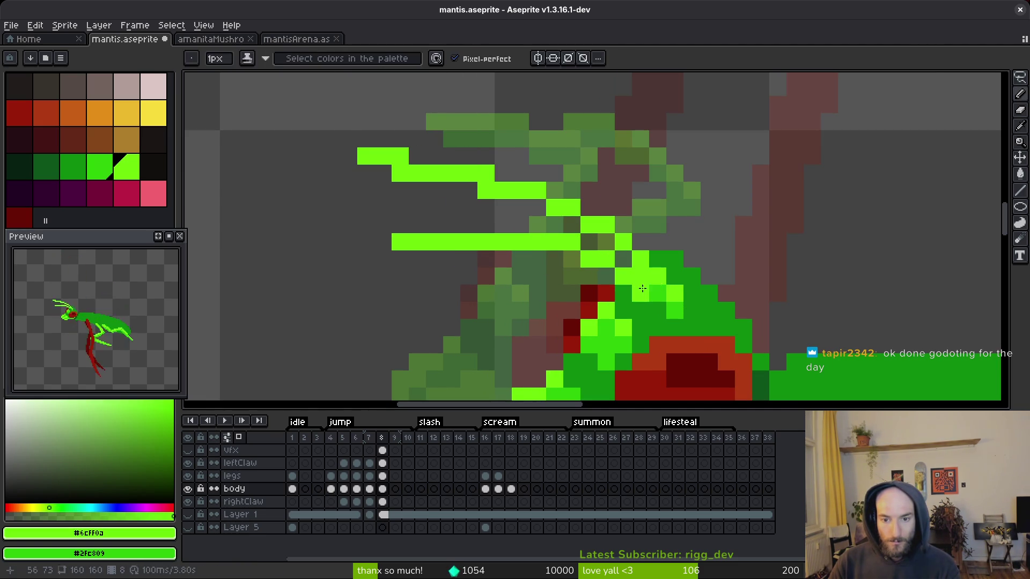
left_click(640, 293)
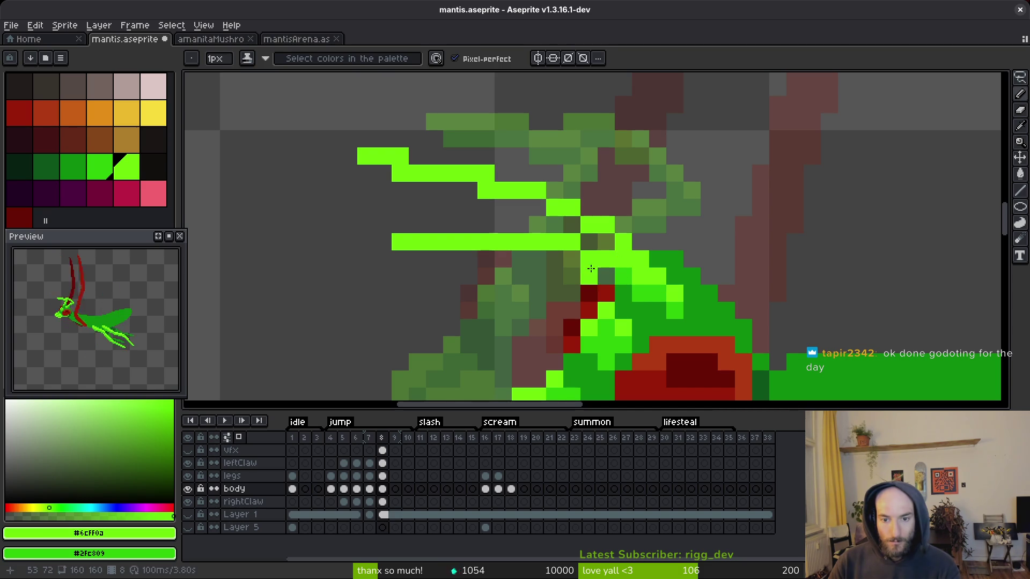
- Shade the lower and upper antenna rows in mid green #2fc809
left_click_drag(589, 268, 435, 258)
left_click(385, 168)
mouse_move(433, 192)
left_mouse_down()
mouse_move(472, 191)
mouse_move(423, 188)
left_mouse_up()
mouse_move(532, 208)
left_mouse_down()
mouse_move(501, 208)
mouse_move(566, 220)
left_mouse_up()
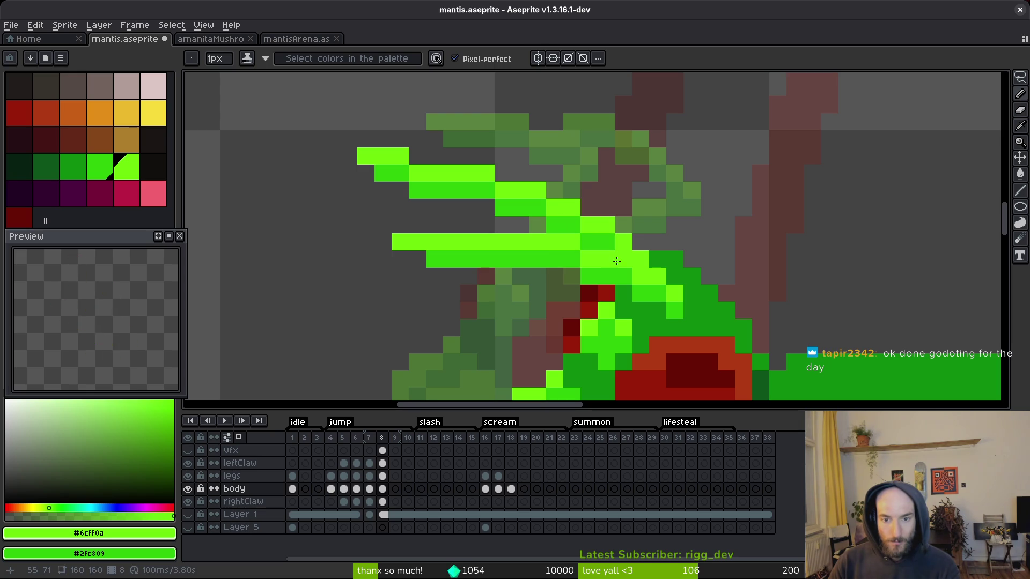
scroll(667, 291, "down", 7)
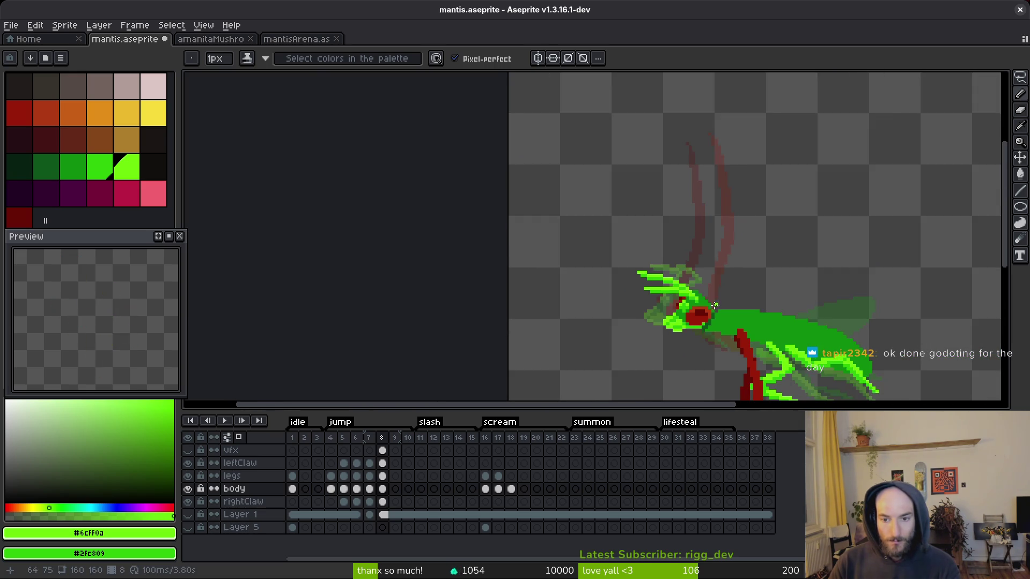
- Center the whole mantis in view and save mantis.aseprite
left_click_drag(681, 266, 657, 249)
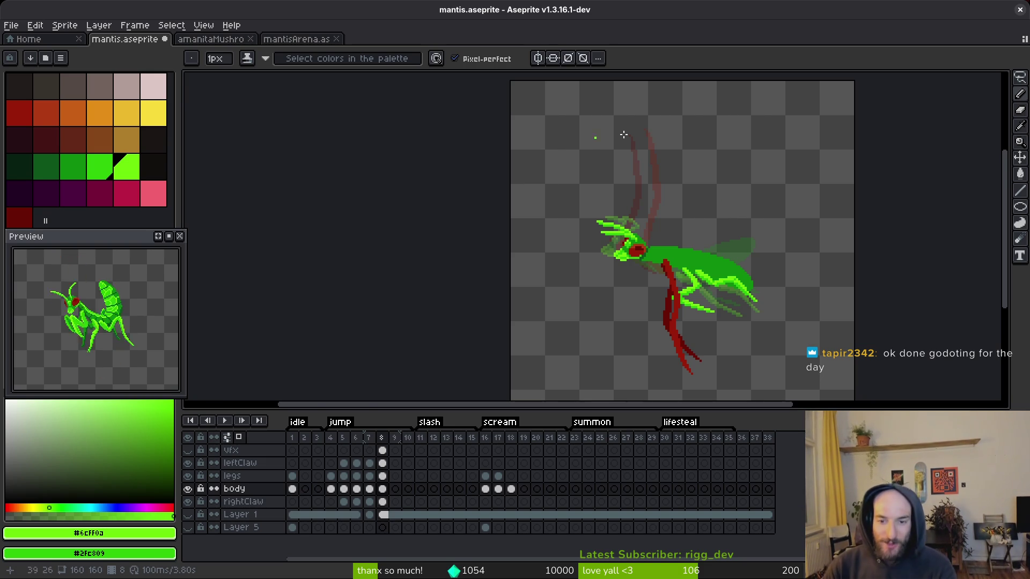
scroll(711, 244, "up", 6)
key("e")
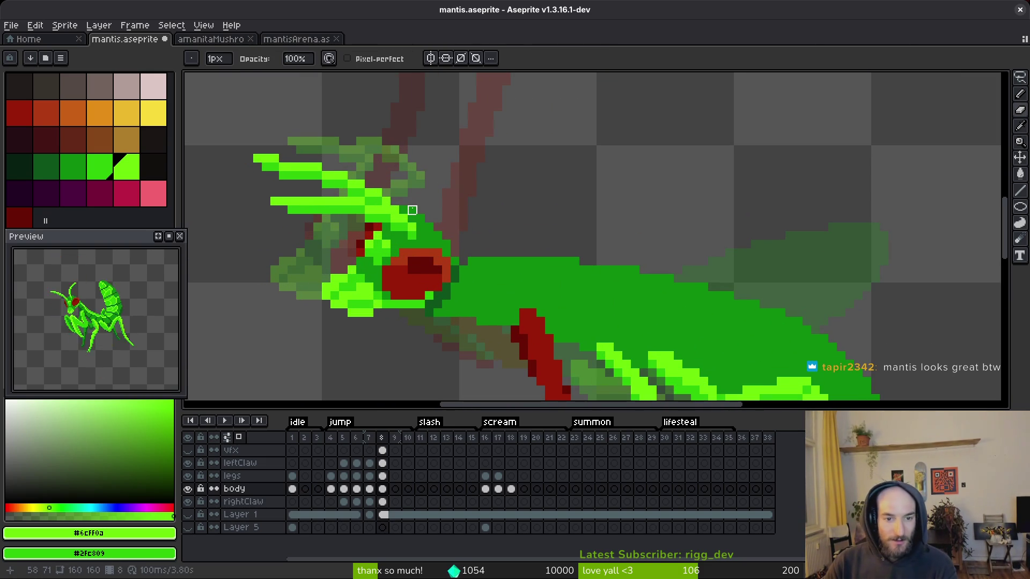
scroll(455, 210, "down", 2)
key("ctrl+s")
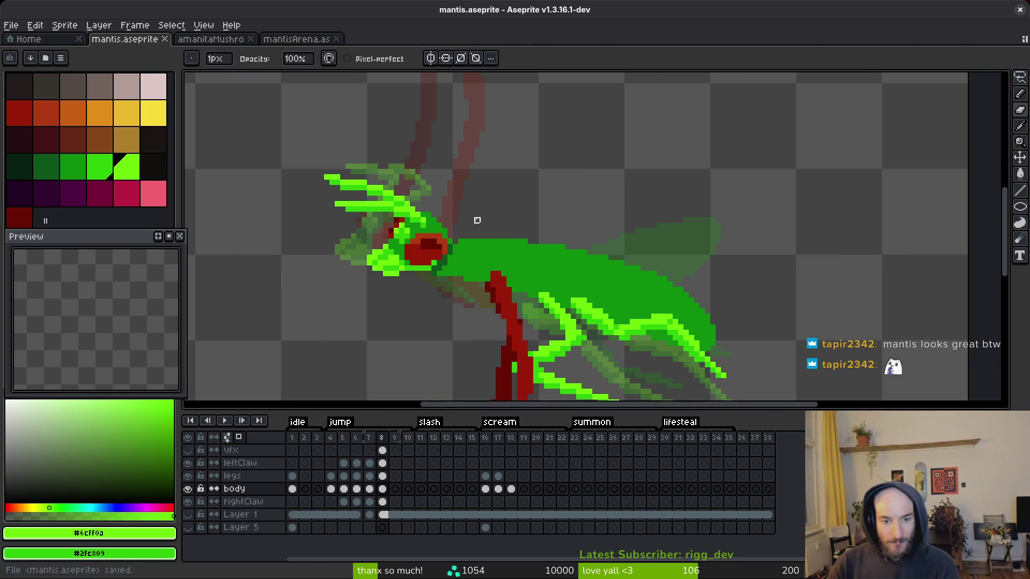
- Pick the dark body green from the mantis
scroll(468, 253, "up", 2)
left_click(451, 249, "alt")
scroll(691, 256, "down", 1)
scroll(692, 257, "down", 1)
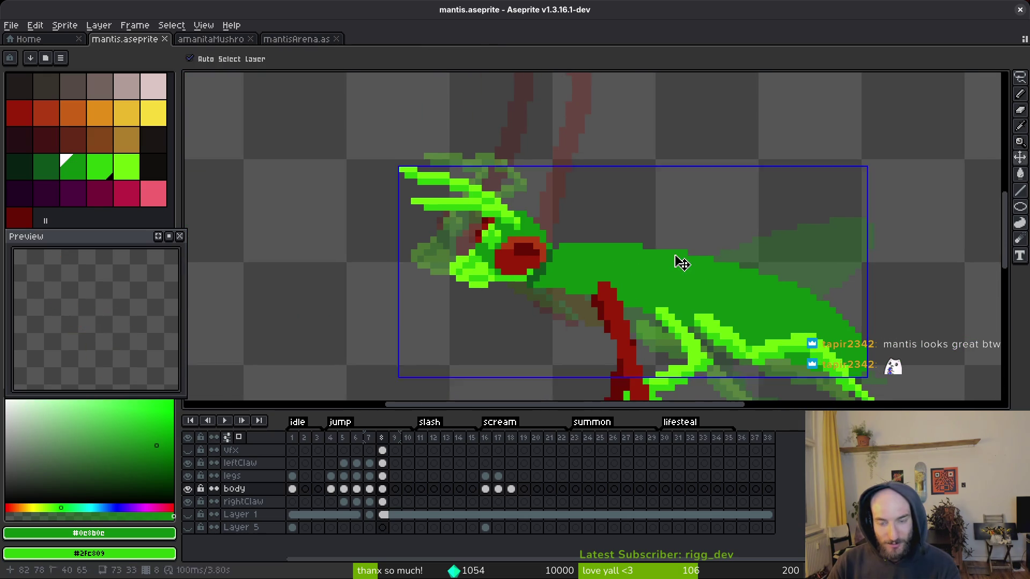
scroll(680, 259, "up", 1)
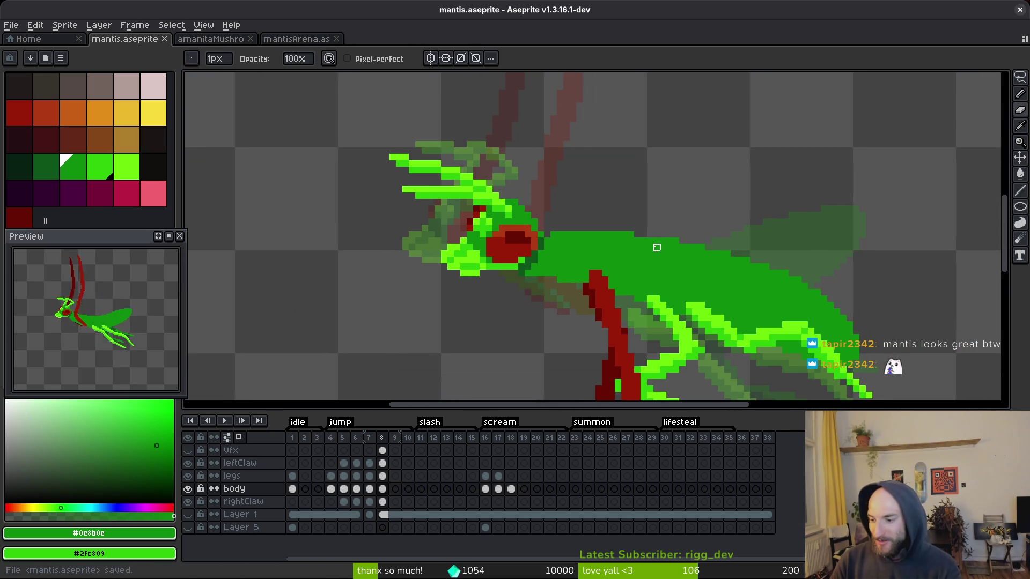
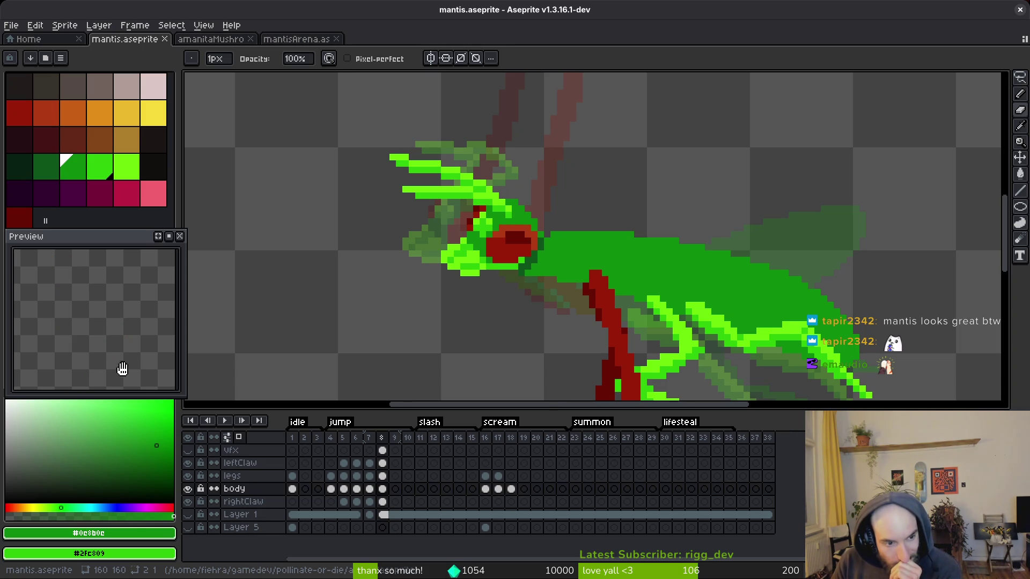
- Show the vfx layer and bucket-fill frame 8's yellow slash with bright green
left_click(187, 452)
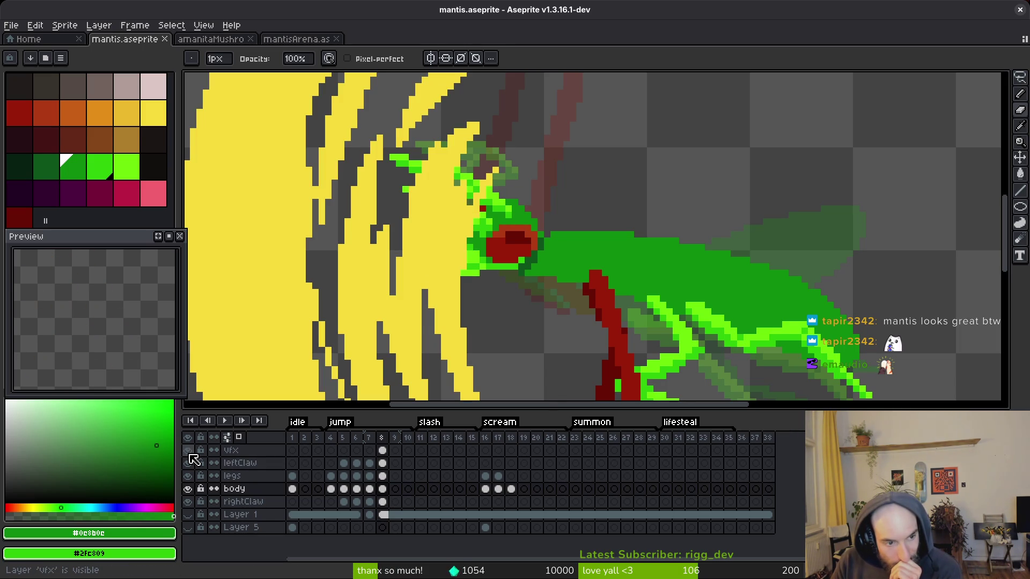
scroll(89, 359, "down", 2)
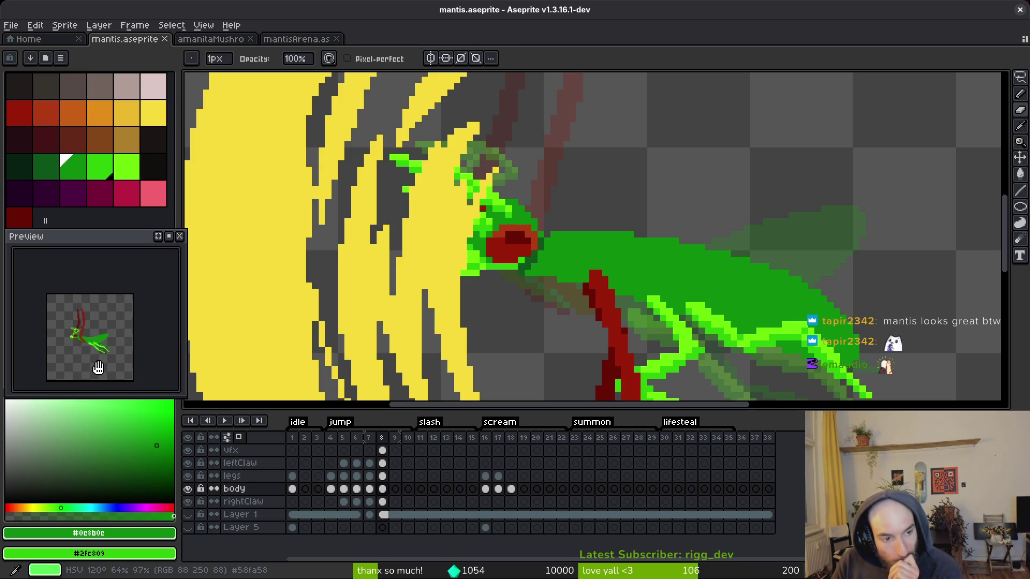
left_click(129, 167)
scroll(563, 223, "down", 2)
scroll(570, 241, "left", 3)
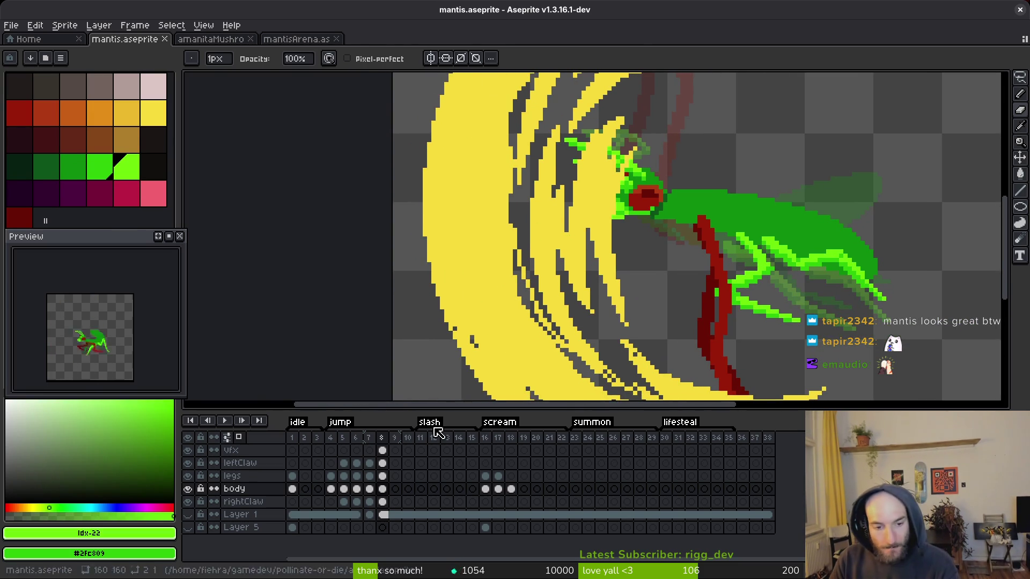
key("w")
left_click(383, 451)
left_click(480, 244)
scroll(486, 249, "down", 2)
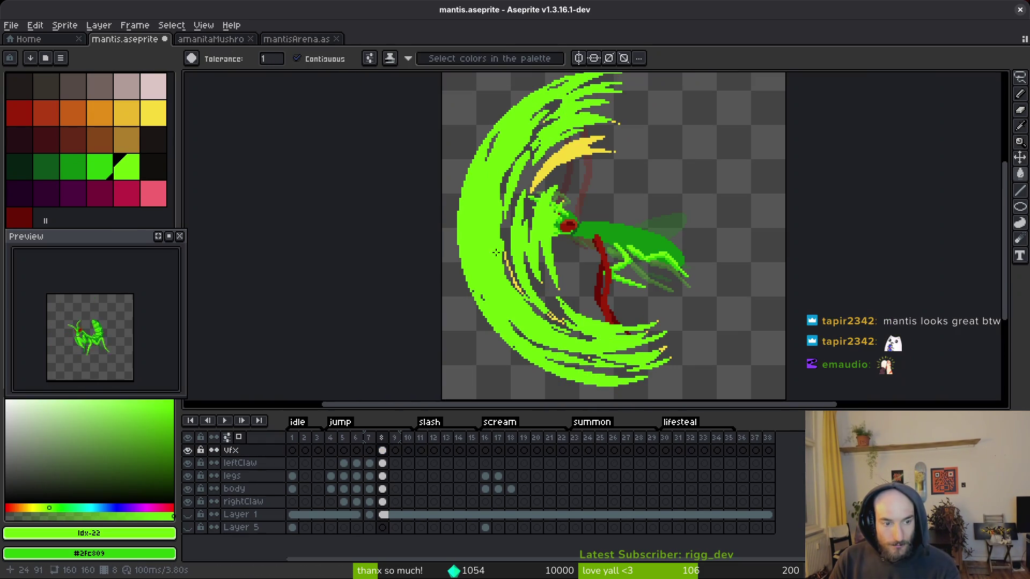
- Undo the fill, then use Replace Color to swap the slash's yellow for the wing green
key("ctrl+z")
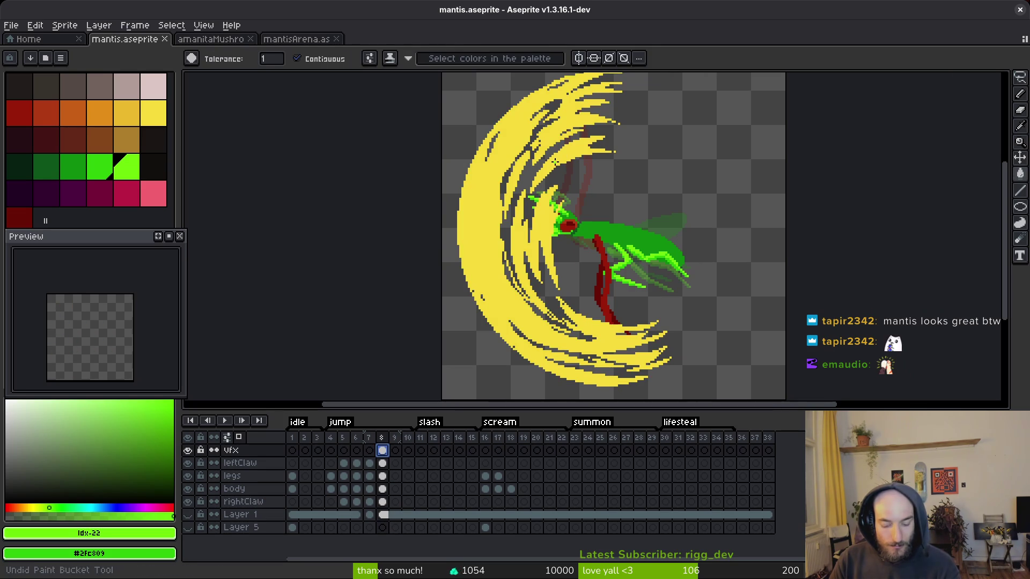
key("i")
left_click(555, 161)
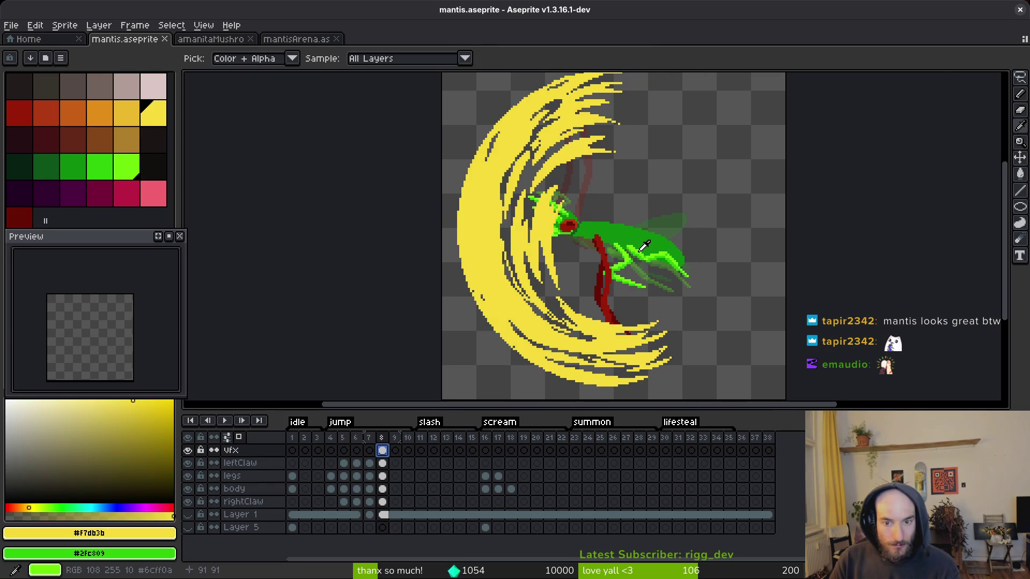
right_click(642, 246)
key("shift+r")
left_click(352, 106)
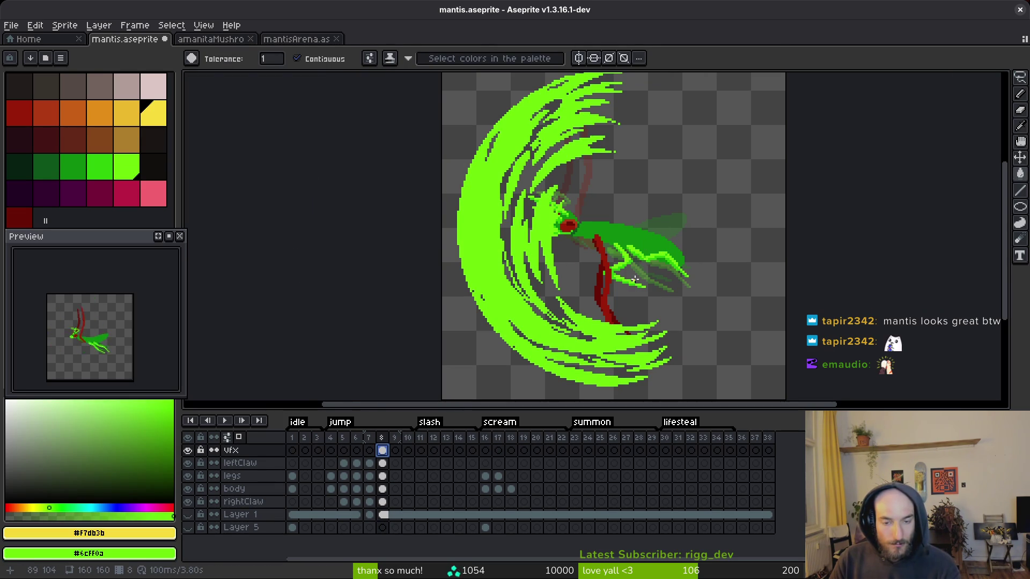
- Undo the green recolour so the slash stays yellow, and save mantis.aseprite
scroll(617, 279, "down", 2)
scroll(629, 276, "down", 1)
scroll(624, 274, "up", 2)
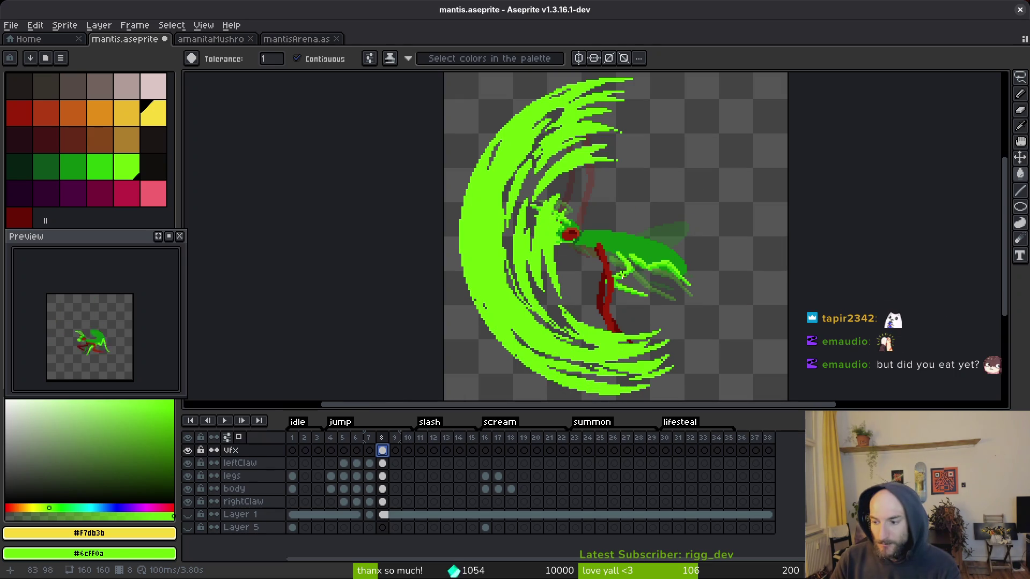
key("ctrl+z")
key("Down")
key("Down")
key("Down")
key("ctrl+s")
- Step back to frame 6, then return to frame 8 with the slash
key("Left")
scroll(612, 268, "down", 2)
key("Left")
key("i")
key("Right")
key("Right")
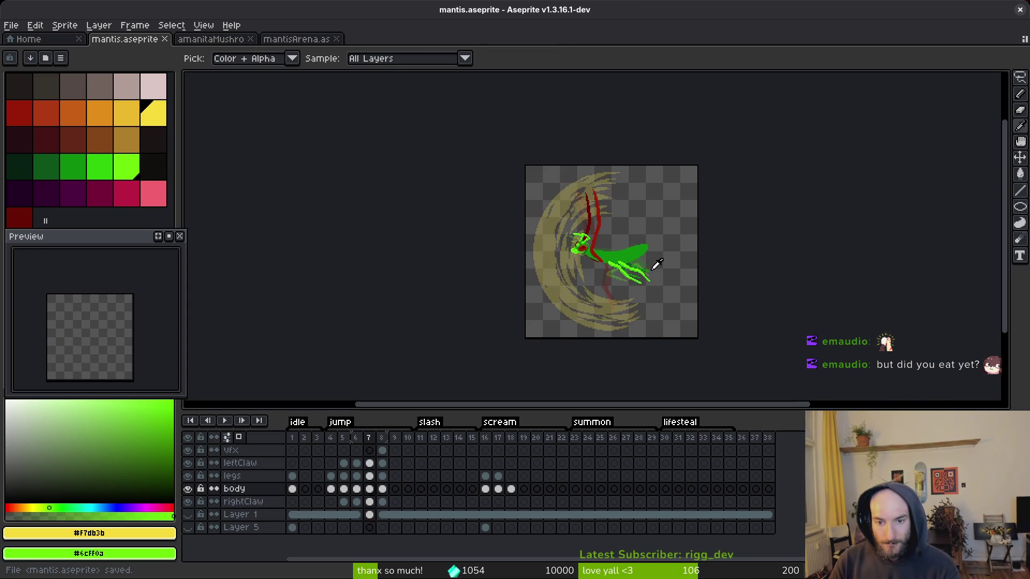
key("w")
scroll(645, 273, "up", 5)
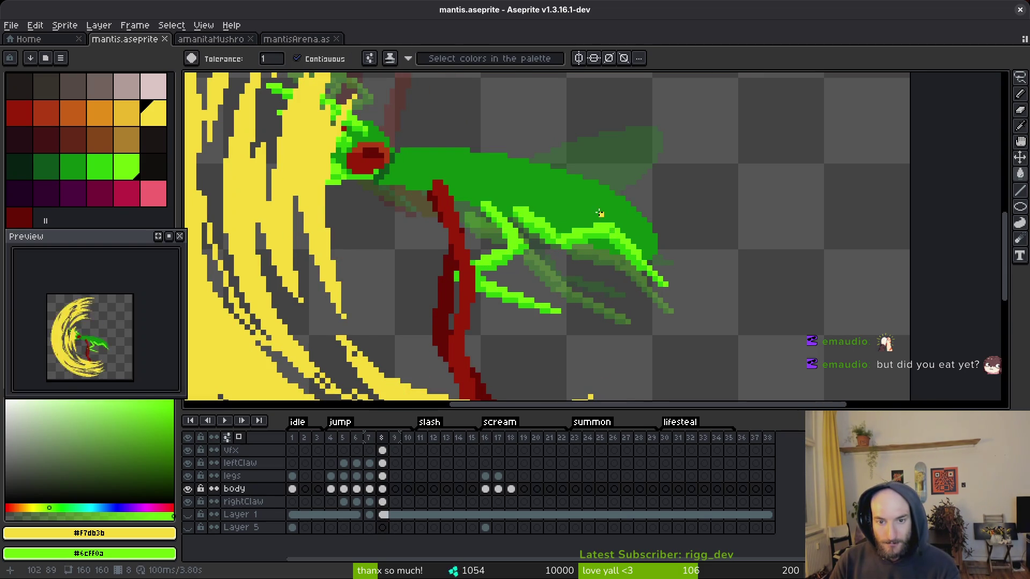
- Sample the body's dark green and pencil it along the abdomen's lower edge
key("i")
left_click(584, 204)
key("b")
scroll(546, 207, "up", 2)
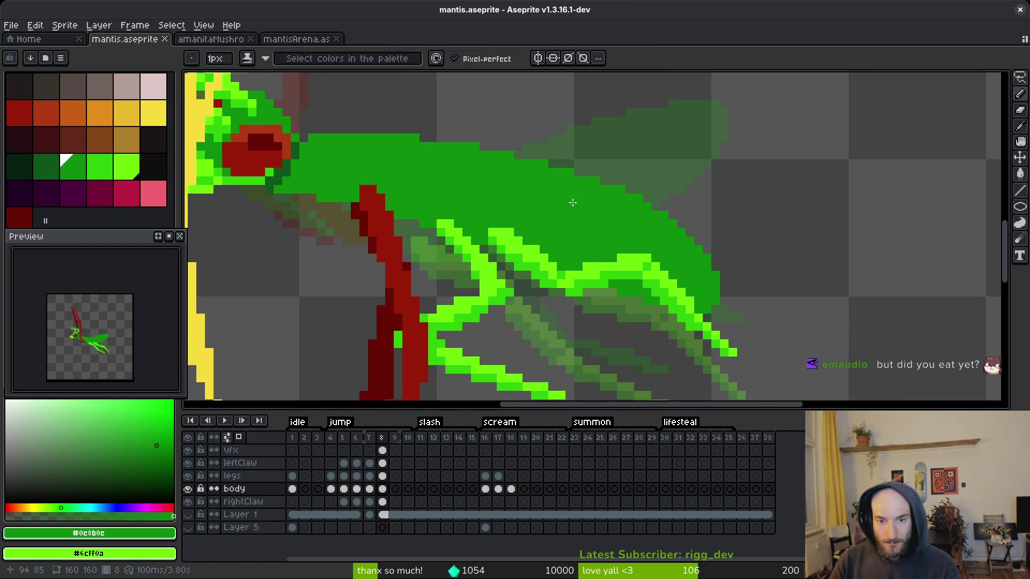
scroll(545, 206, "right", 3)
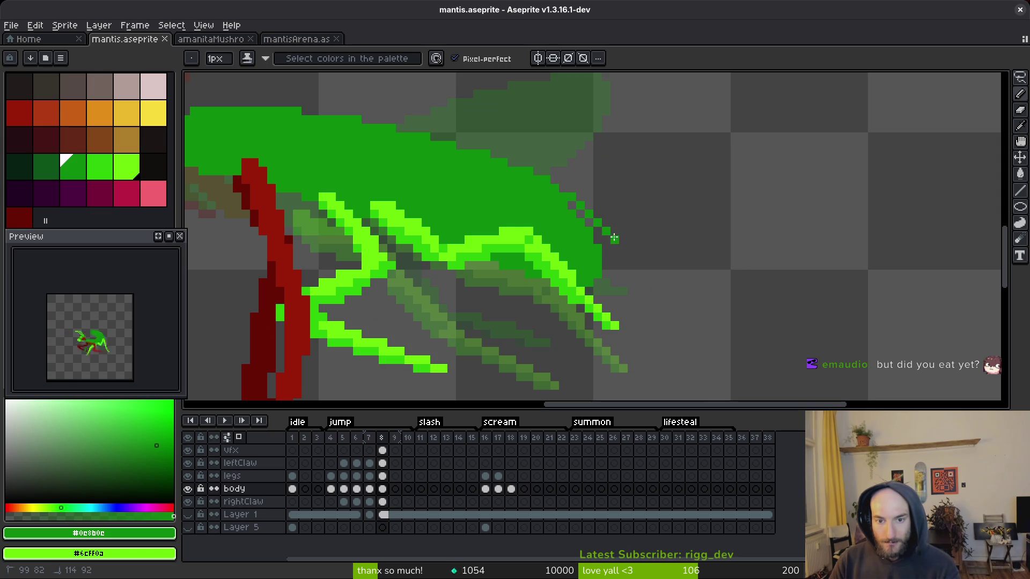
left_click_drag(611, 245, 572, 204)
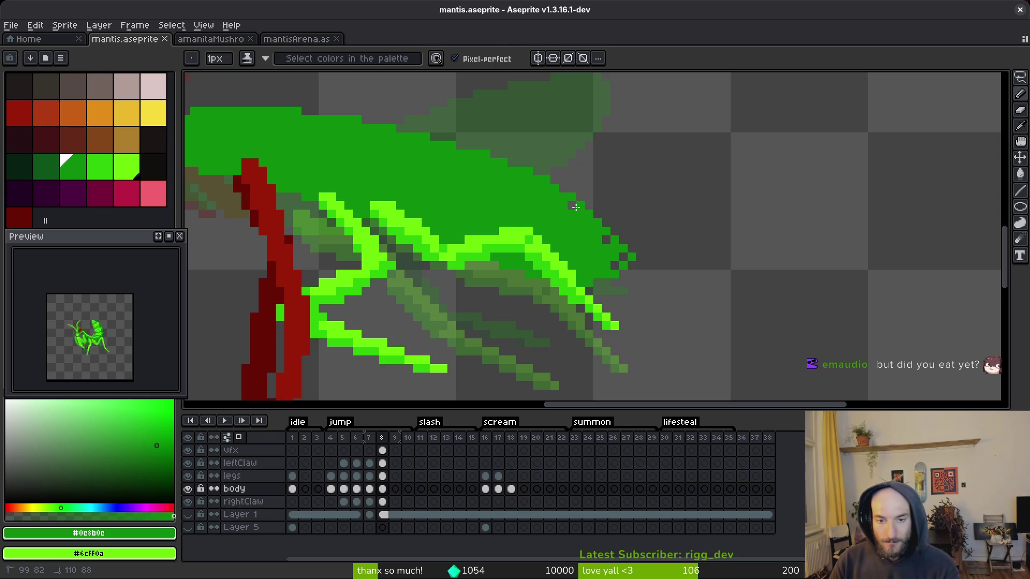
- With the legs layer hidden, erase a strip along the body's lower edge and save
key("e")
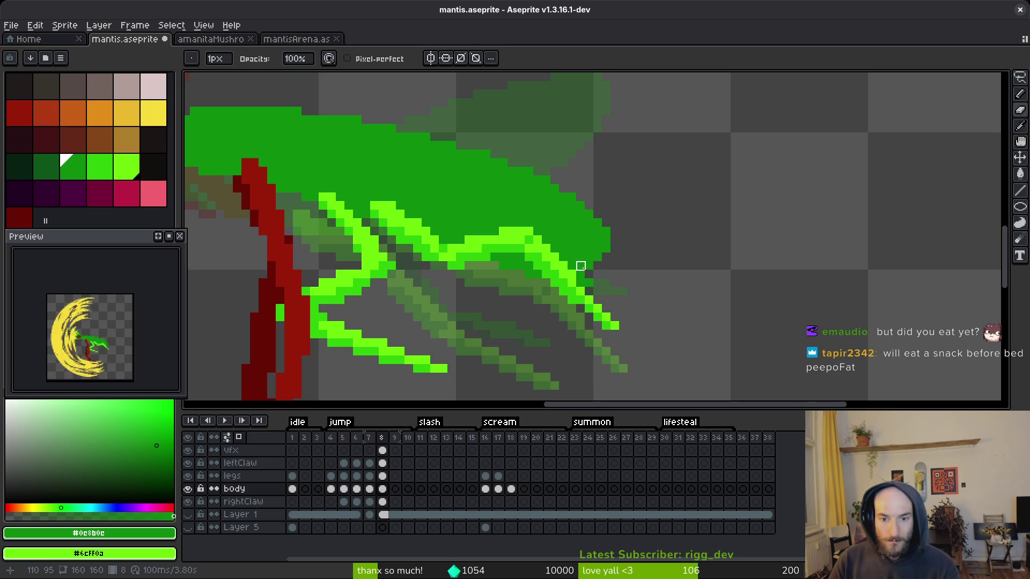
left_click(187, 476)
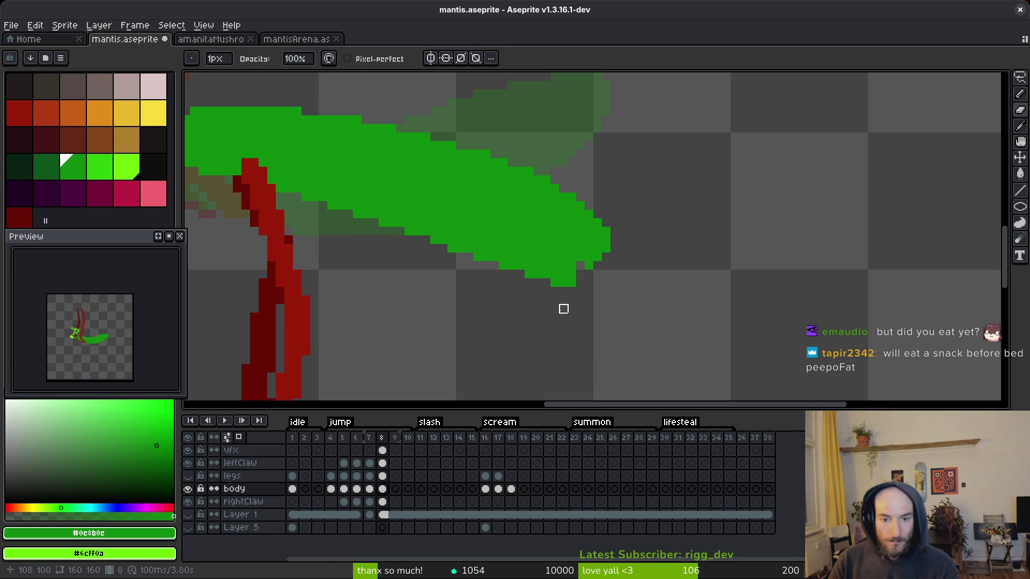
left_click_drag(452, 258, 658, 283)
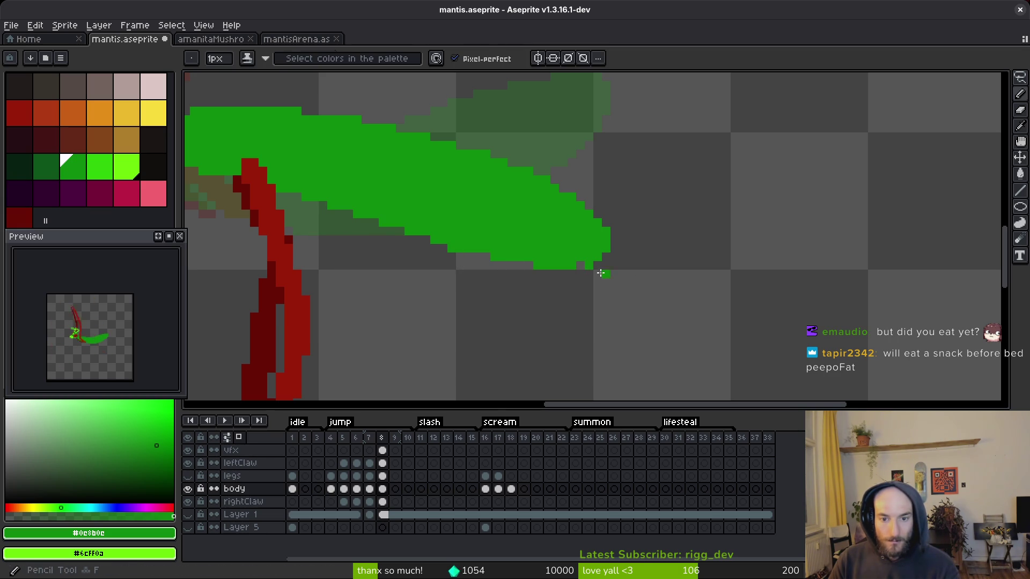
left_click(1019, 154)
key("ctrl+s")
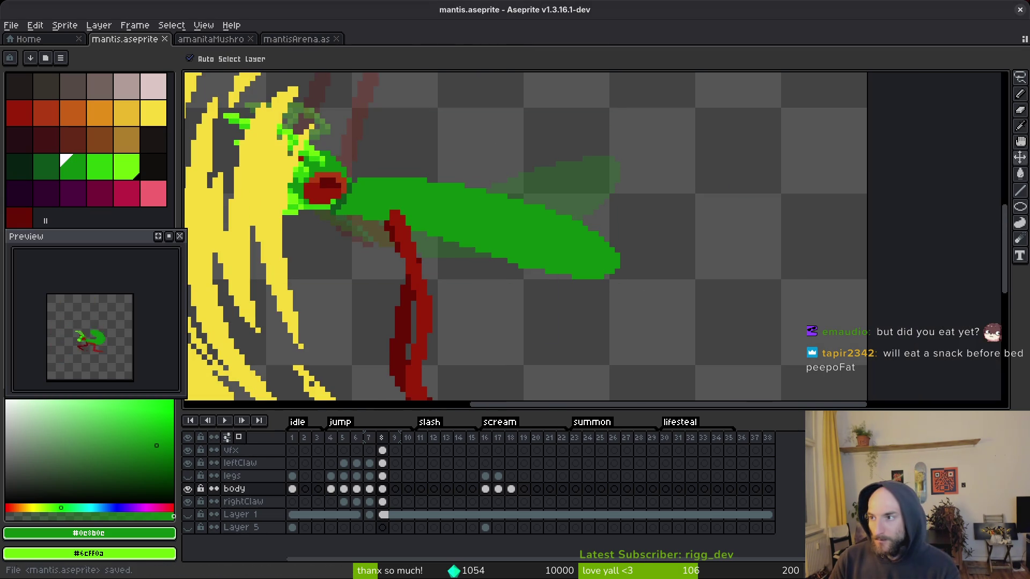
- Return to the pencil and show the legs layer again
key("b")
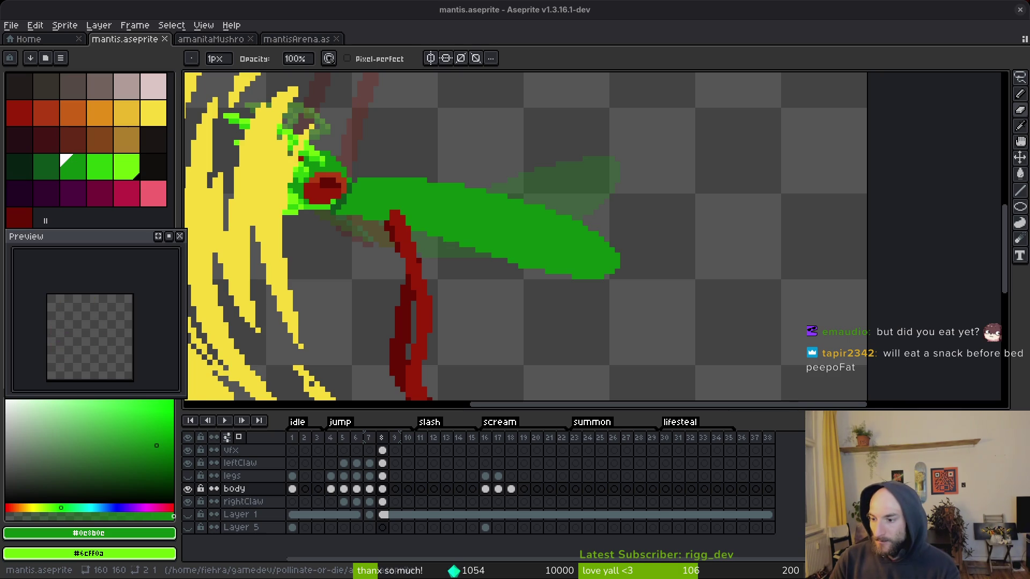
scroll(602, 306, "up", 5)
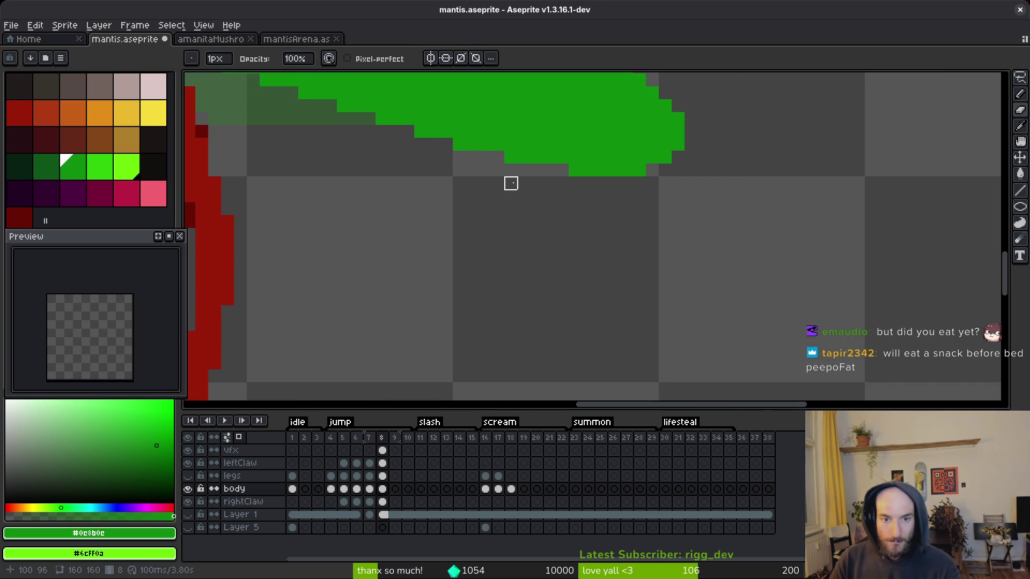
scroll(510, 183, "down", 4)
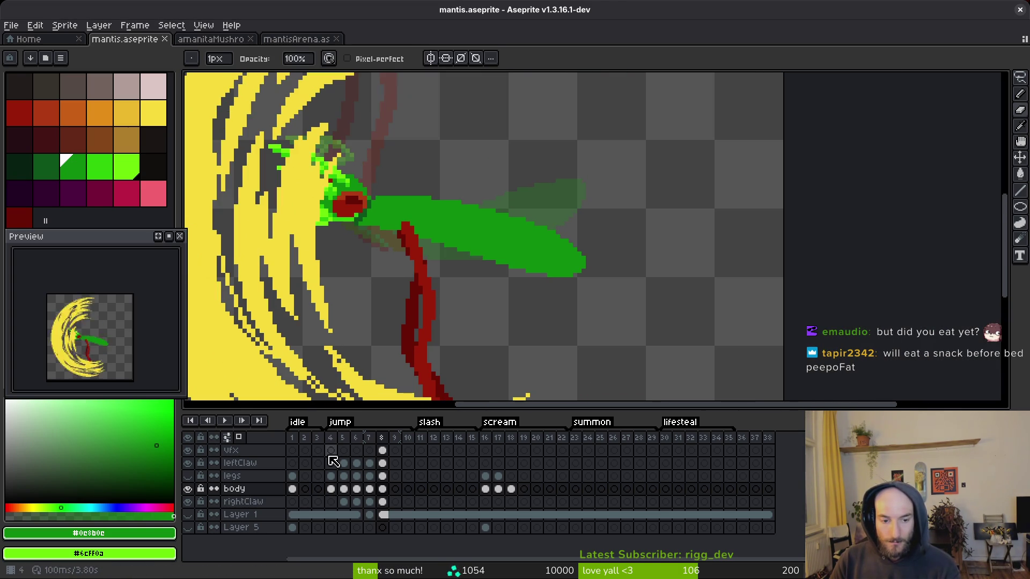
left_click(187, 475)
- Save the file and flip between frames 7 and 8 to compare the pose
key("ctrl+s")
scroll(562, 294, "down", 3)
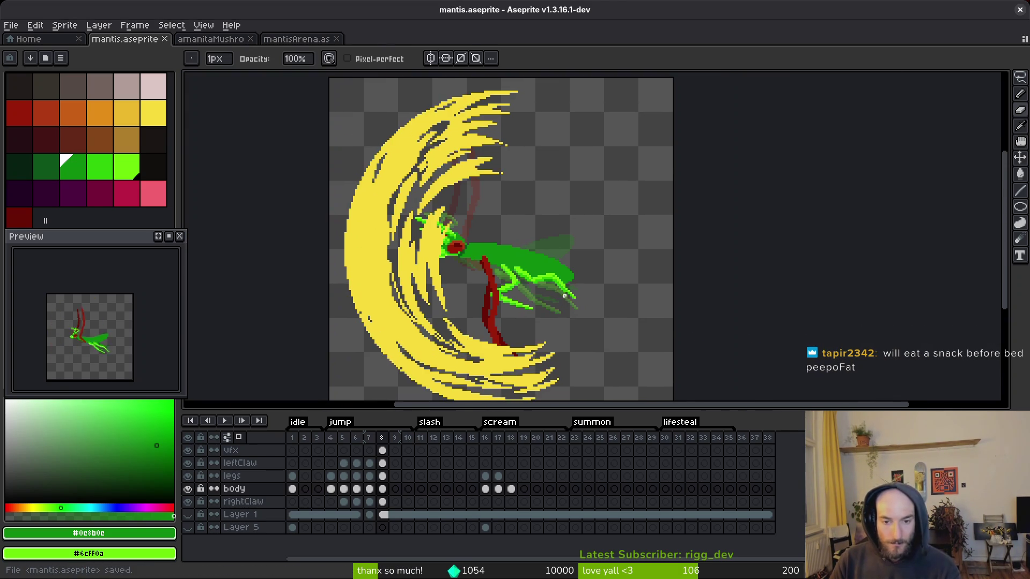
key("i")
key("Left")
key("Right")
key("Left")
key("Right")
key("Left")
key("Right")
key("Left")
key("Right")
key("Left")
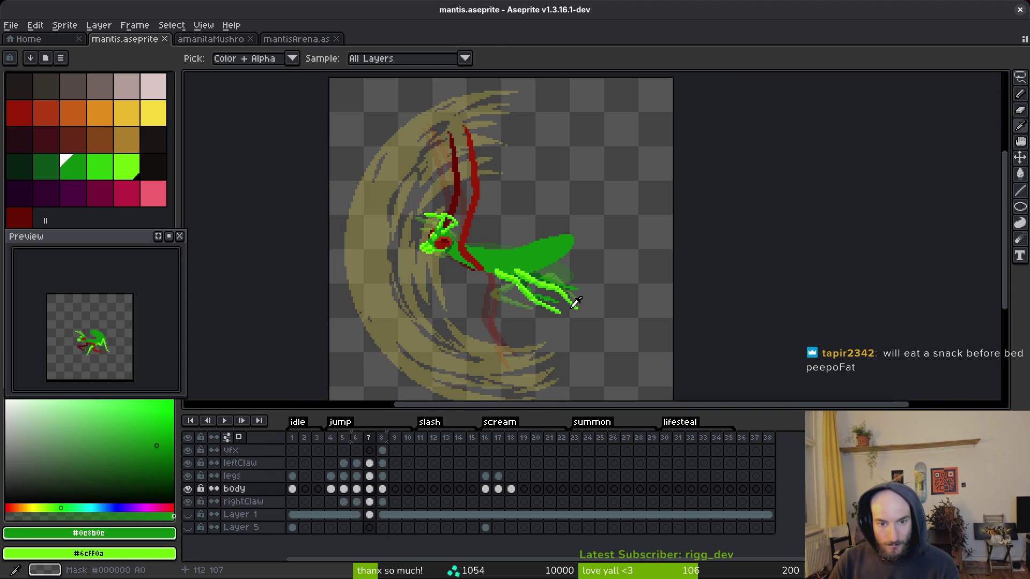
key("Right")
- With legs hidden, add green pixels at the body tip and along its lower edge
key("b")
scroll(571, 284, "up", 4)
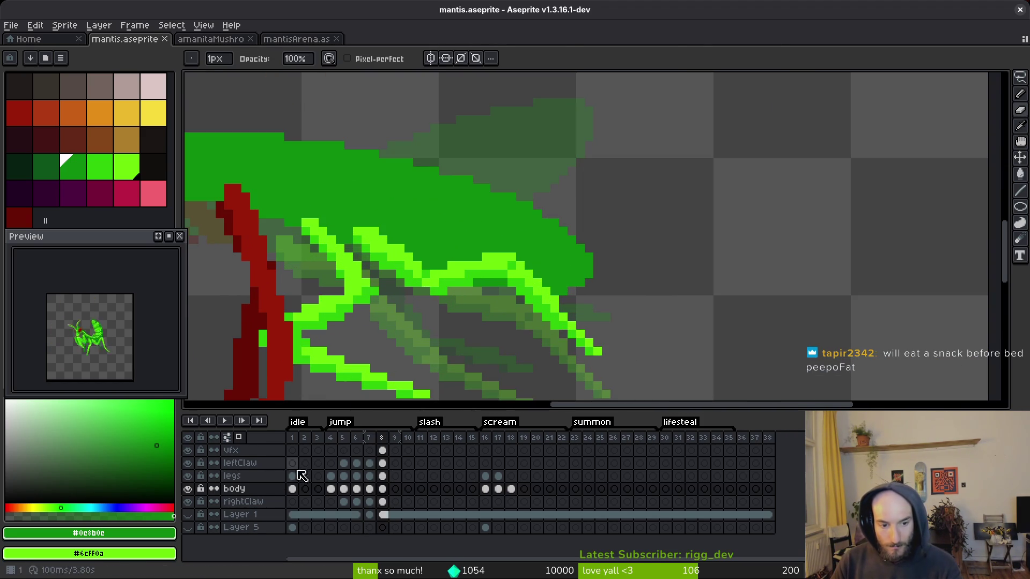
left_click(187, 476)
scroll(647, 299, "up", 1)
key("i")
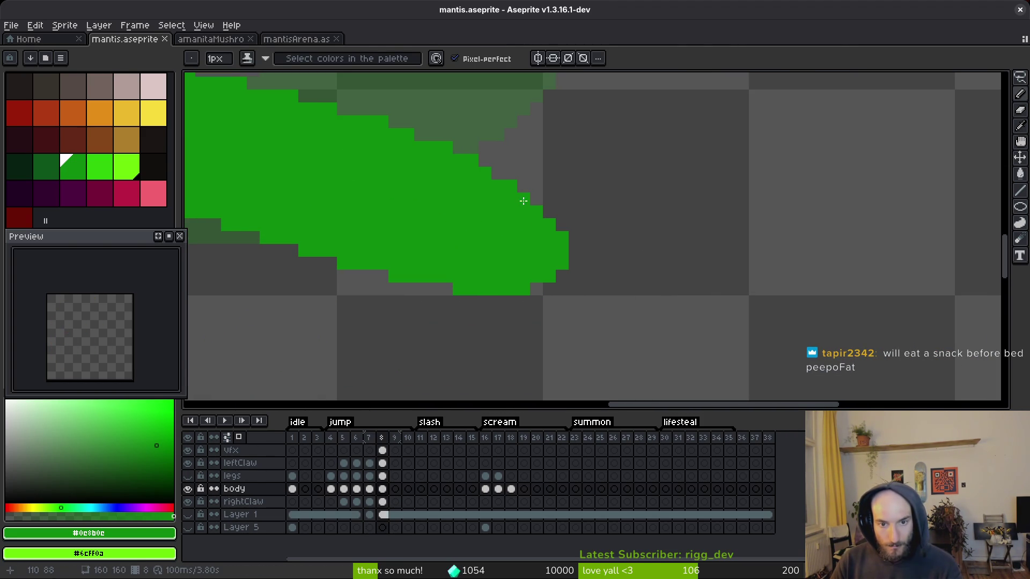
left_click(575, 238)
left_click(549, 211)
left_click_drag(577, 243, 590, 264)
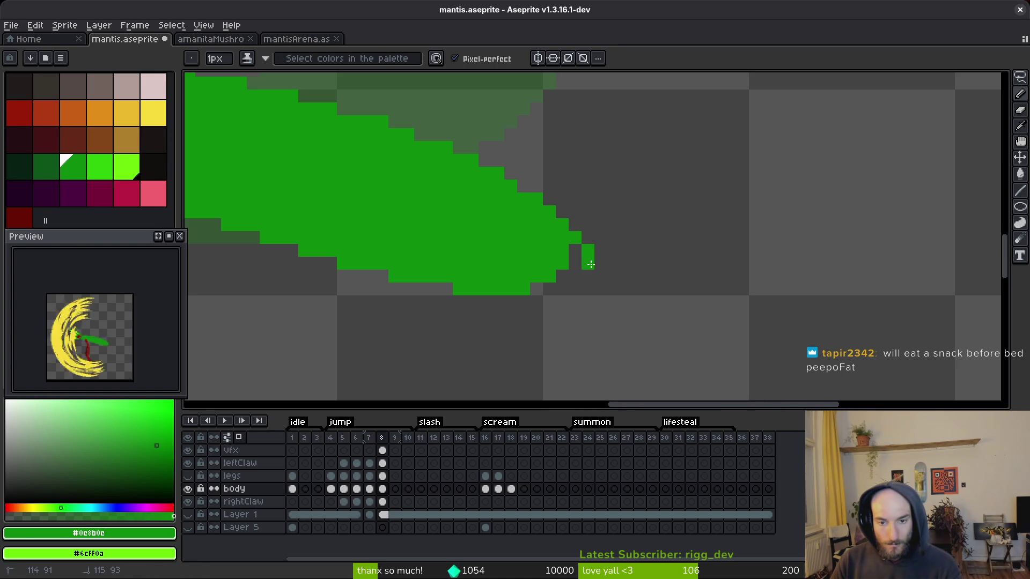
left_click(562, 289)
left_click(574, 257)
left_click(537, 289)
left_click(554, 300)
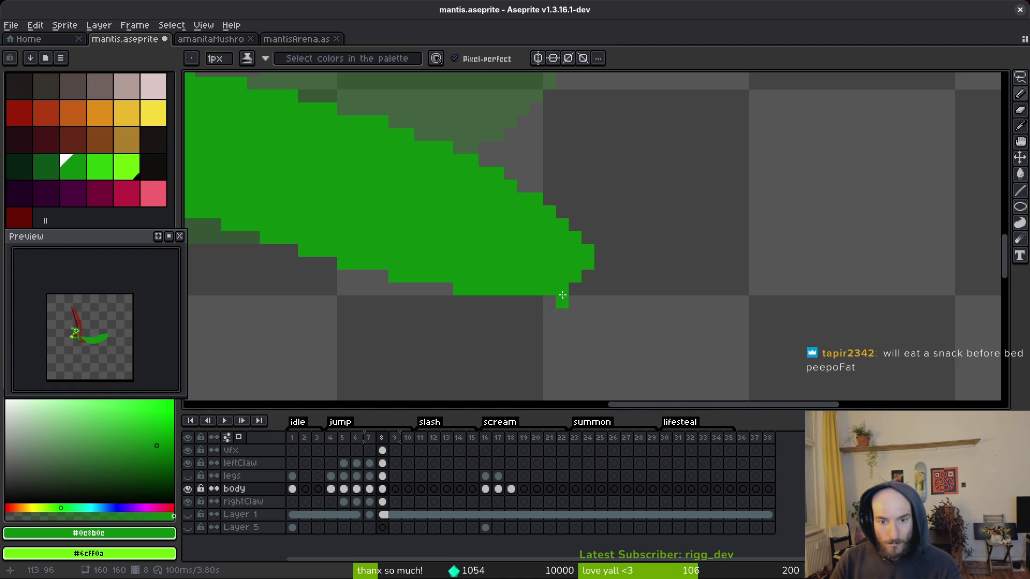
left_click_drag(589, 231, 524, 186)
- Add another tip pixel and paint green along the body's upper-right edge
scroll(510, 240, "down", 2)
scroll(661, 306, "up", 1)
scroll(674, 306, "up", 2)
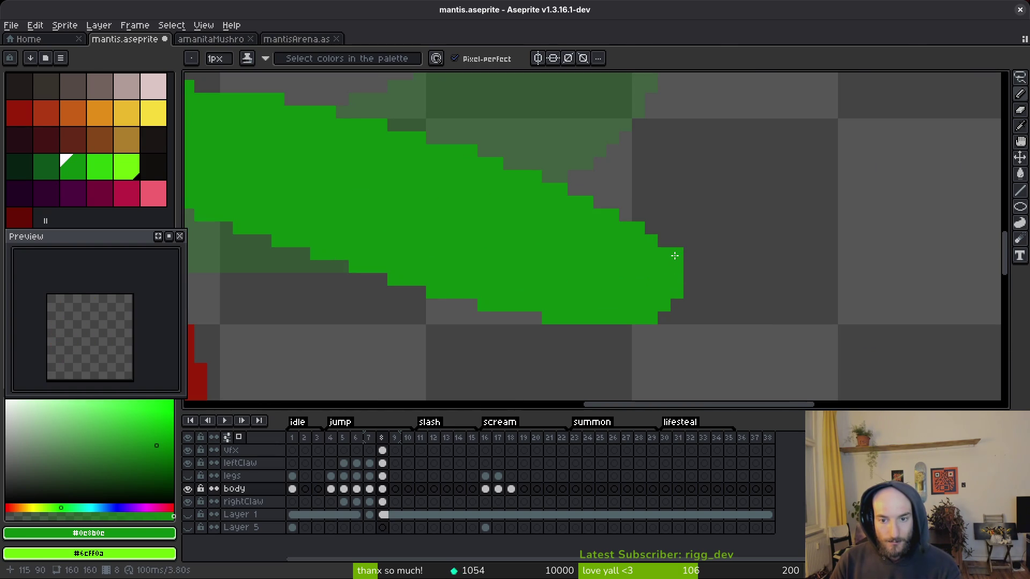
left_click(442, 145)
scroll(397, 129, "down", 2)
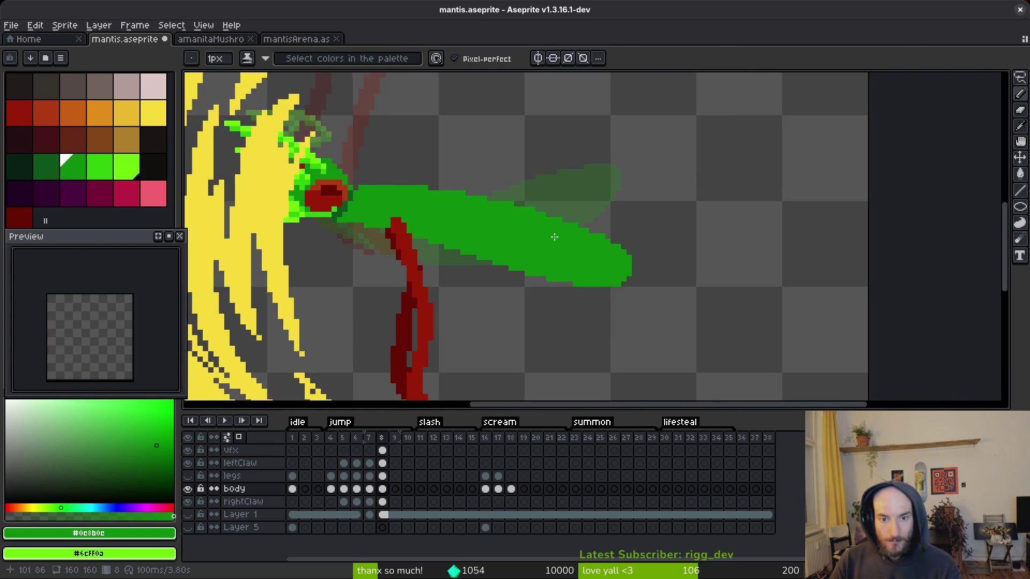
scroll(518, 191, "up", 1)
key("e")
key("b")
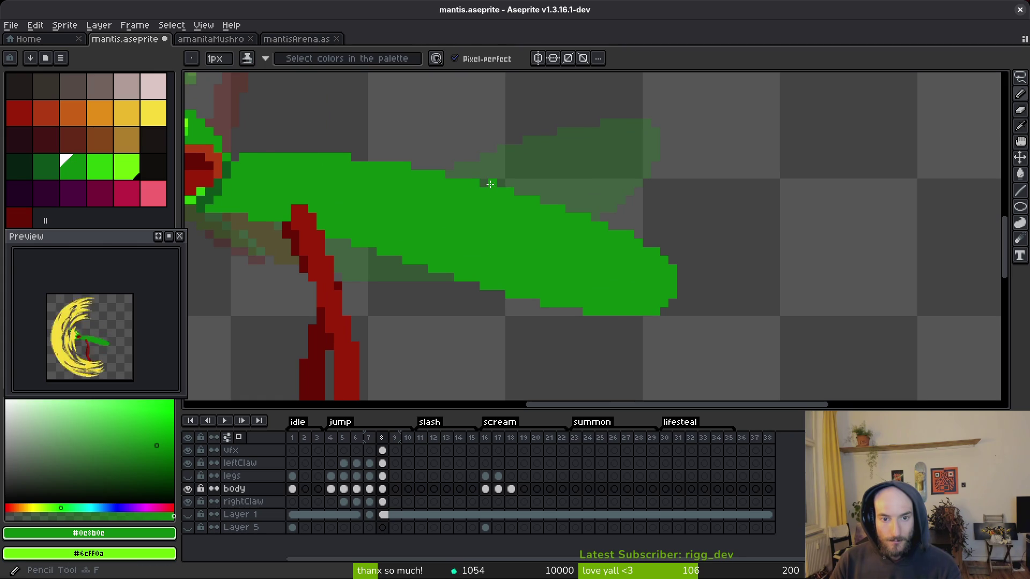
left_click_drag(545, 200, 606, 228)
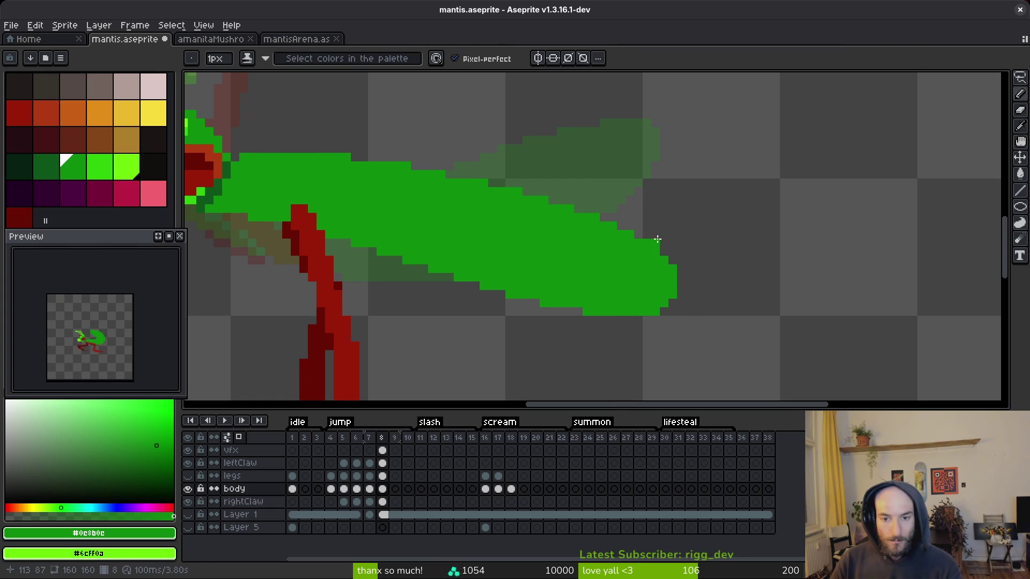
- Erase the ragged pixels at the body tip and show the legs layer
scroll(659, 239, "up", 3)
key("e")
left_click_drag(577, 193, 715, 331)
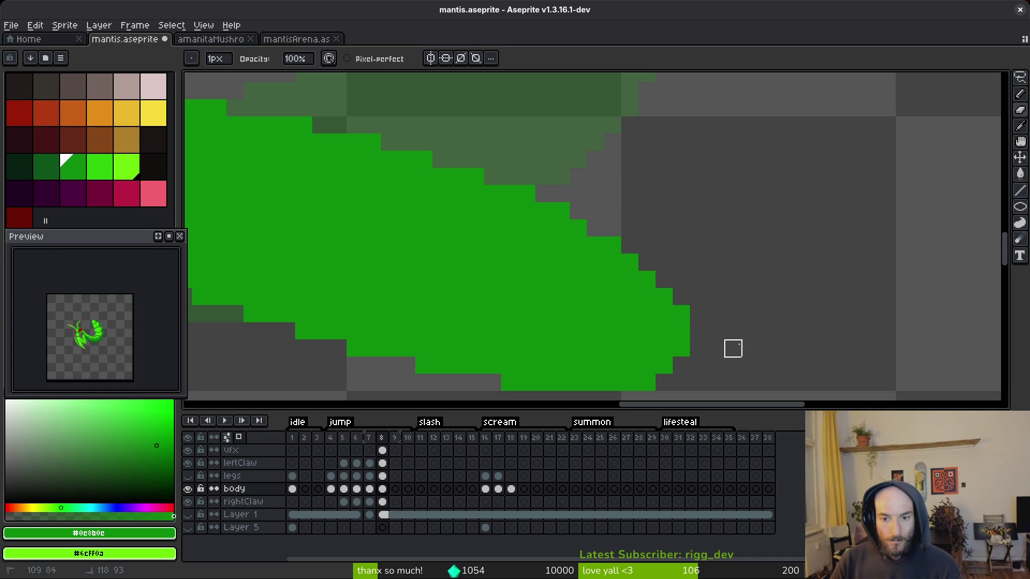
scroll(752, 341, "down", 3)
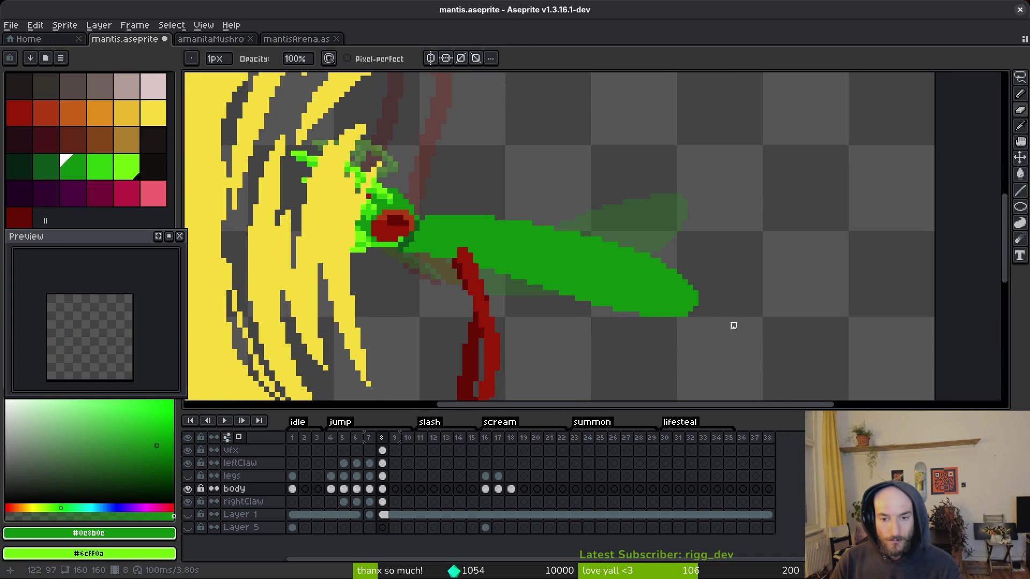
left_click(188, 476)
- Flip between frames 7 and 8 to check the motion, then return to the pencil
key("Left")
scroll(609, 333, "down", 3)
key("i")
key("Right")
key("Left")
key("Right")
key("Left")
key("Right")
key("Left")
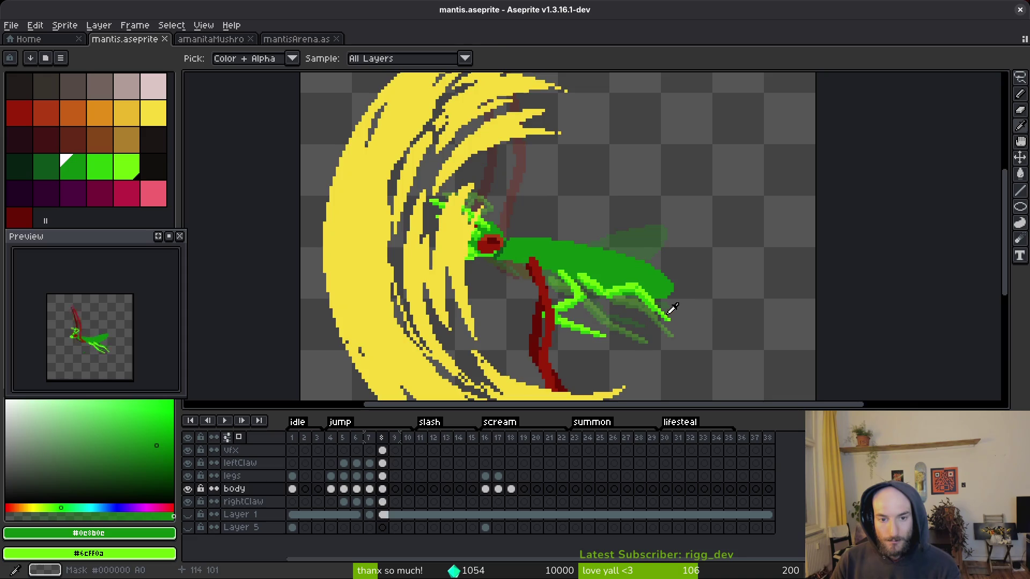
key("Right")
key("b")
scroll(521, 245, "up", 2)
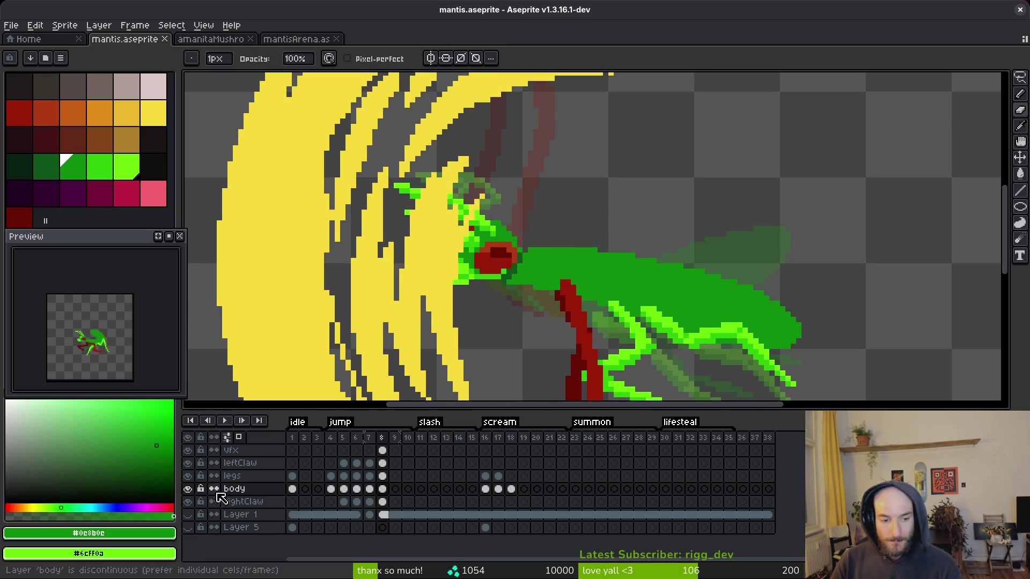
- Hide the legs and vfx layers, then lasso the head and claw and move them up-left
key("Left")
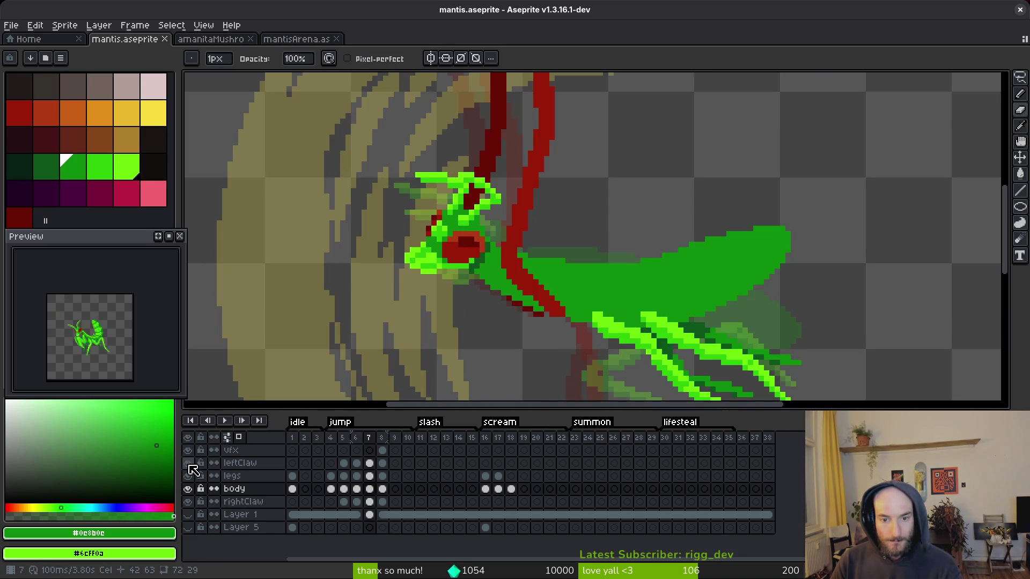
key("Right")
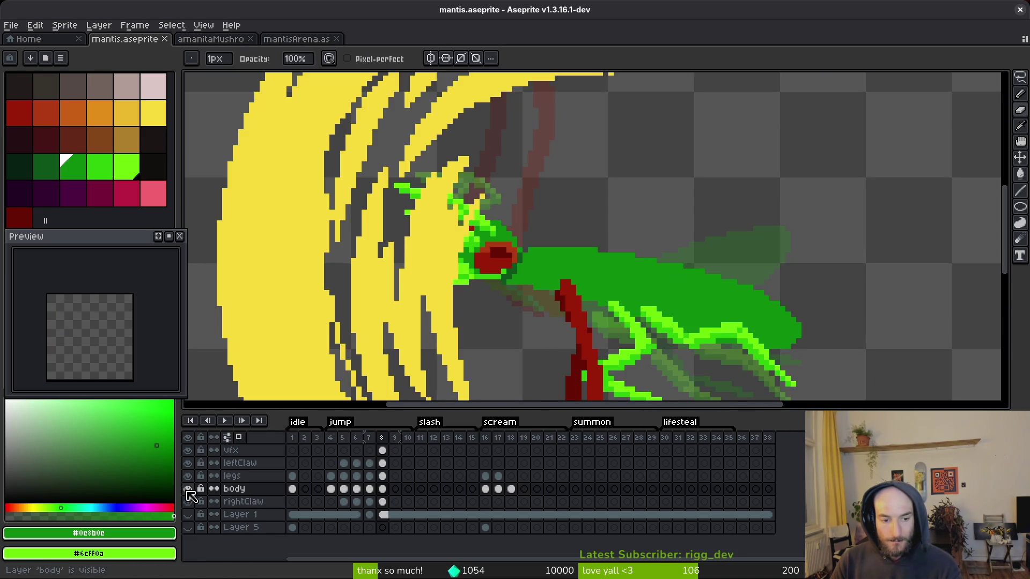
left_click(187, 476)
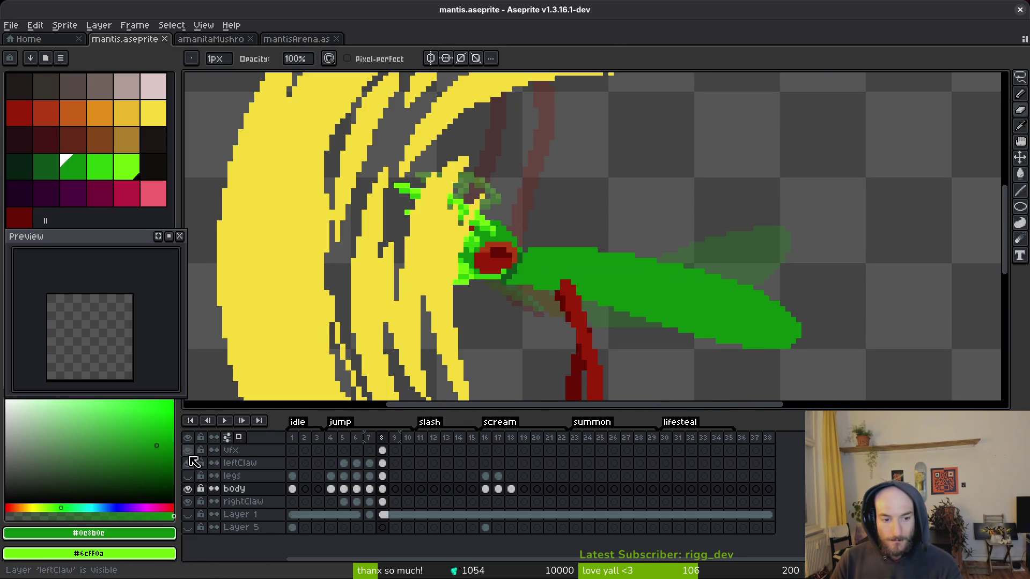
left_click(187, 450)
key("q")
mouse_move(483, 168)
left_mouse_down()
mouse_move(317, 211)
mouse_move(547, 253)
mouse_move(515, 182)
mouse_move(508, 305)
mouse_move(528, 225)
left_mouse_up()
left_click_drag(475, 258, 454, 250)
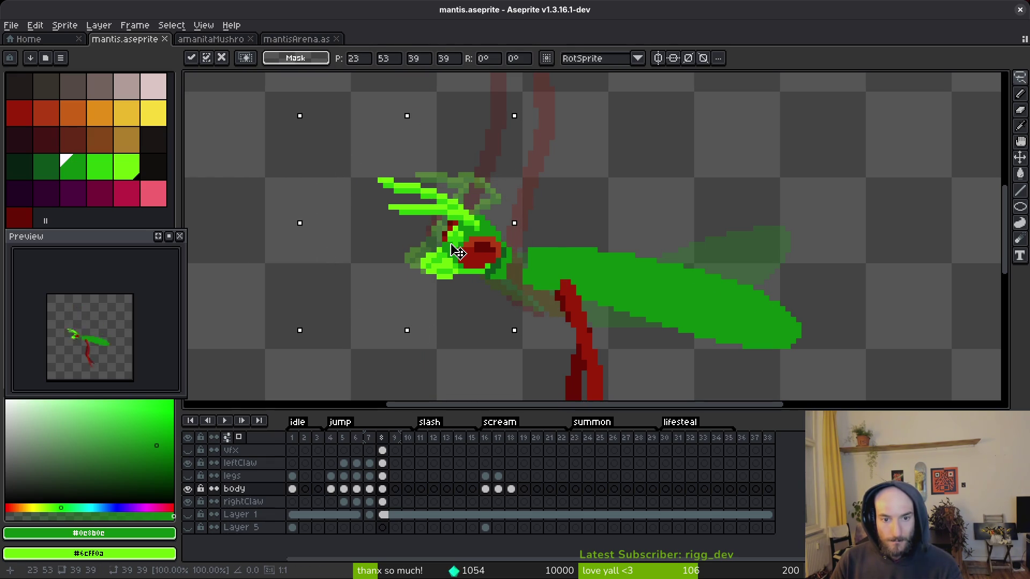
key("Return")
- Deselect and pencil body green over the brown neck gap
key("ctrl+d")
key("b")
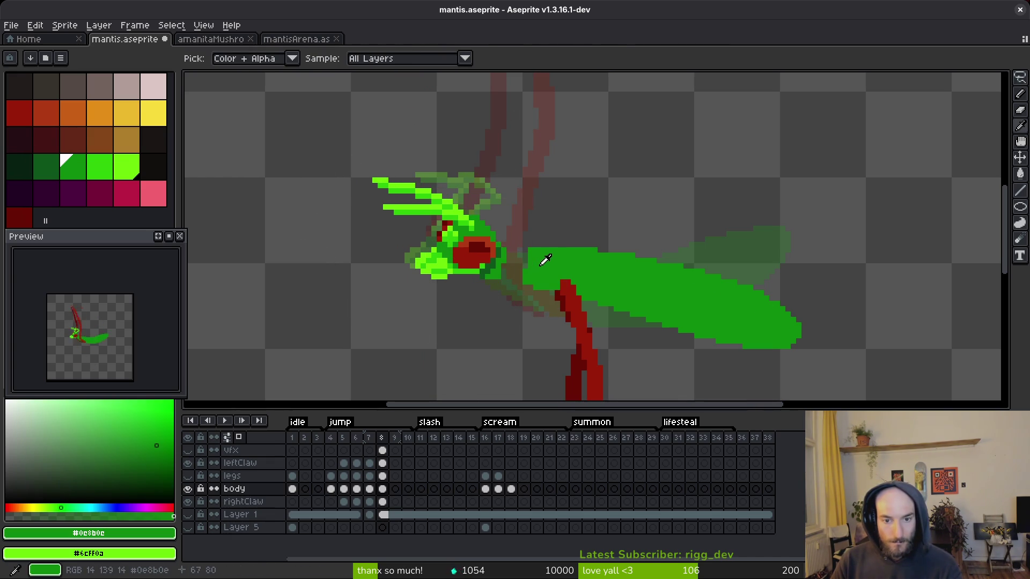
scroll(506, 251, "up", 2)
mouse_move(505, 251)
left_mouse_down()
mouse_move(498, 241)
mouse_move(472, 268)
mouse_move(523, 291)
mouse_move(546, 253)
left_mouse_up()
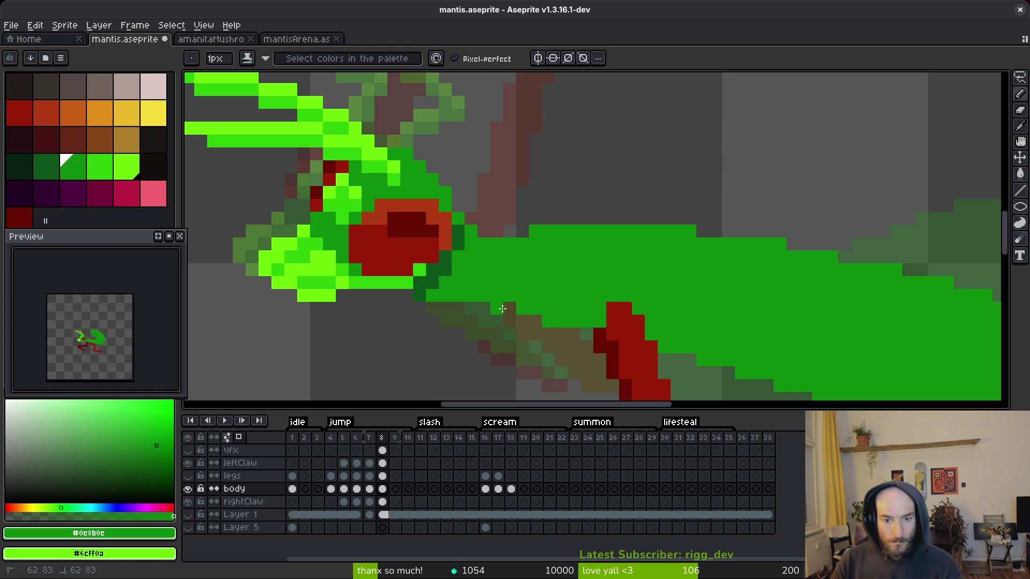
scroll(499, 310, "down", 2)
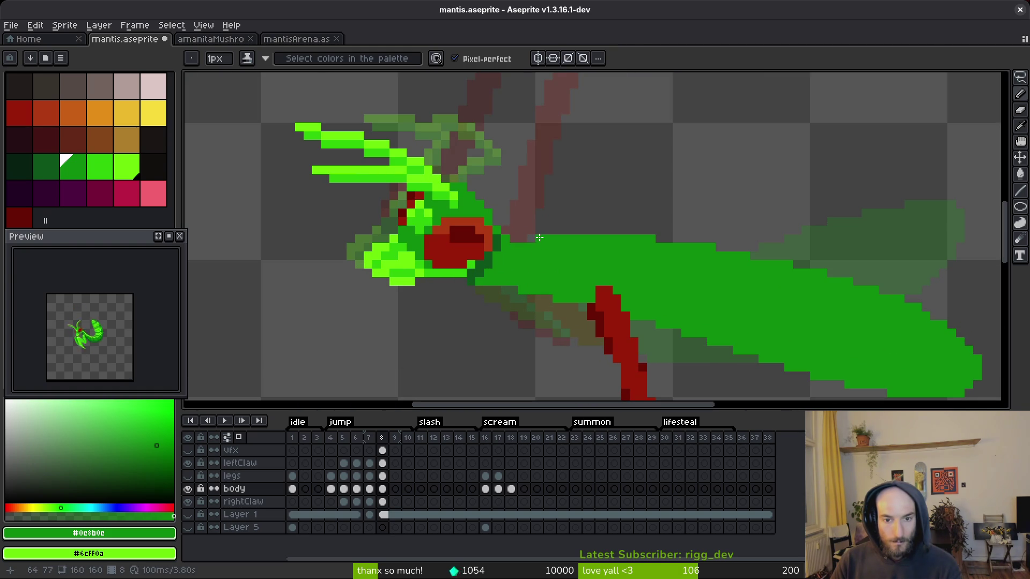
scroll(539, 237, "down", 2)
scroll(541, 281, "up", 1)
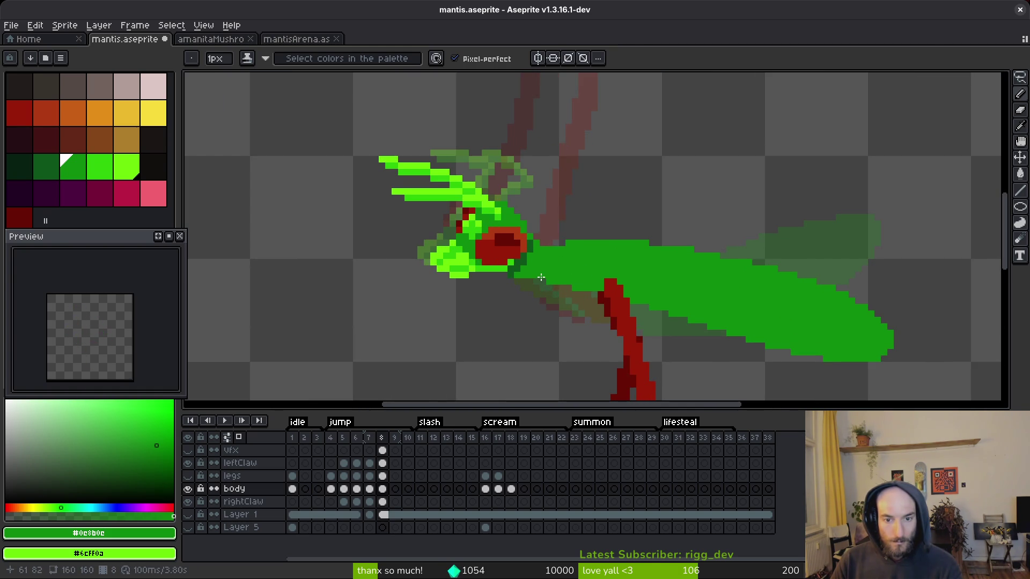
scroll(557, 242, "up", 2)
- Select the head and claw area again and commit a further adjustment
key("m")
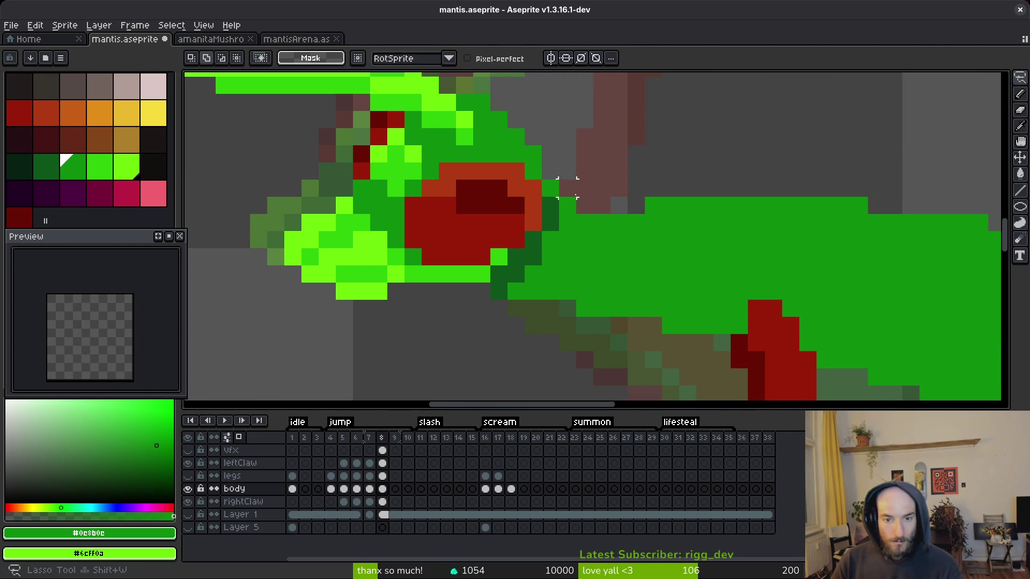
scroll(600, 268, "down", 2)
mouse_move(600, 203)
left_mouse_down()
mouse_move(426, 159)
mouse_move(533, 312)
mouse_move(567, 287)
mouse_move(548, 277)
left_mouse_up()
key("i")
scroll(583, 285, "up", 1)
left_click(582, 284)
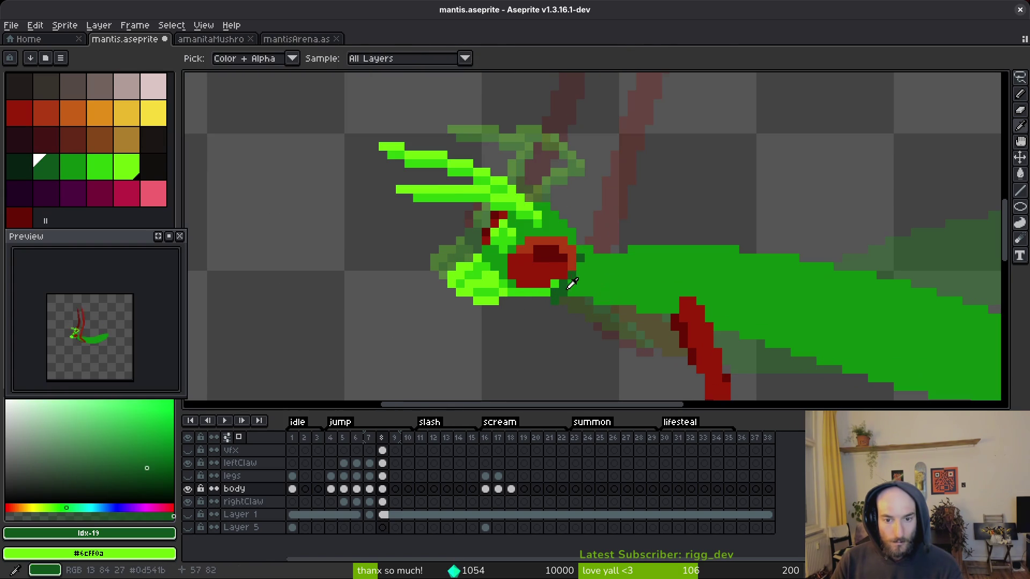
key("b")
scroll(571, 283, "up", 1)
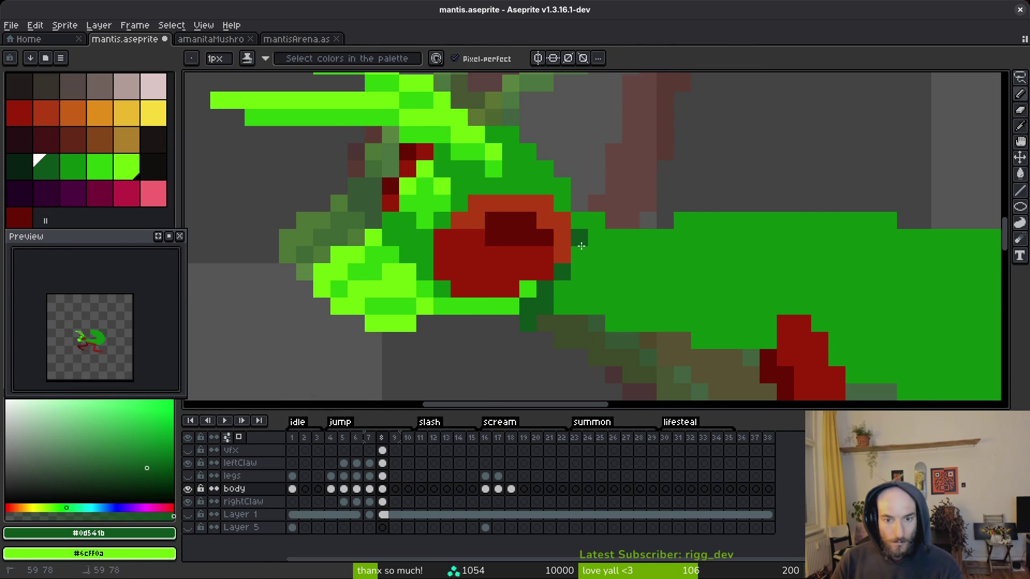
- Erase stray pixels, pick the body green, and save mantis.aseprite
key("e")
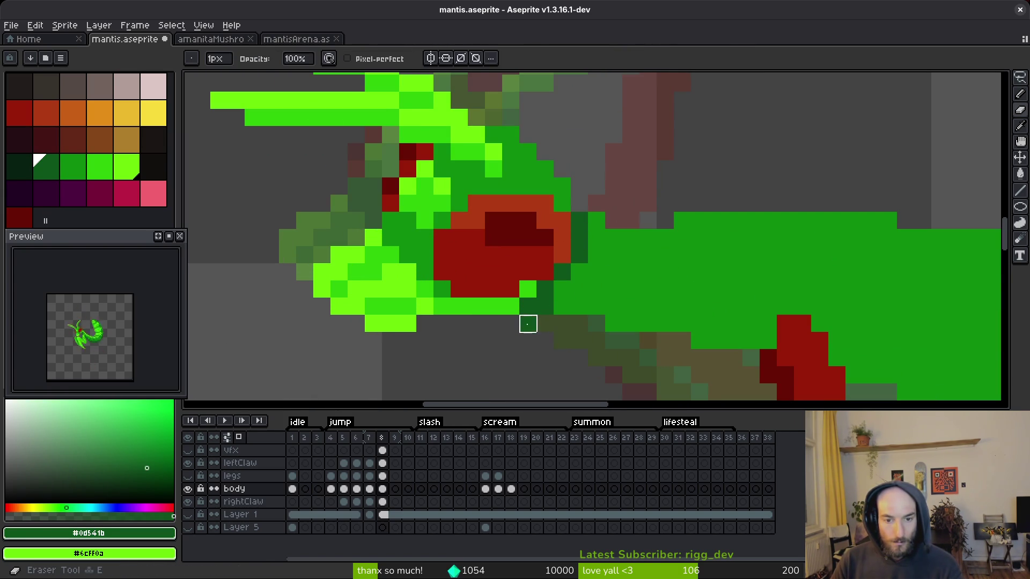
scroll(573, 342, "down", 2)
key("b")
scroll(636, 341, "down", 2)
scroll(636, 342, "down", 3)
scroll(638, 321, "up", 5)
left_click(640, 313, "alt")
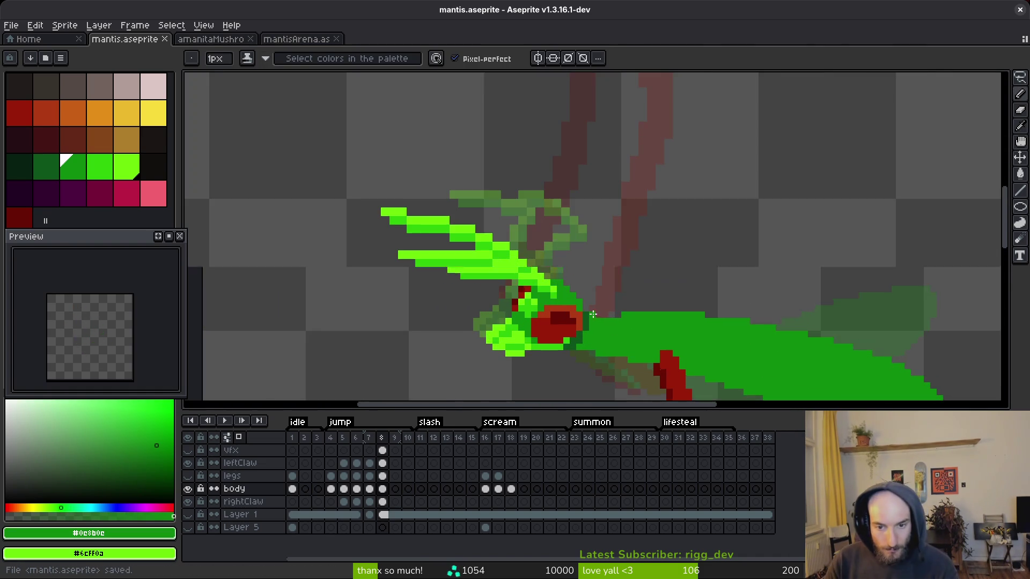
scroll(641, 313, "down", 2)
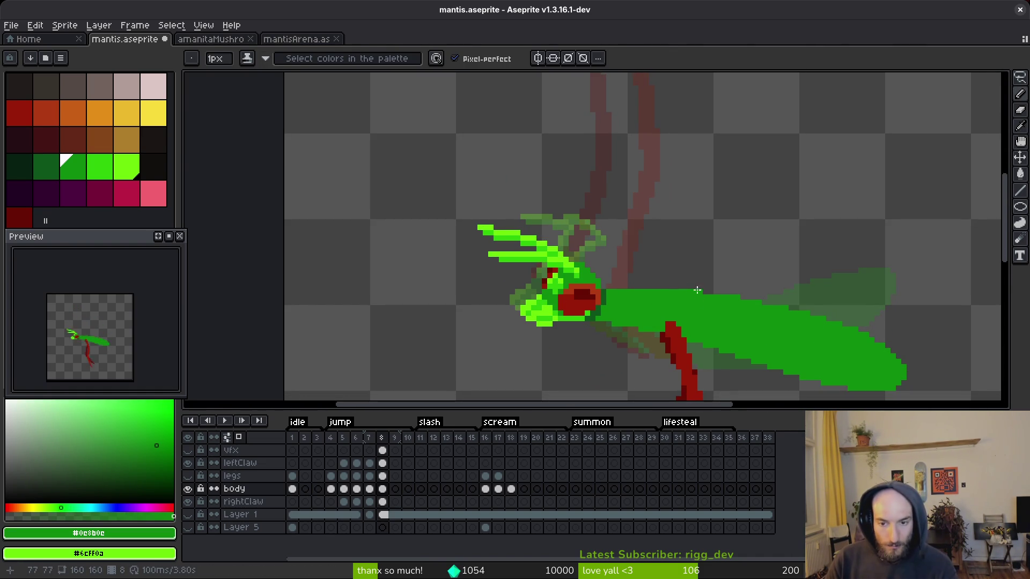
scroll(621, 306, "up", 3)
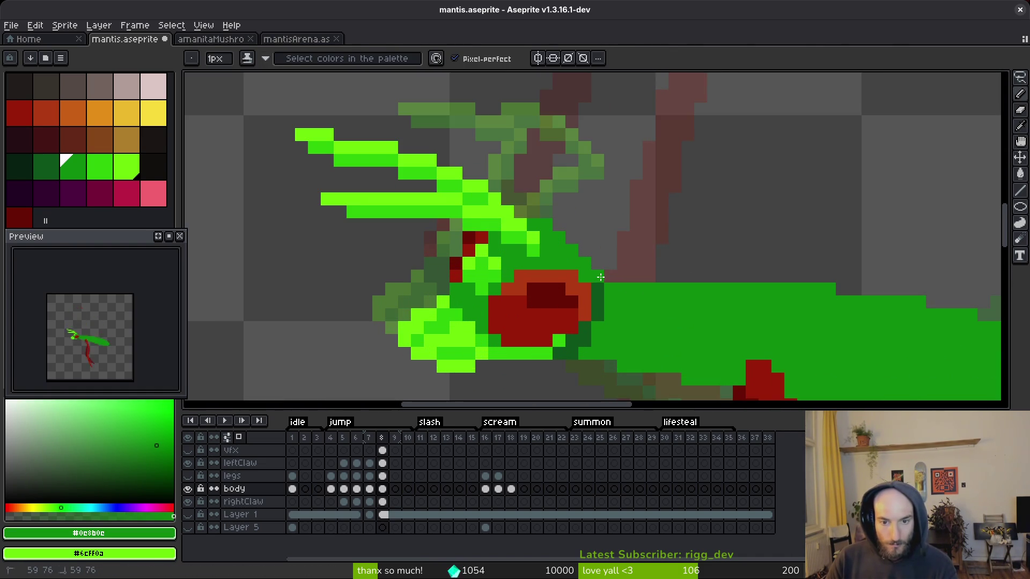
scroll(655, 317, "down", 5)
key("ctrl+s")
- Save mantis.aseprite again and step back to frame 7
scroll(646, 309, "down", 1)
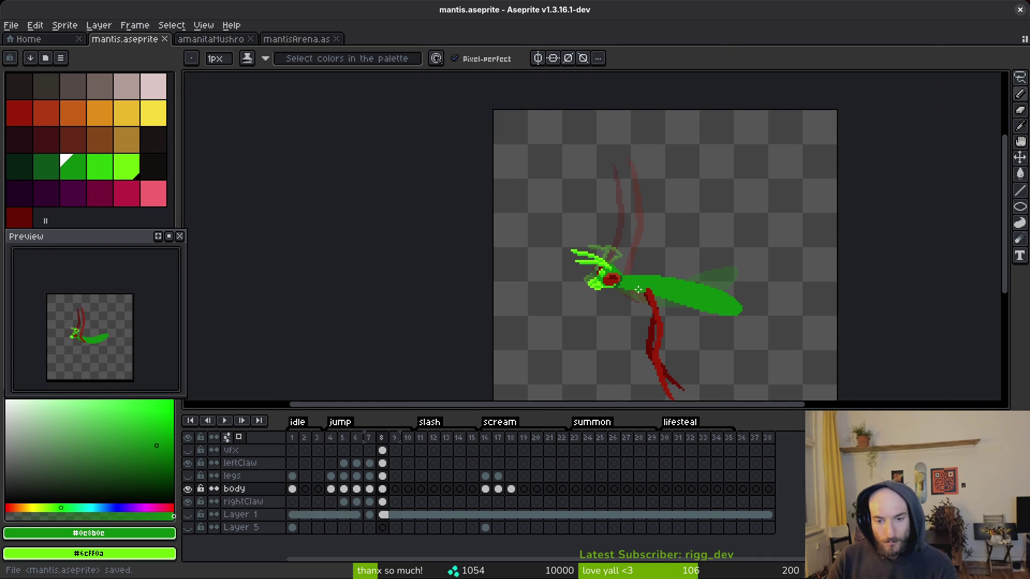
scroll(627, 284, "up", 3)
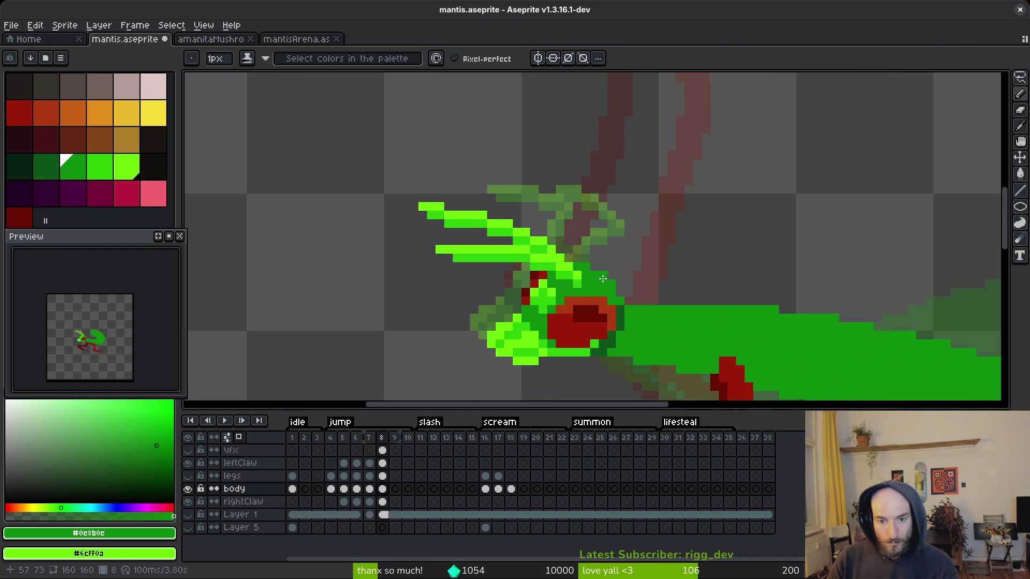
scroll(684, 284, "down", 2)
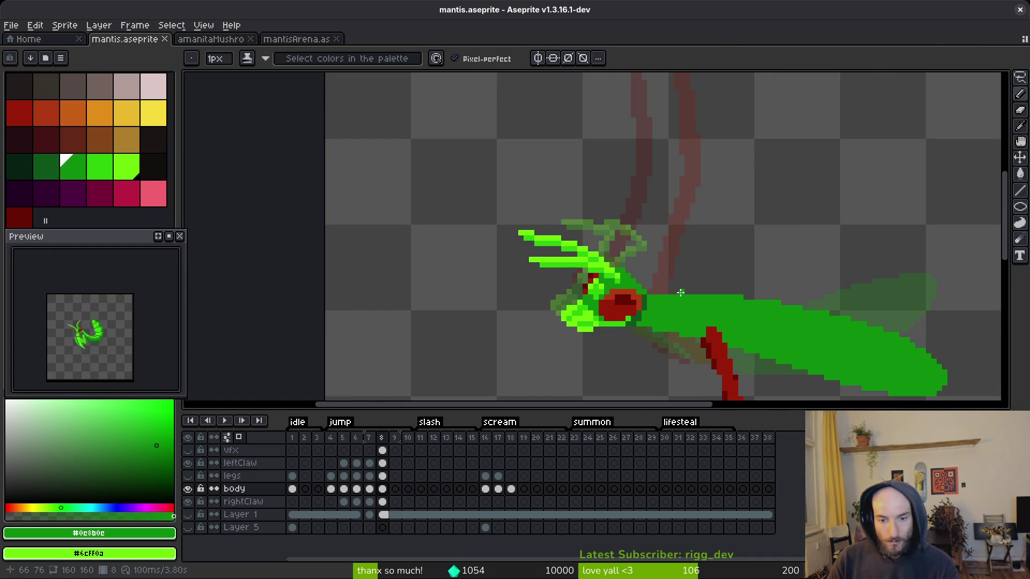
scroll(662, 282, "down", 1)
key("ctrl+s")
scroll(646, 262, "down", 3)
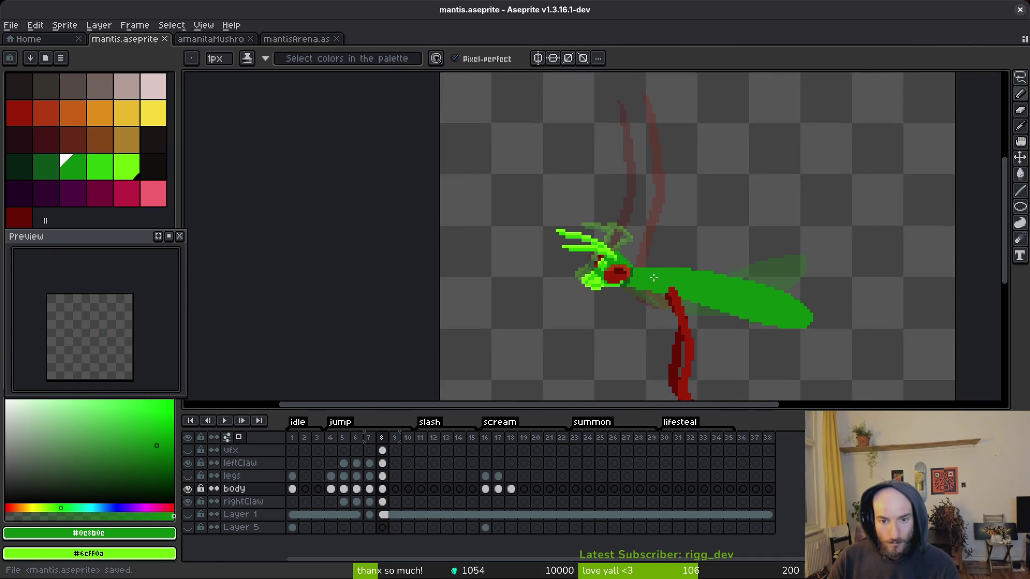
key("Left")
key("i")
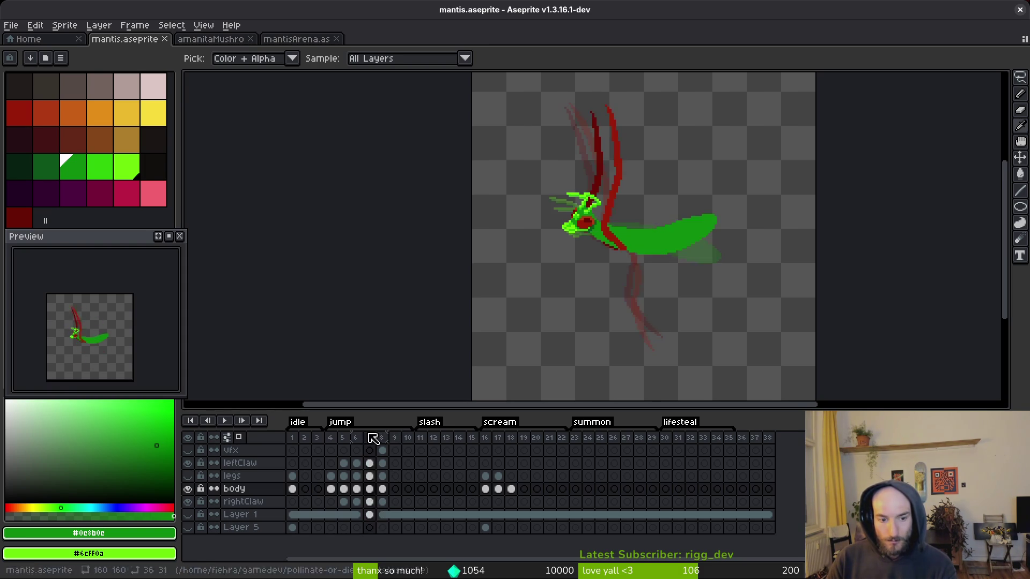
- Return to frame 8, show the legs and vfx slash layers again, and recentre the mantis
key("Right")
left_click(187, 475)
left_click(188, 450)
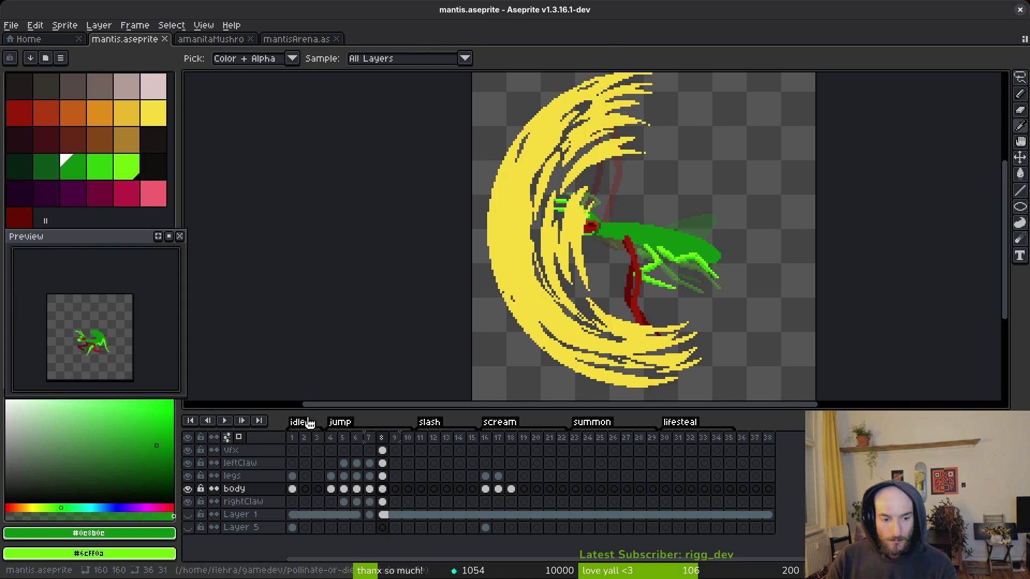
key("b")
left_click(94, 359)
scroll(94, 359, "up", 2)
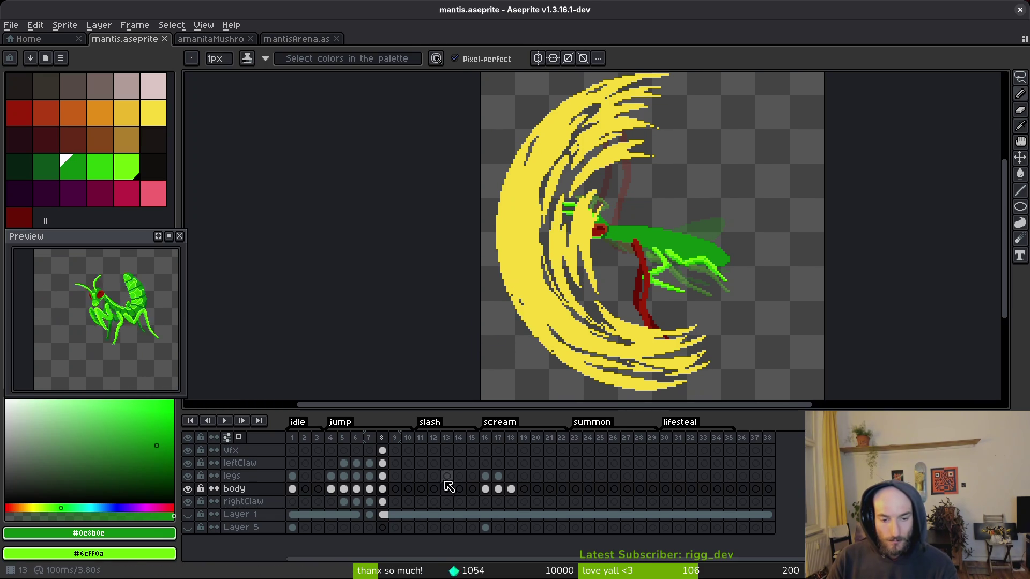
left_click(408, 462)
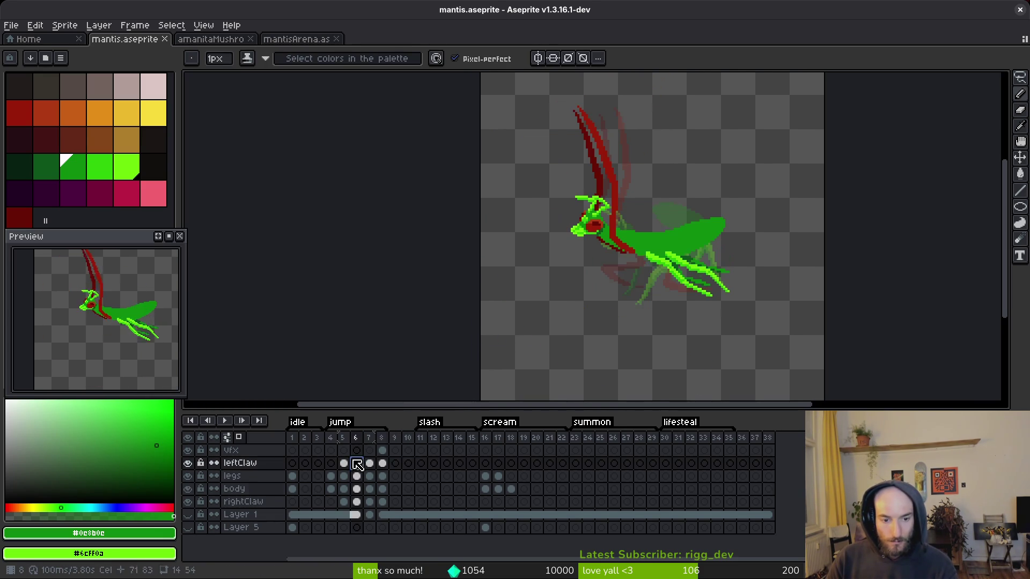
left_click(370, 463)
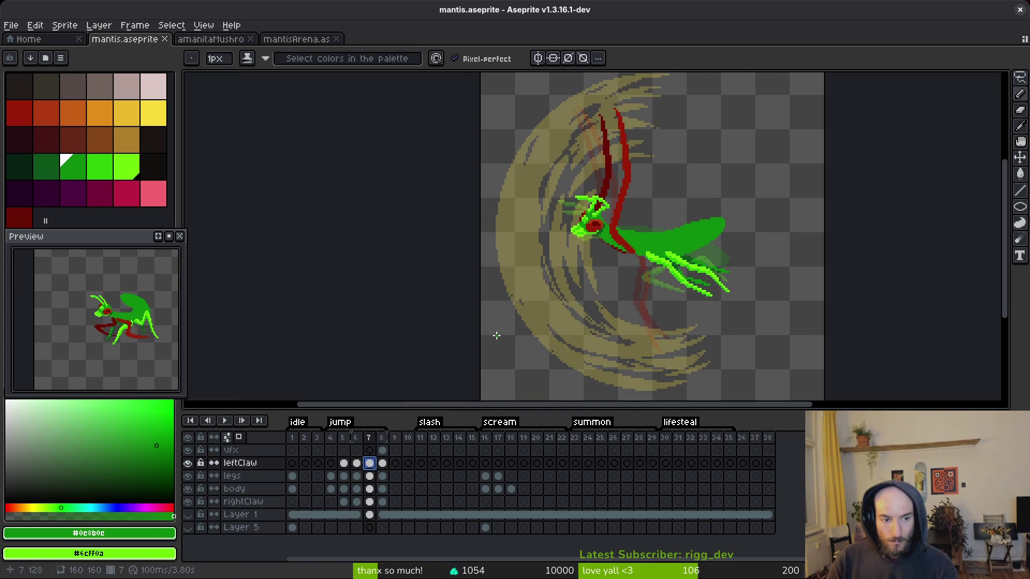
left_click_drag(99, 362, 92, 359)
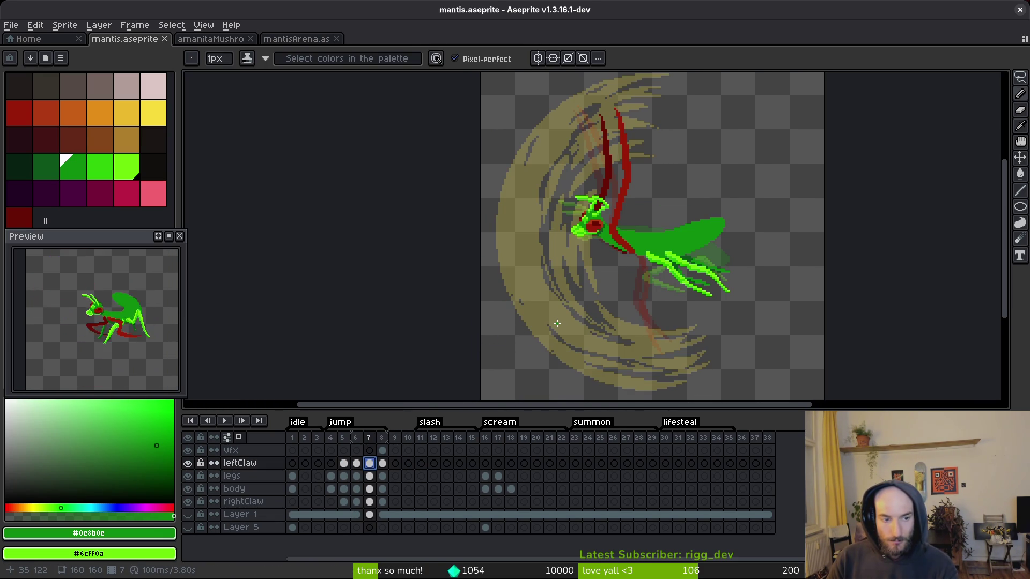
- Save mantis.aseprite and switch to the amanitaMushroom.aseprite sprite
key("ctrl+s")
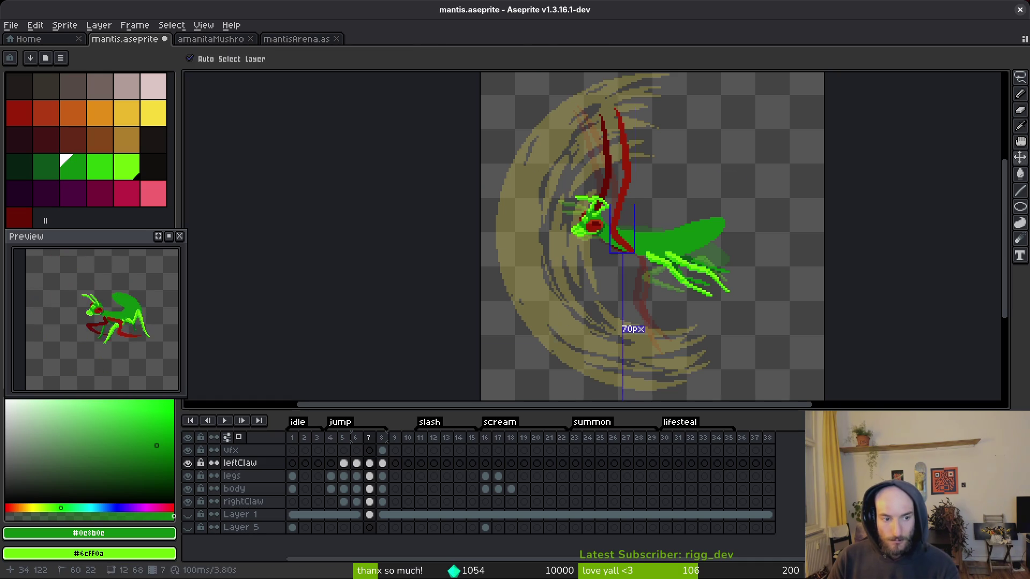
mouse_move(118, 323)
left_mouse_down()
mouse_move(115, 346)
mouse_move(119, 327)
left_mouse_up()
key("ctrl+s")
left_click_drag(625, 301, 619, 276)
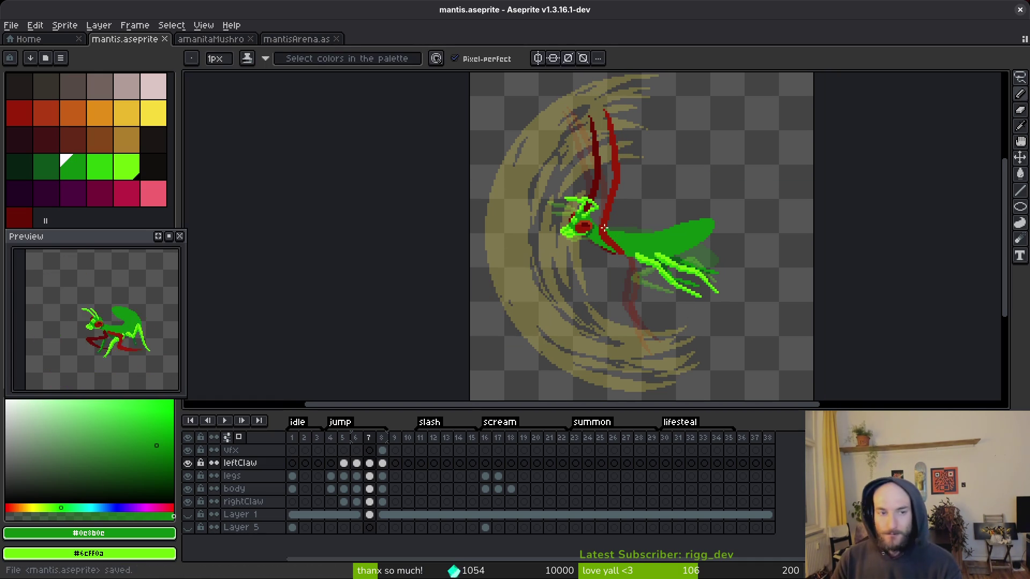
left_click(204, 42)
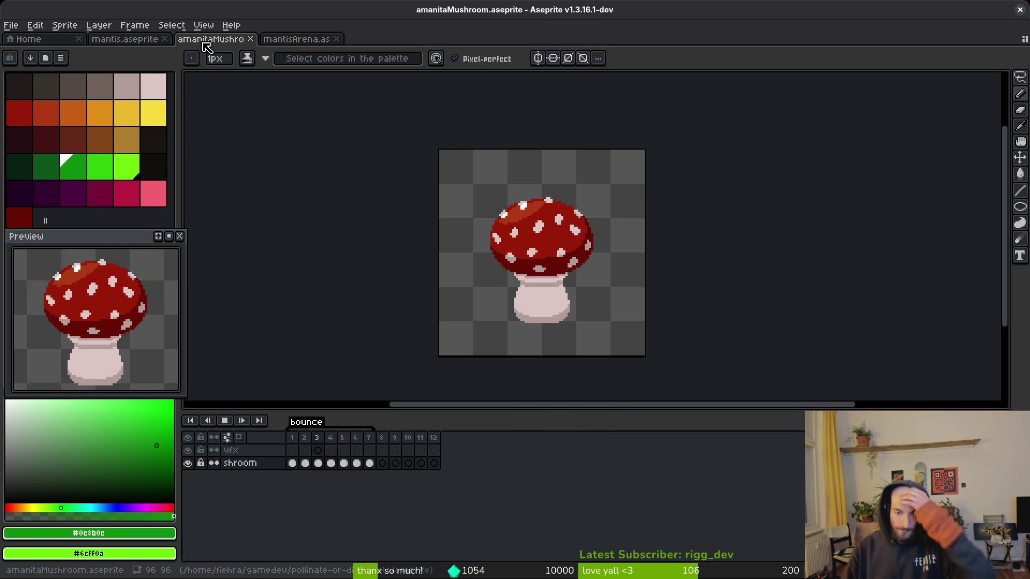
- Stop playback and add empty frames after the seven-frame bounce animation
left_click(293, 464)
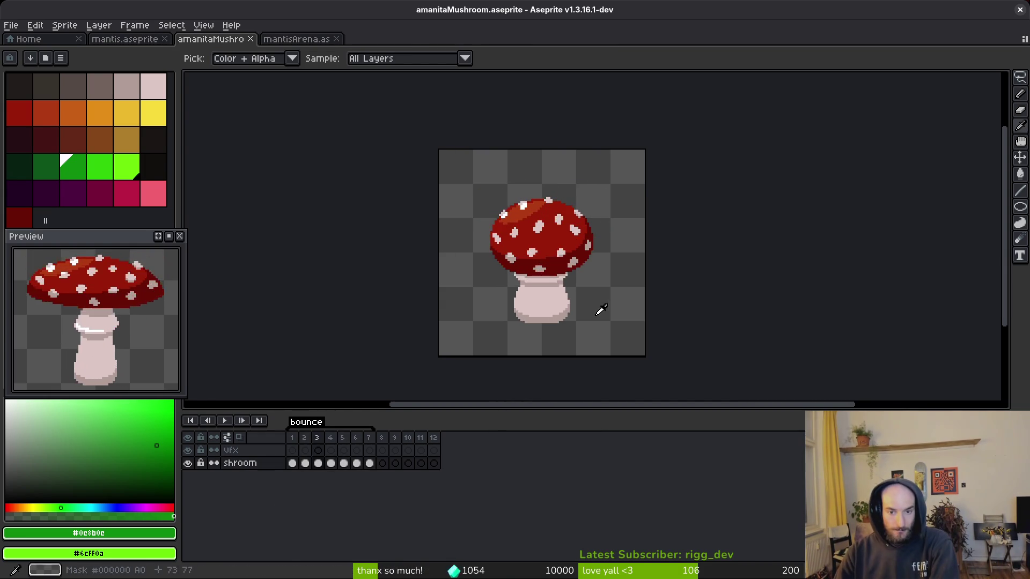
left_click(383, 438)
key("alt+n")
key("alt+n")
key("alt+n")
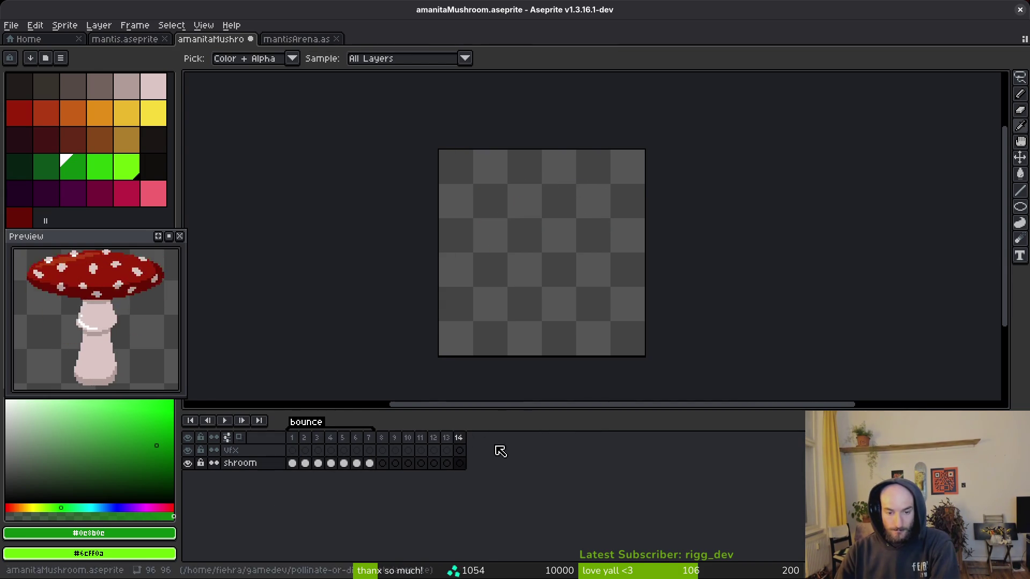
- Copy the shroom cels of frames 1–7 into frames 9–15 and play back to check
left_click_drag(292, 464, 375, 465)
key("ctrl+c")
left_click(395, 464)
key("ctrl+v")
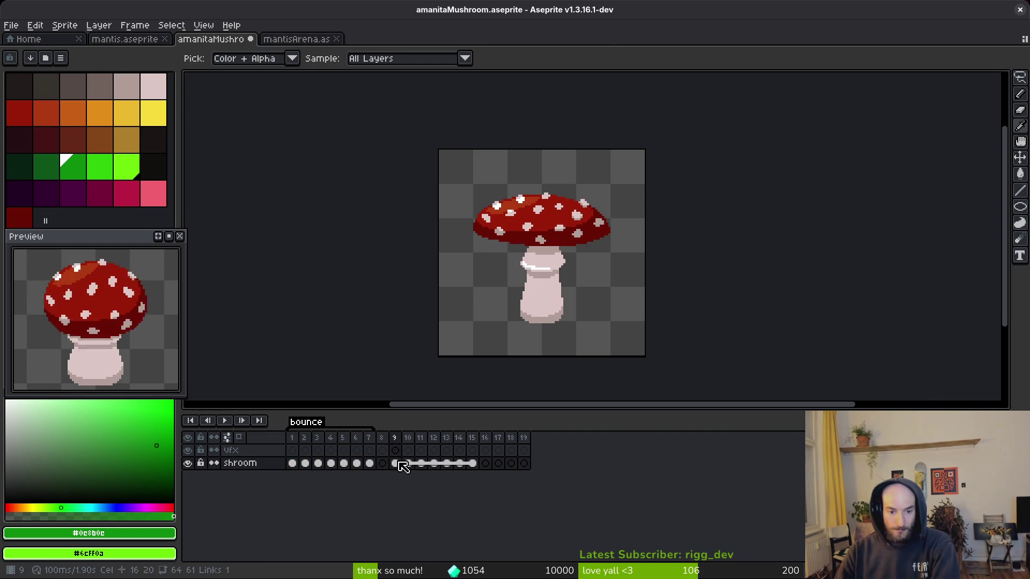
key("Return")
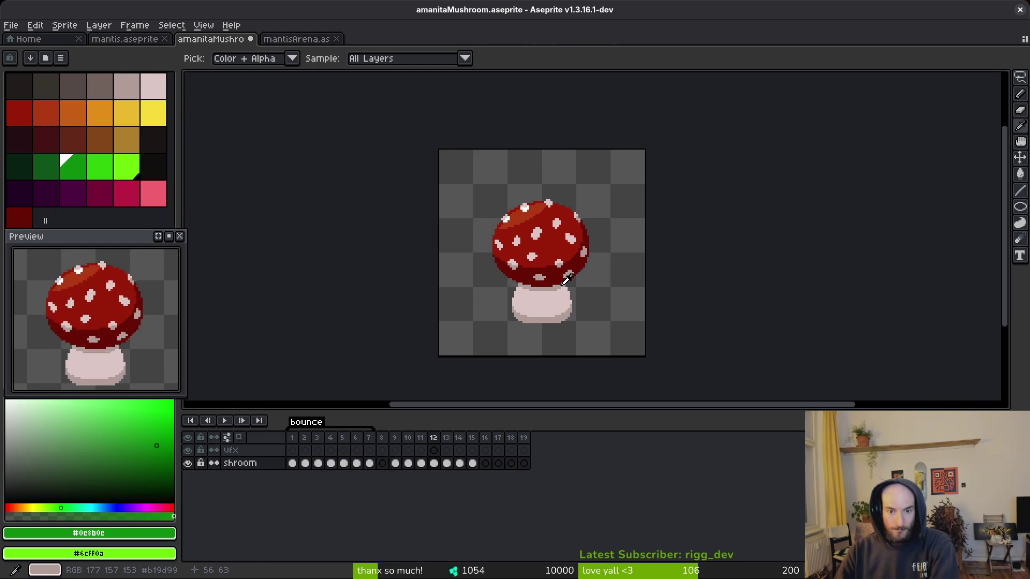
key("b")
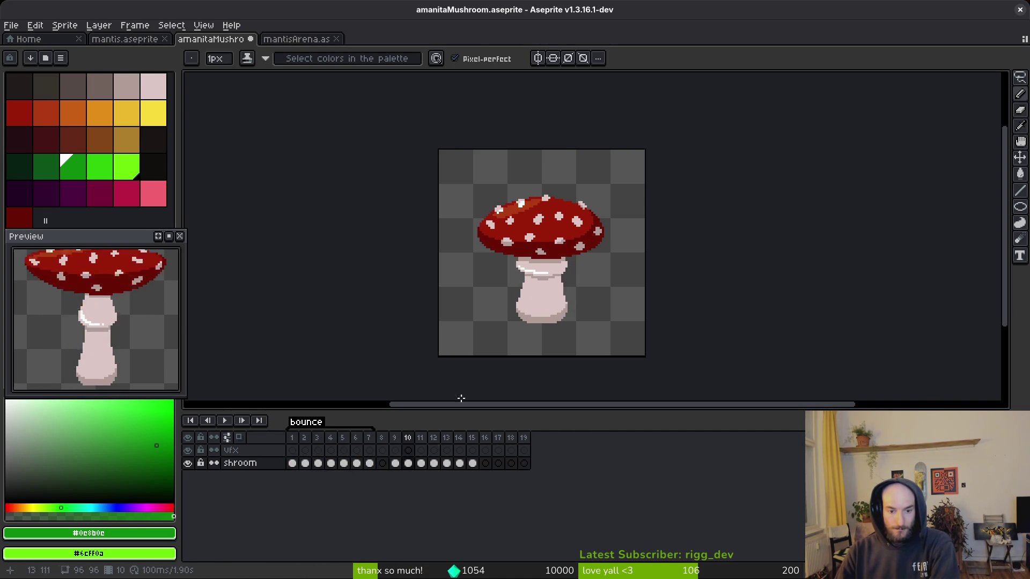
scroll(564, 243, "up", 3)
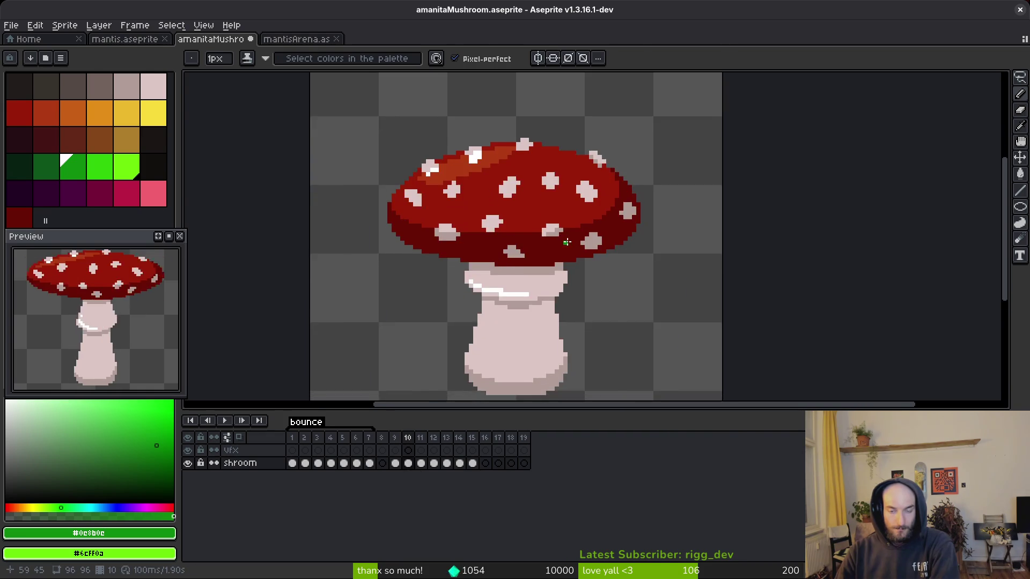
scroll(564, 242, "down", 1)
key("shift+w")
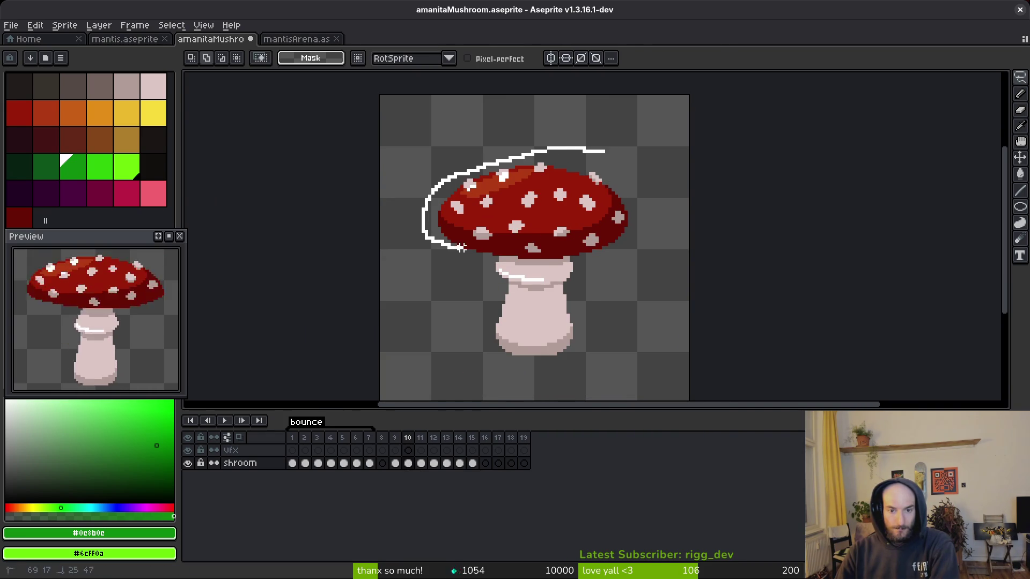
- Select all on cels 9–15 and rotate the mushroom to about -33°, applying the transform
left_click_drag(603, 254, 535, 123)
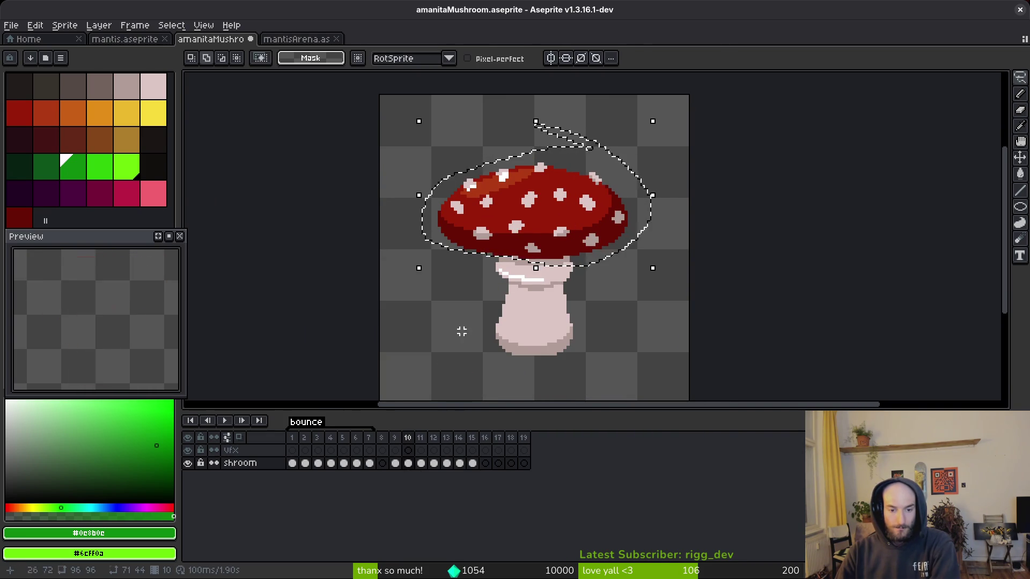
scroll(625, 273, "down", 2)
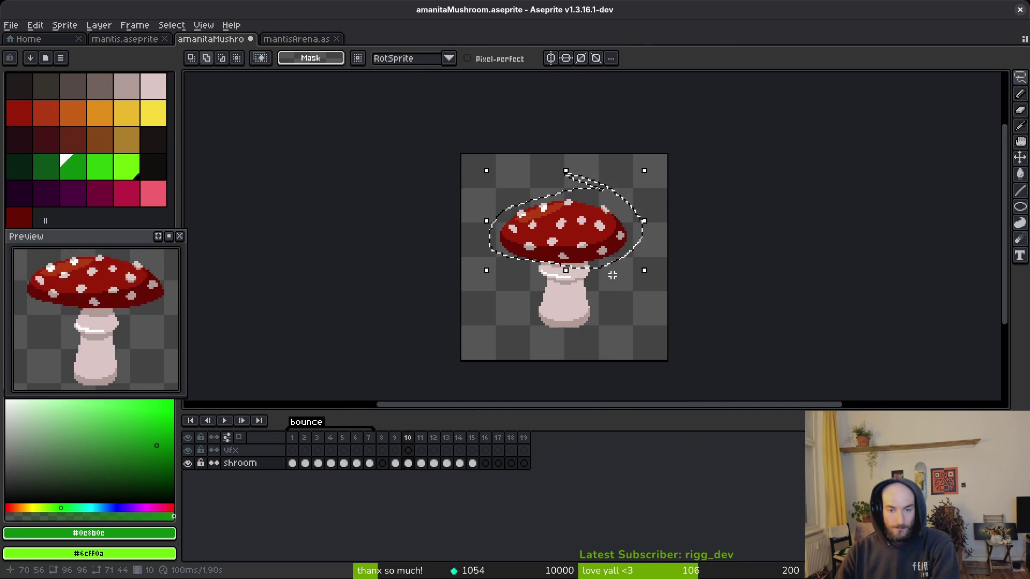
key("ctrl+d")
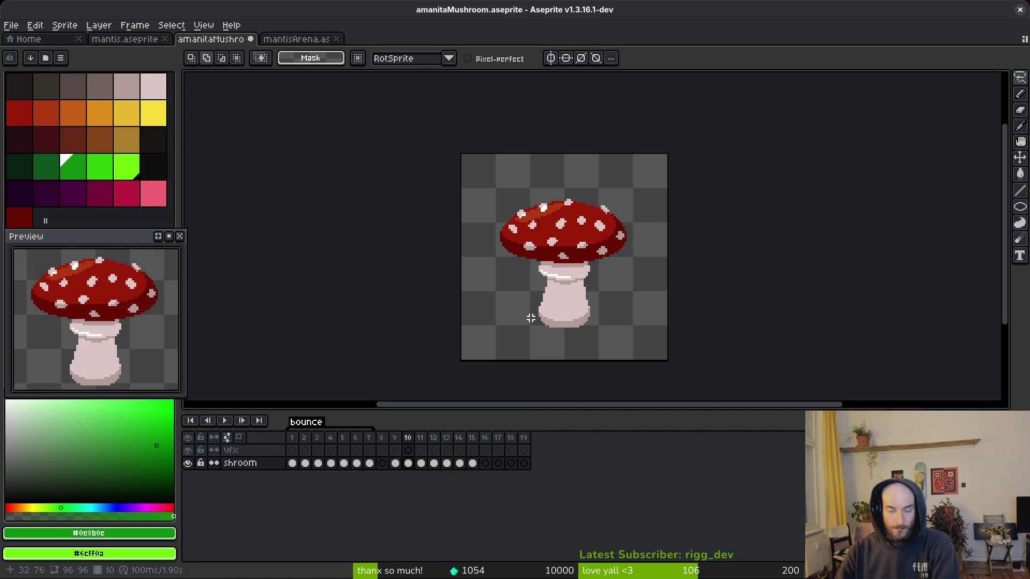
left_click_drag(398, 465, 460, 467)
left_click(472, 465)
key("m")
key("ctrl+a")
scroll(602, 328, "down", 2)
scroll(677, 142, "up", 2)
left_click_drag(395, 463, 472, 463)
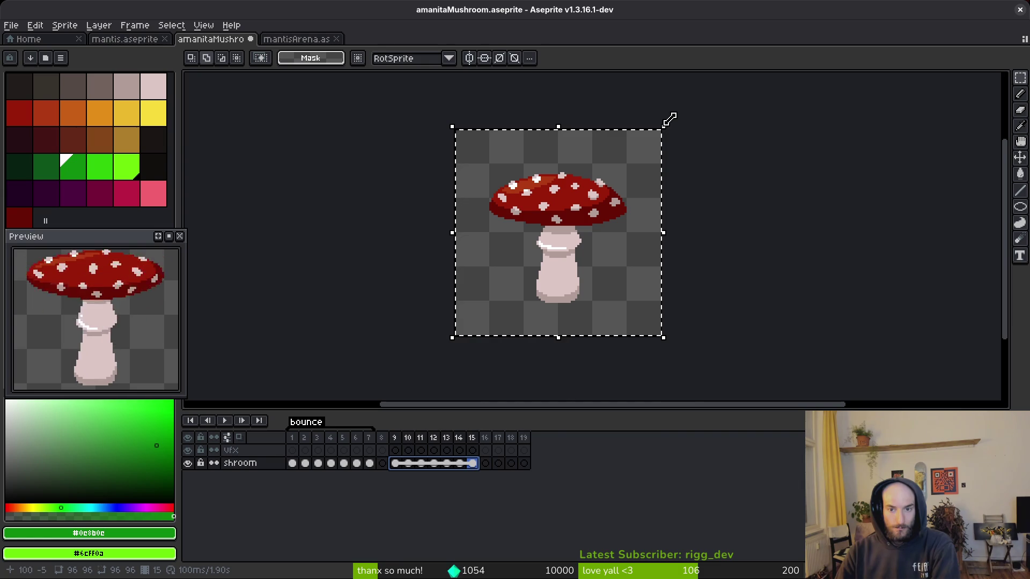
mouse_move(661, 111)
left_mouse_down()
mouse_move(719, 185)
mouse_move(710, 207)
mouse_move(707, 195)
mouse_move(660, 225)
left_mouse_up()
key("Return")
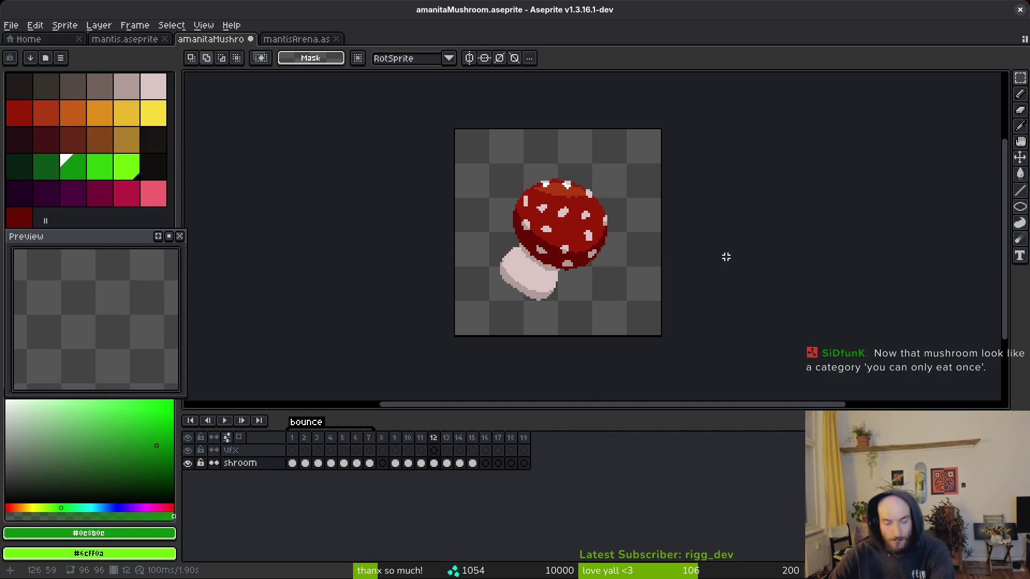
- Erase the lower stem on frame 9 with a larger eraser and sample the pale stem colour
key("e")
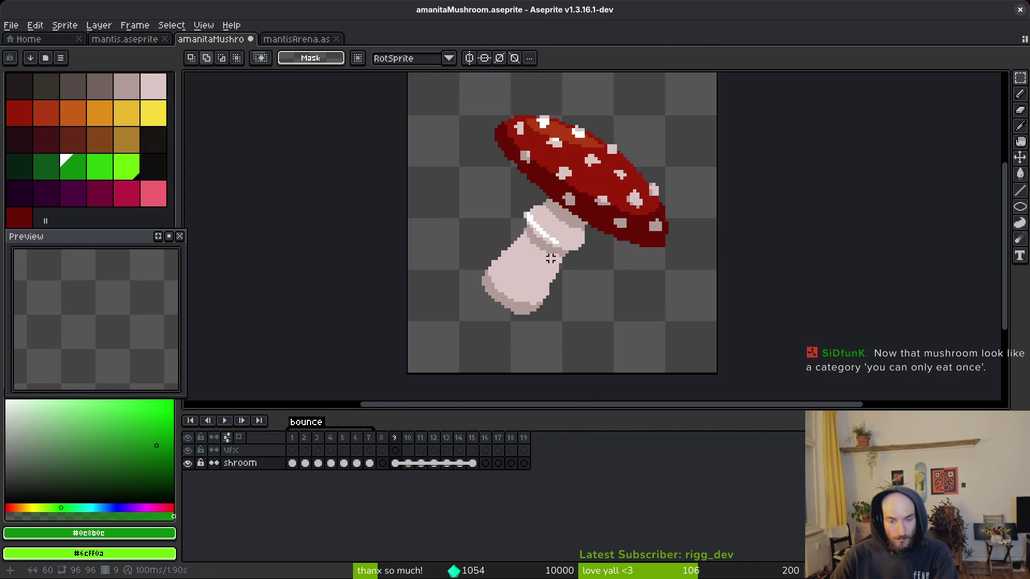
scroll(555, 271, "up", 4)
scroll(545, 272, "up", 8)
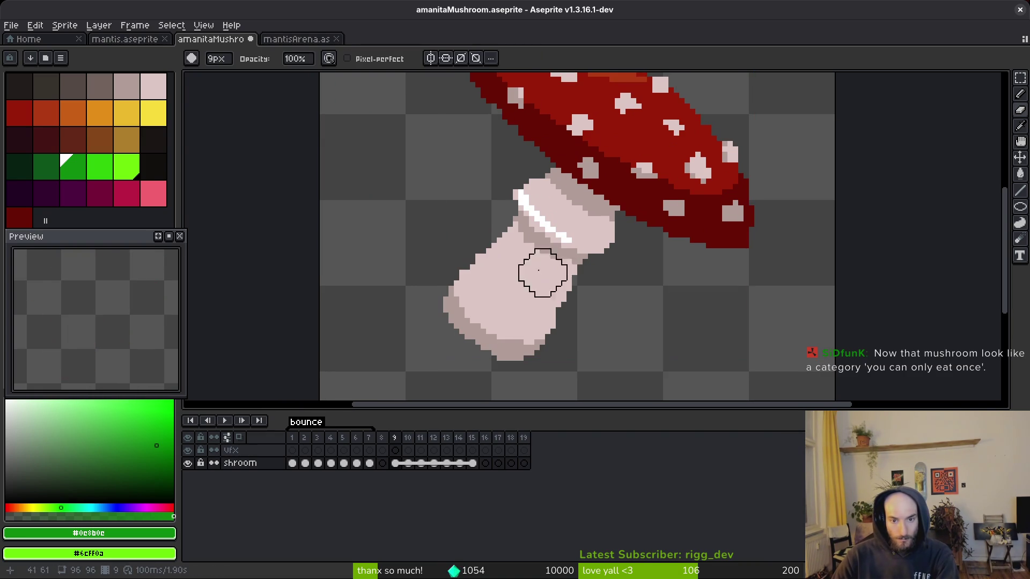
mouse_move(504, 240)
left_mouse_down()
mouse_move(586, 287)
mouse_move(543, 343)
mouse_move(506, 322)
left_mouse_up()
scroll(609, 298, "up", 1)
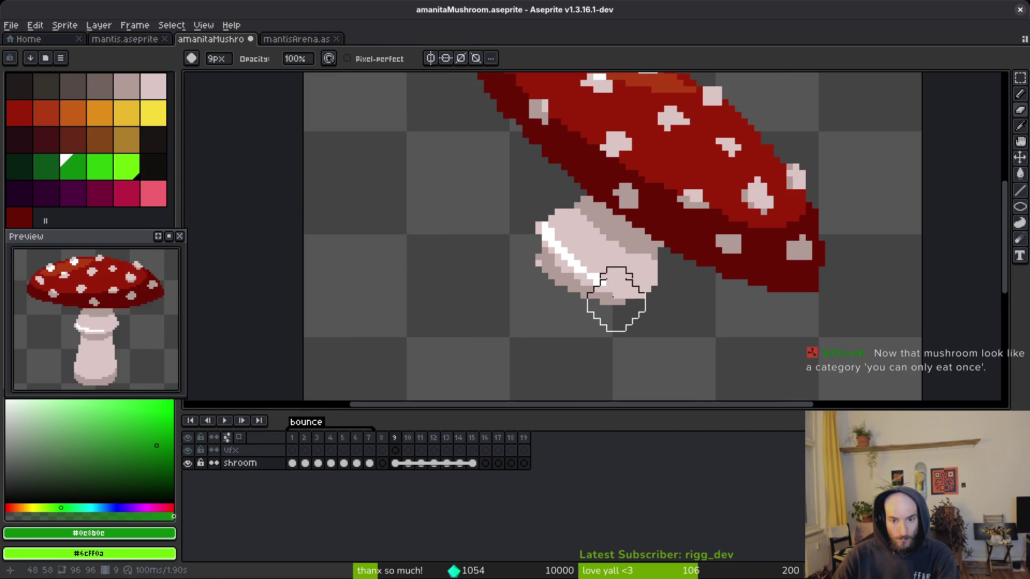
scroll(626, 278, "down", 1)
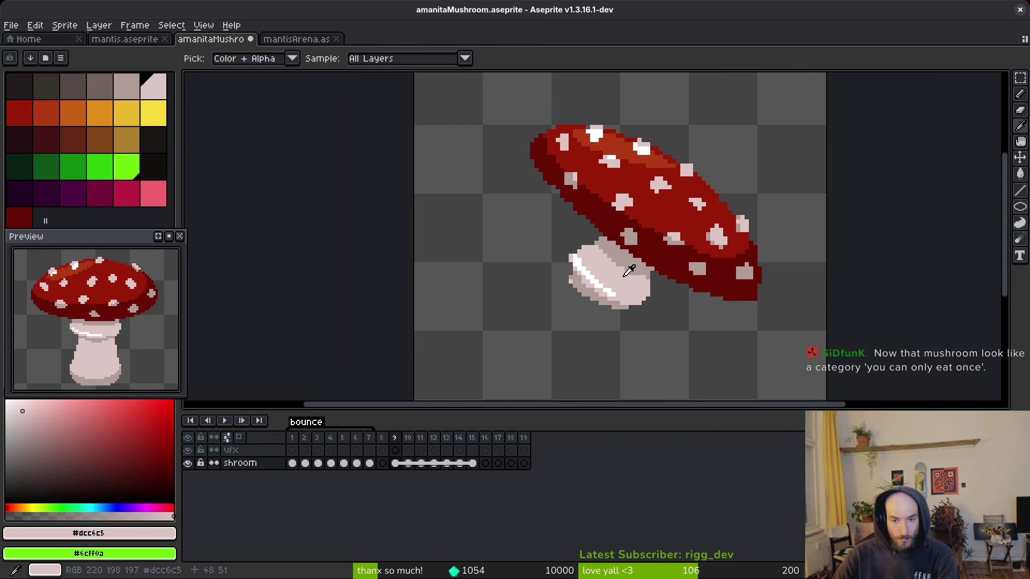
left_click(622, 276, "alt")
scroll(605, 311, "up", 1)
- Draw a bent new stem outline on frame 9 and fill it with pale pink
key("b")
left_click_drag(604, 332, 645, 302)
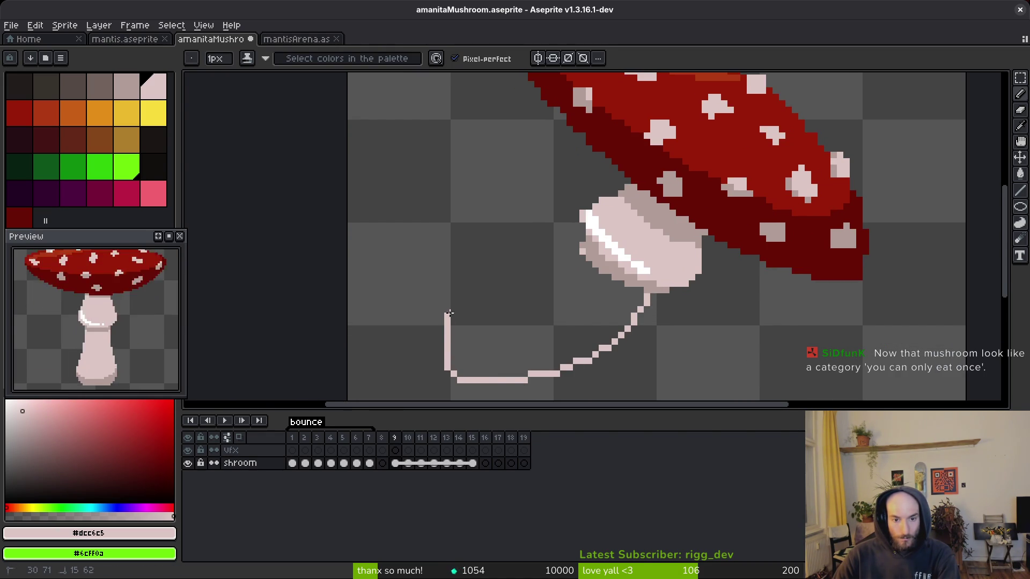
scroll(575, 269, "down", 1)
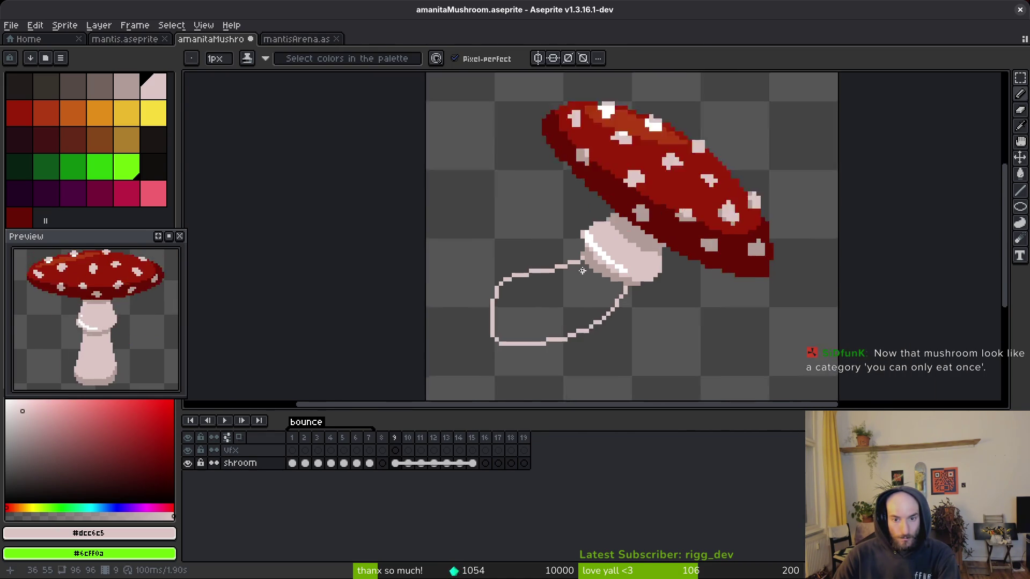
scroll(568, 290, "up", 1)
key("g")
left_click(558, 305)
scroll(558, 306, "down", 1)
scroll(558, 250, "up", 2)
key("b")
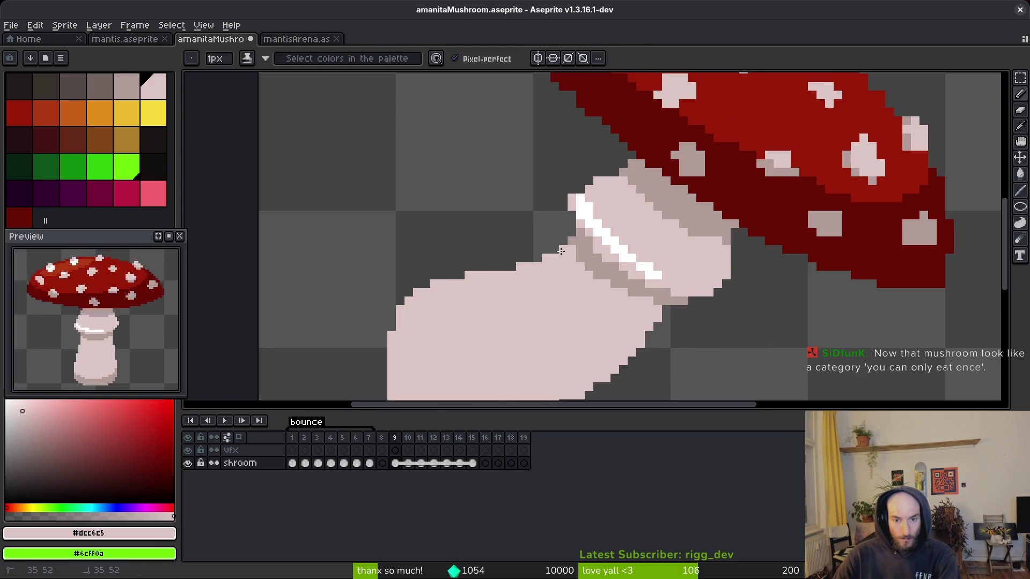
- Touch up the new stem, trying freehand selections around its left side
scroll(423, 304, "down", 5)
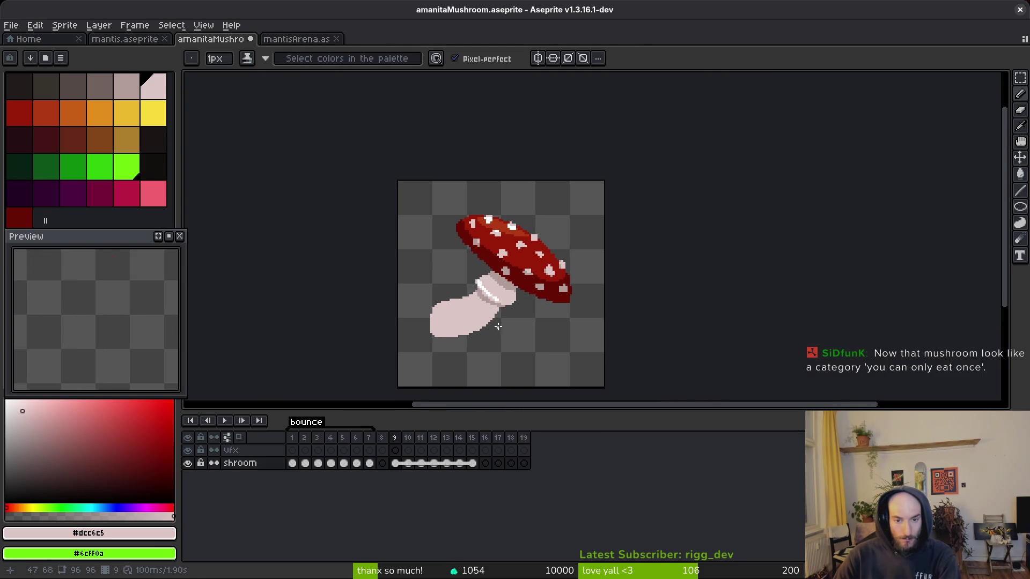
scroll(484, 327, "down", 2)
scroll(491, 308, "up", 7)
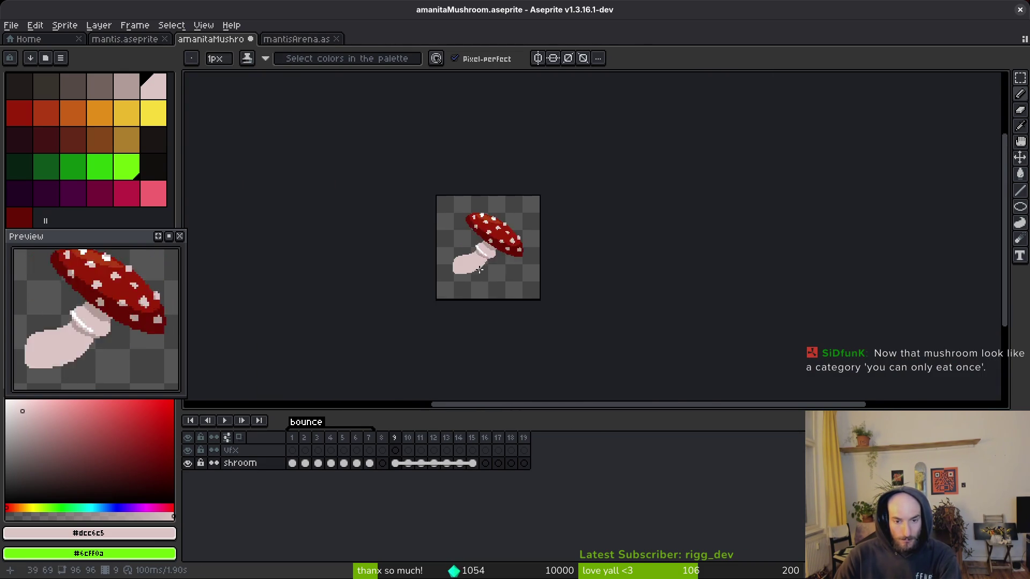
key("e")
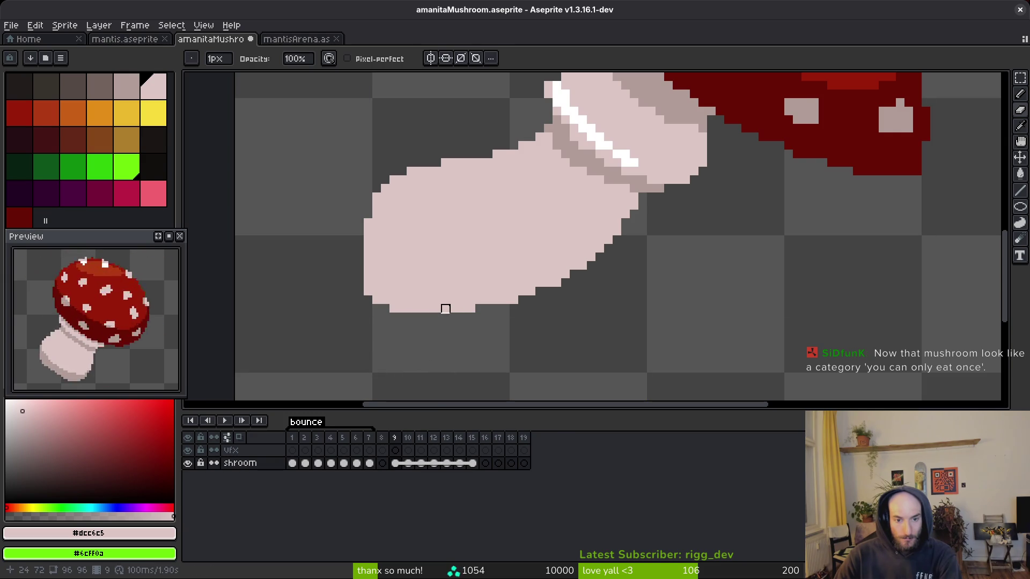
key("b")
scroll(448, 273, "down", 5)
scroll(465, 296, "up", 4)
key("q")
mouse_move(475, 177)
left_mouse_down()
mouse_move(471, 315)
mouse_move(368, 322)
mouse_move(421, 167)
left_mouse_up()
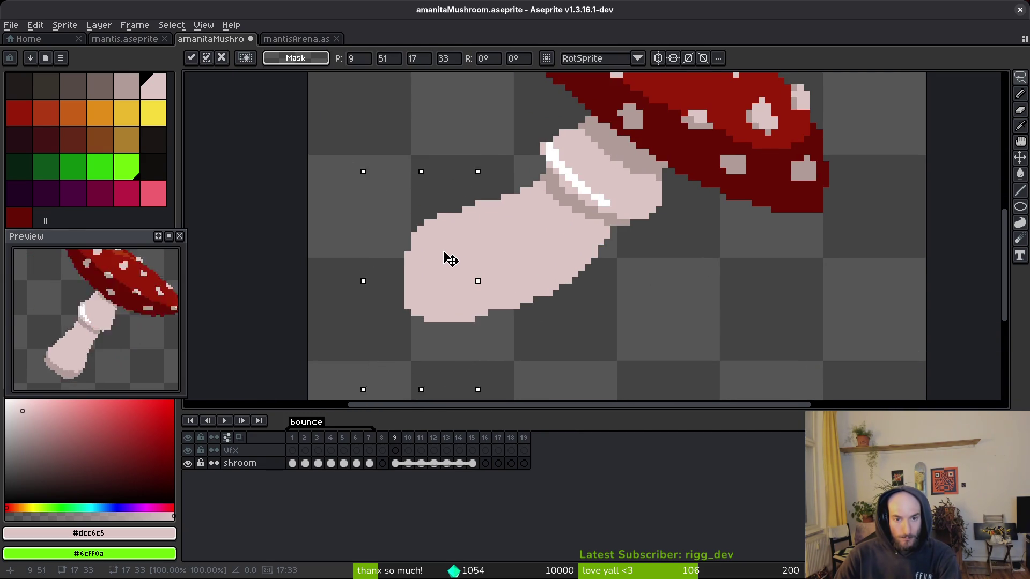
key("ctrl+d")
scroll(467, 262, "down", 2)
scroll(484, 262, "down", 2)
scroll(475, 266, "up", 3)
left_click_drag(436, 195, 475, 276)
key("ctrl+d")
- Save amanitaMushroom.aseprite, comparing tilted frame 9 with upright frame 7
key("ctrl+s")
key("comma")
key("comma")
key("period")
key("period")
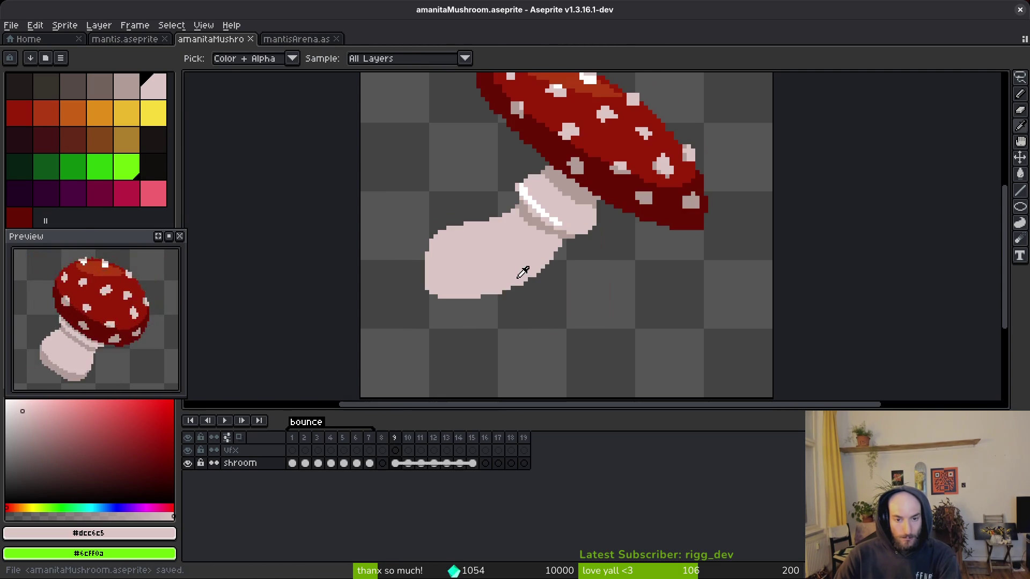
key("m")
scroll(437, 264, "up", 2)
key("b")
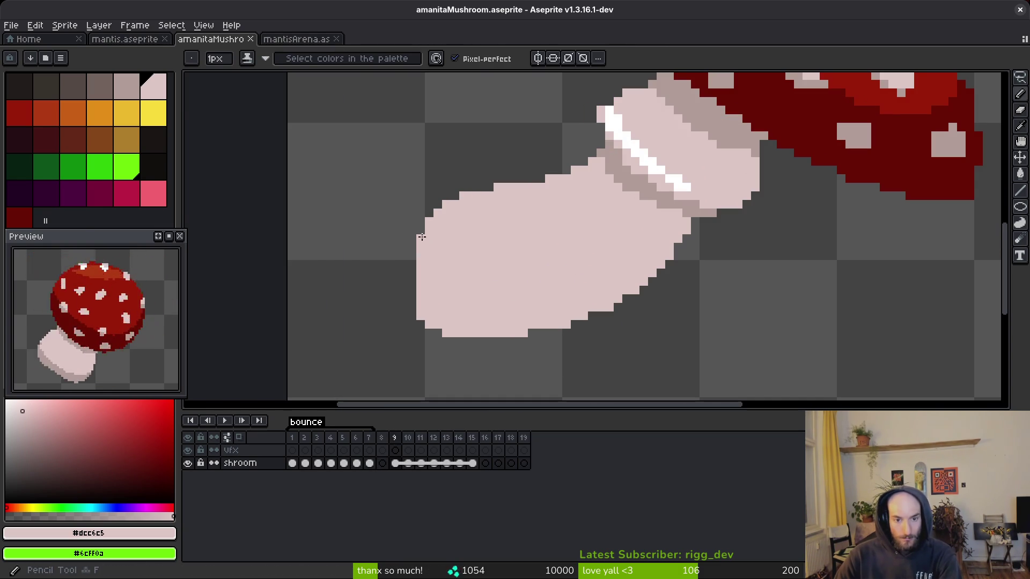
scroll(459, 219, "down", 4)
key("ctrl+s")
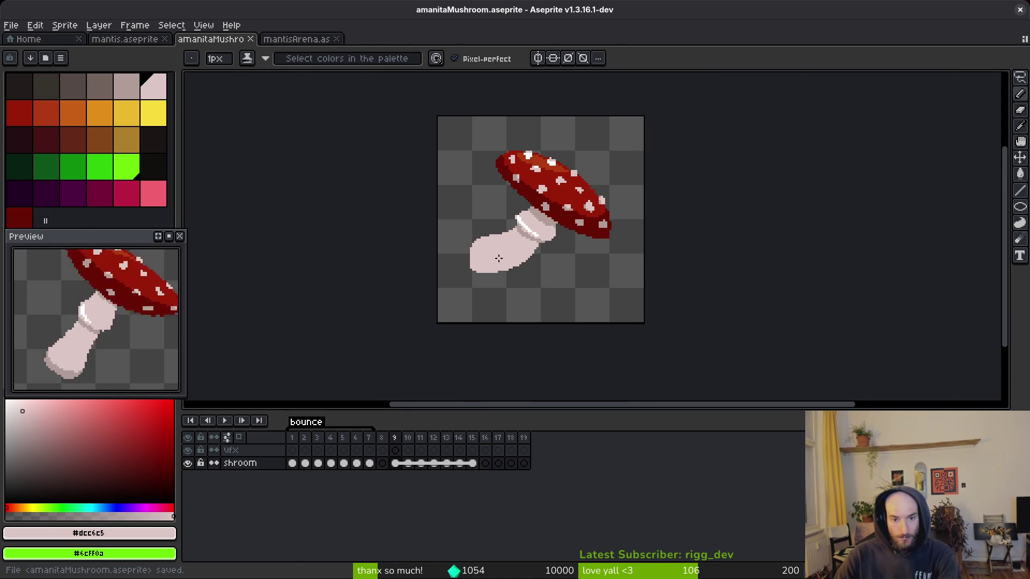
- Cut away the old lower stem on frame 10 with a freehand selection
key("comma")
key("period")
key("period")
key("comma")
key("shift+w")
key("period")
scroll(524, 269, "up", 1)
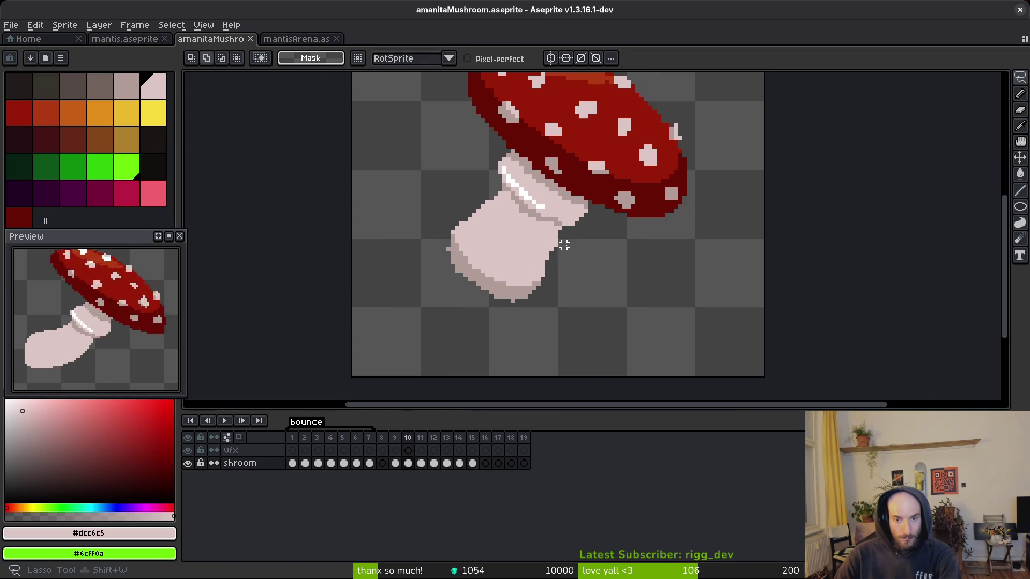
left_click_drag(414, 277, 579, 265)
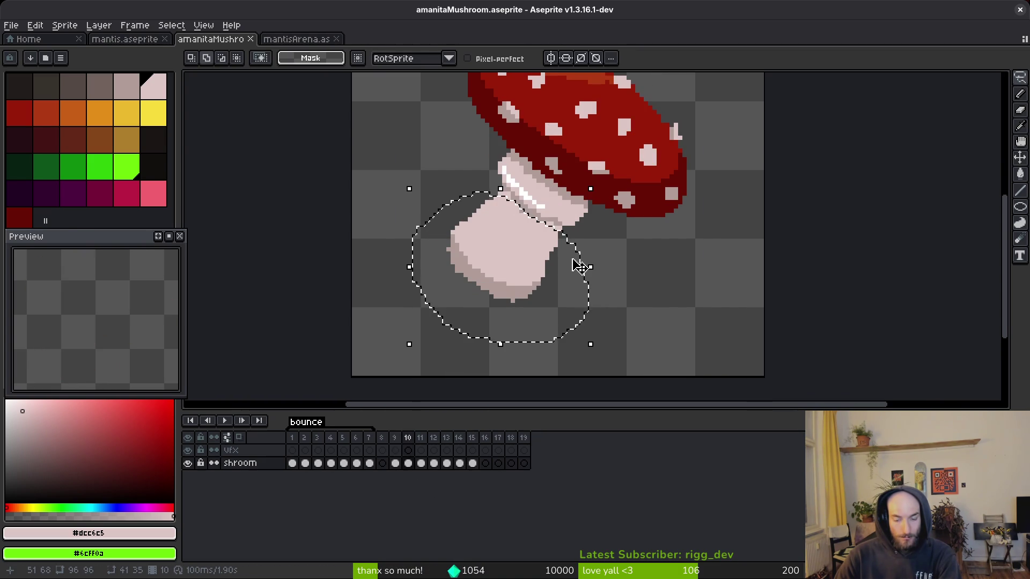
key("ctrl+x")
- Delete the old lower stem on frame 11
key("i")
key("period")
key("comma")
key("m")
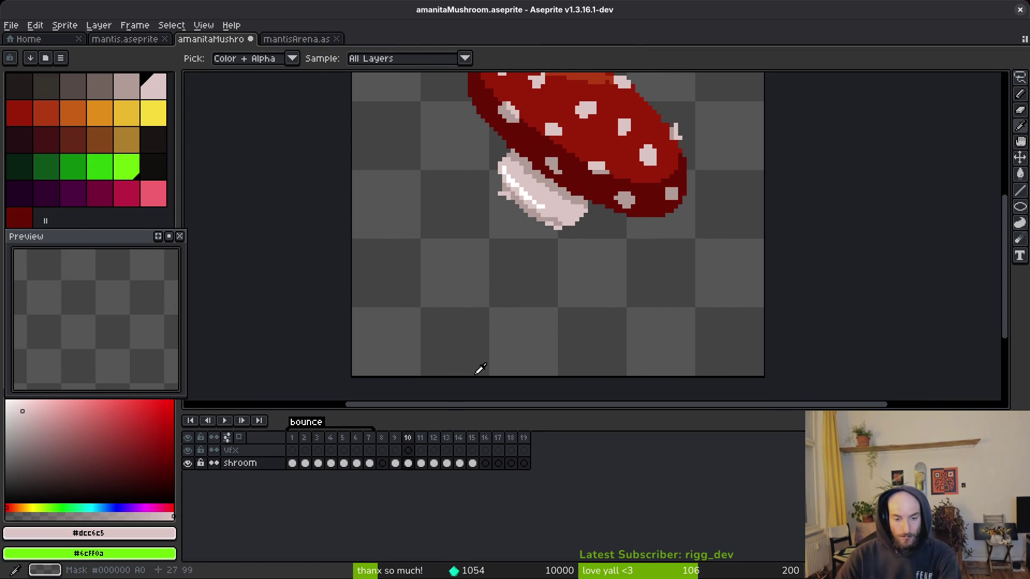
key("period")
key("comma")
key("period")
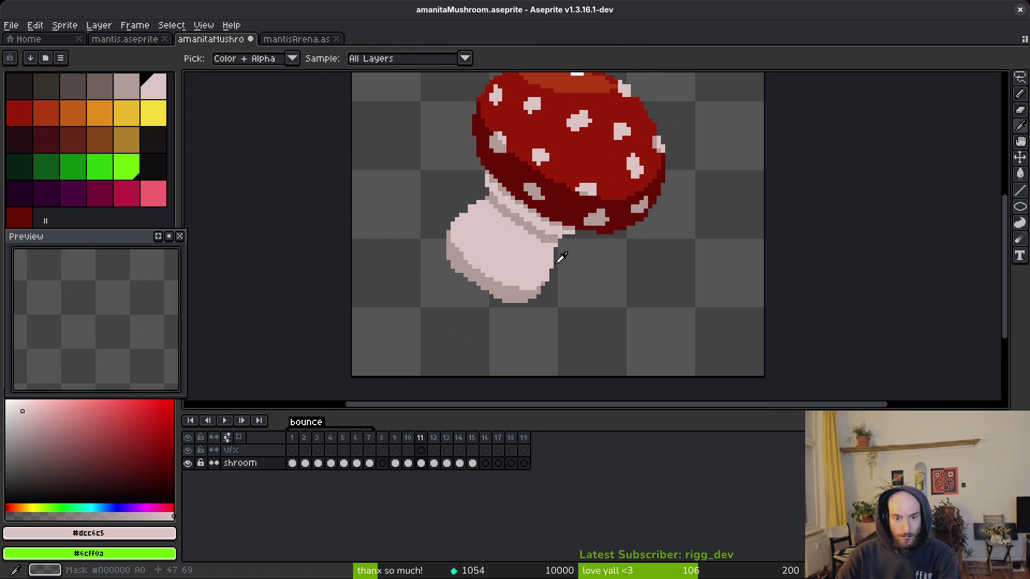
scroll(567, 255, "down", 3)
scroll(567, 254, "up", 4)
mouse_move(576, 234)
left_mouse_down()
mouse_move(485, 187)
mouse_move(429, 329)
mouse_move(569, 251)
left_mouse_up()
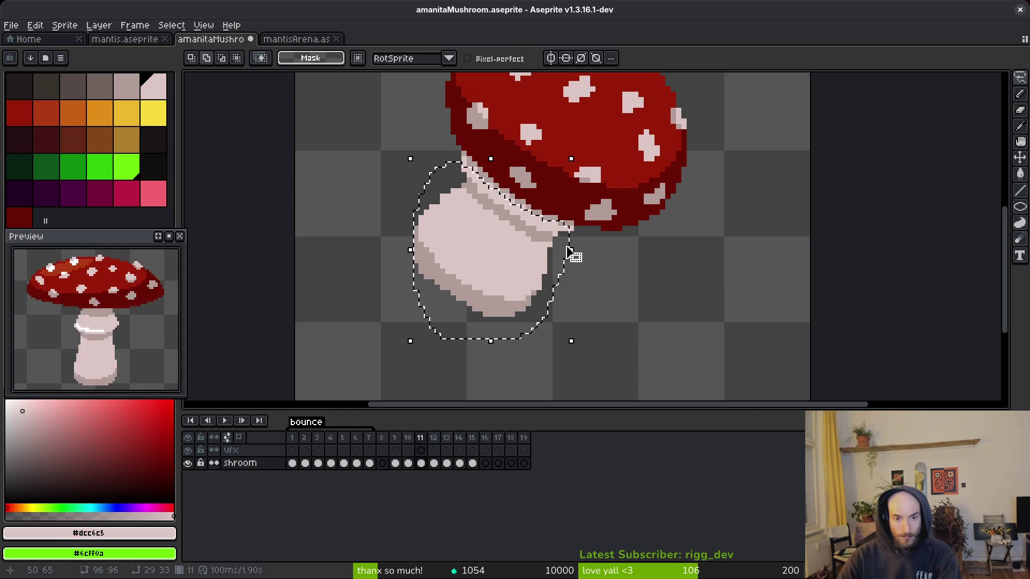
key("Delete")
- Delete the old lower stem on frame 12
key("comma")
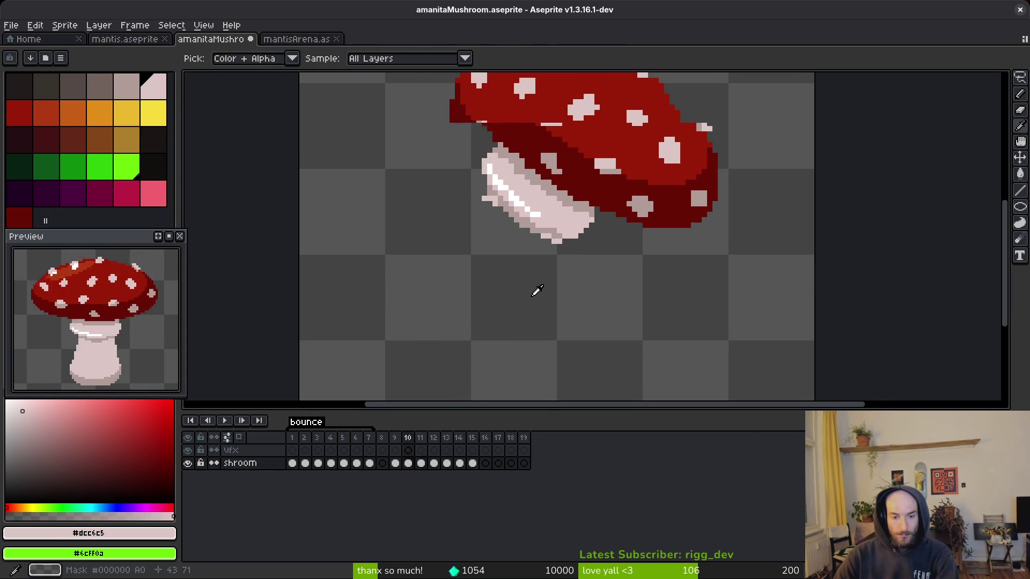
key("period")
key("period")
scroll(566, 318, "up", 1)
mouse_move(492, 273)
left_mouse_down()
mouse_move(370, 198)
mouse_move(333, 246)
mouse_move(470, 330)
left_mouse_up()
scroll(370, 198, "down", 1)
mouse_move(467, 287)
left_mouse_down()
mouse_move(459, 361)
mouse_move(530, 349)
left_mouse_up()
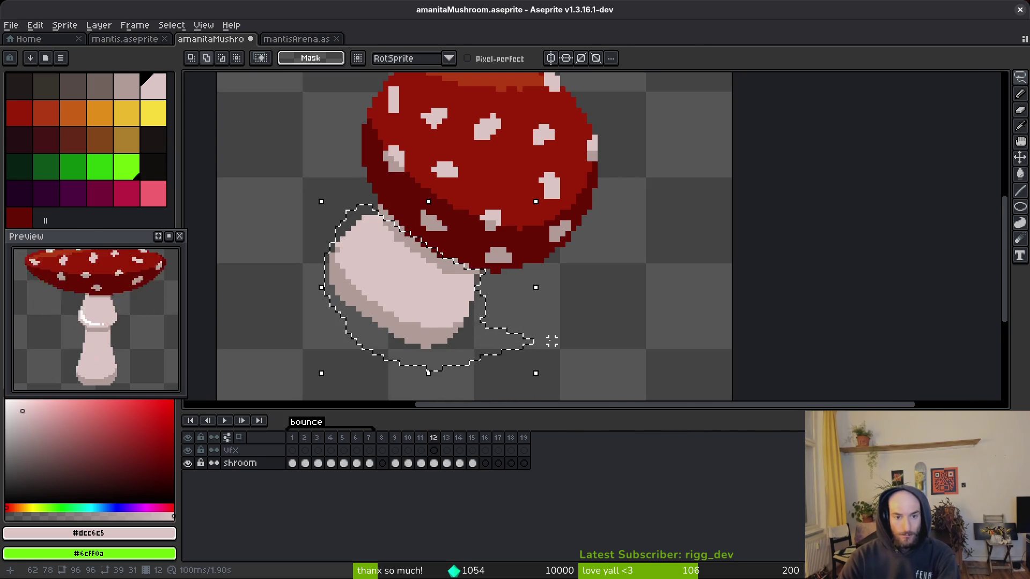
key("Delete")
- Delete the old lower stems on frames 13 and 14
key("period")
scroll(509, 212, "down", 1)
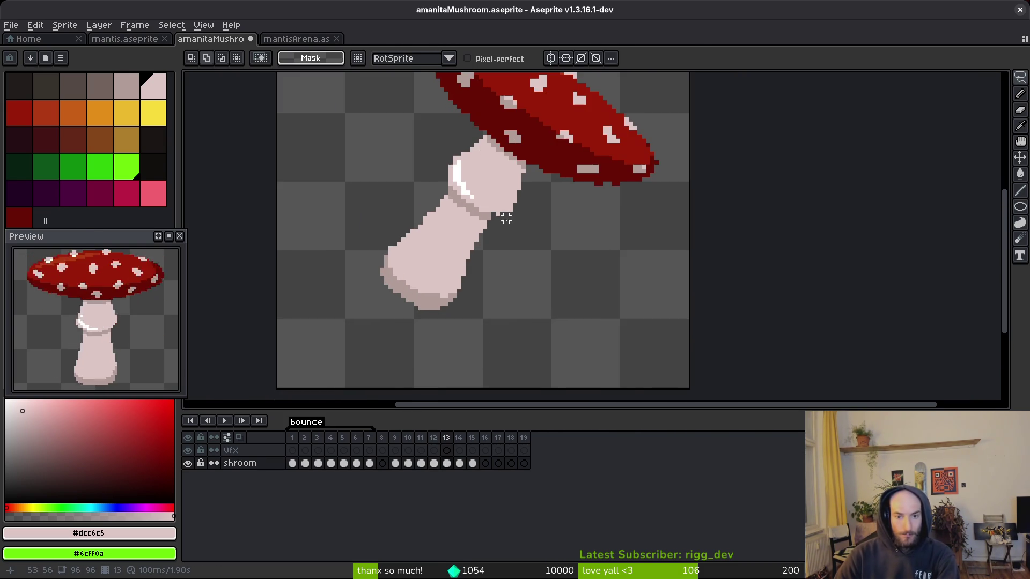
mouse_move(403, 193)
left_mouse_down()
mouse_move(475, 322)
mouse_move(528, 234)
left_mouse_up()
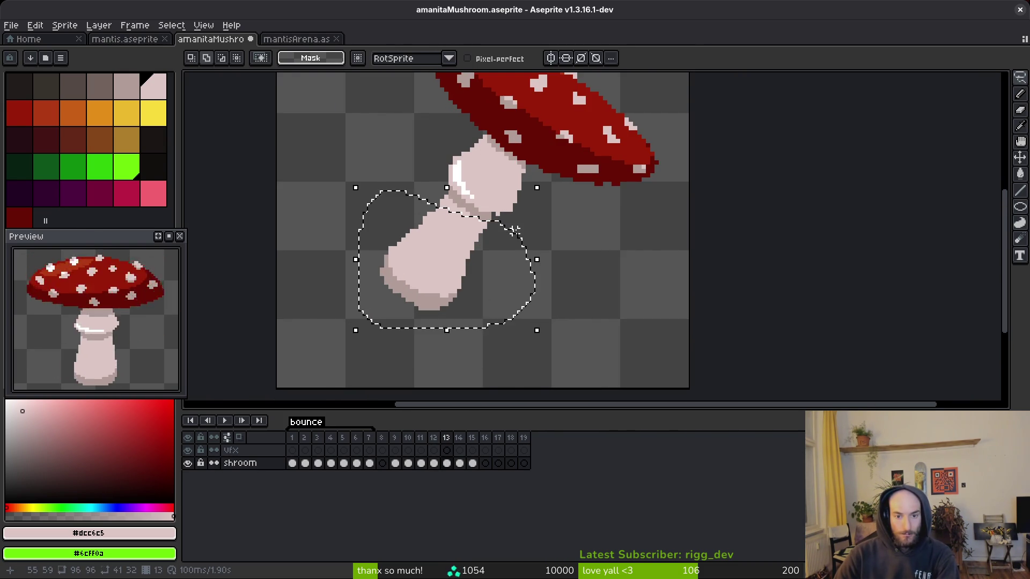
key("Delete")
key("period")
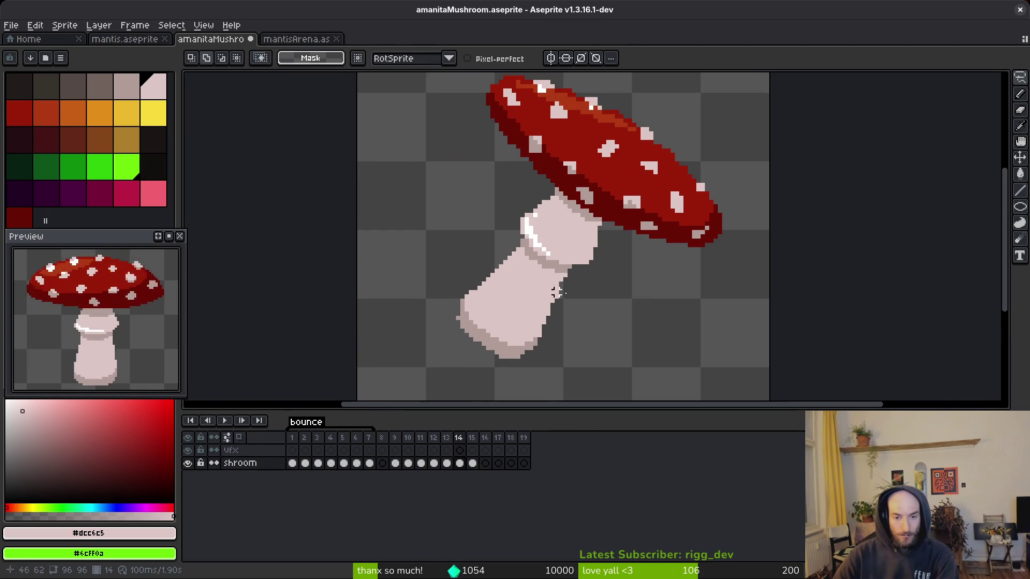
mouse_move(487, 241)
left_mouse_down()
mouse_move(565, 348)
mouse_move(592, 306)
left_mouse_up()
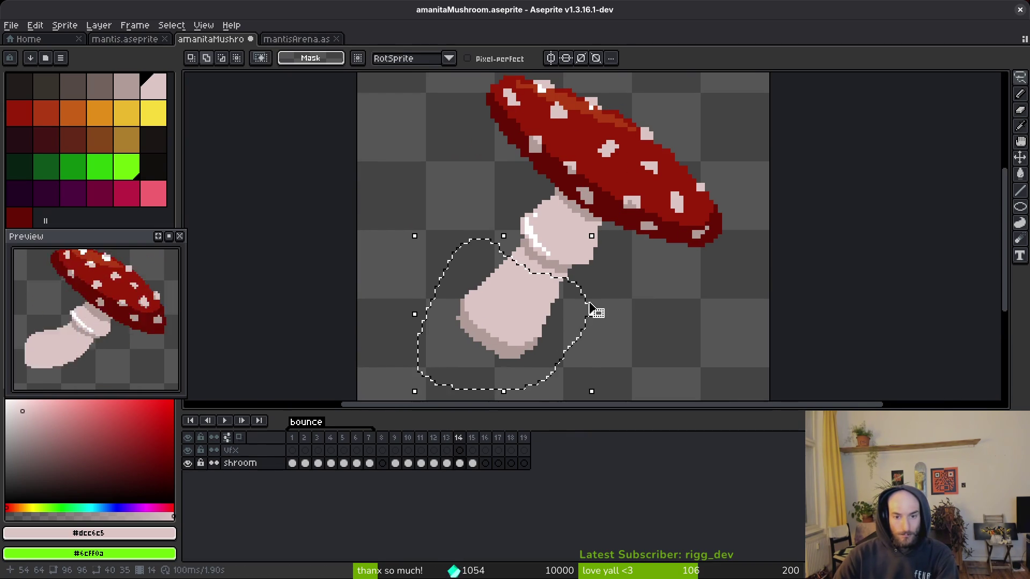
key("Delete")
- Remove the remaining lower stem pixels on frame 14 and select frames 9–15
key("period")
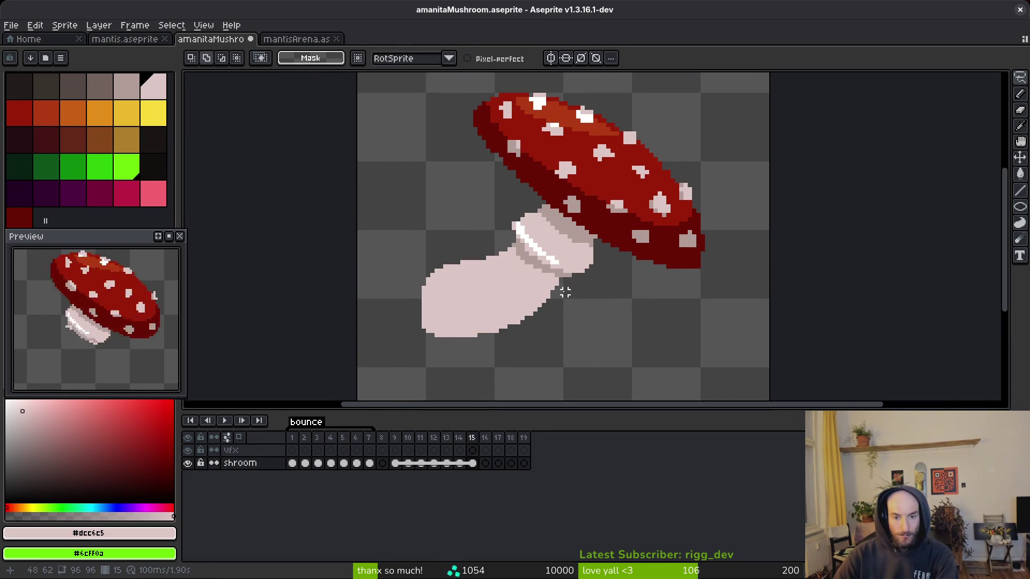
key("comma")
scroll(578, 281, "up", 1)
left_click_drag(571, 272, 534, 261)
left_click_drag(453, 273, 563, 290)
key("Delete")
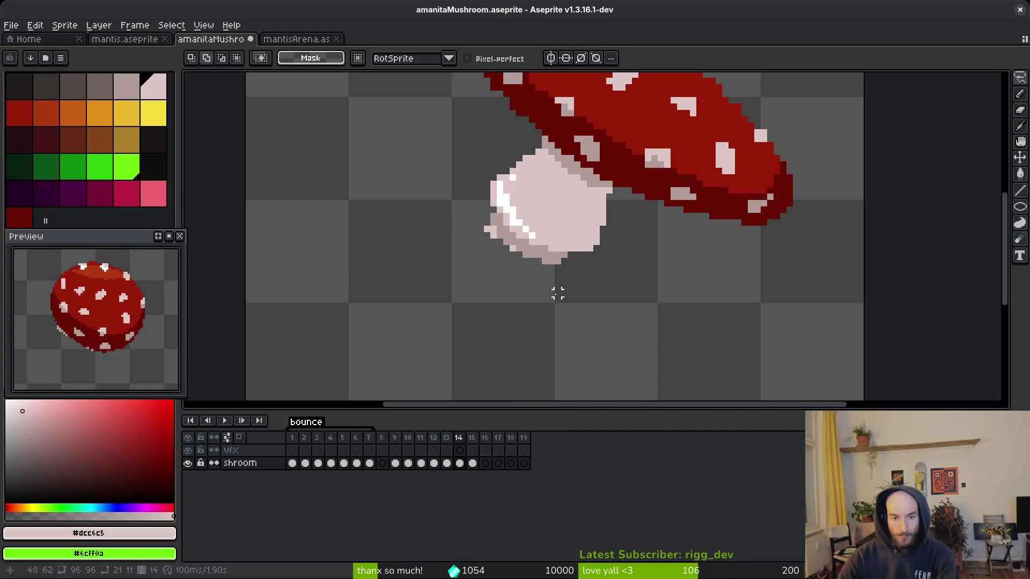
key("comma")
key("comma")
scroll(583, 308, "down", 2)
scroll(112, 343, "down", 2)
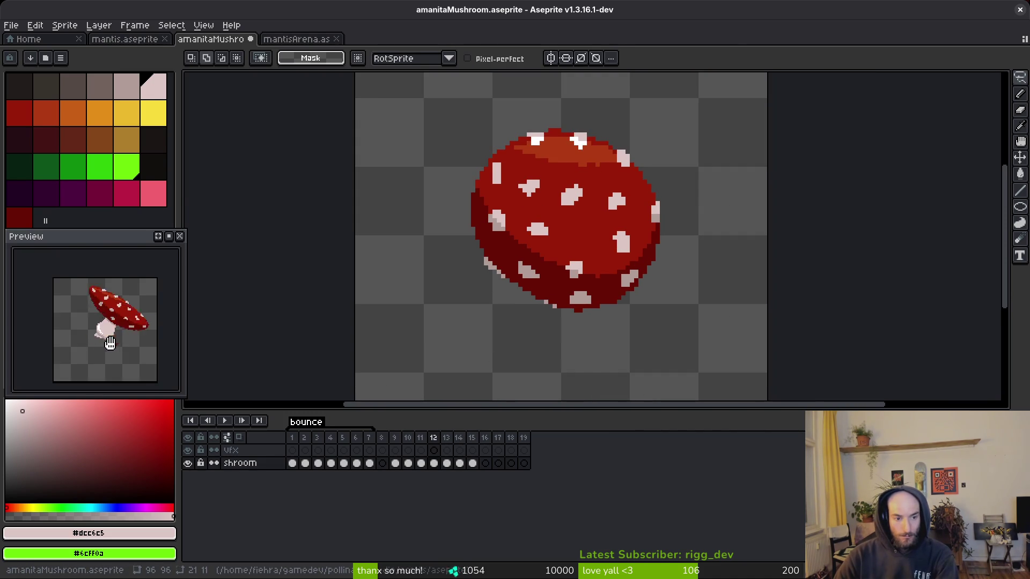
left_click_drag(394, 437, 472, 438)
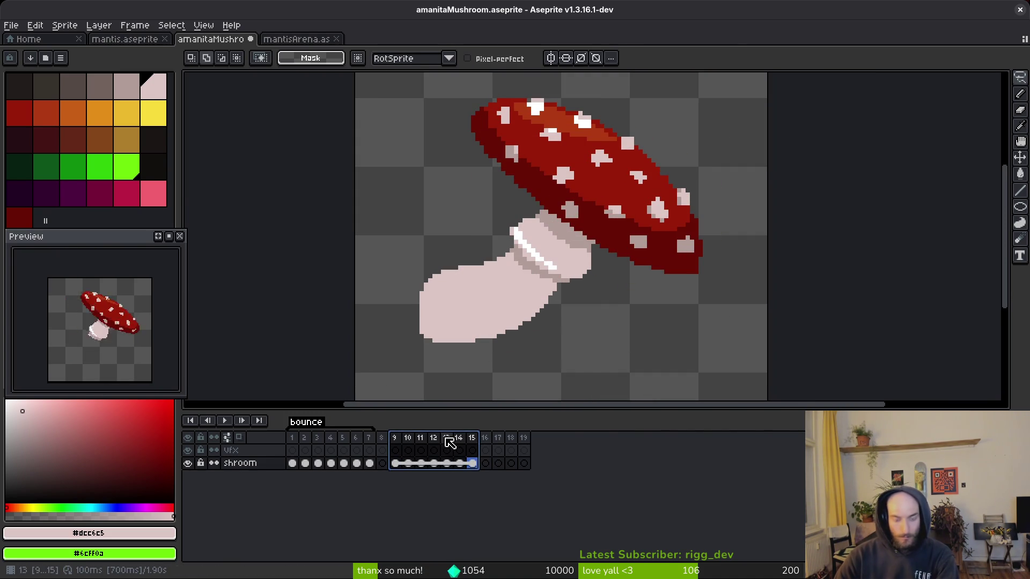
- Undo the last deletion and add a 'diagonal' tag spanning frames 9–15
key("ctrl+z")
key("ctrl+d")
mouse_move(402, 438)
left_mouse_down()
mouse_move(481, 439)
mouse_move(472, 439)
left_mouse_up()
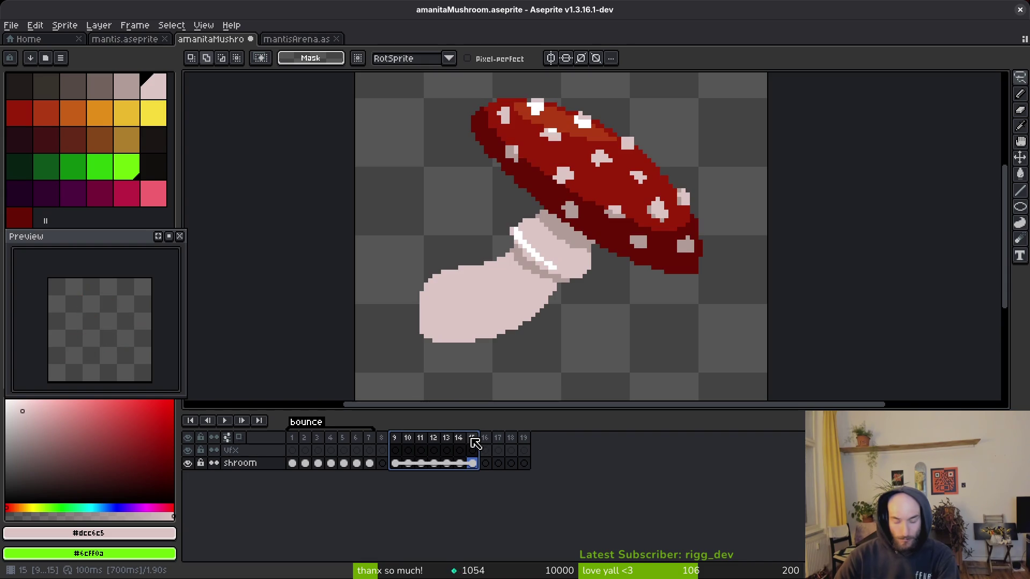
key("F2")
key("F2")
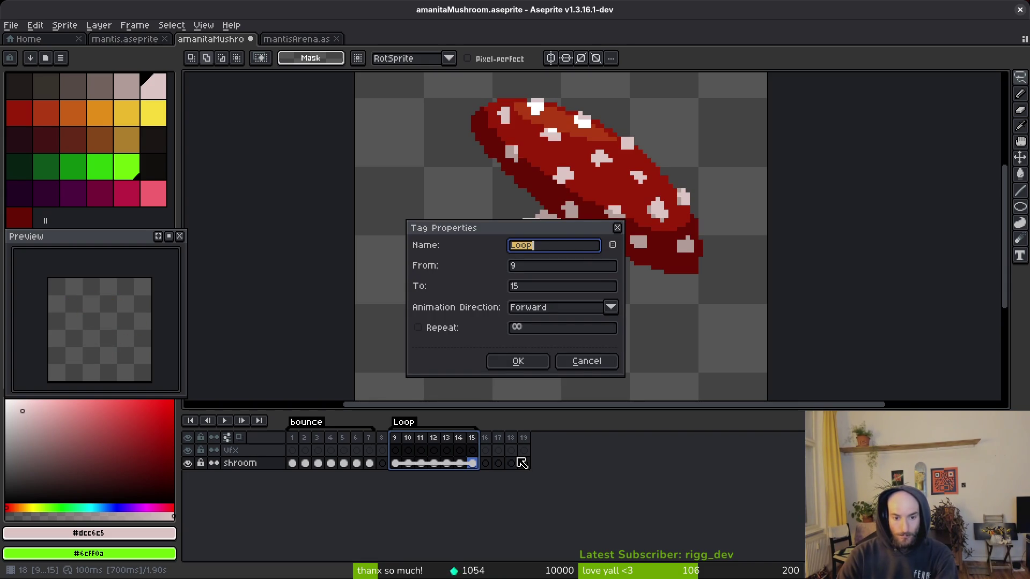
type("nal")
key("Return")
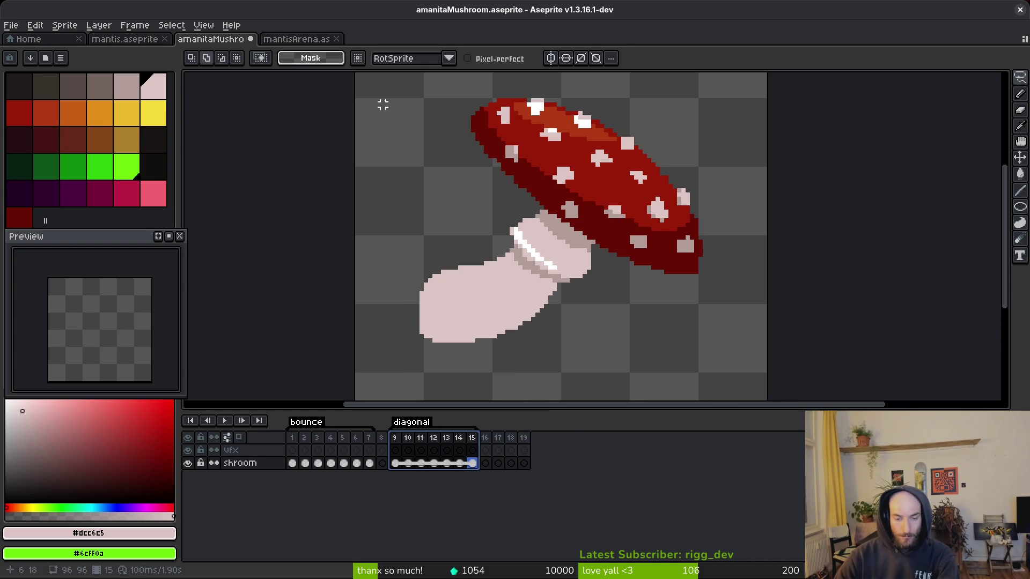
left_click(396, 450)
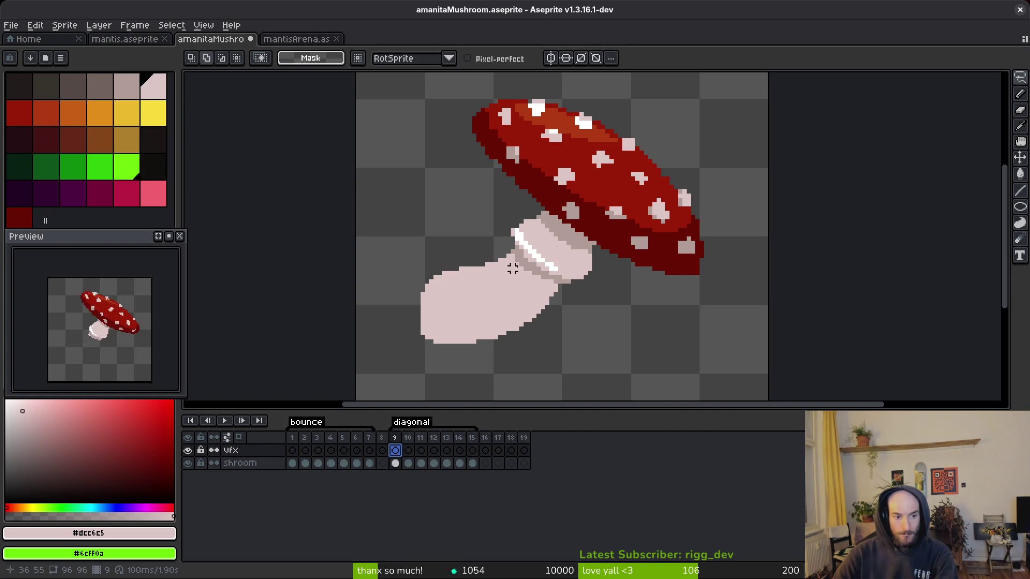
- On frame 10 with onion skin shown, sketch a light guide line for the new stem
scroll(567, 231, "down", 2)
key("i")
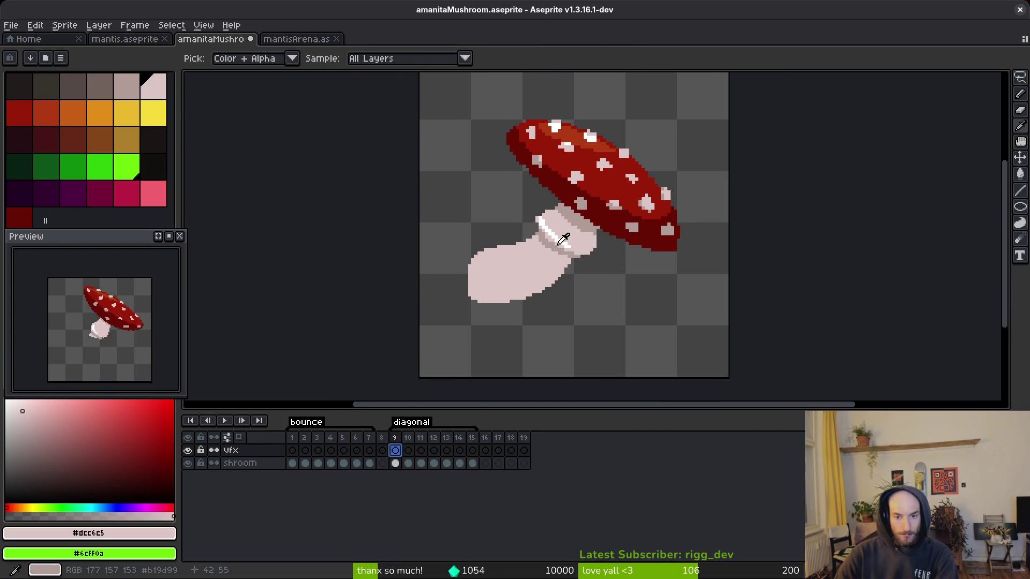
key("Right")
key("m")
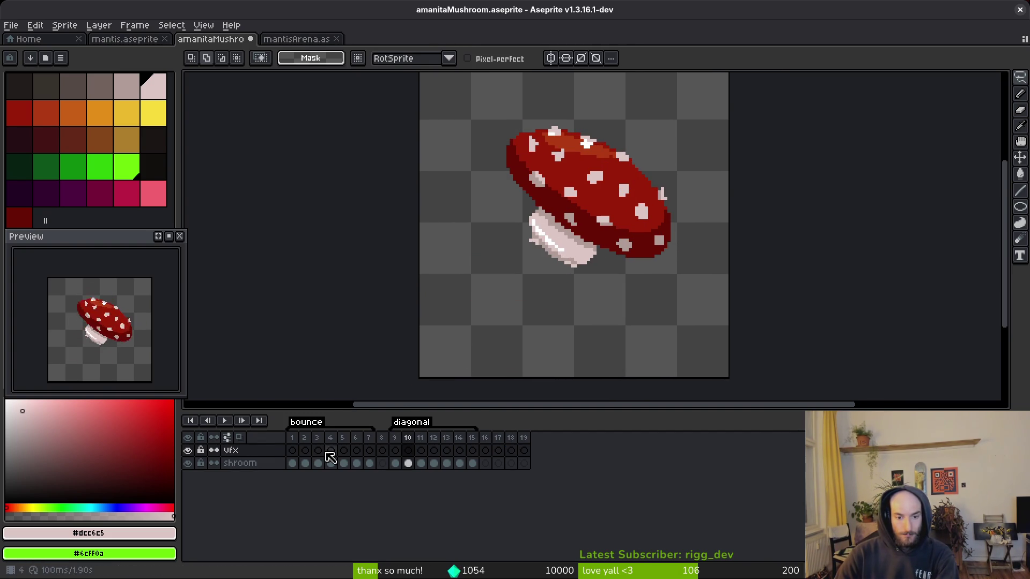
left_click(226, 437)
scroll(476, 259, "up", 5)
key("b")
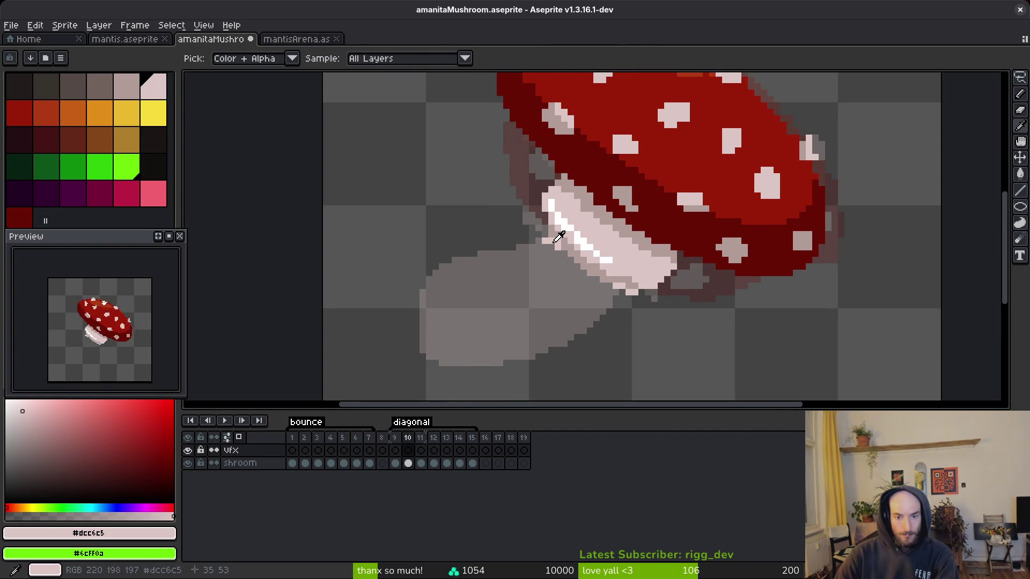
left_click_drag(611, 220, 488, 271)
- Compare neighbouring frames, then outline the new bent stem in light pink
scroll(536, 268, "down", 4)
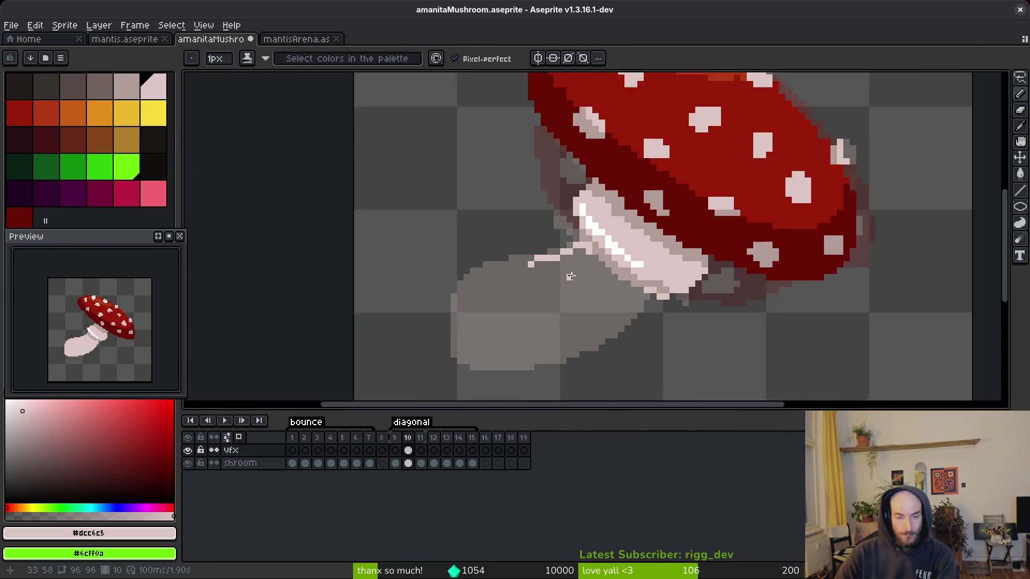
key("i")
key("Left")
key("Right")
key("Left")
key("Right")
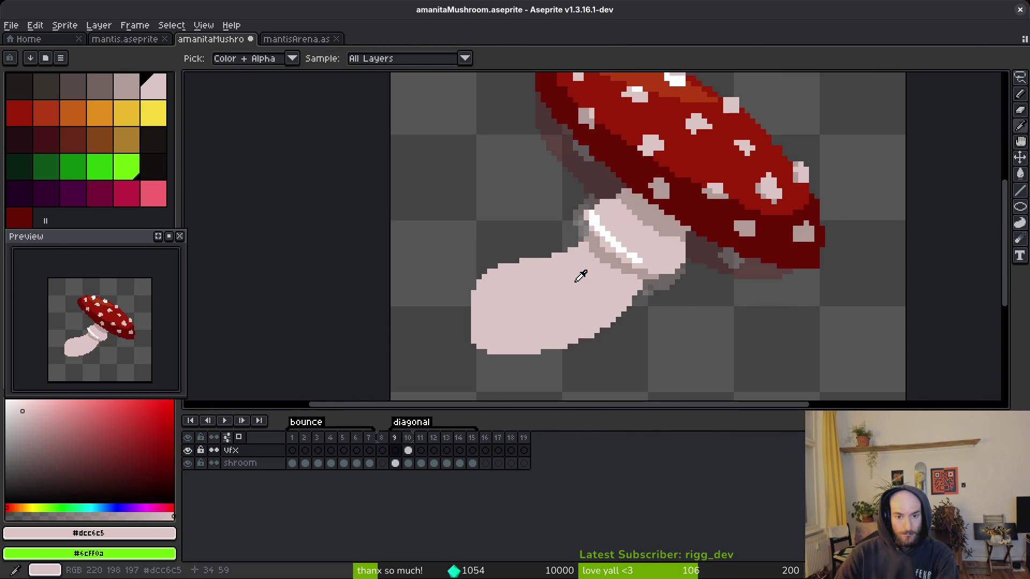
key("b")
scroll(607, 226, "up", 2)
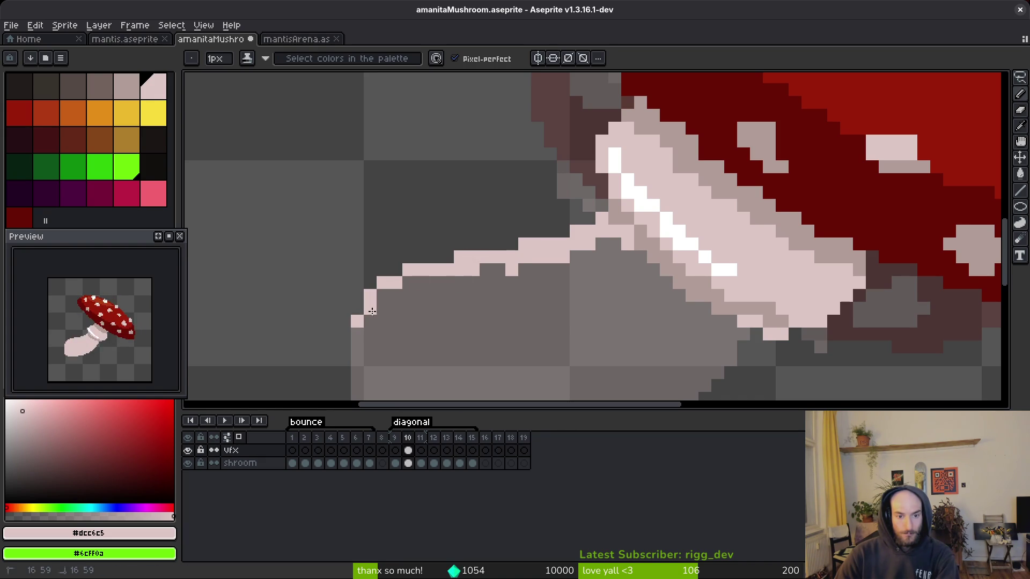
scroll(536, 241, "down", 4)
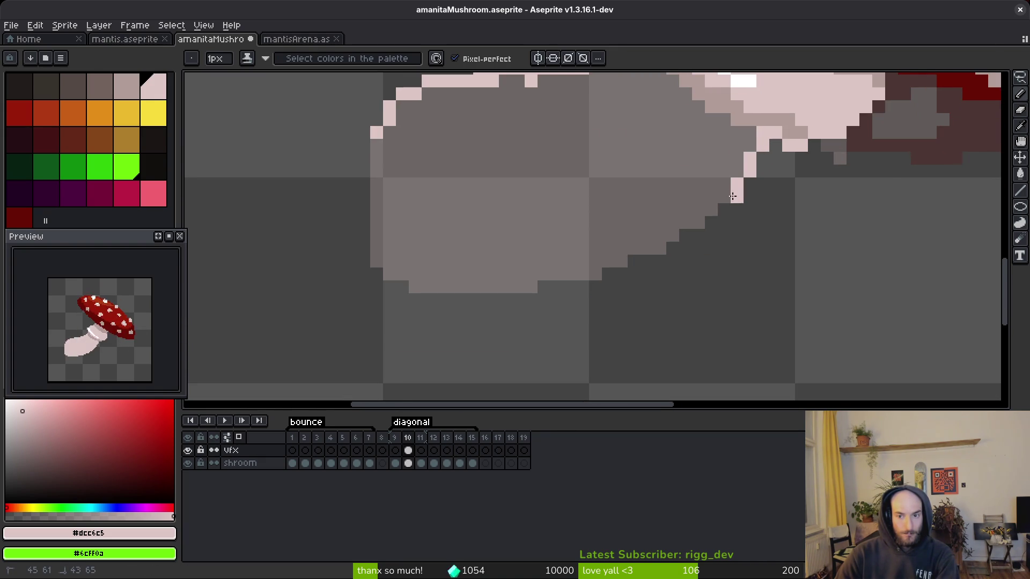
left_click_drag(659, 245, 574, 277)
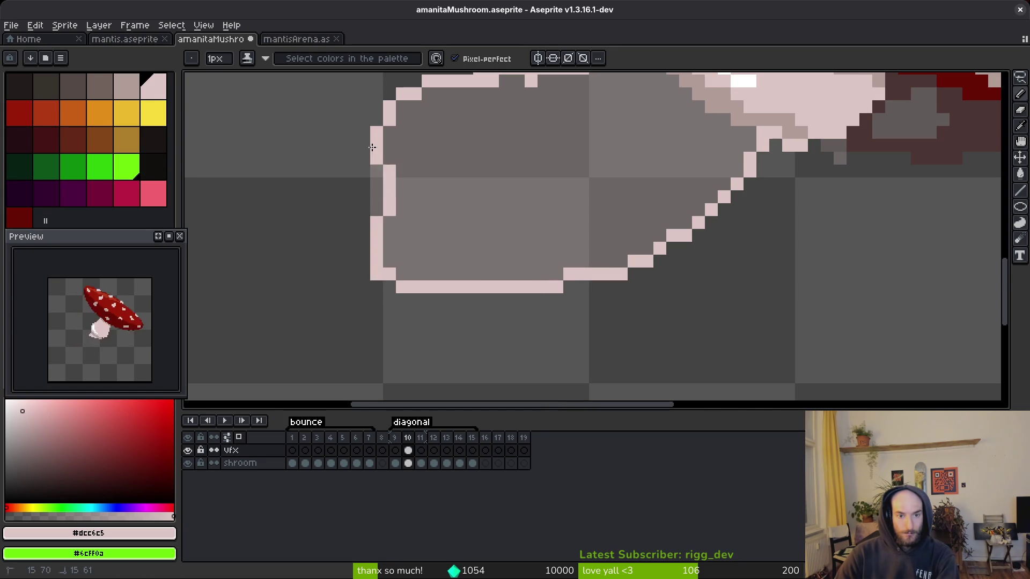
- Undo a fill that flooded the canvas and add a pink pixel beside the stem outline
scroll(399, 219, "down", 2)
key("g")
left_click(502, 214)
key("ctrl+z")
key("b")
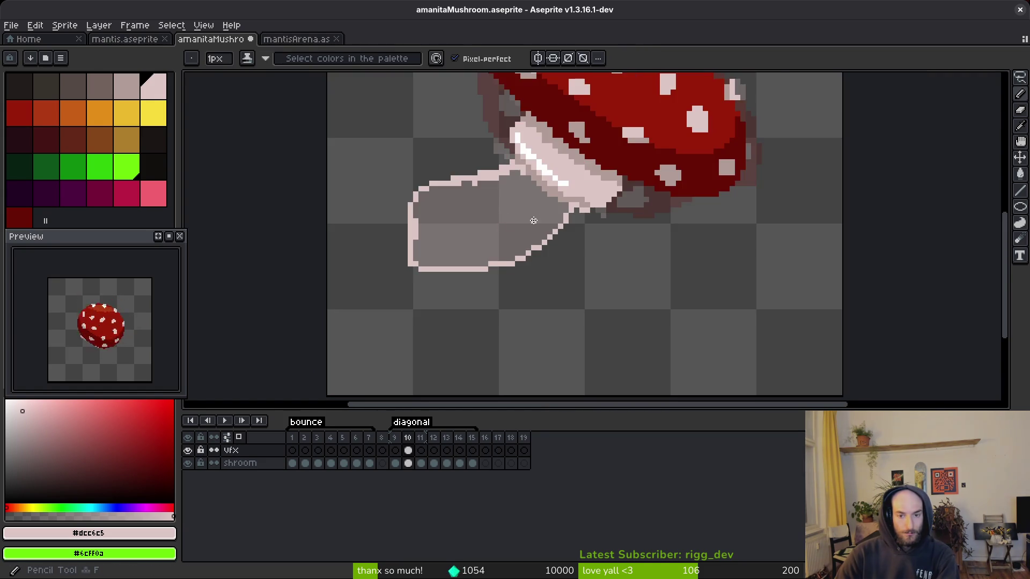
scroll(571, 215, "up", 2)
scroll(558, 231, "up", 2)
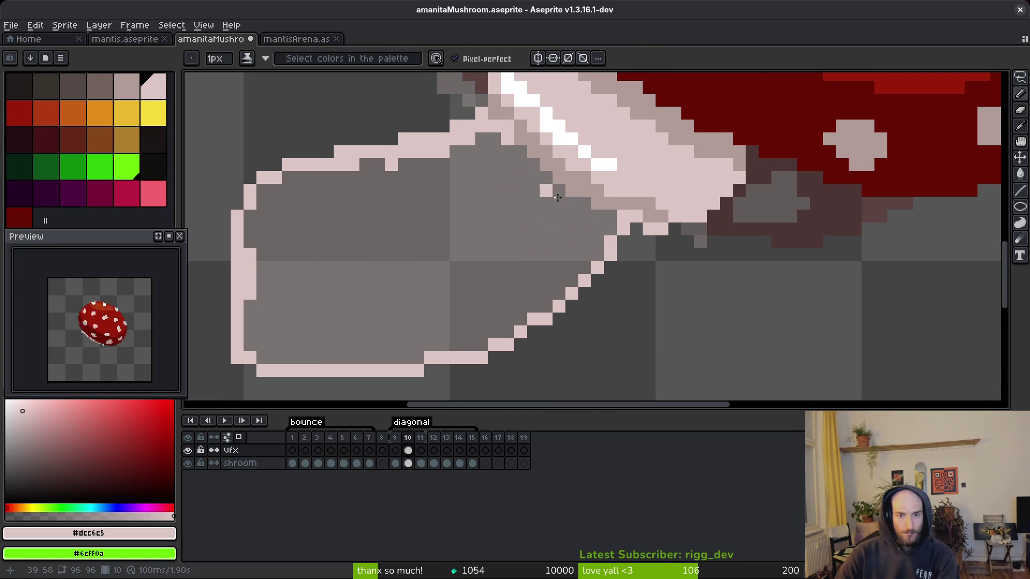
scroll(590, 230, "down", 2)
left_click(578, 253)
- Select the left stem outline strip by colour, then clear the selection
key("w")
left_click(364, 265)
key("ctrl+d")
left_click(553, 58)
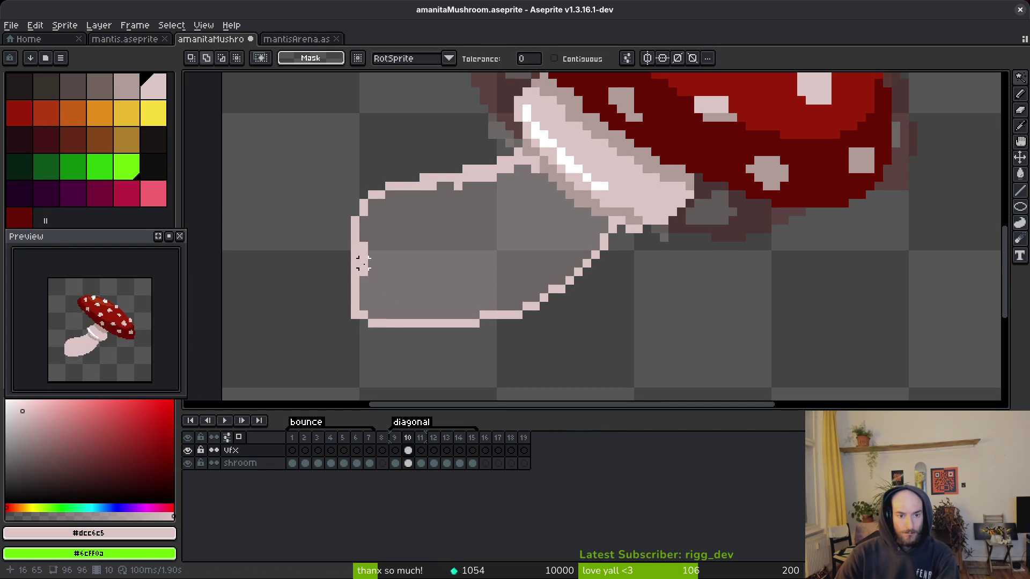
- On the shroom layer, bucket-fill the stem pink and undo the fill that leaked into the background
left_click(408, 463)
key("g")
left_click(478, 276)
scroll(491, 278, "down", 2)
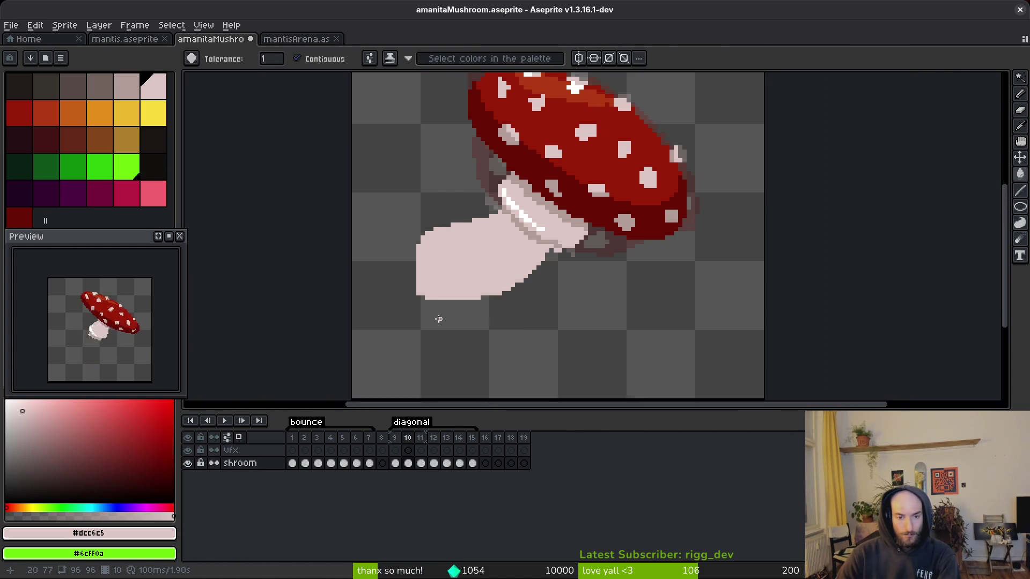
scroll(441, 320, "up", 2)
left_click(428, 287)
scroll(428, 287, "down", 1)
key("ctrl+z")
- Retry the pink stem fill and undo it again when it leaks
key("b")
scroll(453, 274, "up", 1)
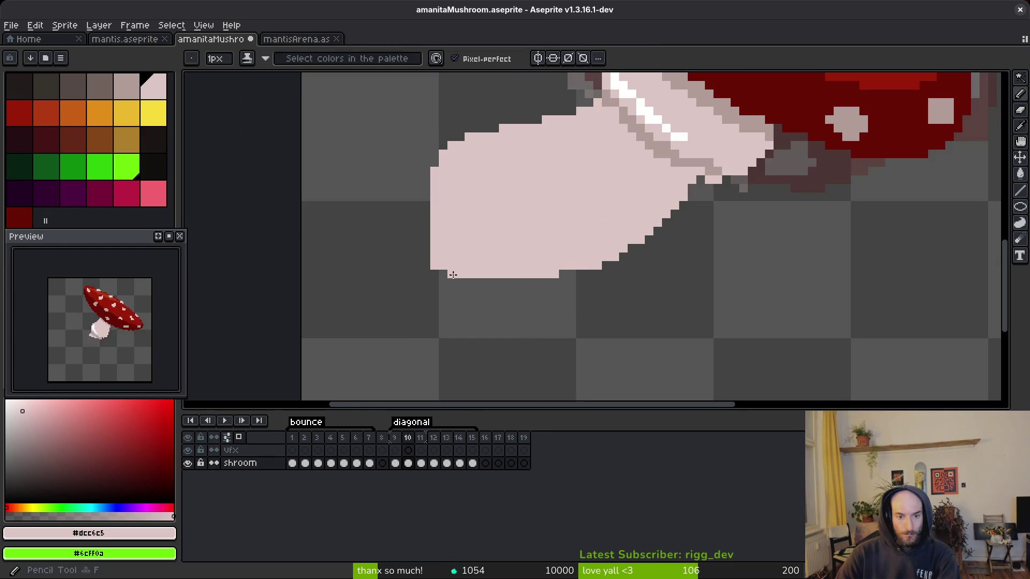
scroll(448, 272, "down", 1)
key("g")
left_click(519, 247)
key("ctrl+z")
key("b")
scroll(472, 267, "up", 1)
- Smooth the stem's lower edge with a row of pink pixels along its underside
left_click(469, 267)
scroll(475, 266, "up", 1)
left_click_drag(480, 264, 375, 263)
left_click(510, 264)
left_click(493, 264)
left_click(621, 263)
scroll(601, 245, "down", 1)
key("i")
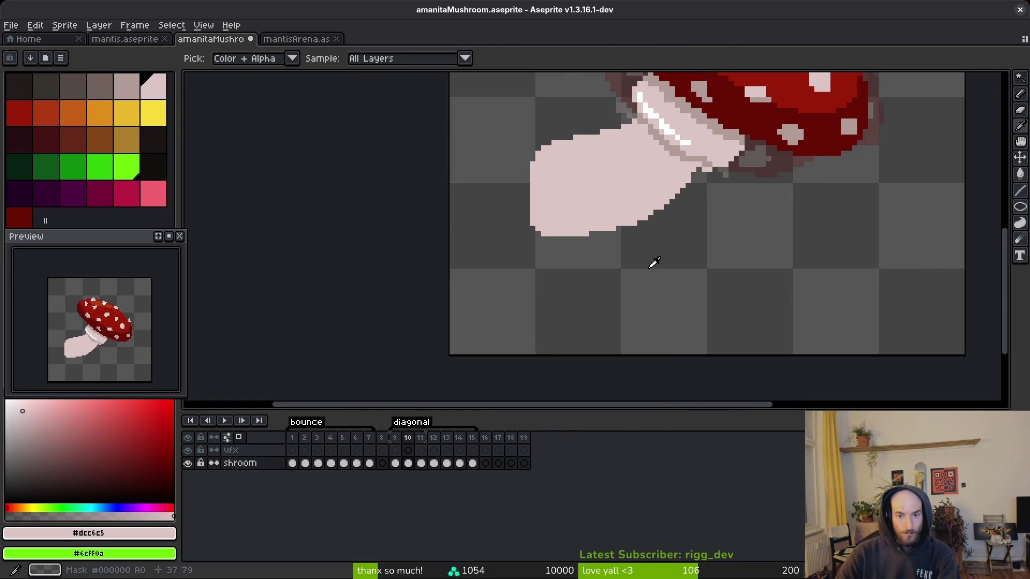
key("comma")
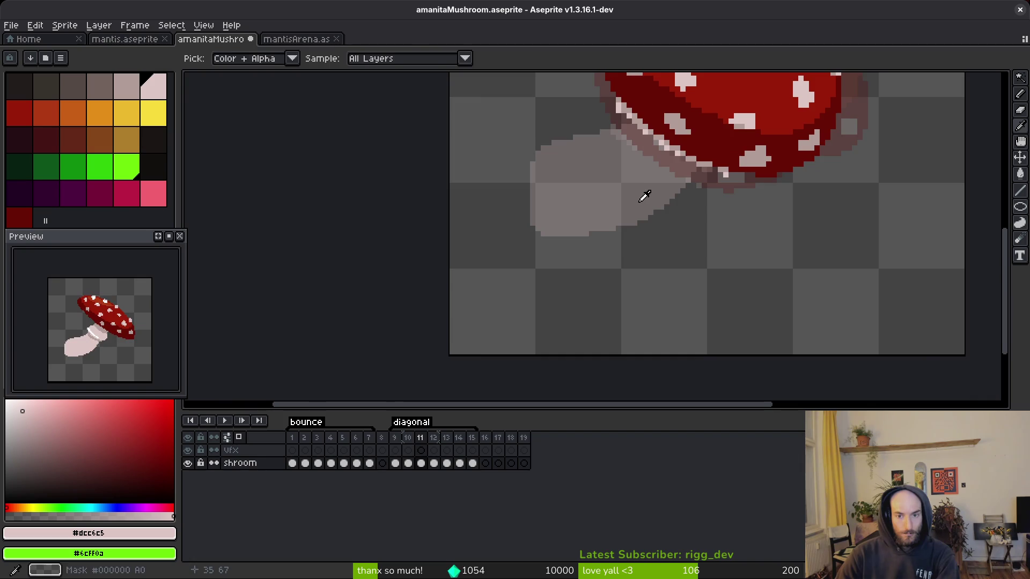
- On frame 11, draw a pale pink outline along the stem's top and left edges
left_click_drag(644, 193, 641, 241)
key("period")
key("period")
key("b")
scroll(665, 134, "up", 2)
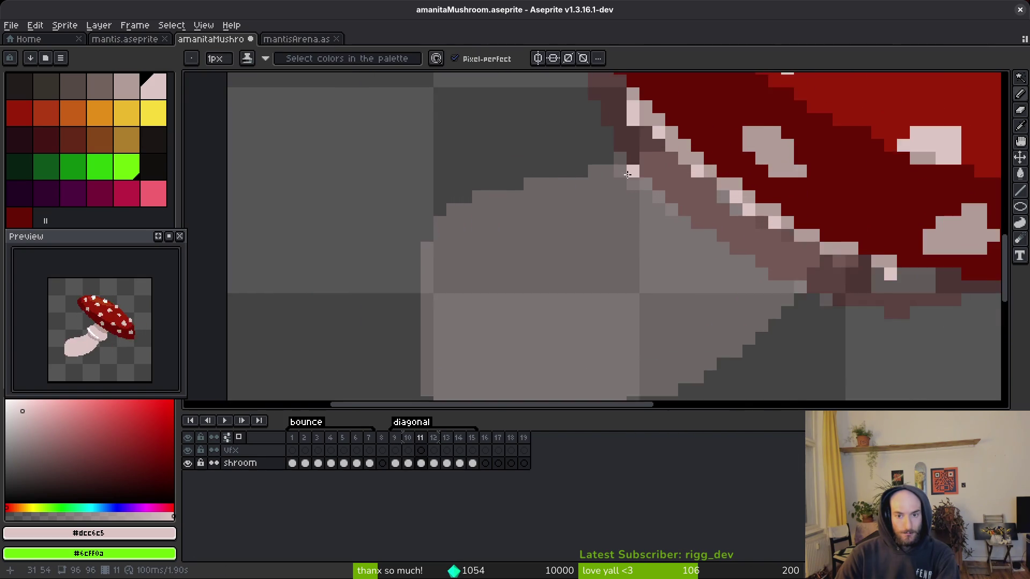
mouse_move(643, 151)
left_mouse_down()
mouse_move(456, 188)
mouse_move(381, 233)
left_mouse_up()
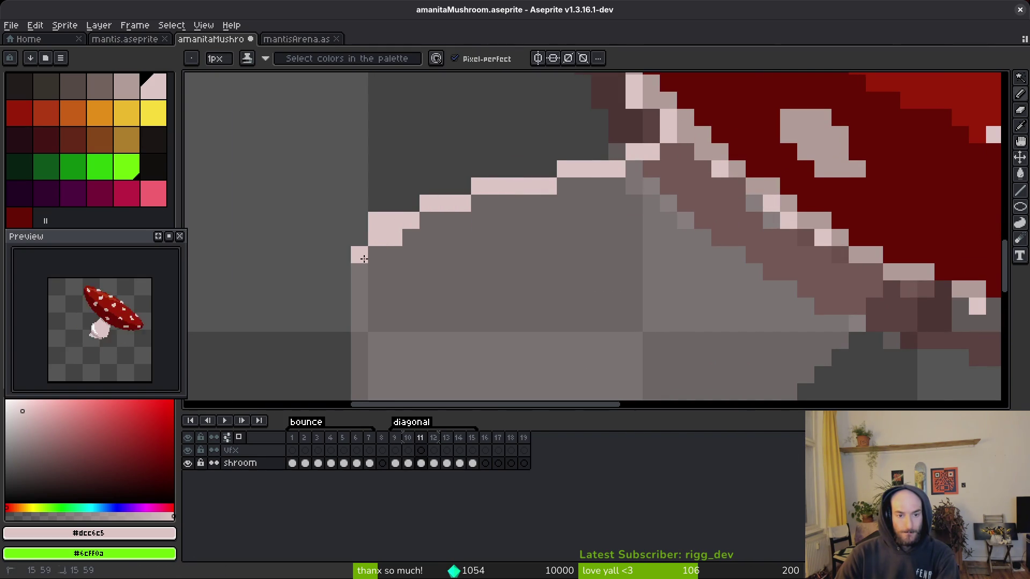
scroll(468, 214, "down", 3)
scroll(468, 213, "up", 1)
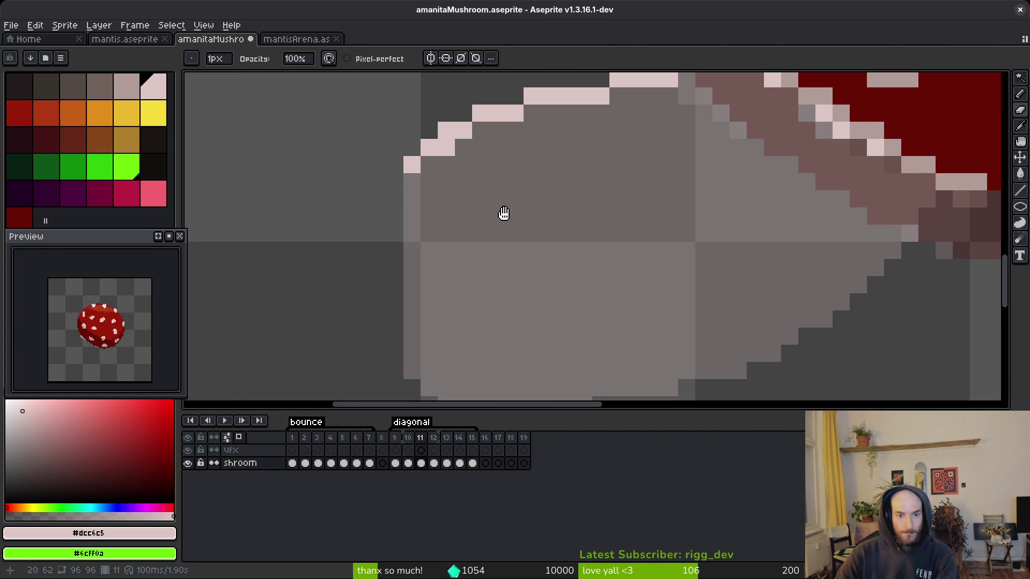
scroll(496, 216, "down", 3)
scroll(386, 254, "up", 1)
left_click(383, 258)
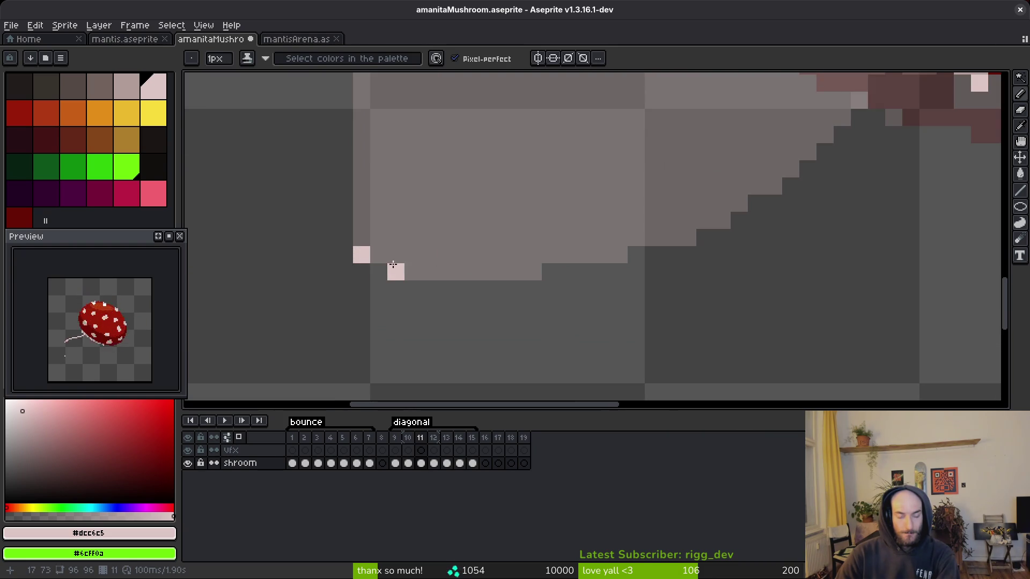
key("ctrl+z")
left_click(361, 237)
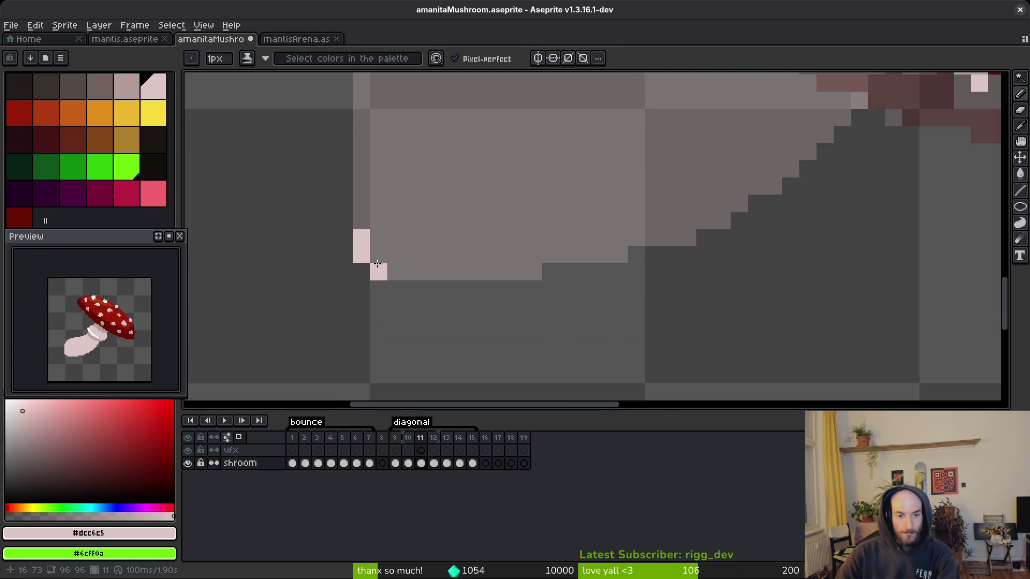
- Extend the pink stem outline along the bottom edge and around the right and upper-left sides
left_click_drag(397, 275, 513, 275)
mouse_move(572, 261)
left_mouse_down()
mouse_move(639, 249)
mouse_move(701, 218)
left_mouse_up()
scroll(701, 219, "up", 1)
left_click(839, 141)
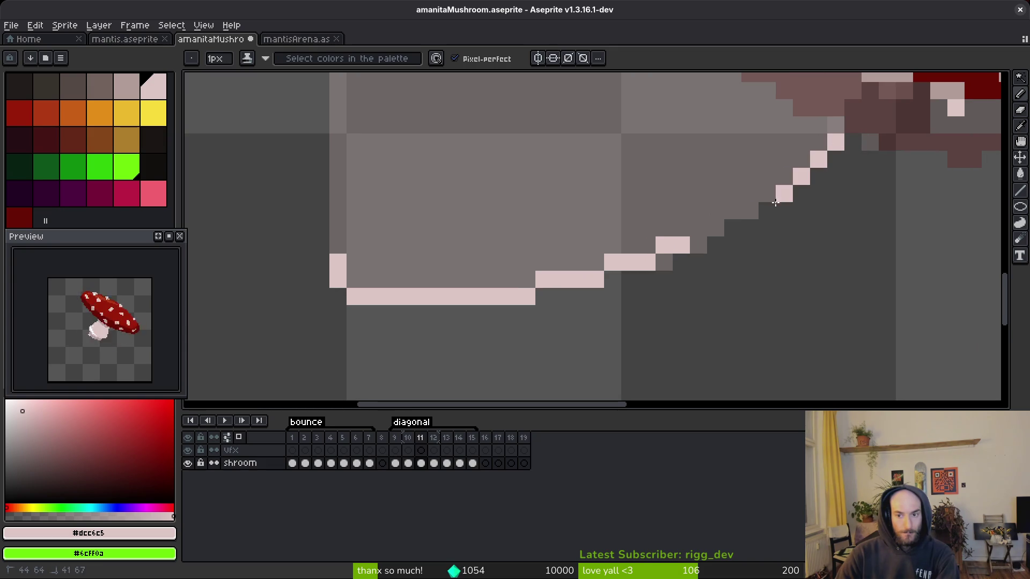
left_click_drag(781, 199, 701, 242)
scroll(691, 213, "down", 2)
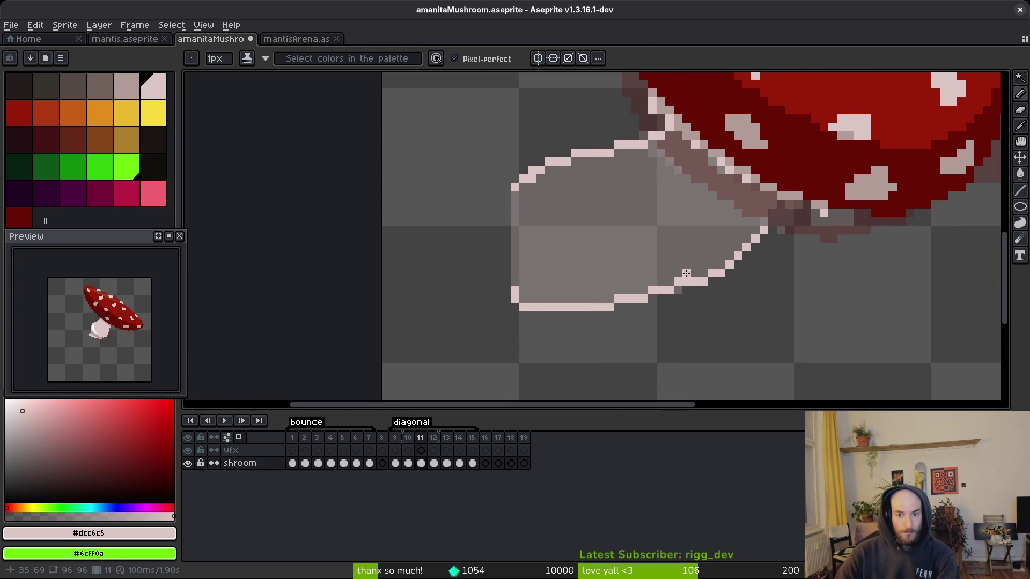
left_click_drag(514, 196, 520, 229)
- Undo a leaked fill, close the last outline gaps, and fill the frame 11 stem pink
key("g")
left_click(691, 232)
key("ctrl+z")
key("b")
scroll(781, 193, "up", 2)
left_click(784, 210)
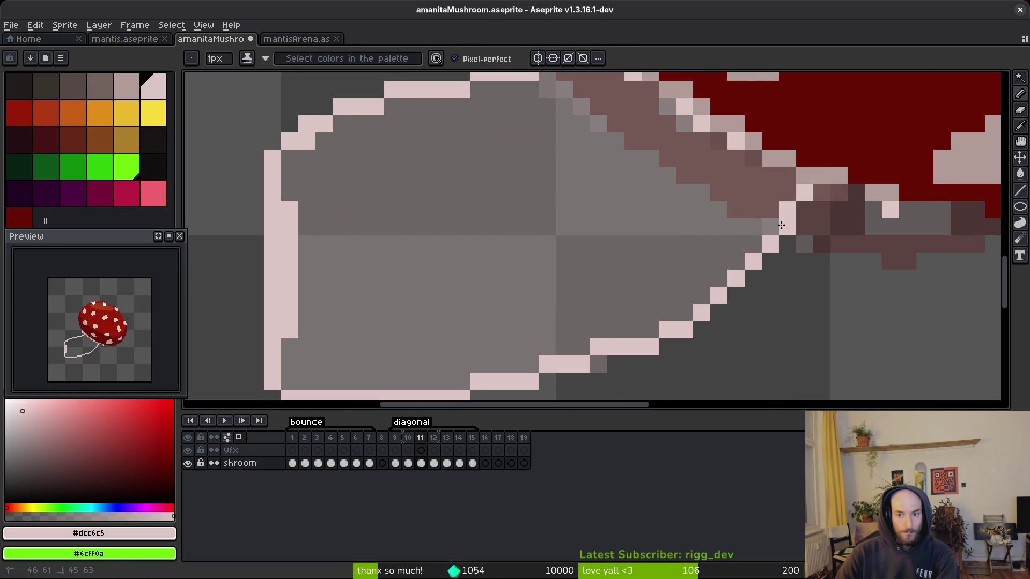
left_click(770, 226)
key("g")
left_click(751, 228)
- Erase stray pixels along the stem edge and compare frames 10 and 11
scroll(751, 228, "down", 3)
key("i")
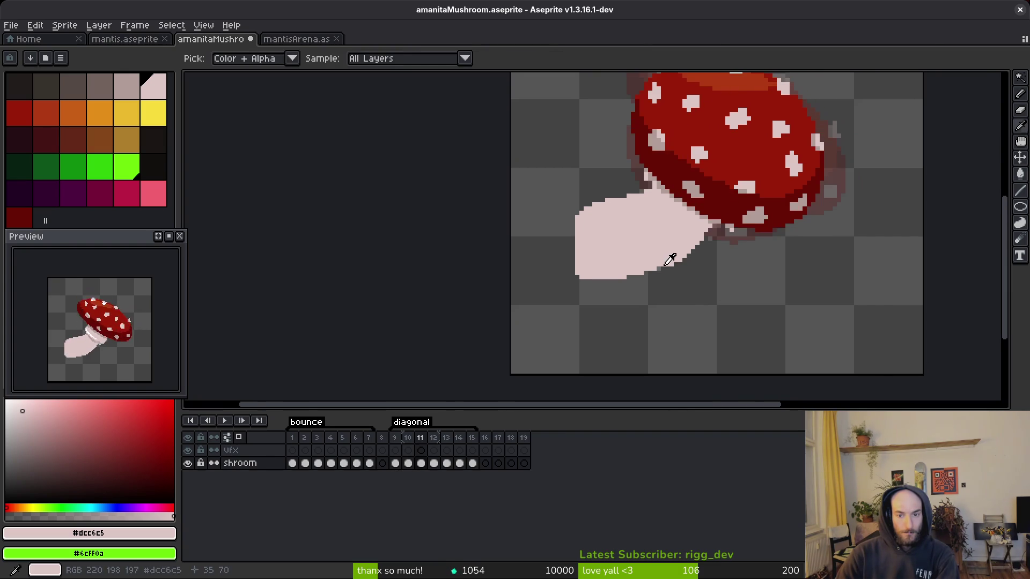
key("b")
scroll(659, 268, "up", 2)
key("e")
left_click_drag(702, 250, 684, 259)
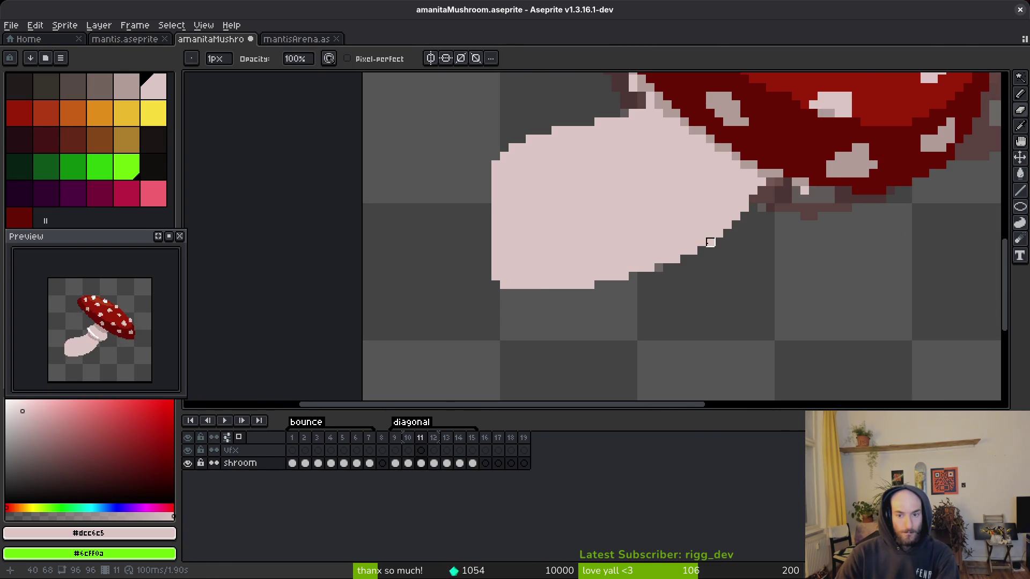
key("i")
key("comma")
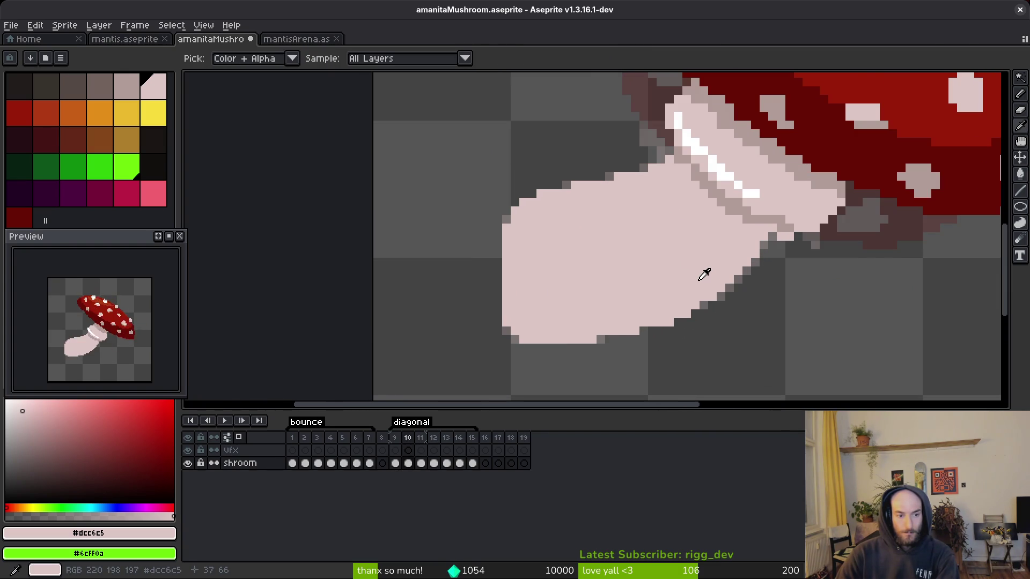
key("period")
key("period")
- On frame 12, outline the stem's lower and top edges in pale pink
key("b")
scroll(788, 207, "up", 2)
mouse_move(780, 235)
left_mouse_down()
mouse_move(700, 289)
mouse_move(558, 345)
mouse_move(368, 374)
mouse_move(313, 368)
left_mouse_up()
scroll(354, 318, "up", 2)
left_click_drag(315, 141, 370, 117)
left_click_drag(453, 138, 440, 194)
mouse_move(387, 162)
left_mouse_down()
mouse_move(530, 142)
mouse_move(535, 133)
left_mouse_up()
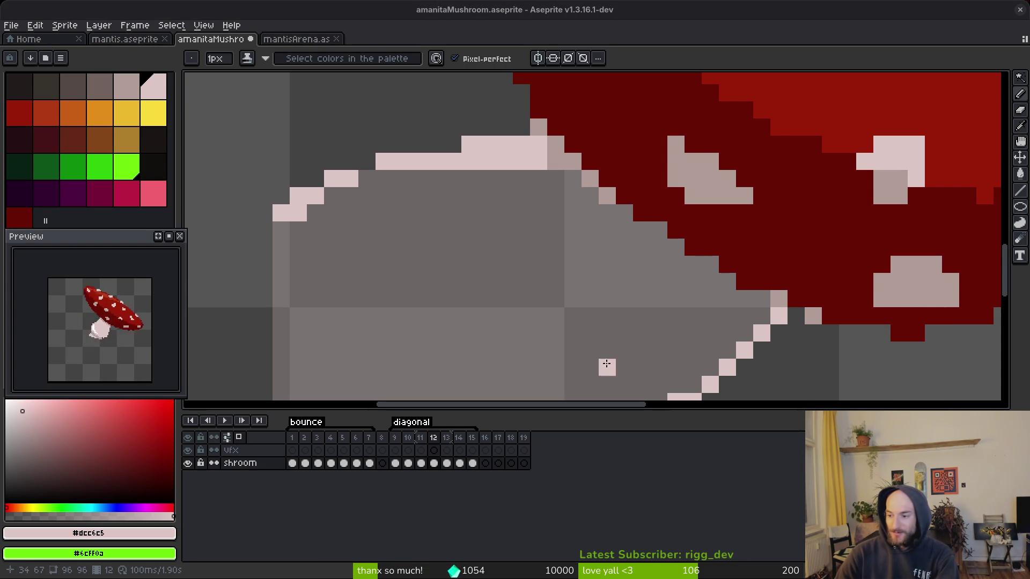
- Close frame 12's stem outline down its left edge and fill the stem pale pink
scroll(624, 350, "down", 1)
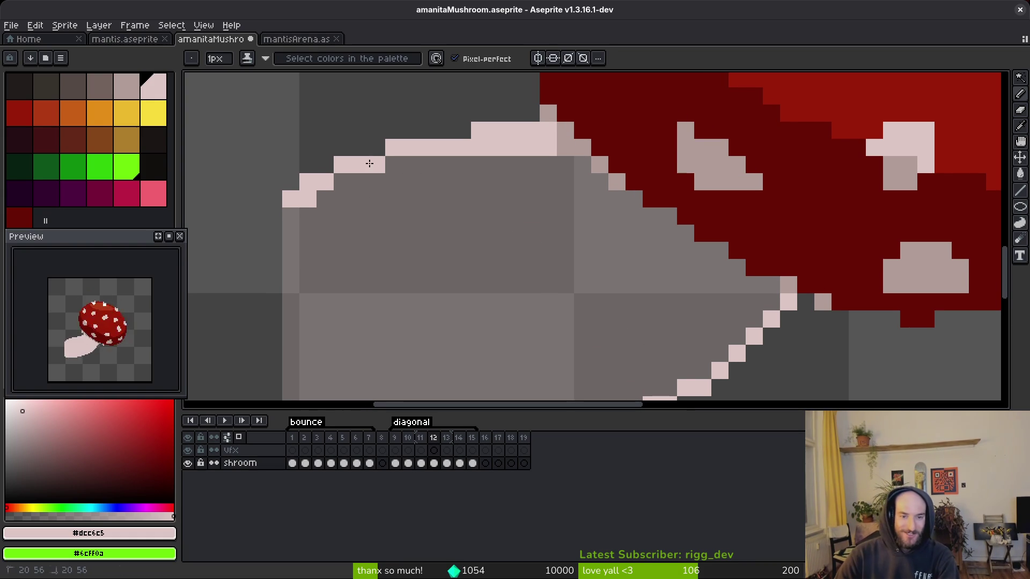
scroll(321, 177, "down", 1)
scroll(295, 236, "down", 3)
left_click_drag(272, 181, 285, 255)
scroll(294, 234, "down", 1)
key("g")
left_click(430, 225)
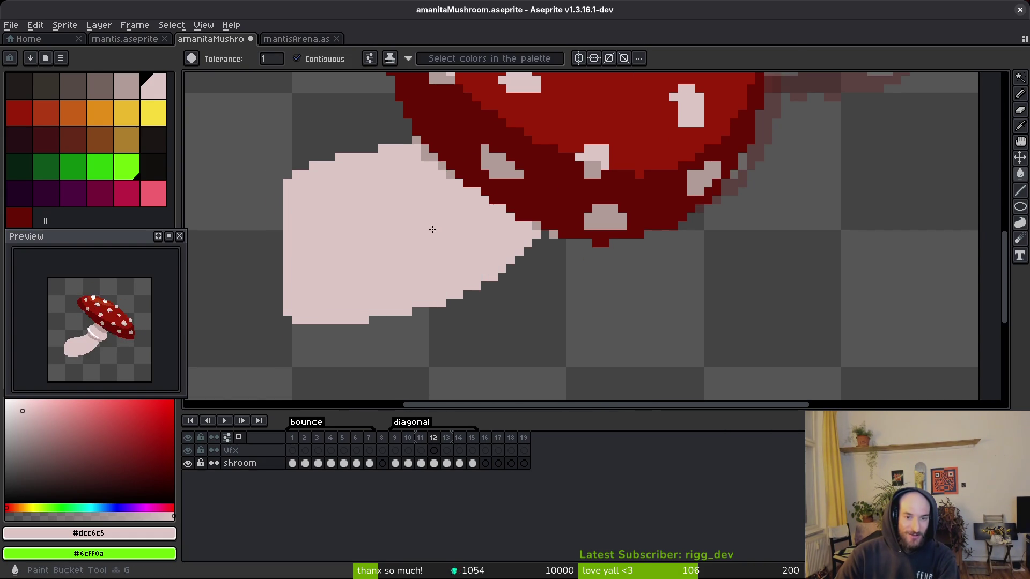
scroll(430, 228, "down", 2)
key("b")
left_click_drag(430, 229, 446, 256)
scroll(437, 268, "up", 1)
- Paint a pale pink column along the stem's left edge
key("i")
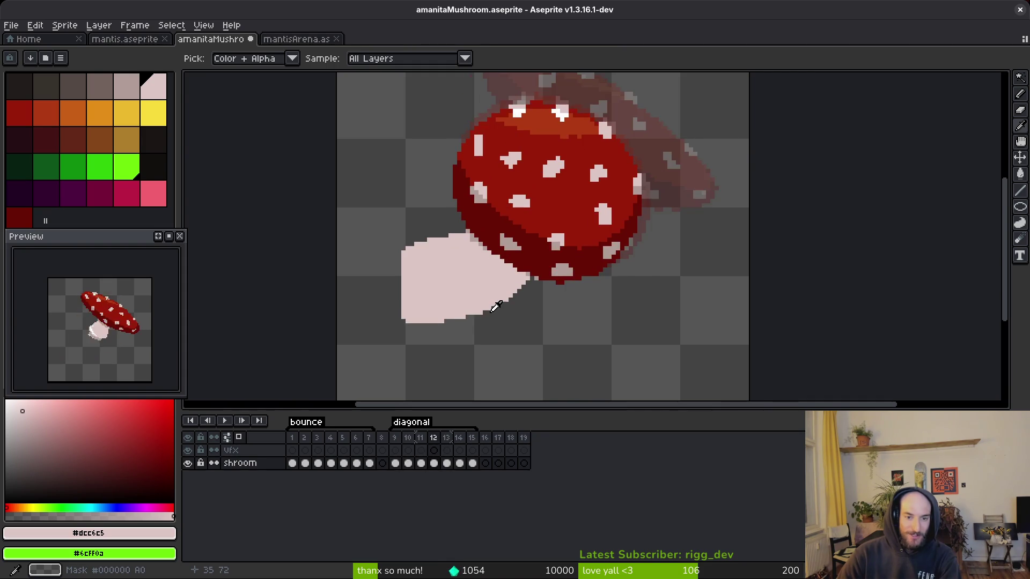
key("b")
scroll(67, 357, "up", 2)
scroll(133, 374, "up", 2)
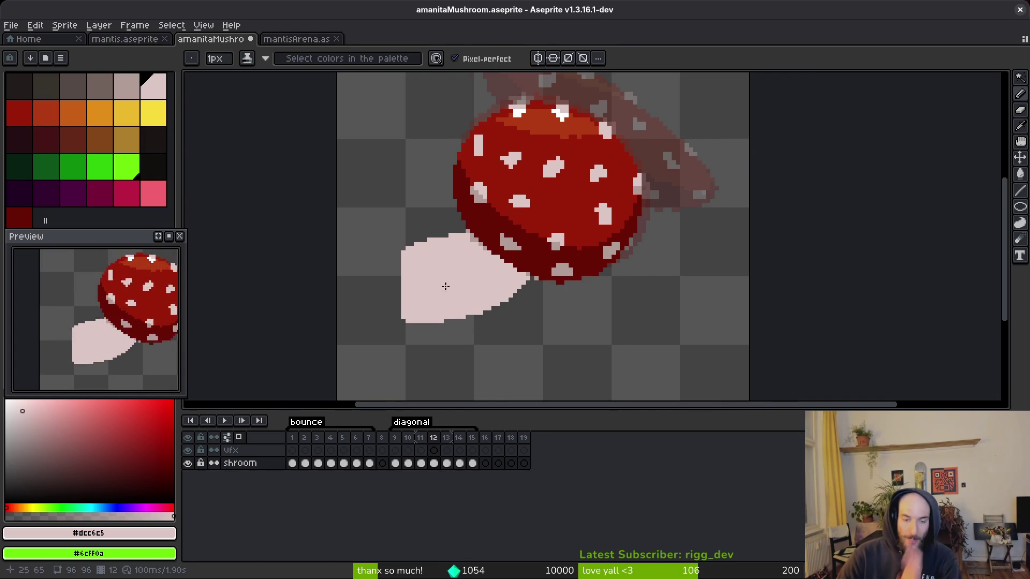
scroll(423, 290, "up", 3)
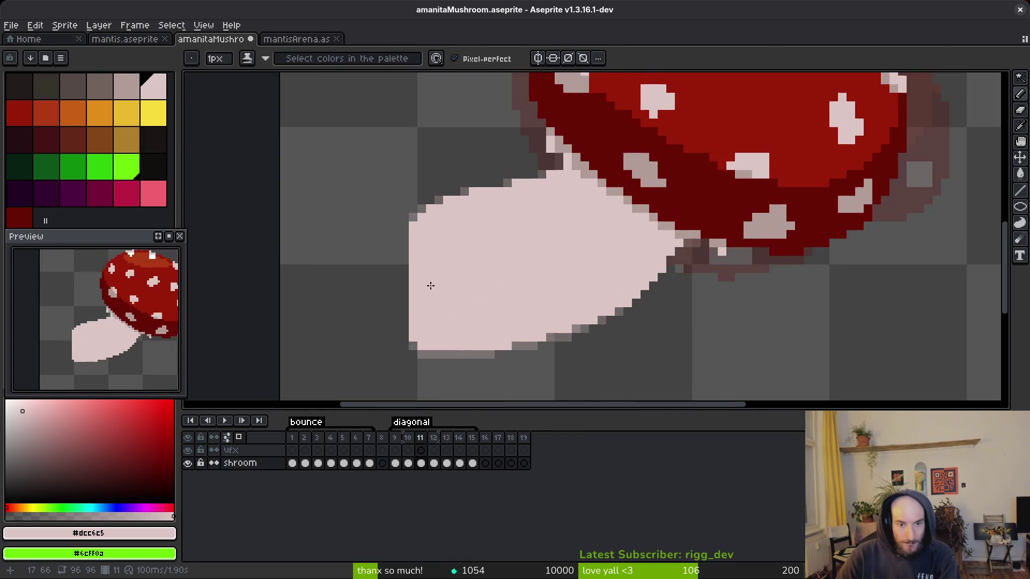
left_click_drag(403, 242, 403, 321)
left_click(403, 234)
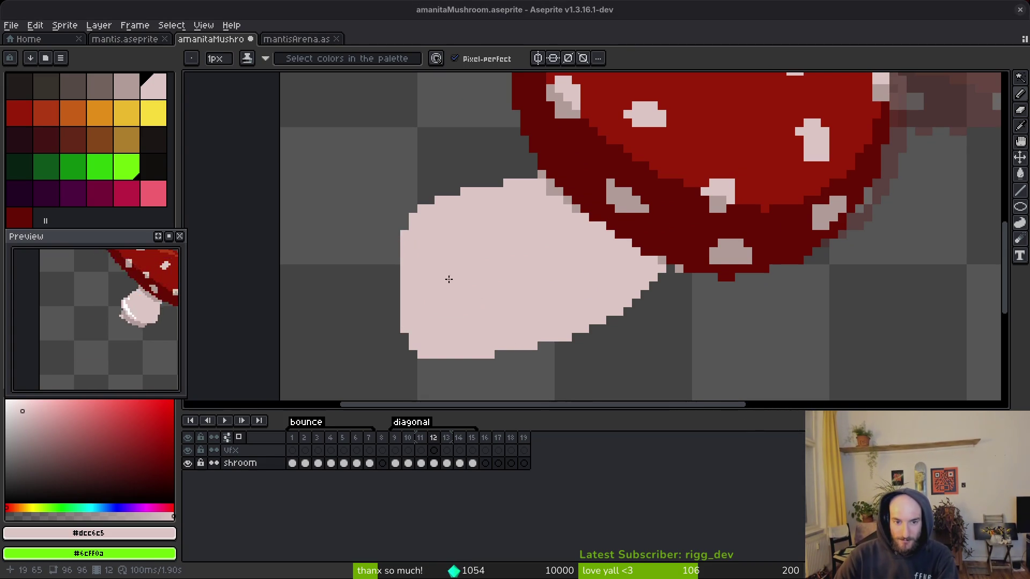
- Compare stem poses across frames 9–12, then paint the stem's grey left edge pink
key("comma")
key("i")
key("period")
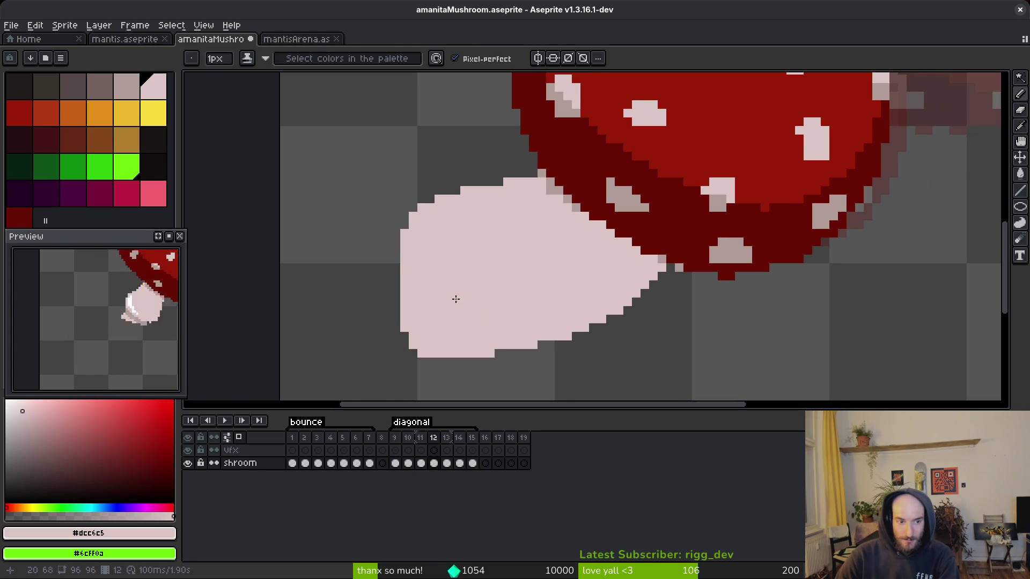
key("comma")
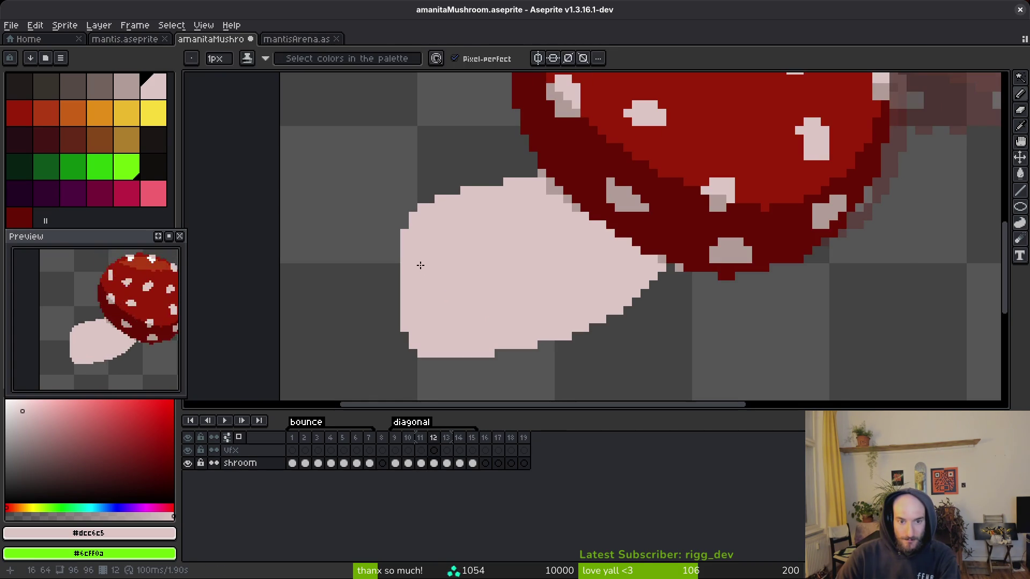
key("comma")
key("comma")
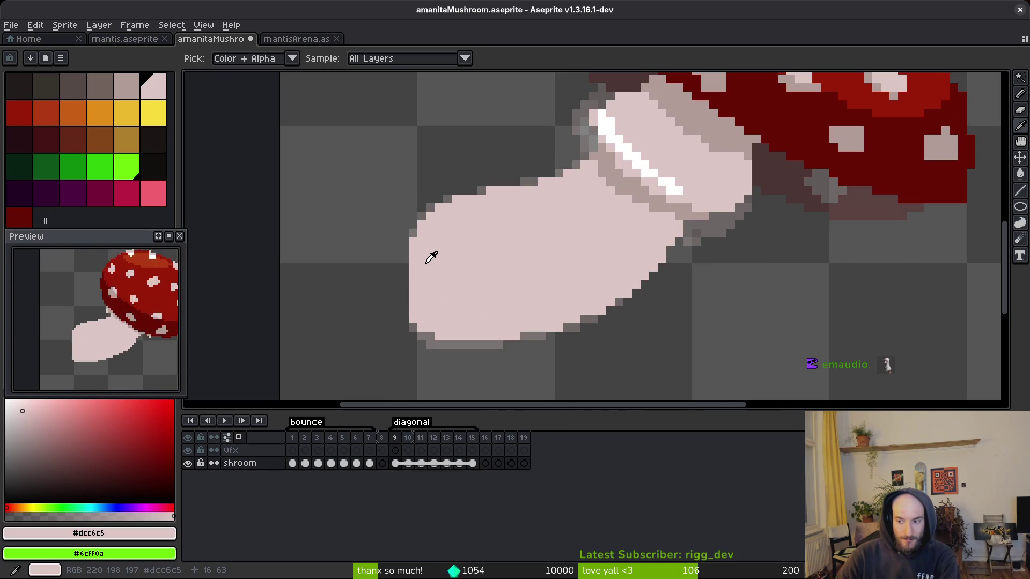
key("period")
key("period")
key("comma")
key("comma")
key("period")
key("period")
left_click_drag(405, 258, 406, 311)
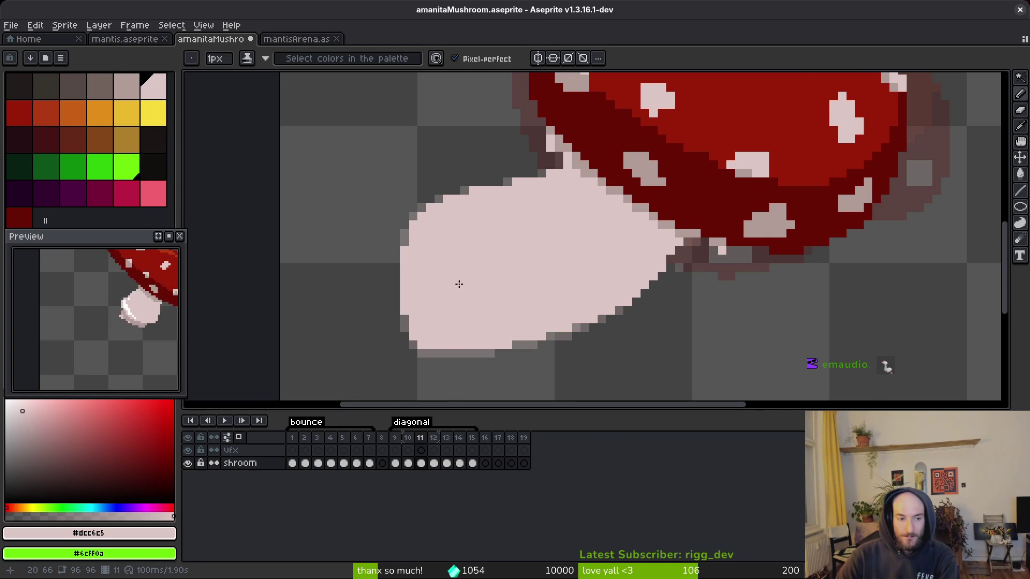
- On frame 13, draw a pink line along the stem's upper edge
scroll(456, 287, "down", 3)
key("i")
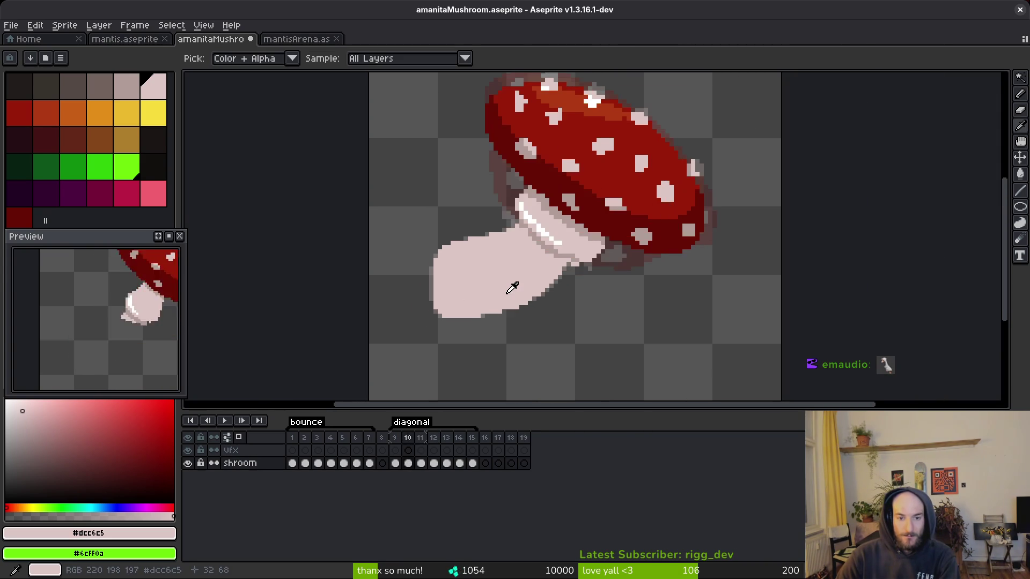
key("period")
key("period")
key("comma")
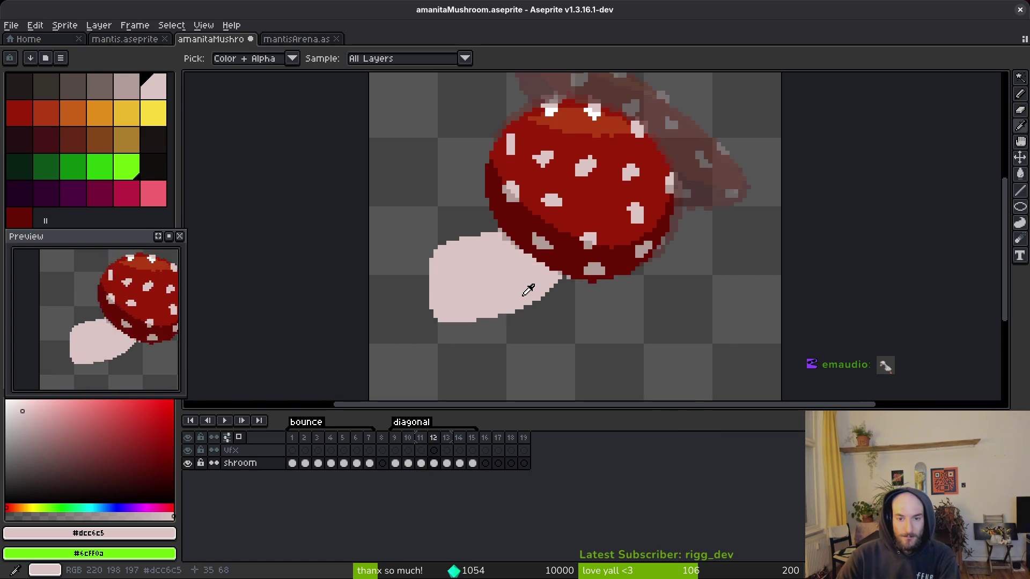
key("period")
key("b")
scroll(559, 260, "up", 2)
mouse_move(544, 180)
left_mouse_down()
mouse_move(463, 212)
mouse_move(365, 228)
mouse_move(333, 263)
left_mouse_up()
key("i")
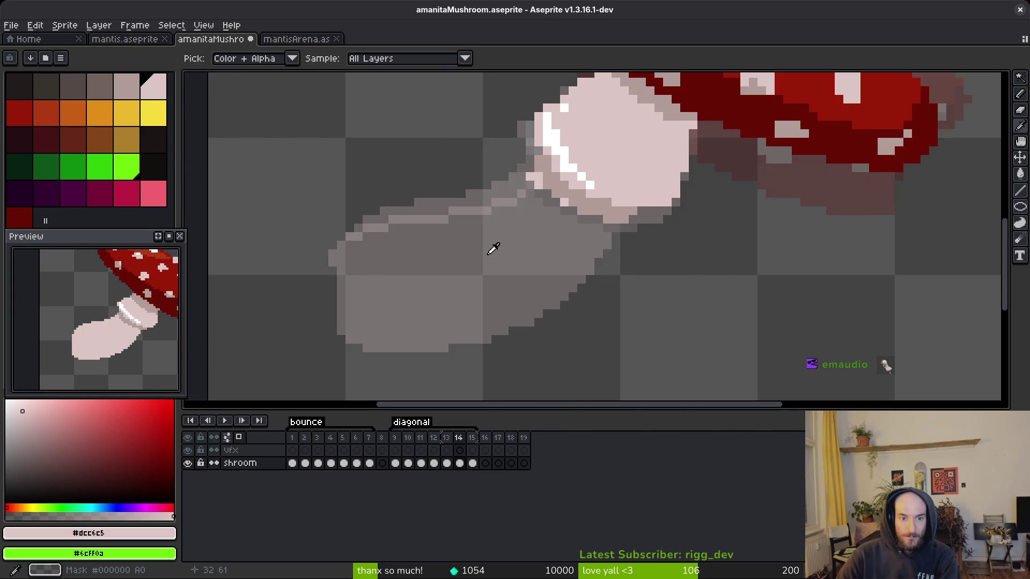
- Check frame 9, return to frame 13, and undo a stray stem stroke
left_click(394, 438)
left_click(446, 438)
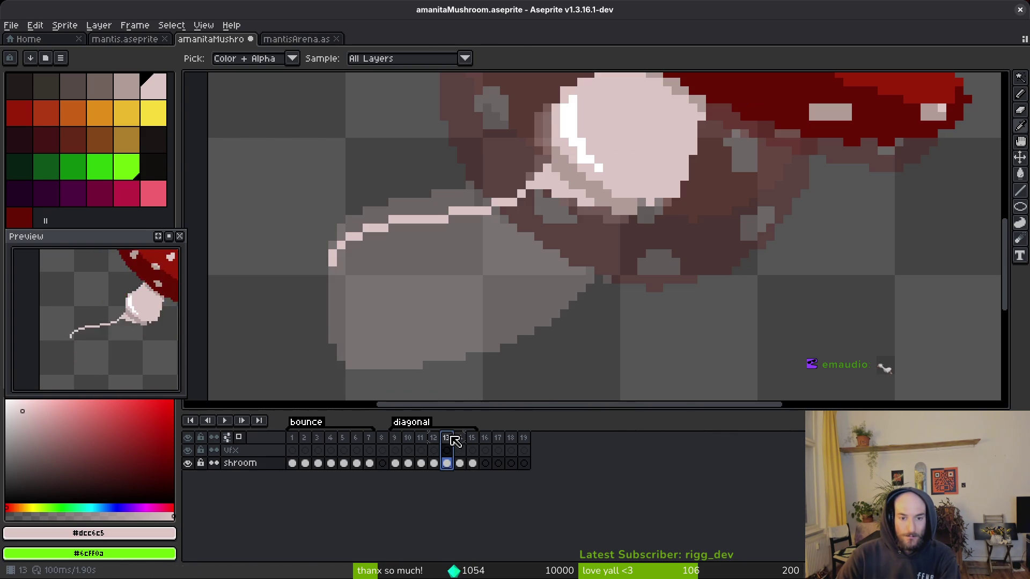
key("b")
left_click_drag(338, 268, 332, 321)
key("ctrl+z")
key("ctrl+z")
- Trace the bent stem's upper, left and bottom outline in #dcc6c5 on frame 13
left_click_drag(341, 255, 456, 210)
left_click_drag(520, 190, 543, 174)
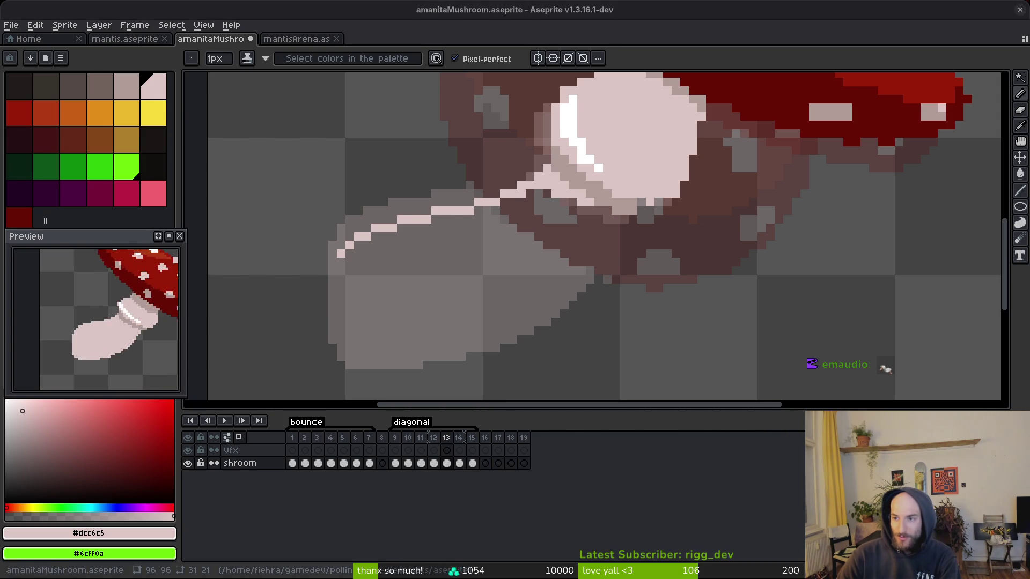
left_click_drag(343, 258, 340, 283)
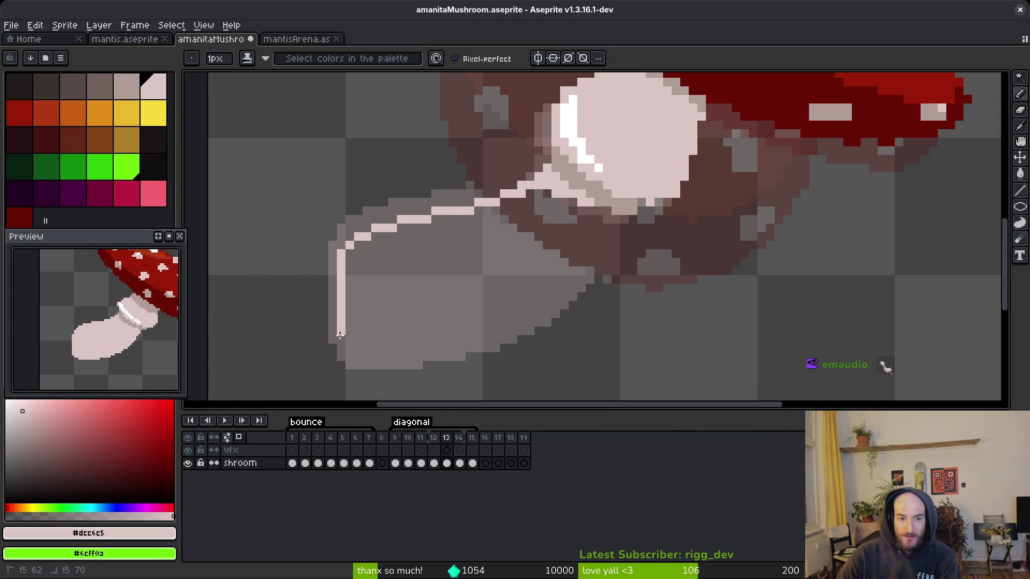
mouse_move(352, 358)
left_mouse_down()
mouse_move(388, 366)
mouse_move(491, 339)
left_mouse_up()
left_click_drag(589, 271, 582, 283)
left_click_drag(537, 316, 496, 338)
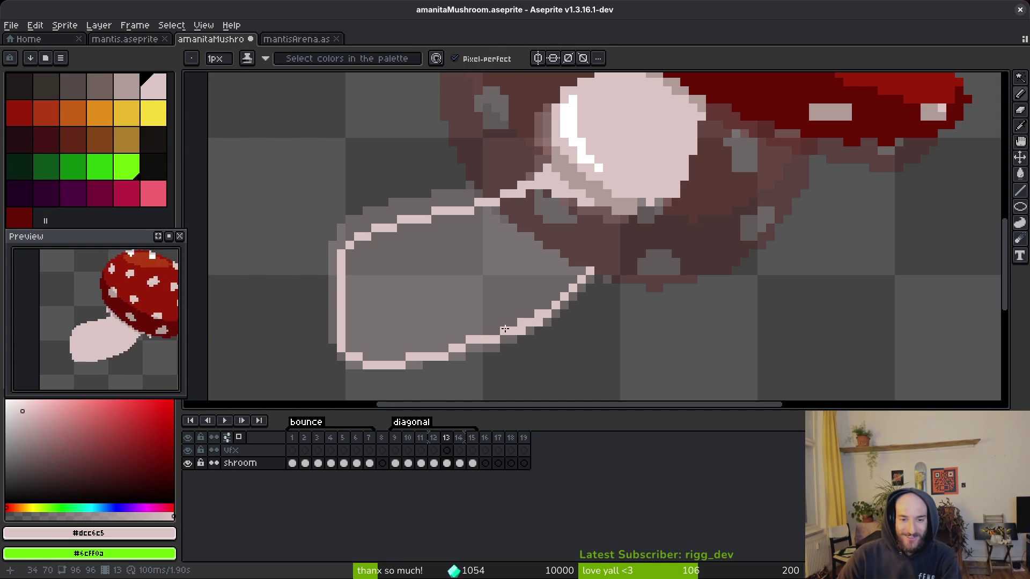
- Fix uneven bottom outline pixels, redraw the diagonal right side up to the cap, and fill the stem
key("e")
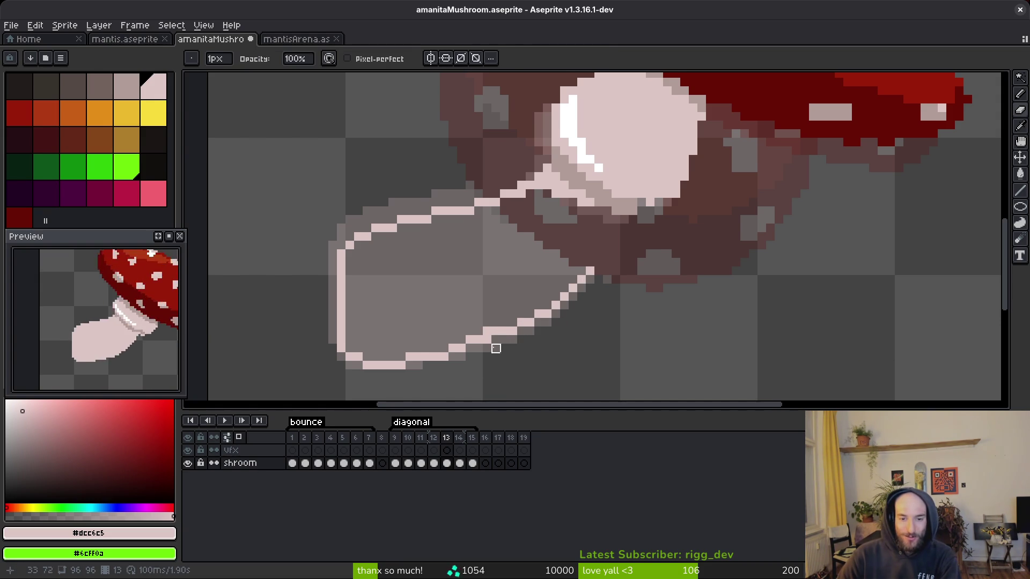
scroll(464, 354, "left", 2)
key("b")
mouse_move(413, 362)
left_mouse_down()
mouse_move(376, 363)
mouse_move(447, 345)
left_mouse_up()
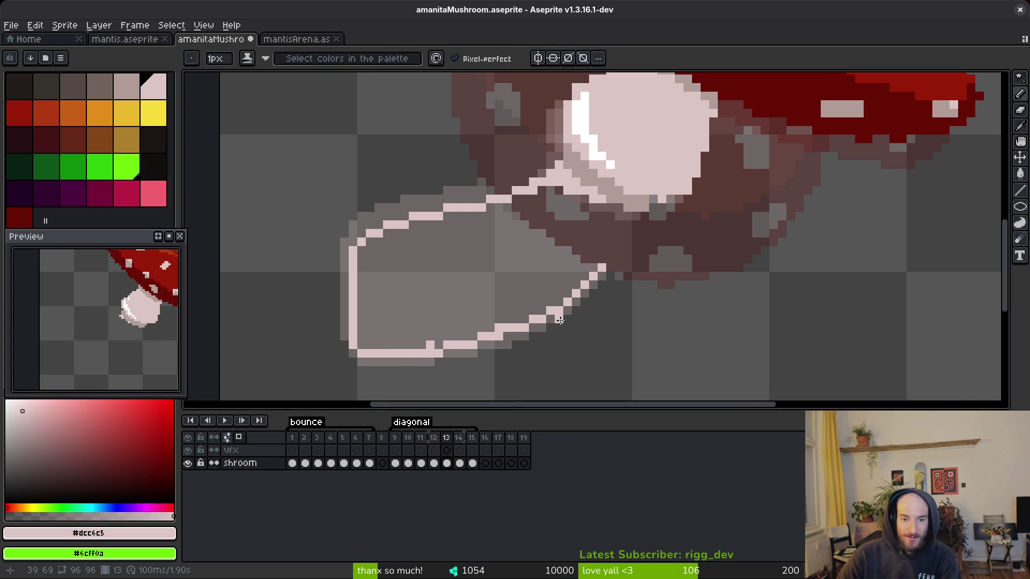
scroll(555, 319, "up", 2)
scroll(588, 255, "up", 1)
left_click_drag(601, 270, 629, 239)
scroll(616, 251, "down", 6)
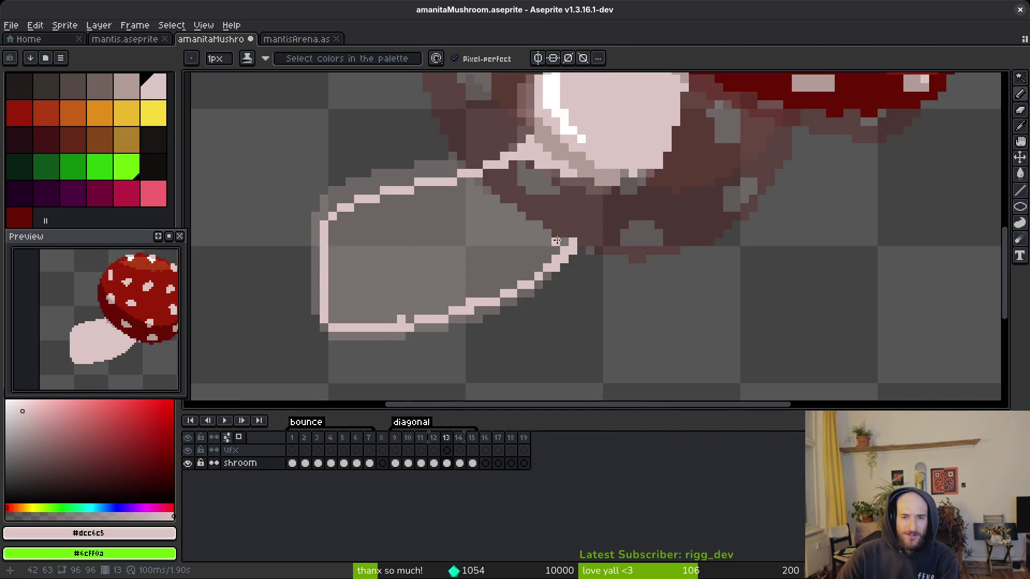
scroll(589, 242, "up", 5)
left_click_drag(605, 202, 569, 275)
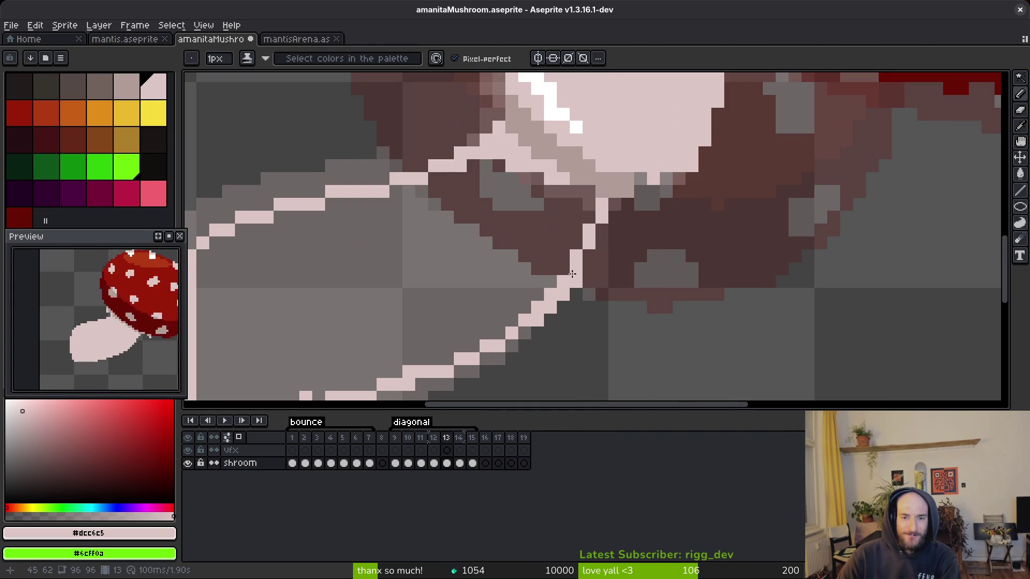
key("g")
left_click(577, 258)
- Bucket-fill the stem interior light pink, undoing the fill that flooded the canvas
key("ctrl+z")
left_click(558, 268)
scroll(549, 237, "down", 3)
scroll(550, 237, "up", 3)
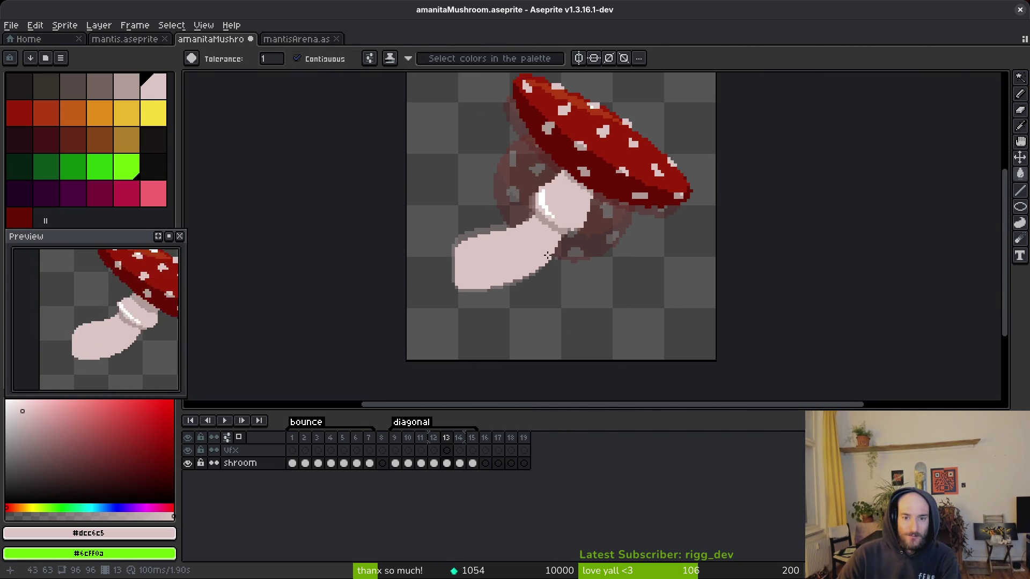
left_click(539, 253)
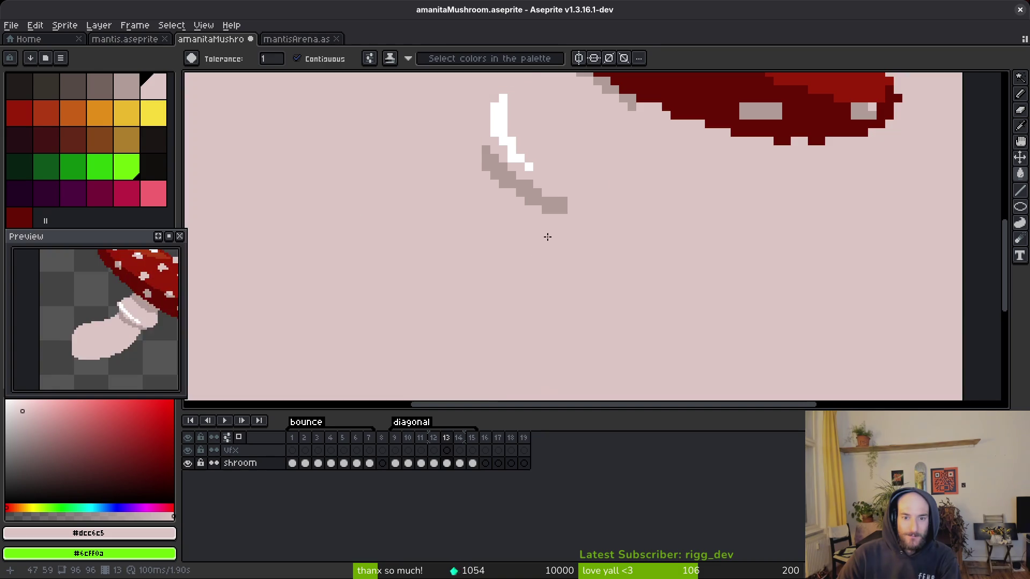
key("ctrl+z")
- Reselect the light pink stem colour and erase a stray pink pixel at the stem edge
key("b")
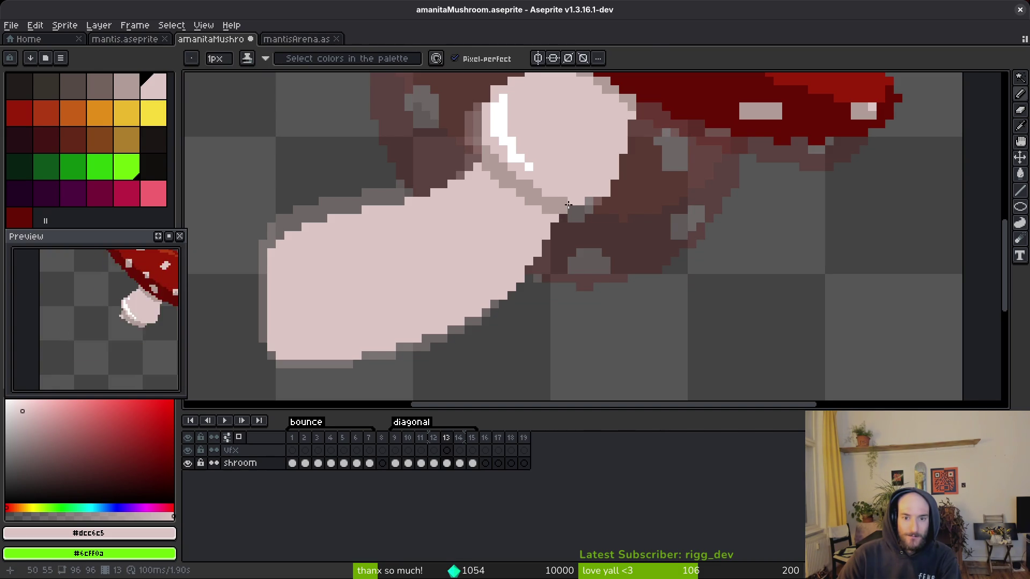
left_click(570, 202, "alt")
left_click(570, 199, "alt")
scroll(584, 373, "up", 2)
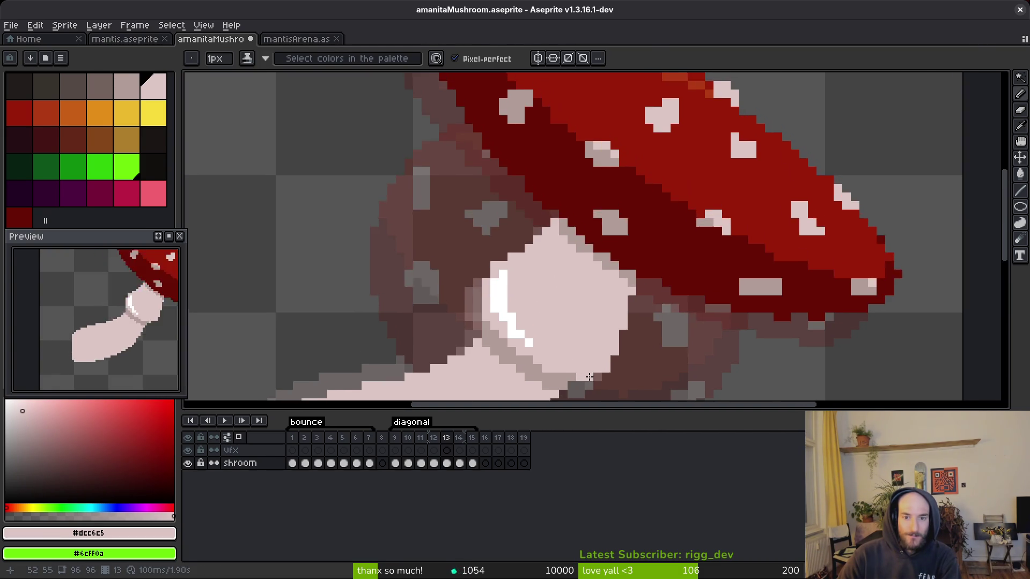
scroll(627, 367, "down", 3)
key("b")
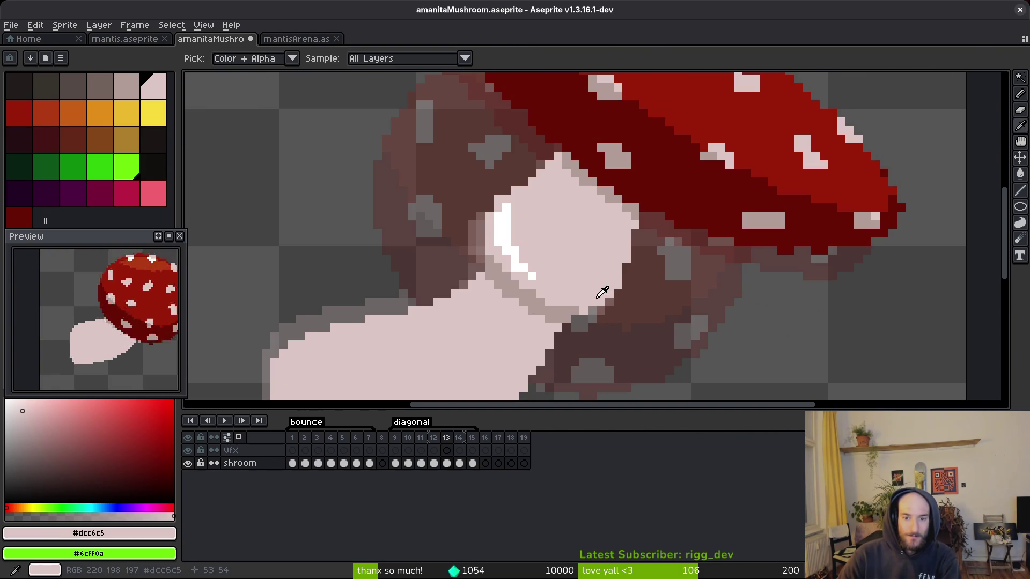
scroll(592, 309, "up", 4)
scroll(557, 305, "down", 3)
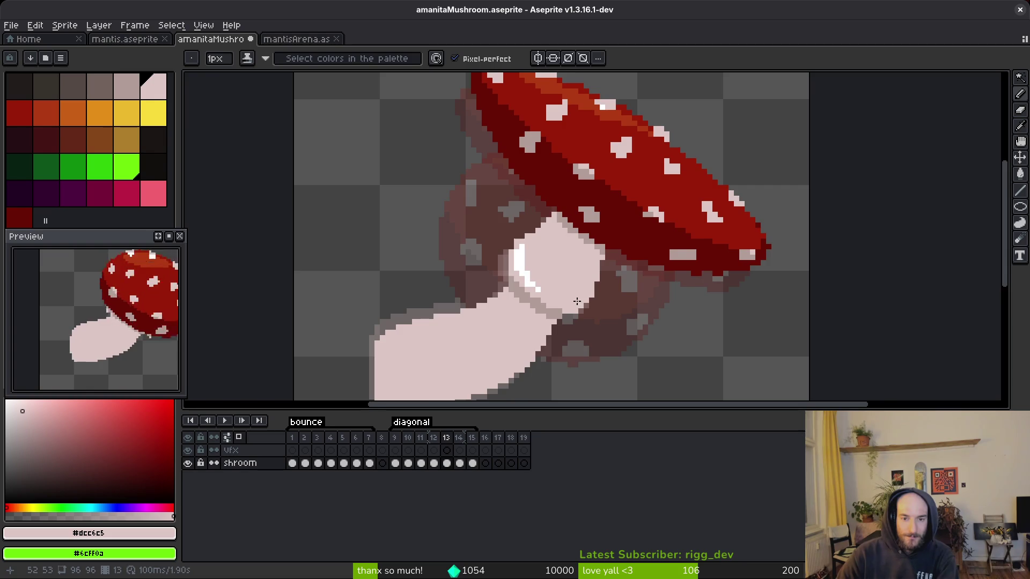
key("e")
scroll(559, 226, "up", 3)
left_click(576, 226)
- Add light pink pixels along the stem's left edge
key("b")
key("e")
key("b")
scroll(574, 261, "down", 3)
scroll(621, 265, "up", 2)
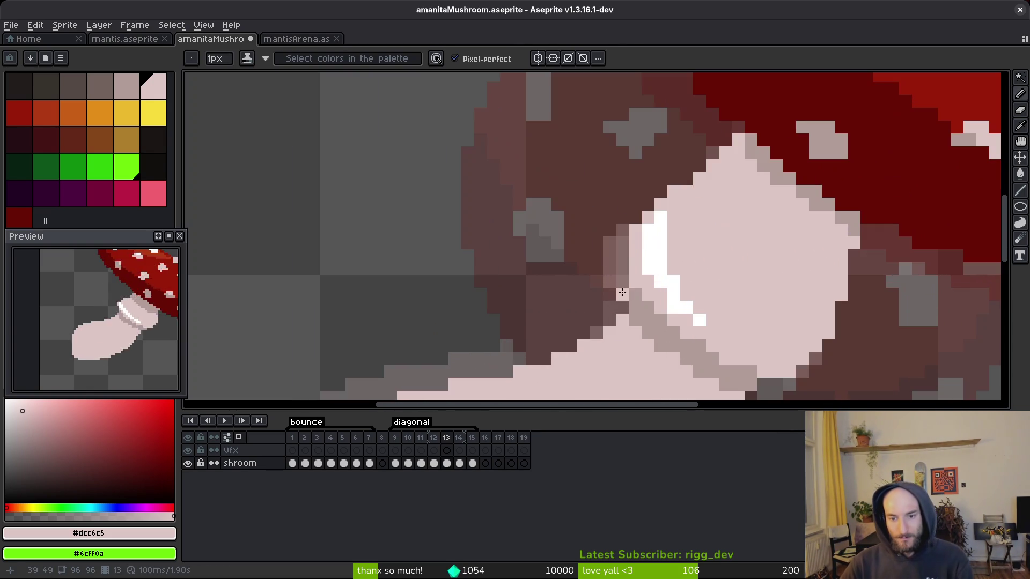
left_click(622, 243)
left_click(635, 217)
left_click(622, 230)
scroll(711, 246, "down", 2)
left_click_drag(693, 255, 632, 254)
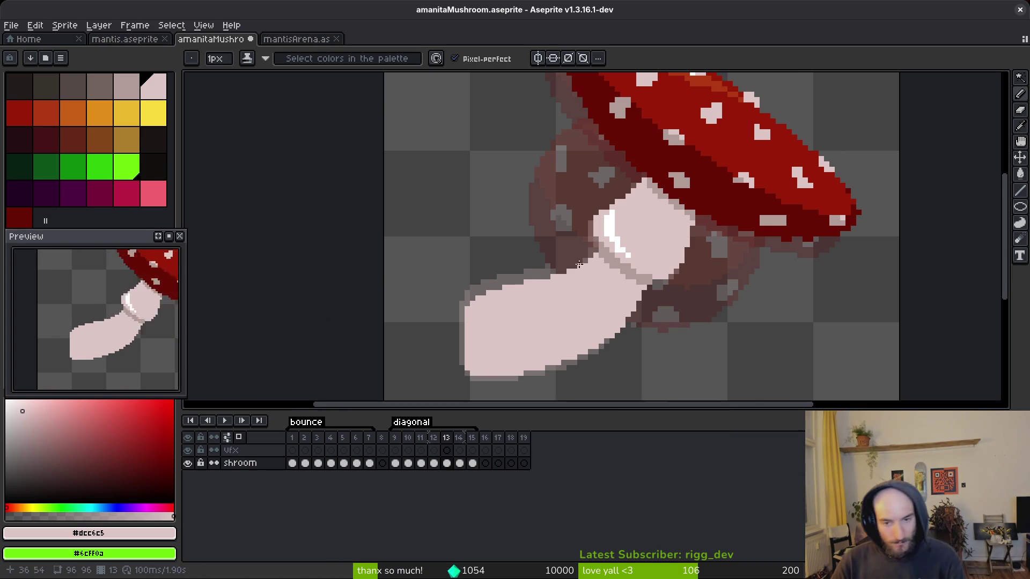
scroll(611, 236, "up", 3)
- Shade stem pixels left of the ring highlight with the grey-mauve tone
mouse_move(599, 183)
left_mouse_down()
mouse_move(569, 252)
mouse_move(613, 275)
left_mouse_up()
scroll(613, 275, "down", 3)
scroll(613, 275, "up", 2)
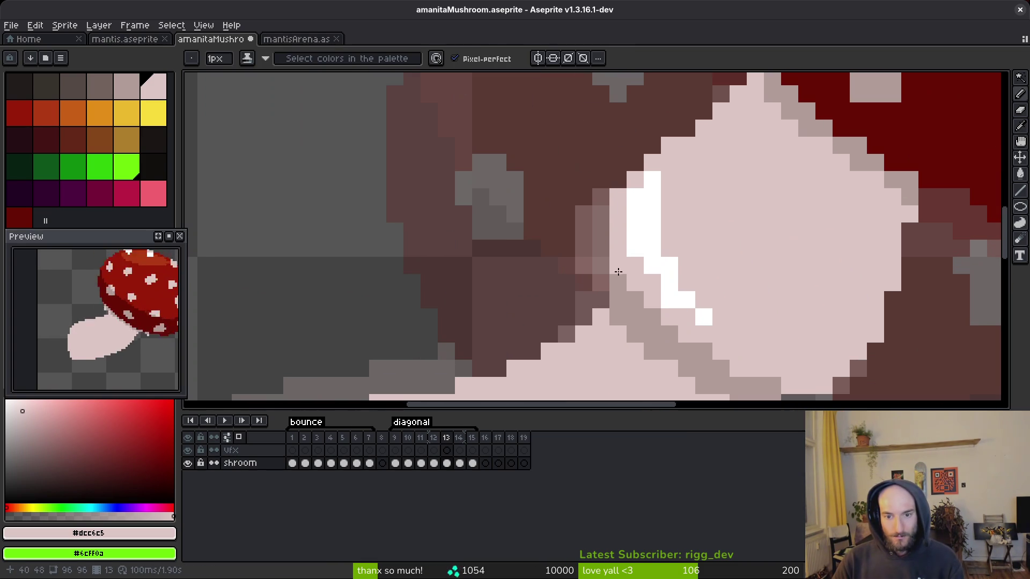
left_click(624, 280, "alt")
left_click(617, 271)
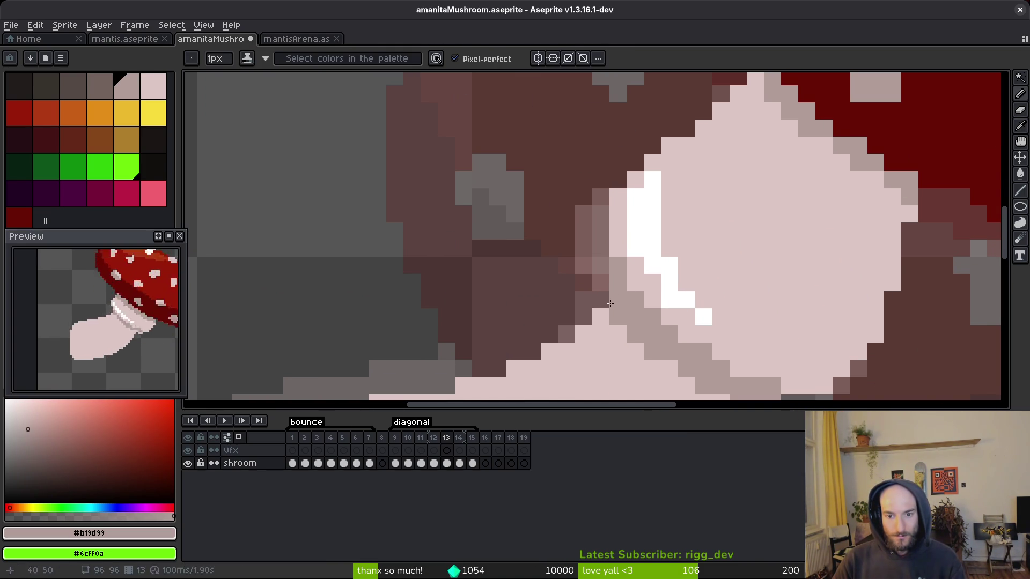
left_click(603, 303, "alt")
- Paint the lower stem-edge pixels light pink
left_click_drag(586, 328, 563, 337)
scroll(563, 338, "down", 2)
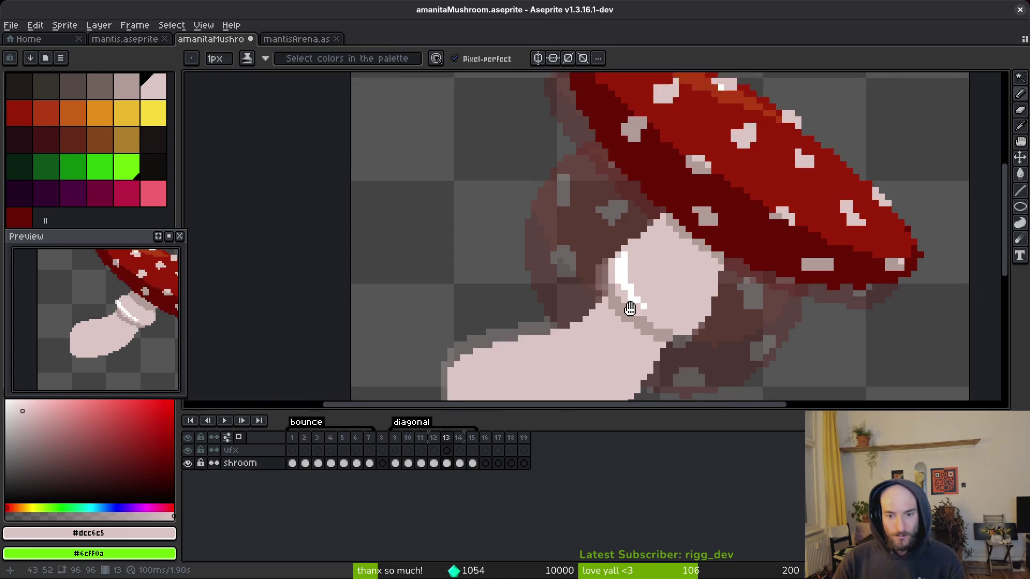
scroll(614, 270, "up", 2)
left_click(578, 283)
left_click(529, 301)
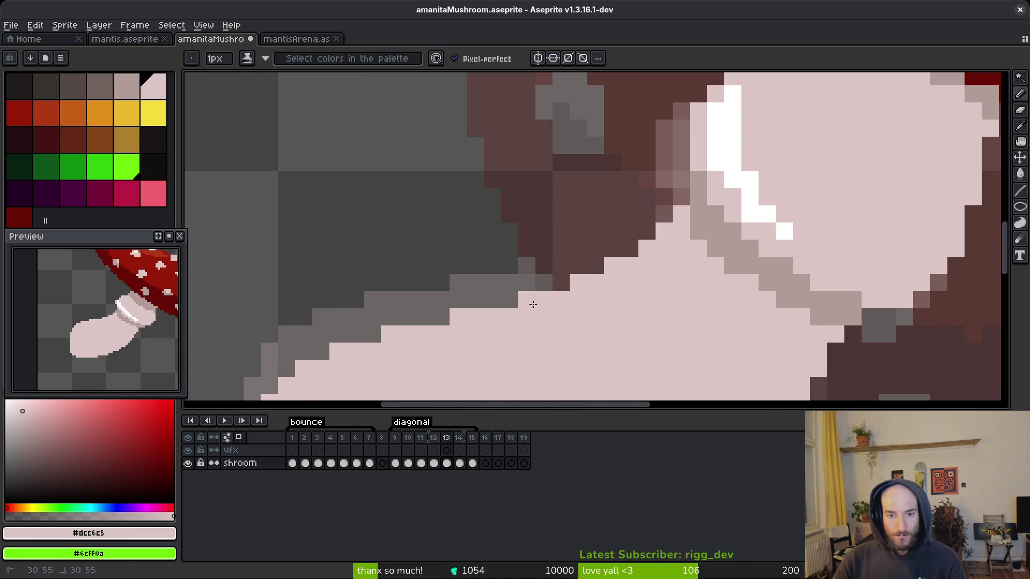
scroll(640, 303, "down", 2)
scroll(647, 315, "up", 3)
- Erase stray pixels along the stem and save amanitaMushroom.aseprite
key("e")
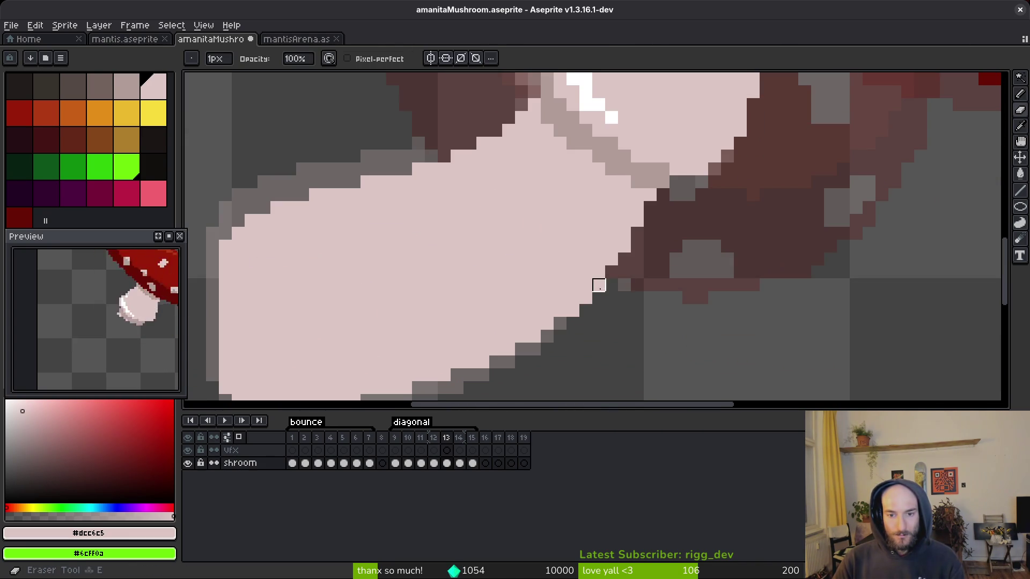
left_click_drag(573, 311, 595, 279)
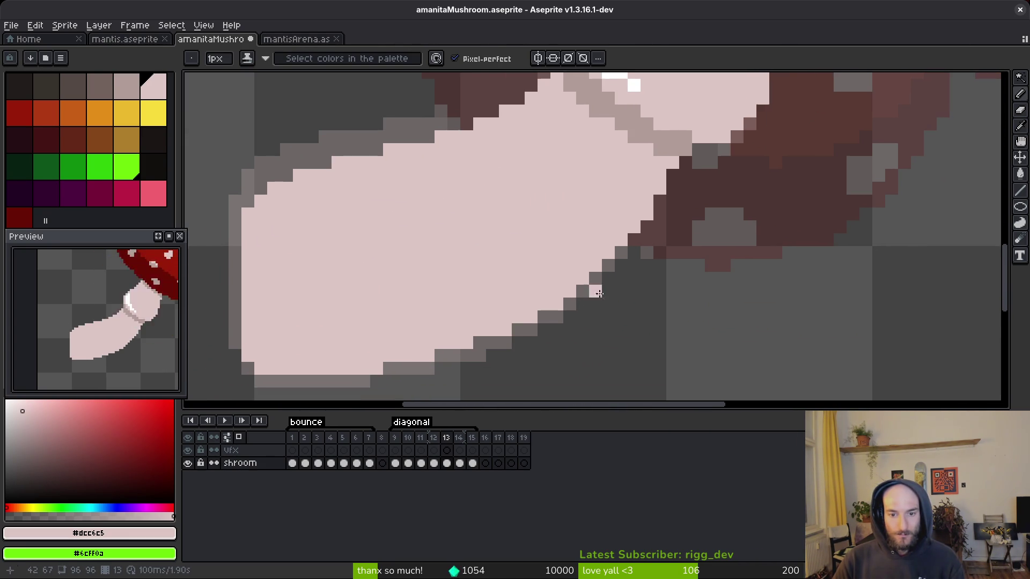
scroll(556, 330, "down", 2)
key("ctrl+s")
scroll(613, 297, "up", 2)
scroll(616, 295, "down", 3)
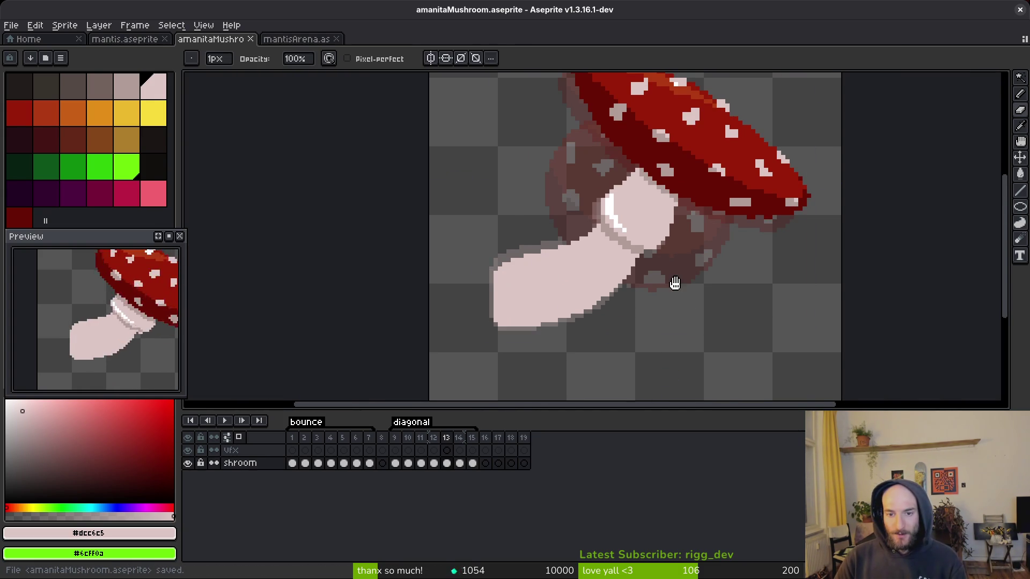
- Pick white from the ring highlight and save the file
scroll(664, 276, "up", 4)
left_click(590, 185, "alt")
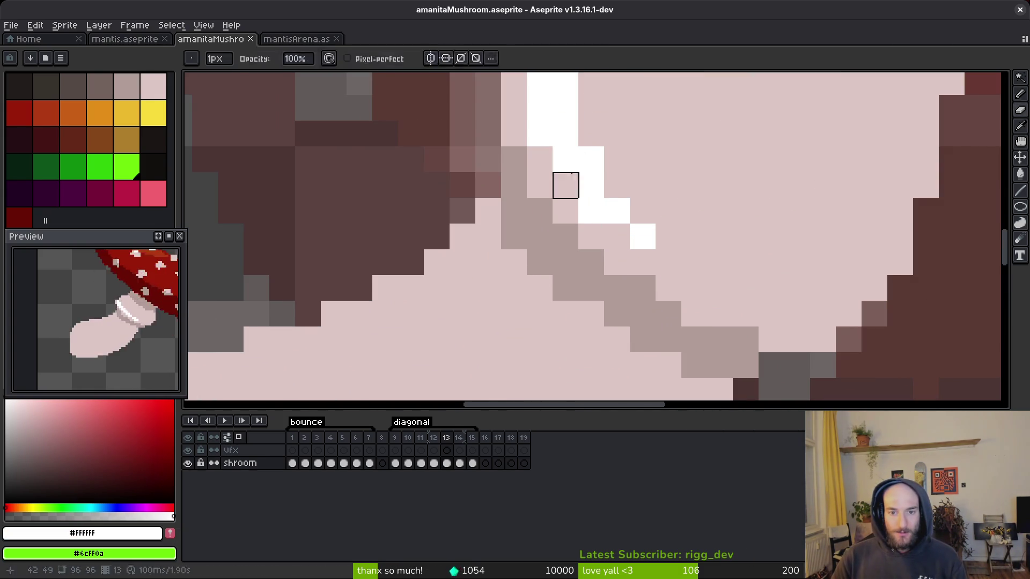
scroll(631, 283, "up", 3)
key("ctrl+s")
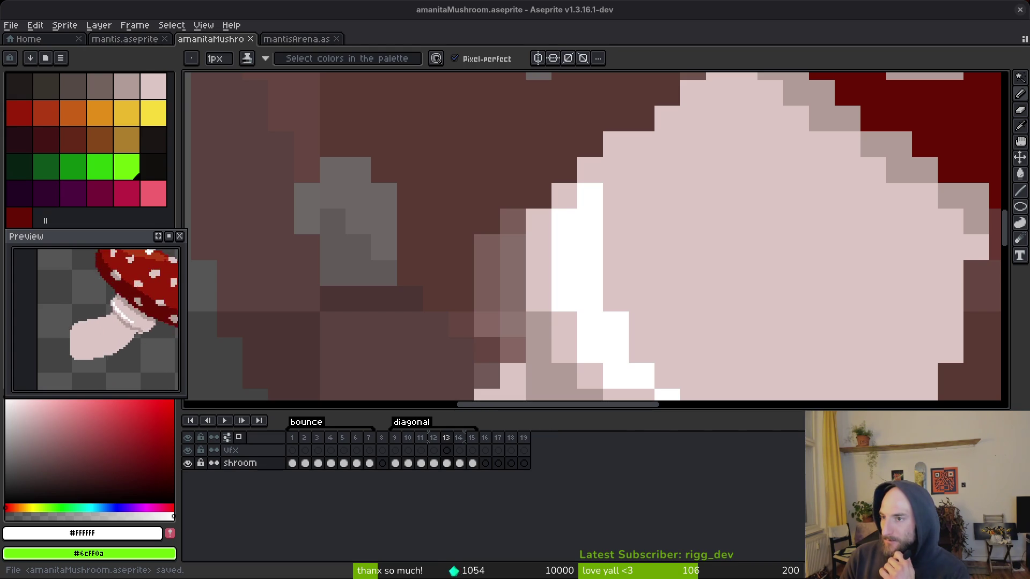
- Eyedrop stalk pink #dcc6c5 and shadow #b19d99 for shading under the cap
scroll(684, 287, "down", 4)
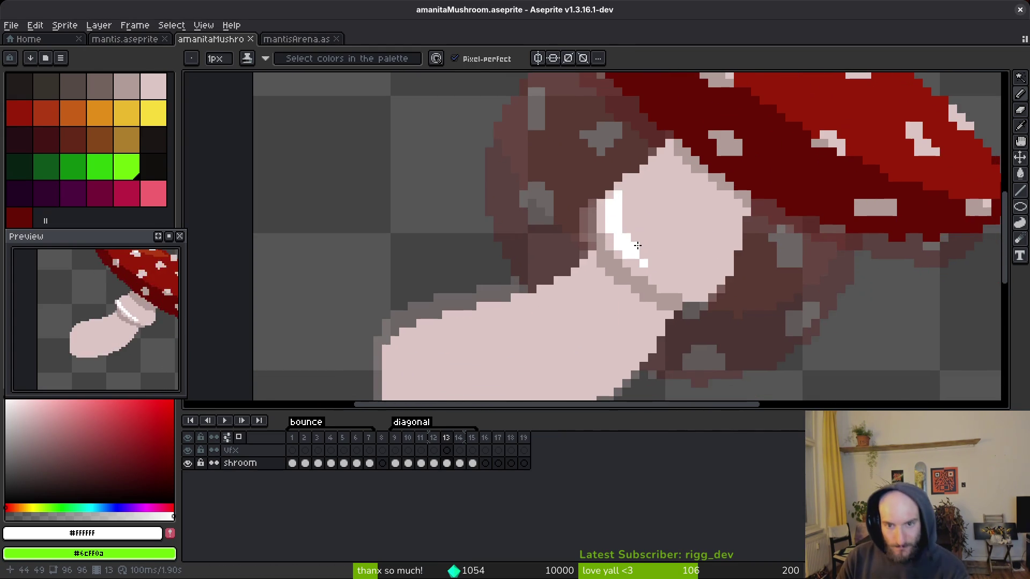
scroll(642, 186, "down", 1)
key("e")
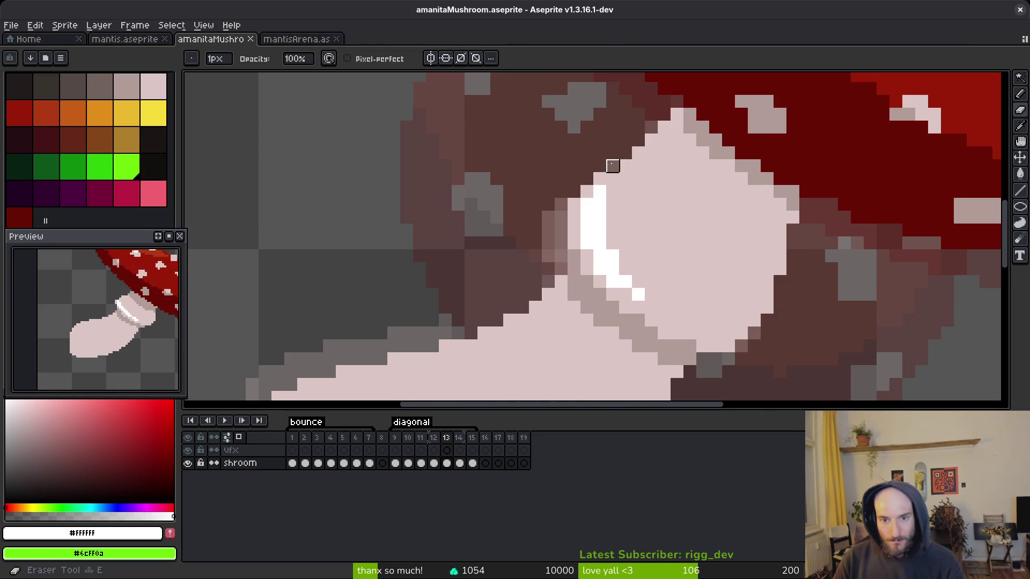
scroll(652, 206, "down", 1)
key("b")
left_click(669, 207, "alt")
scroll(708, 242, "up", 4)
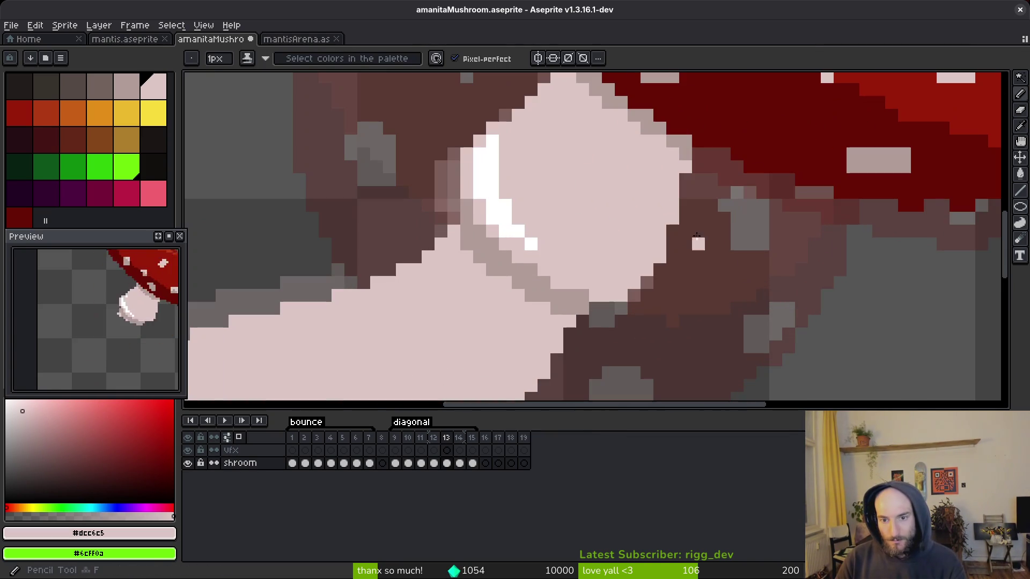
left_click(692, 167, "alt")
left_click_drag(686, 170, 687, 273)
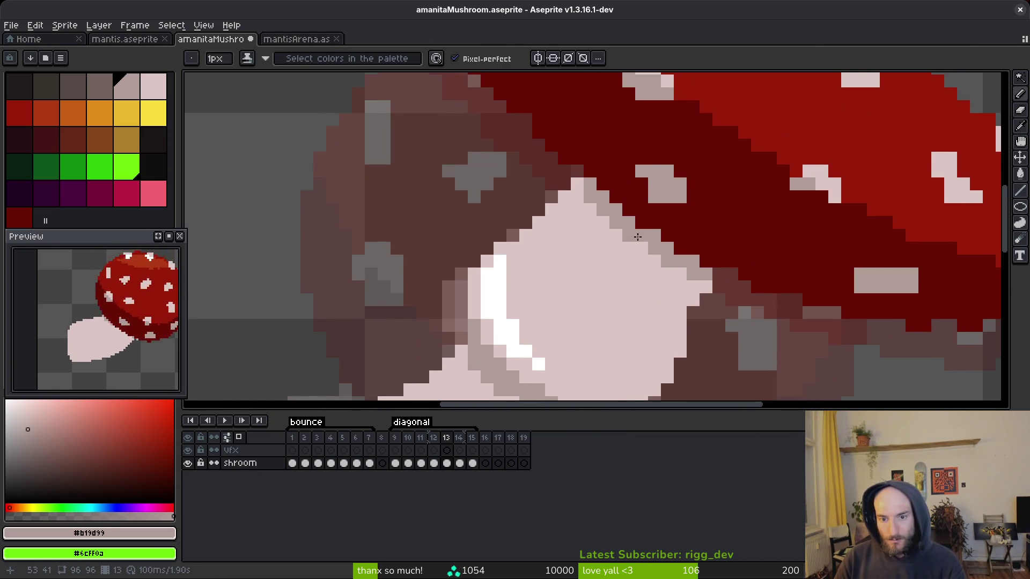
- Save amanitaMushroom.aseprite
scroll(676, 254, "down", 3)
scroll(680, 235, "down", 2)
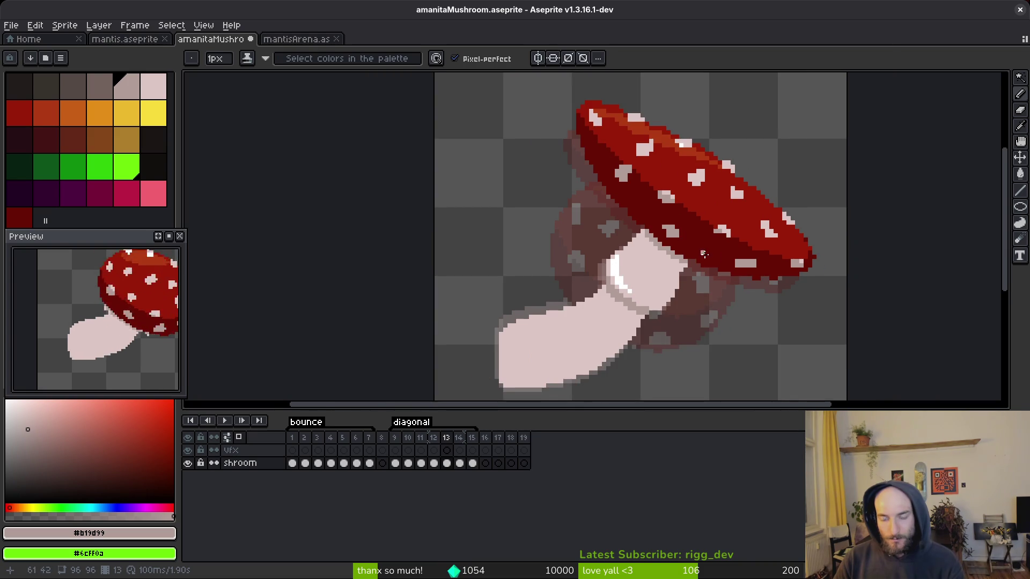
scroll(561, 302, "up", 1)
key("ctrl+s")
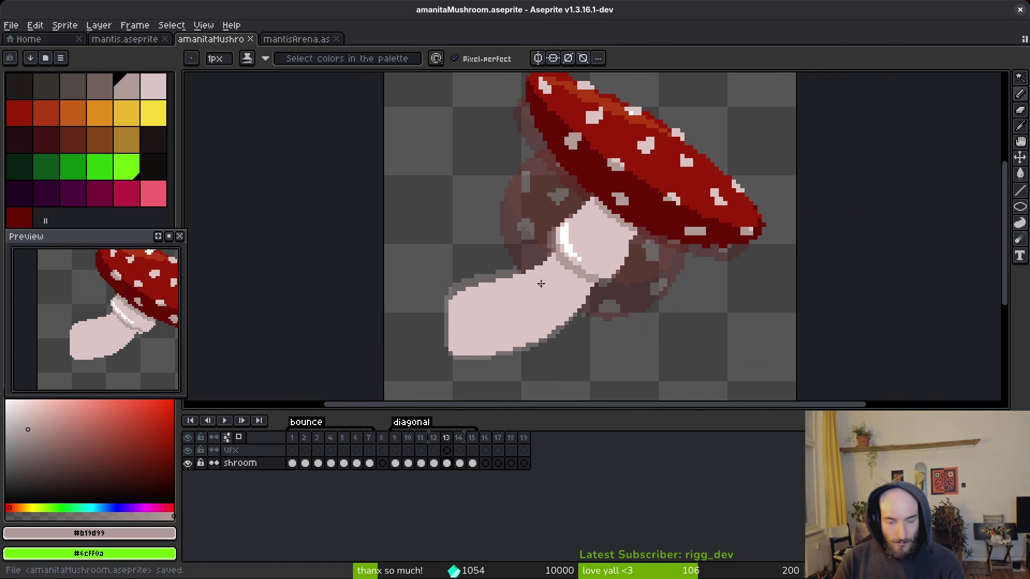
scroll(542, 279, "up", 1)
scroll(573, 271, "down", 1)
- On frame 11, erase two stray light pixels under the cap edge and save
key("comma")
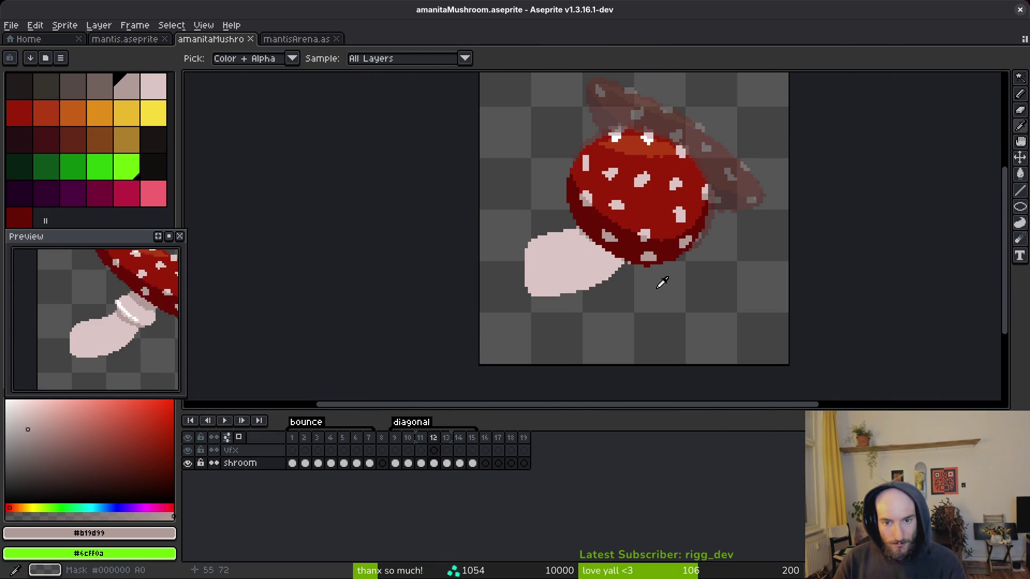
scroll(582, 214, "up", 3)
key("e")
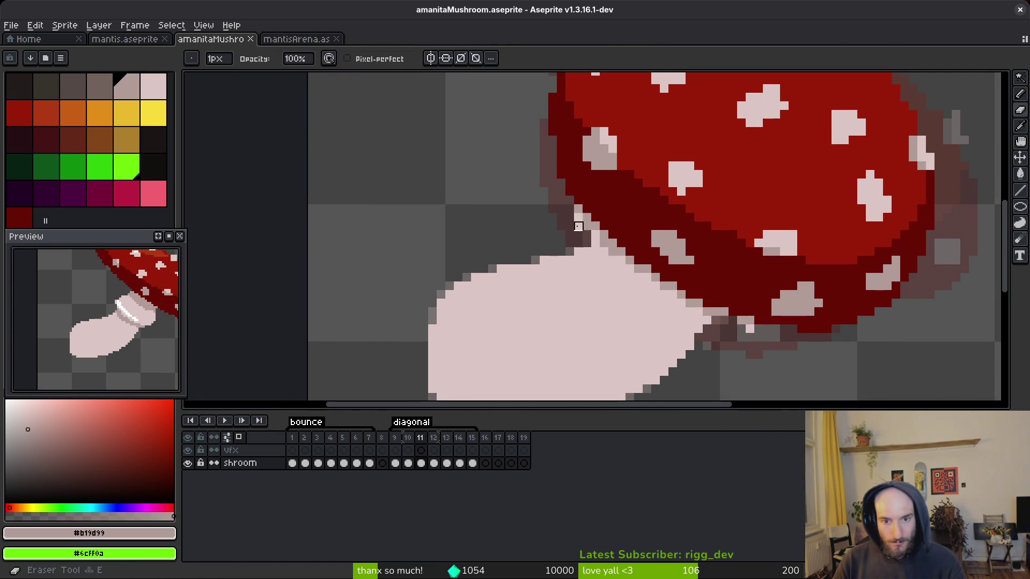
left_click(578, 209)
left_click(586, 218)
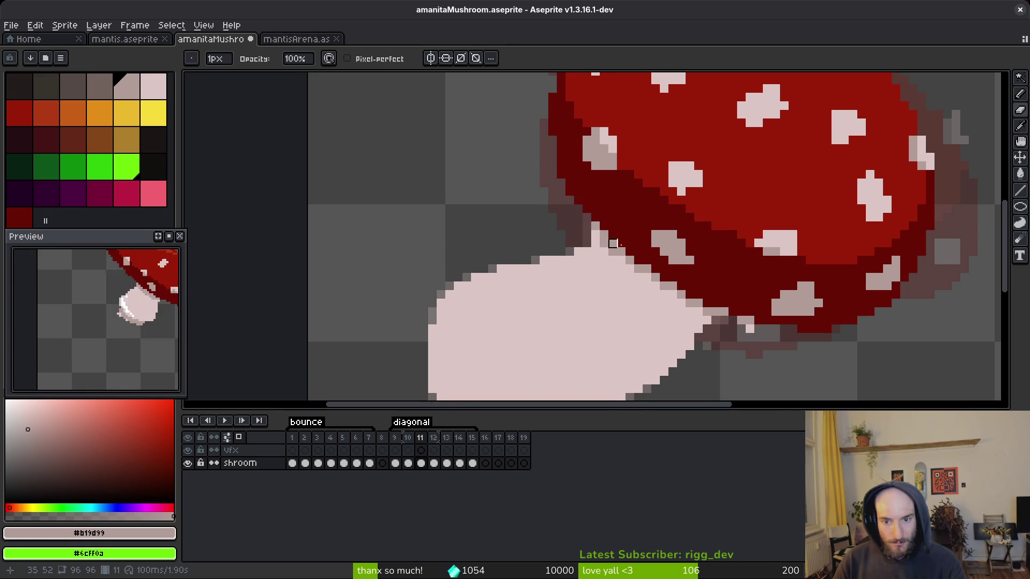
scroll(604, 243, "down", 3)
scroll(623, 237, "up", 3)
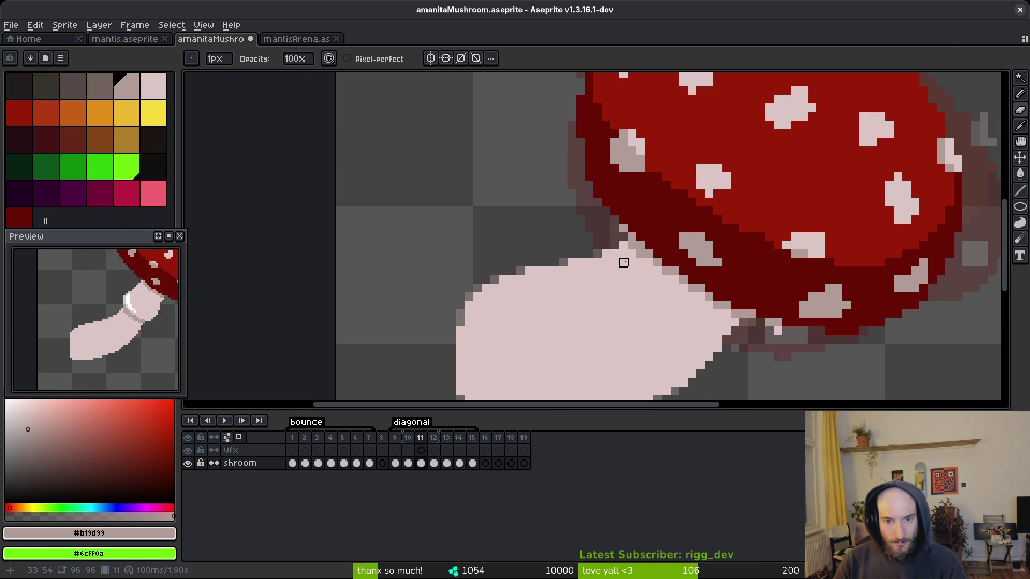
scroll(623, 227, "down", 3)
key("ctrl+s")
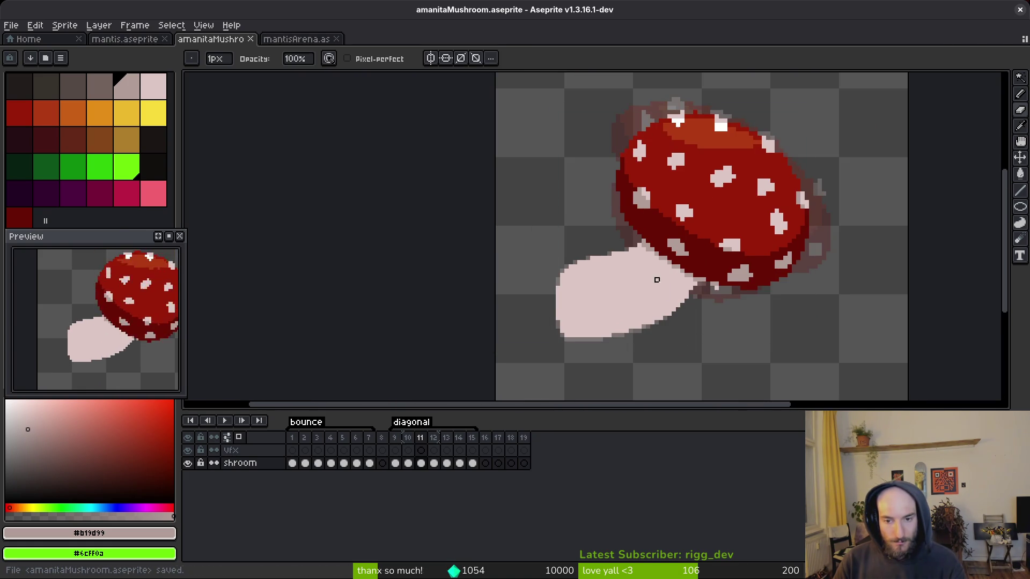
- Flip between frames 10 and 11 to compare the stem
left_click_drag(642, 293, 627, 271)
scroll(590, 290, "up", 3)
key("i")
key("comma")
key("period")
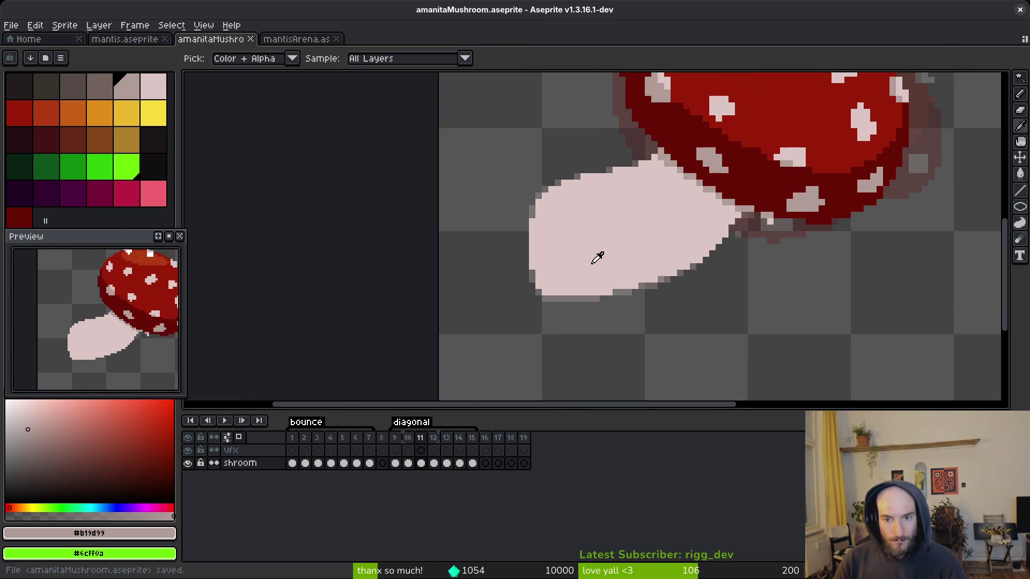
key("comma")
key("comma")
- On frame 9, repaint the ring highlight's left column in stalk pink
key("b")
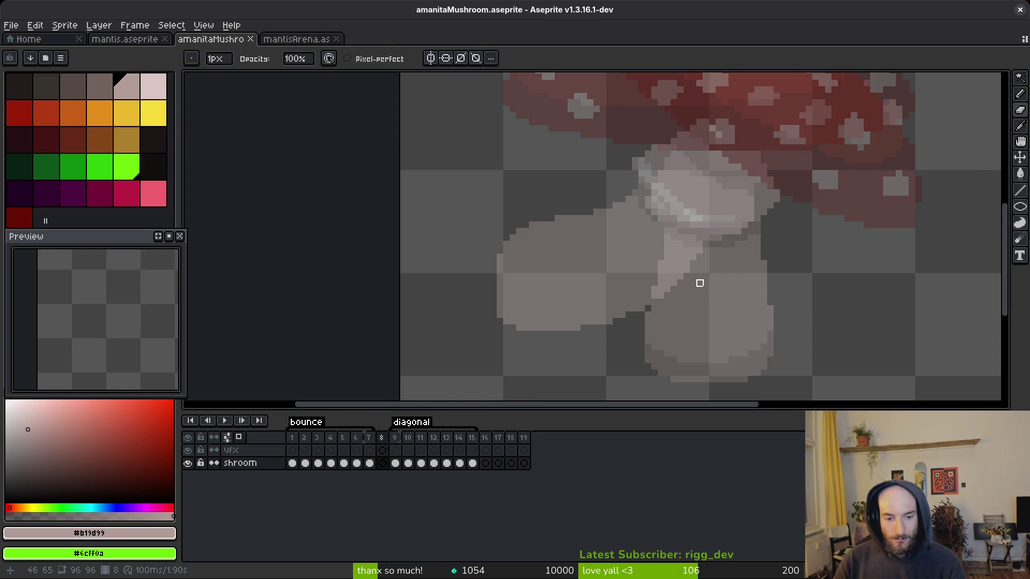
scroll(705, 283, "down", 1)
scroll(699, 251, "up", 2)
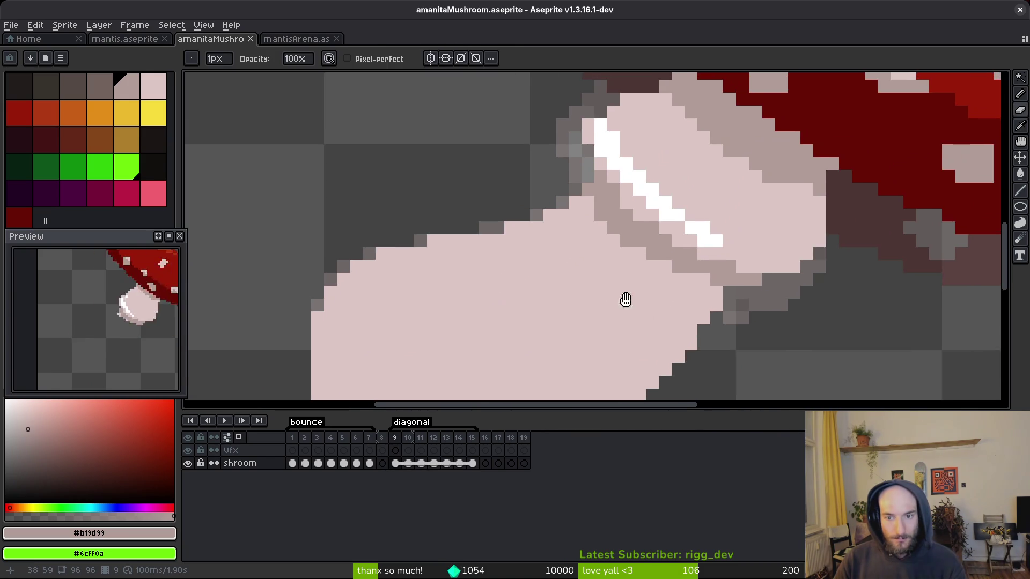
scroll(613, 250, "up", 1)
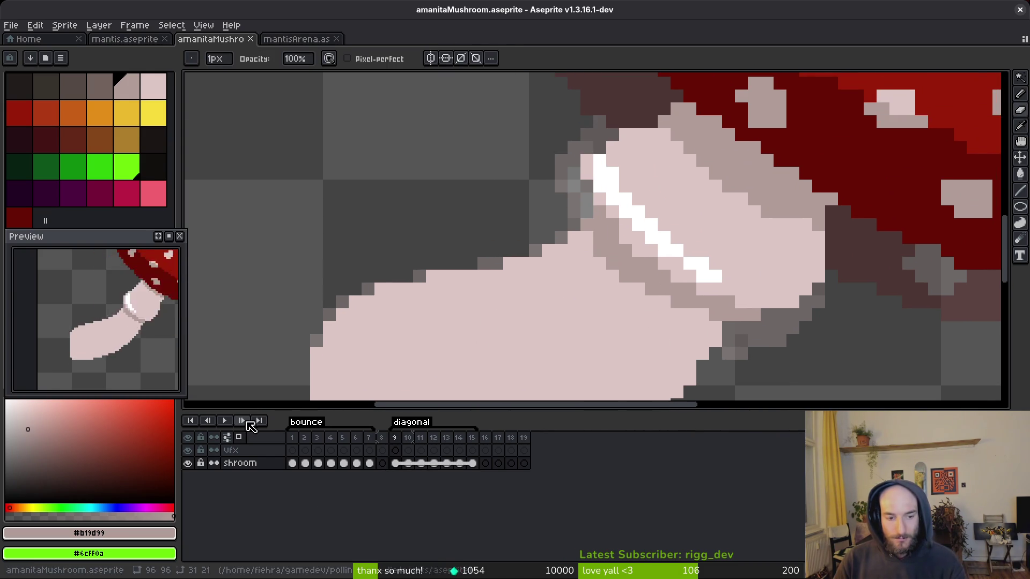
scroll(616, 236, "down", 2)
scroll(652, 243, "up", 2)
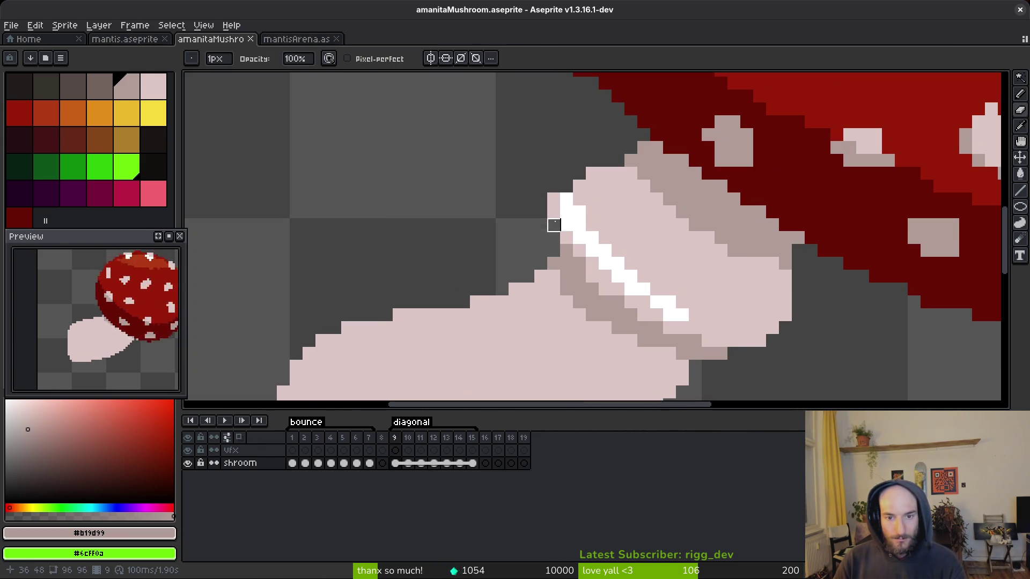
left_click(574, 188, "alt")
left_click_drag(567, 197, 567, 230)
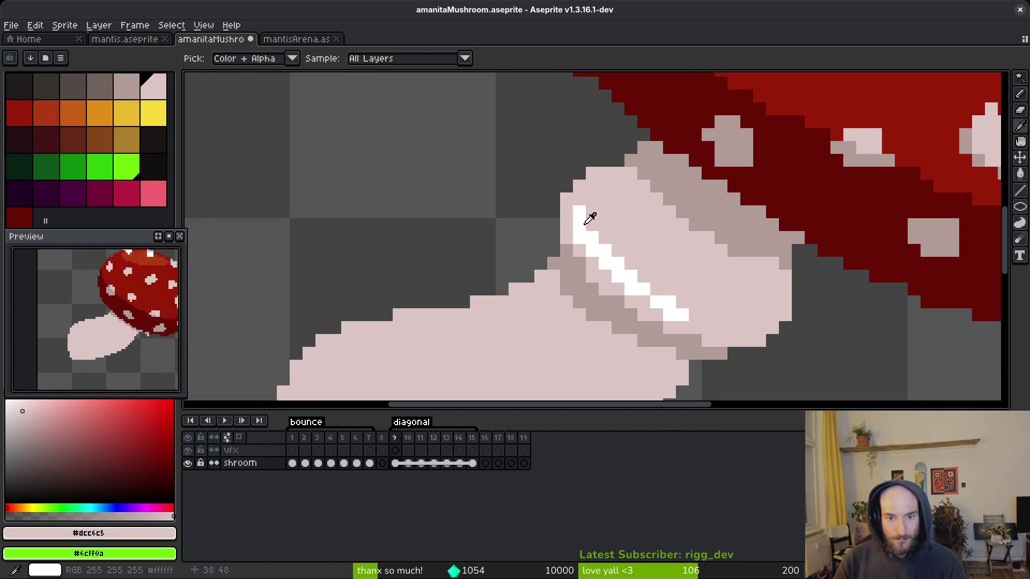
- Add a white pixel at the top of the ring highlight
left_click(578, 204, "alt")
scroll(578, 204, "down", 3)
scroll(579, 172, "up", 4)
key("e")
key("b")
left_click(549, 176)
- Paint the upper stem edge with #dcc6c5 pink pixels
left_click(571, 161, "alt")
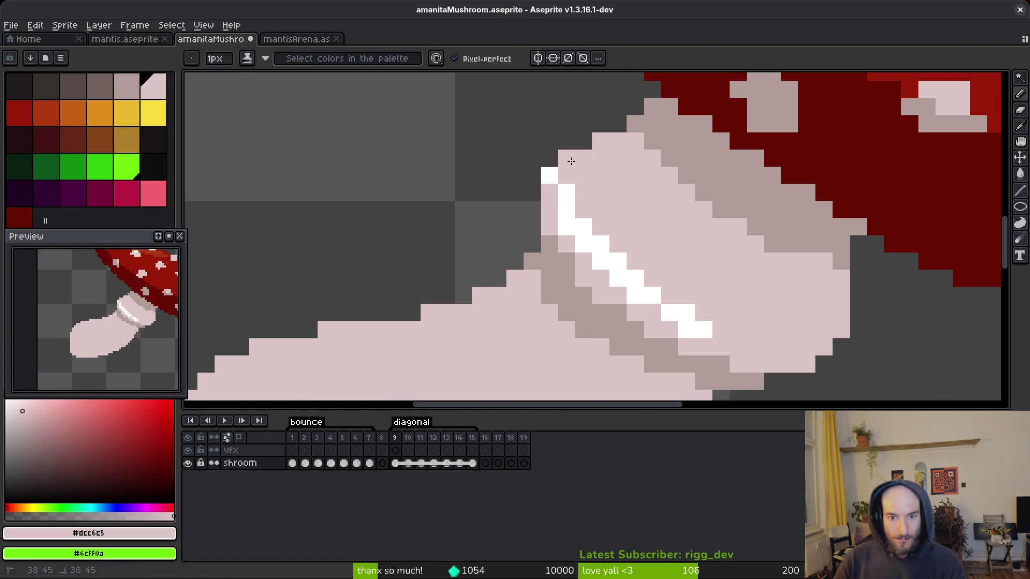
scroll(525, 207, "down", 3)
scroll(543, 184, "up", 2)
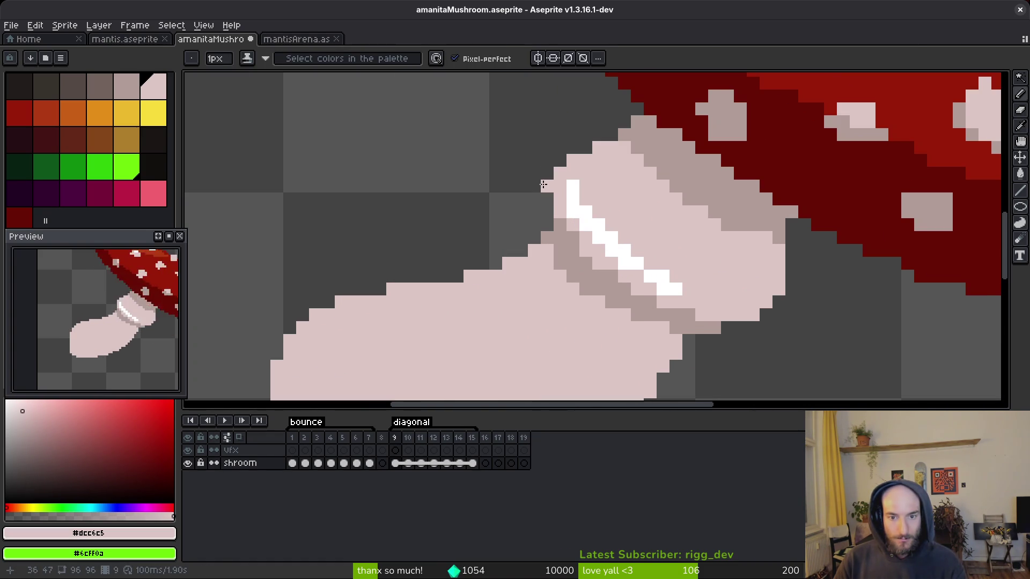
left_click(547, 174)
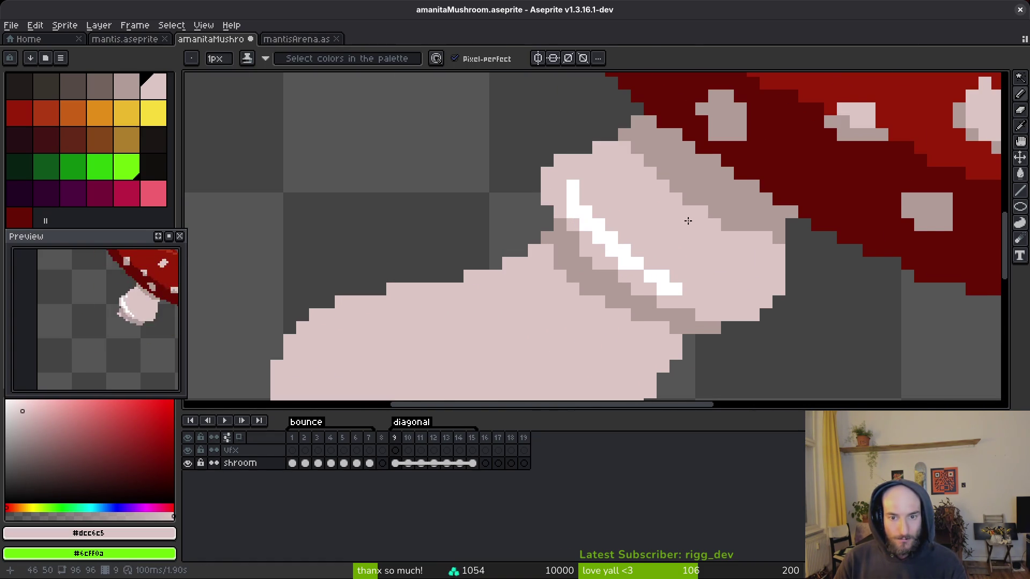
scroll(653, 217, "down", 3)
scroll(716, 259, "down", 3)
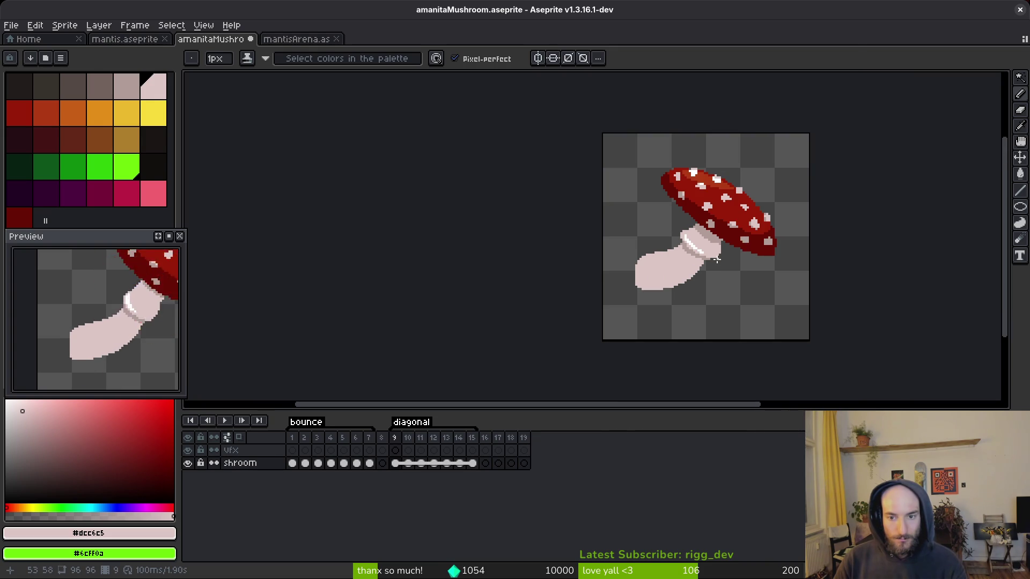
scroll(725, 261, "up", 3)
scroll(628, 142, "up", 2)
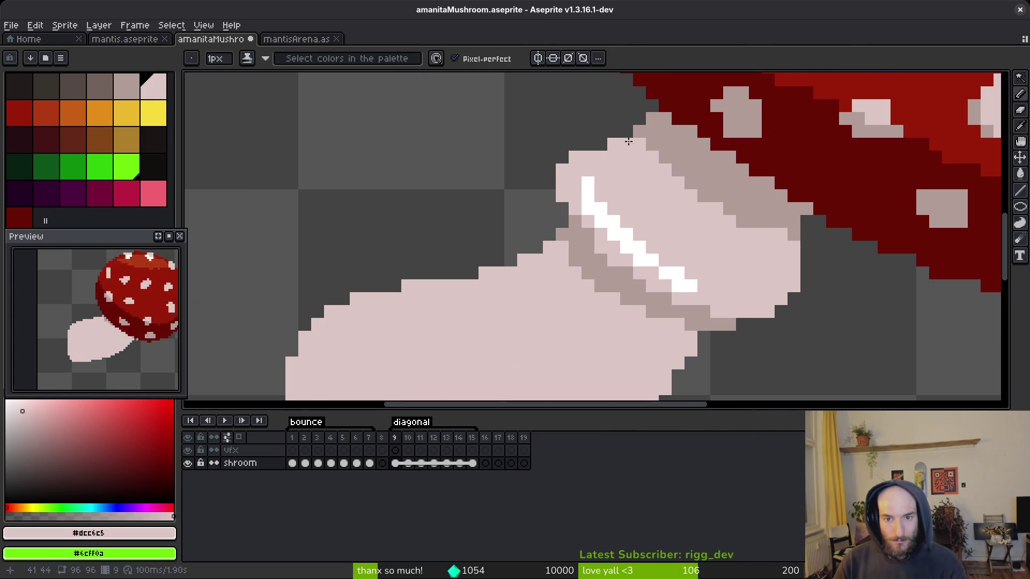
scroll(814, 283, "right", 2)
left_click_drag(590, 168, 616, 190)
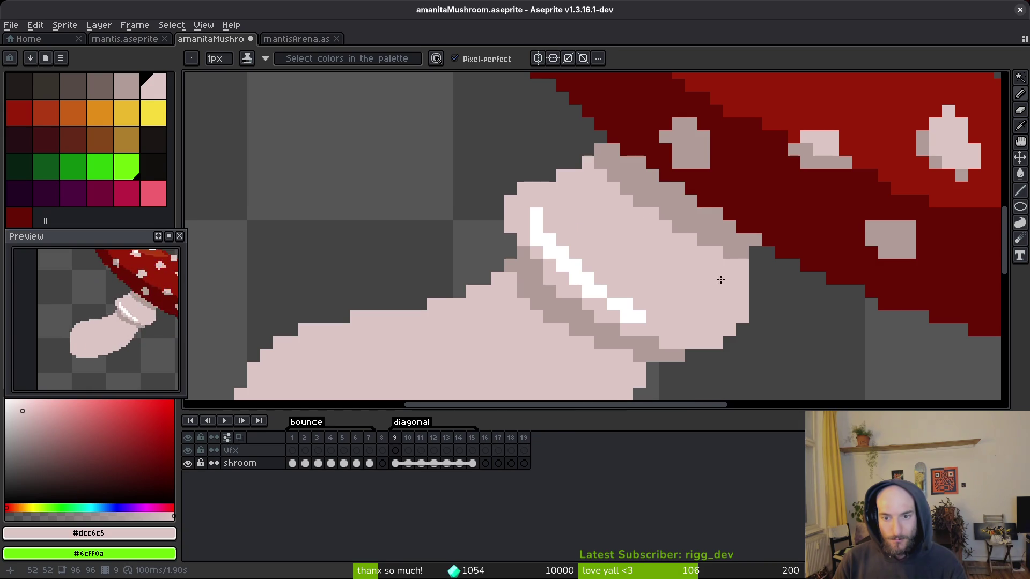
- Erase a stray pixel on the stem edge
scroll(716, 278, "down", 3)
scroll(709, 273, "up", 4)
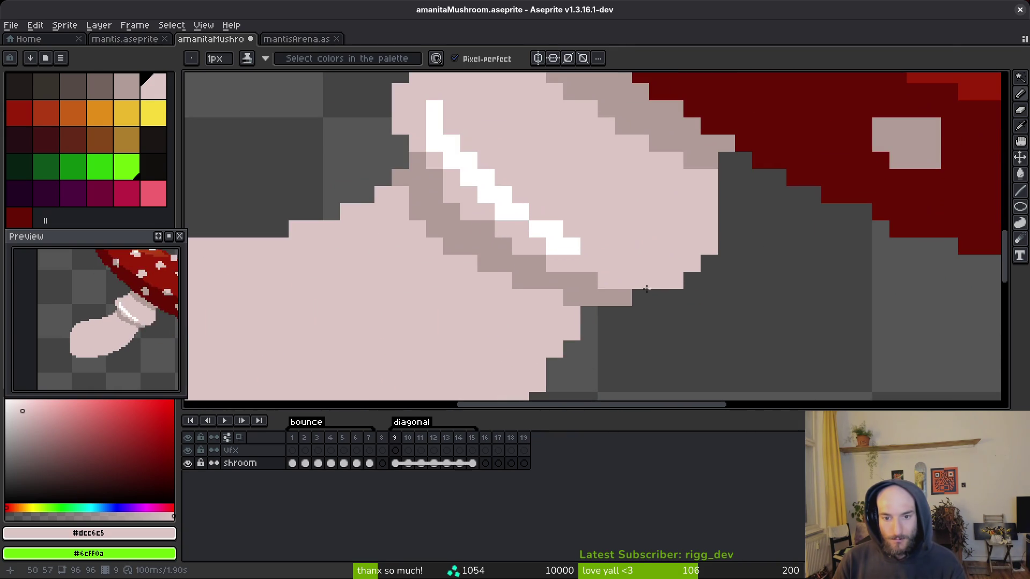
scroll(616, 280, "down", 3)
scroll(623, 260, "up", 3)
key("e")
left_click(624, 261)
scroll(637, 292, "down", 3)
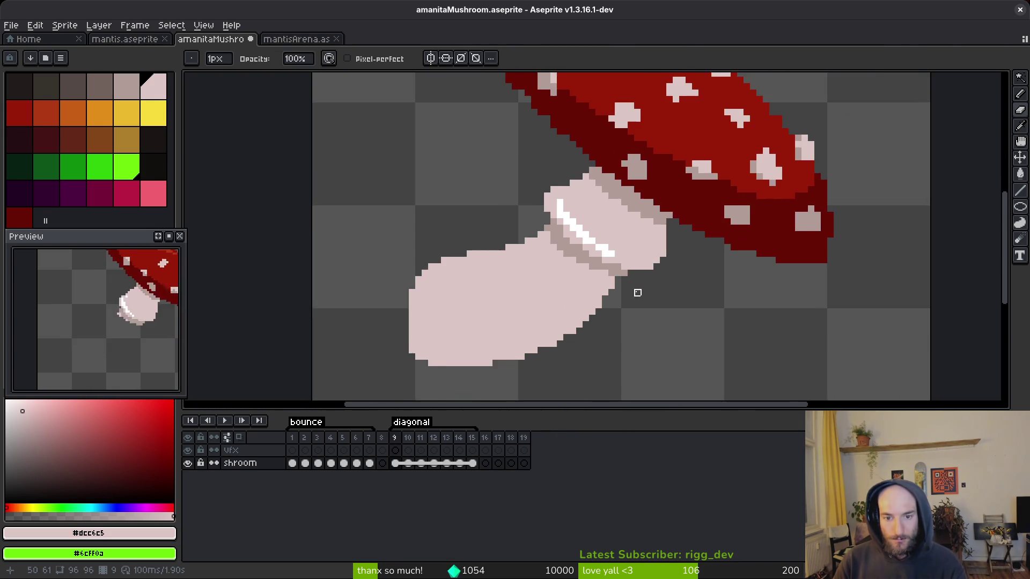
- Turn a grey stem-edge pixel pink, erase another edge pixel, and save the file
scroll(643, 282, "up", 3)
scroll(644, 282, "up", 2)
key("b")
left_click(615, 242)
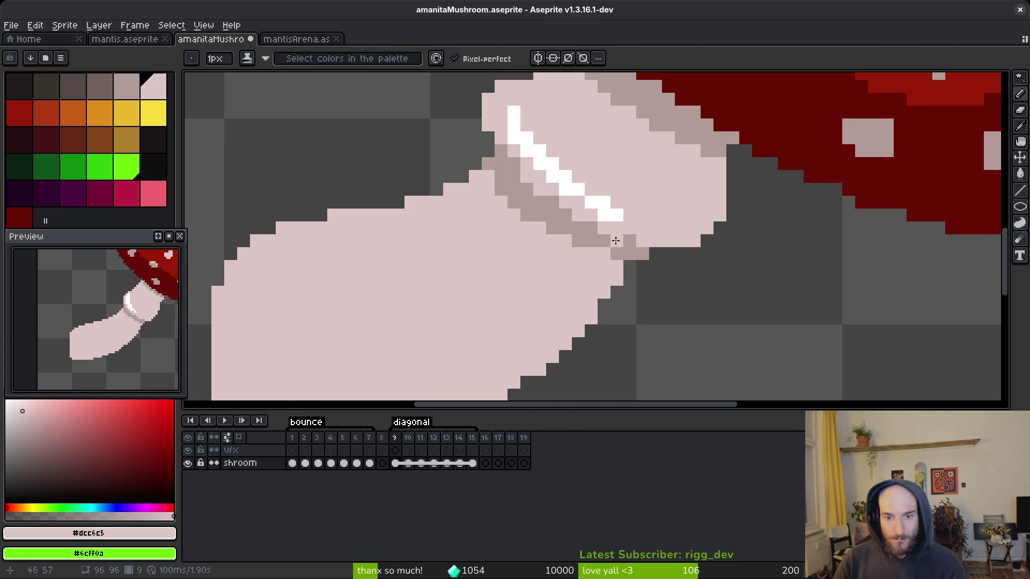
key("e")
left_click(720, 214)
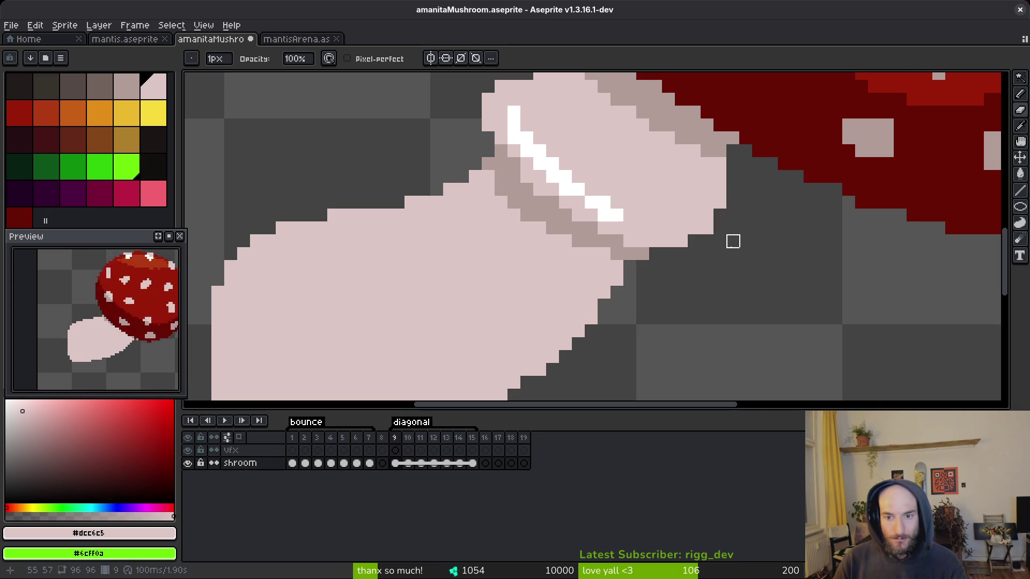
scroll(757, 254, "down", 5)
scroll(754, 251, "up", 3)
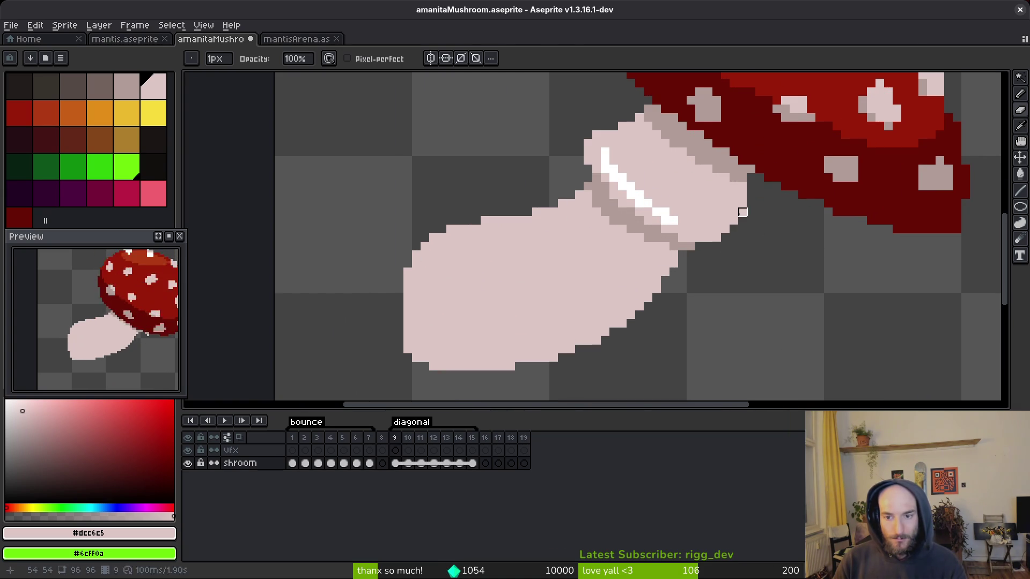
scroll(767, 244, "down", 3)
key("ctrl+s")
- Brighten a stem pixel and sample the grey stem-shadow and light pink stem colours
scroll(758, 271, "up", 5)
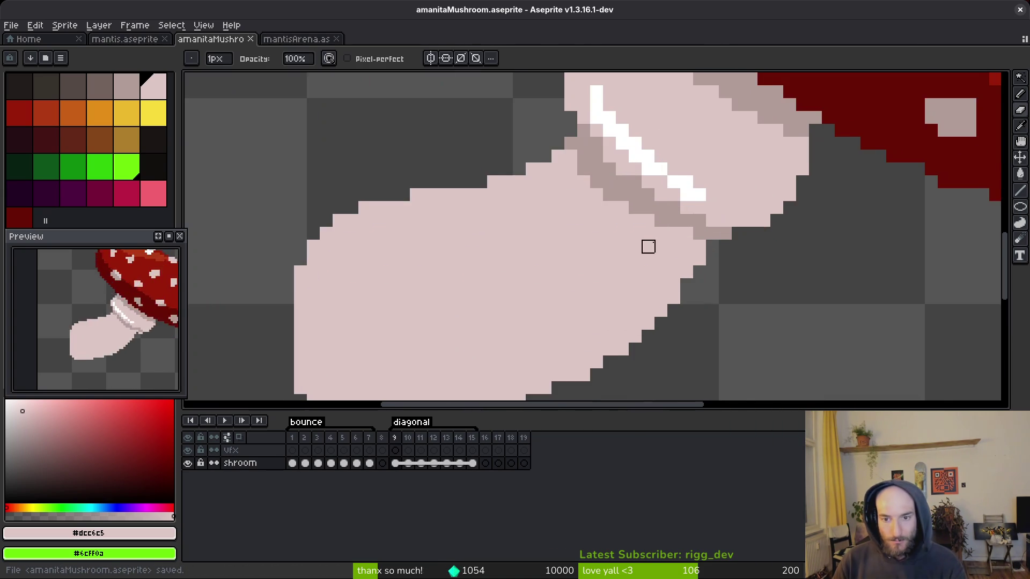
key("b")
left_click(589, 180)
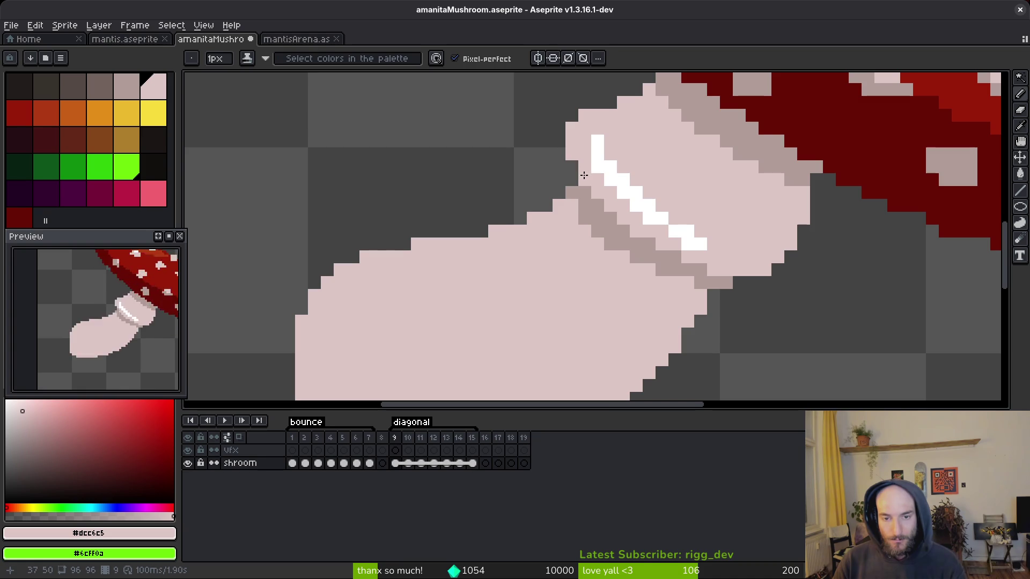
scroll(695, 199, "down", 5)
key("e")
scroll(657, 171, "up", 4)
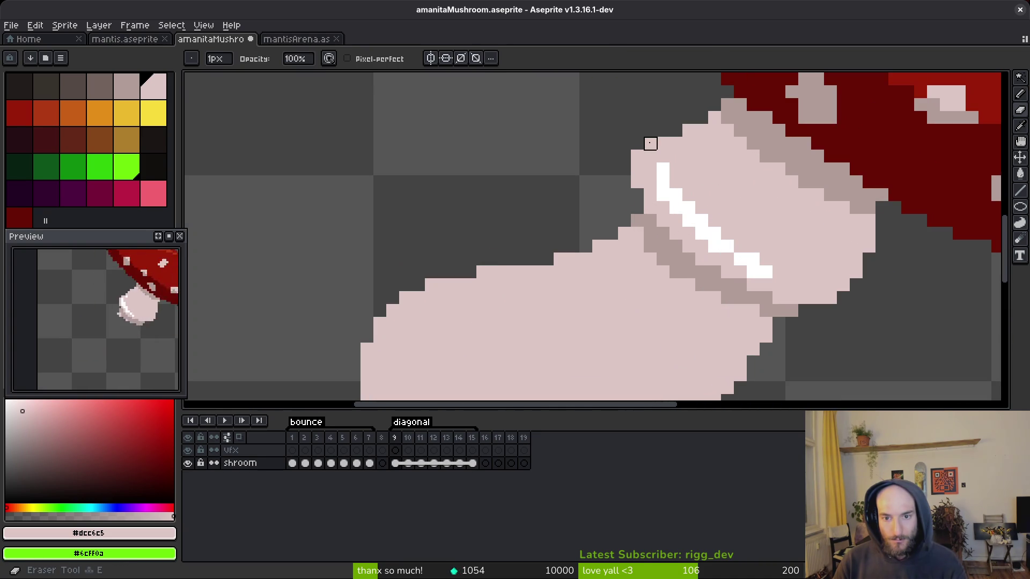
key("b")
left_click(648, 208, "alt")
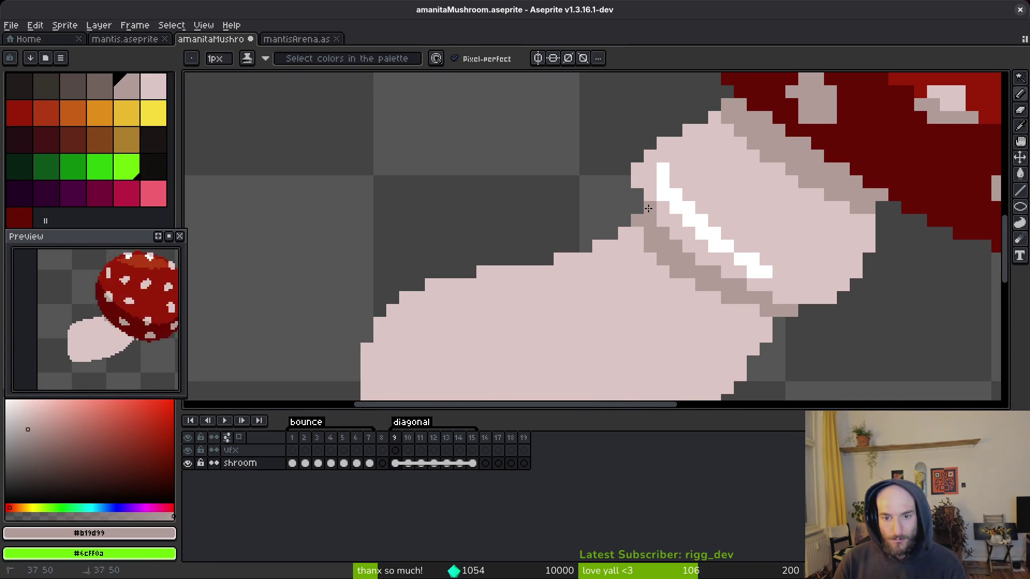
left_click(630, 231, "alt")
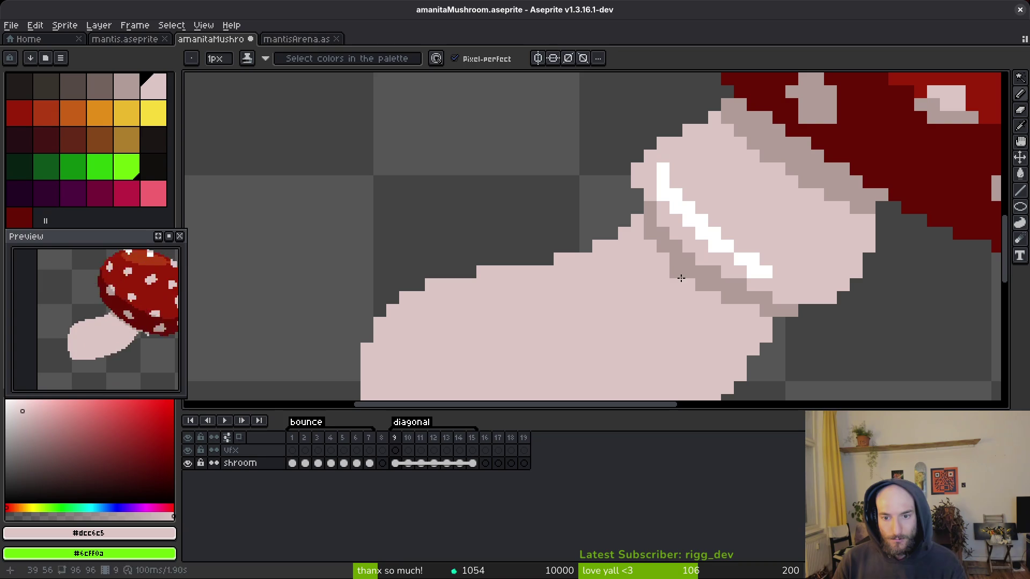
scroll(791, 342, "down", 3)
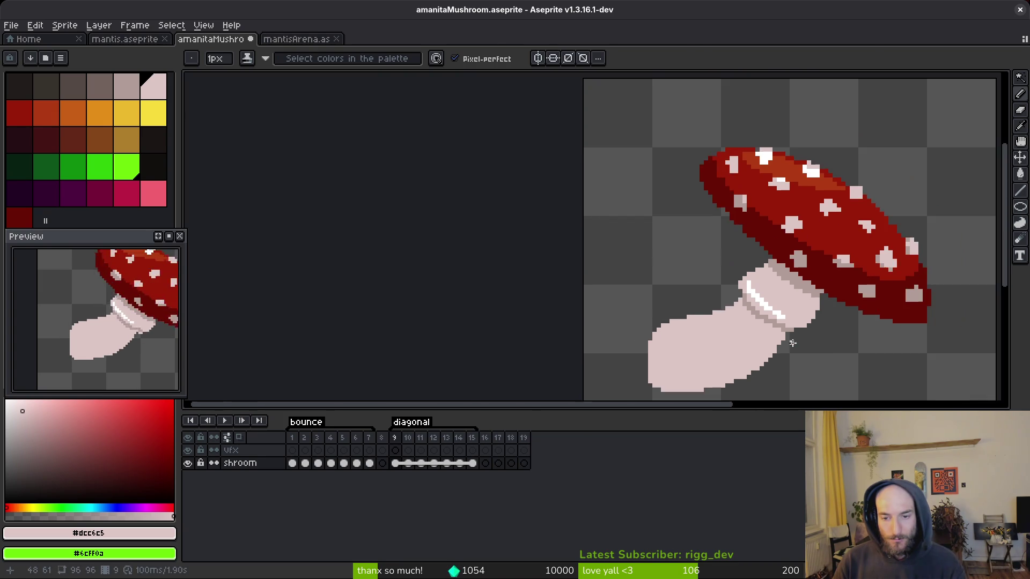
scroll(792, 342, "up", 3)
- Erase and repaint stray pixels pink at the ring highlight's end, adding one white highlight pixel
key("e")
scroll(731, 248, "down", 3)
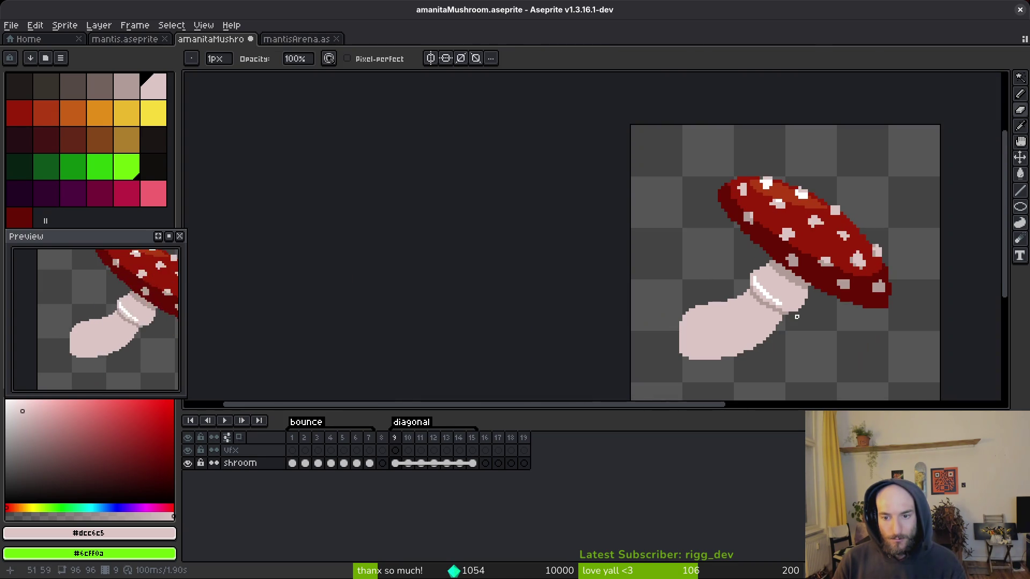
scroll(796, 317, "up", 3)
scroll(776, 295, "up", 2)
key("e")
left_click(744, 314)
key("b")
left_click(761, 331)
left_click(744, 314)
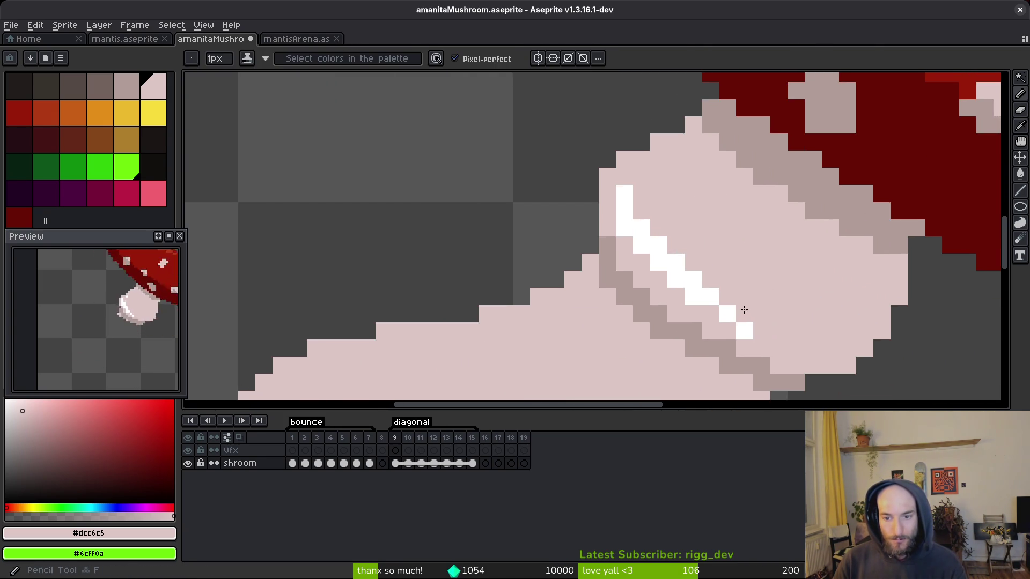
right_click(707, 290)
left_click(648, 226)
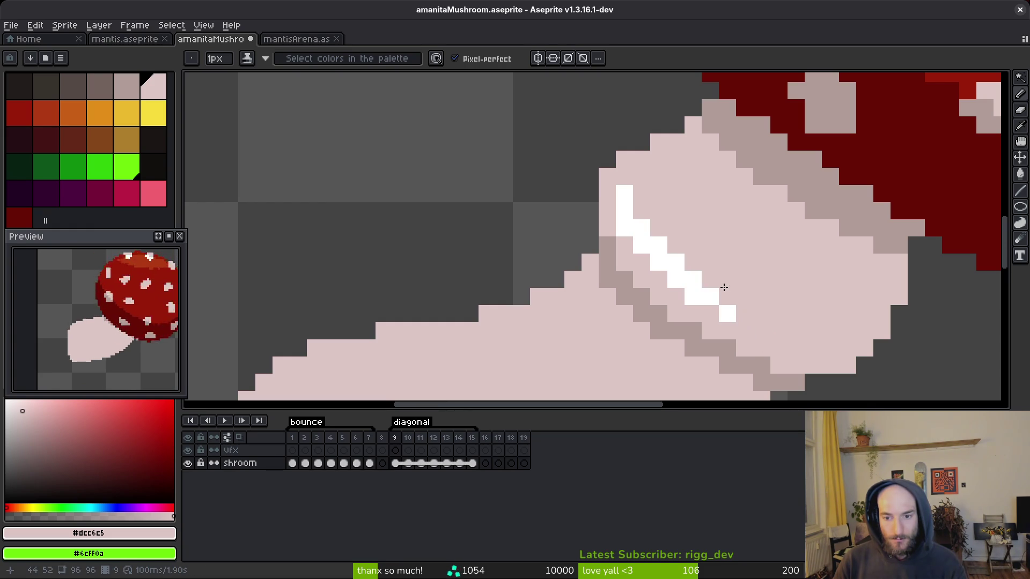
scroll(763, 300, "down", 4)
scroll(766, 297, "up", 3)
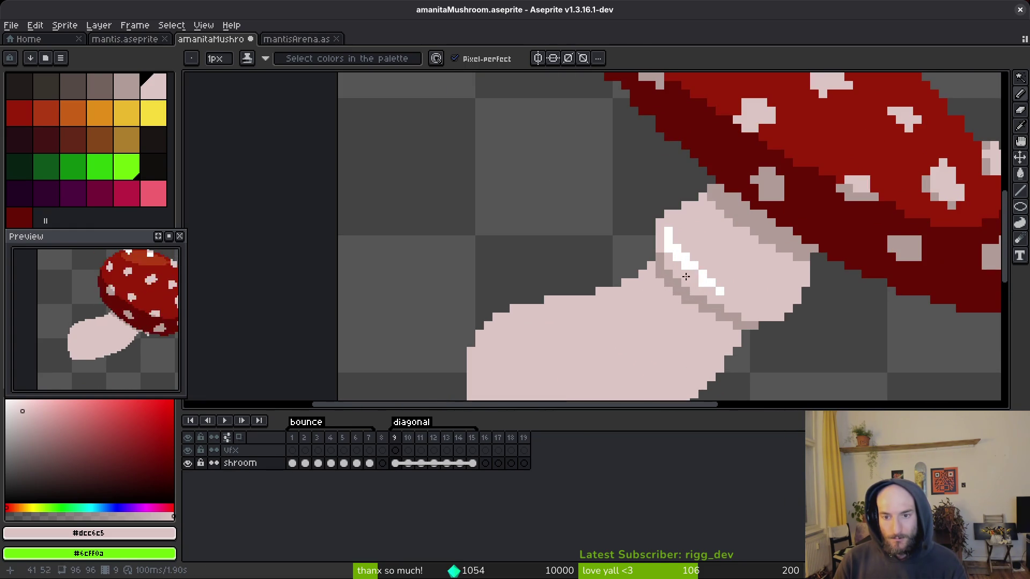
scroll(635, 310, "down", 3)
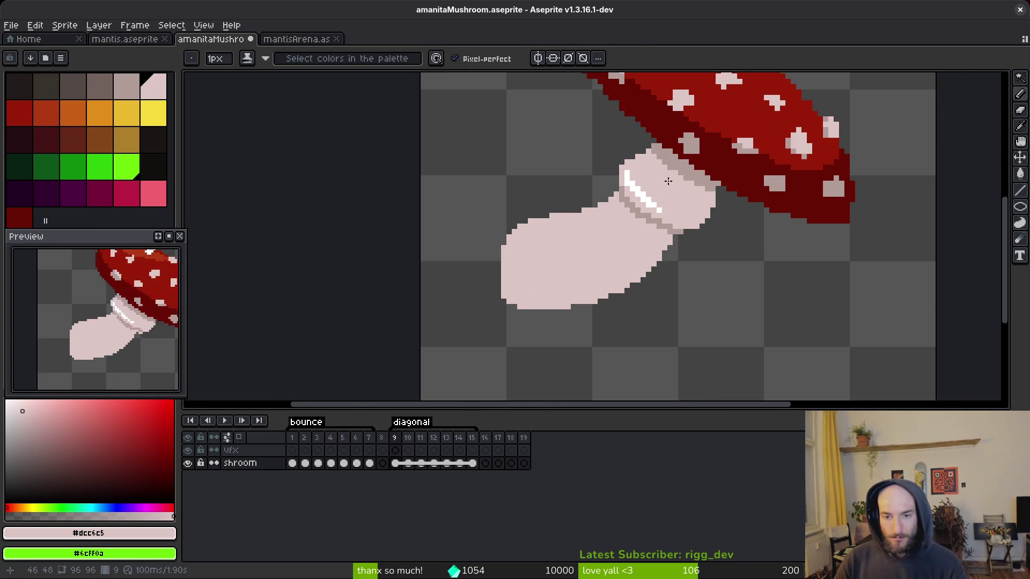
- Frame the whole cap and sample its dark red rim, orange-red highlight and main red colours
left_click_drag(668, 178, 634, 306)
scroll(617, 236, "up", 2)
left_click(547, 199, "alt")
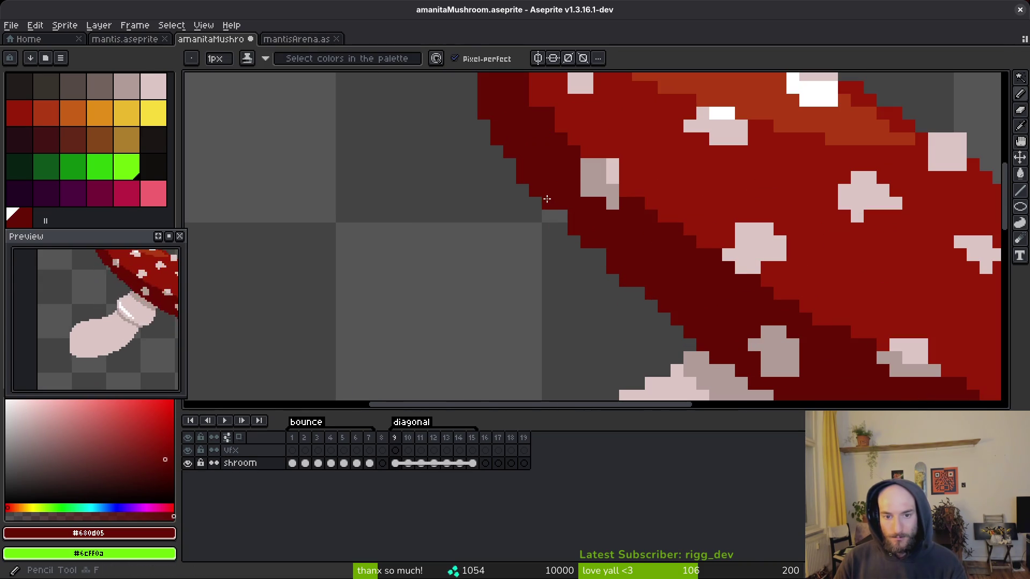
scroll(665, 294, "down", 2)
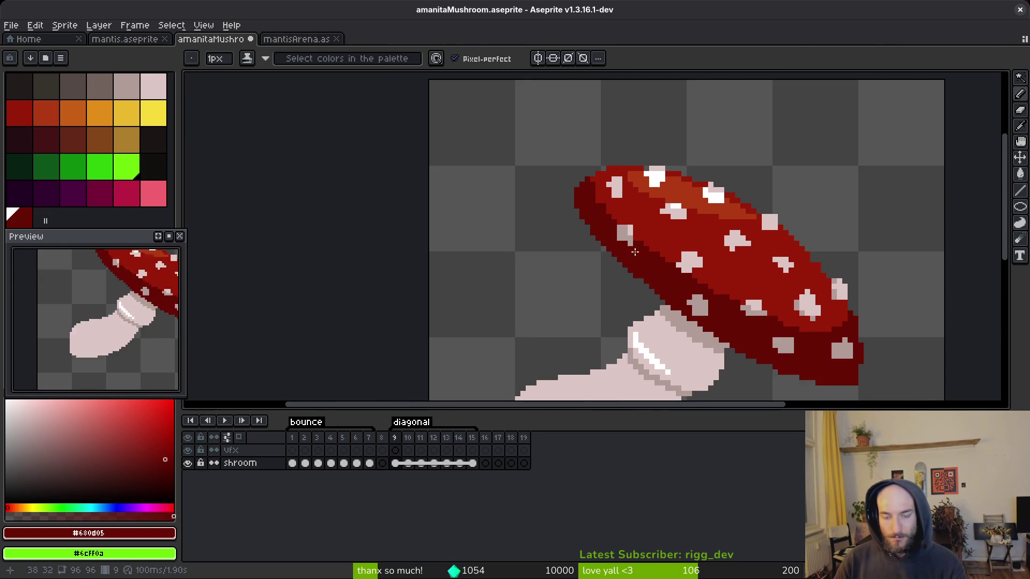
scroll(638, 254, "up", 2)
left_click(734, 205, "alt")
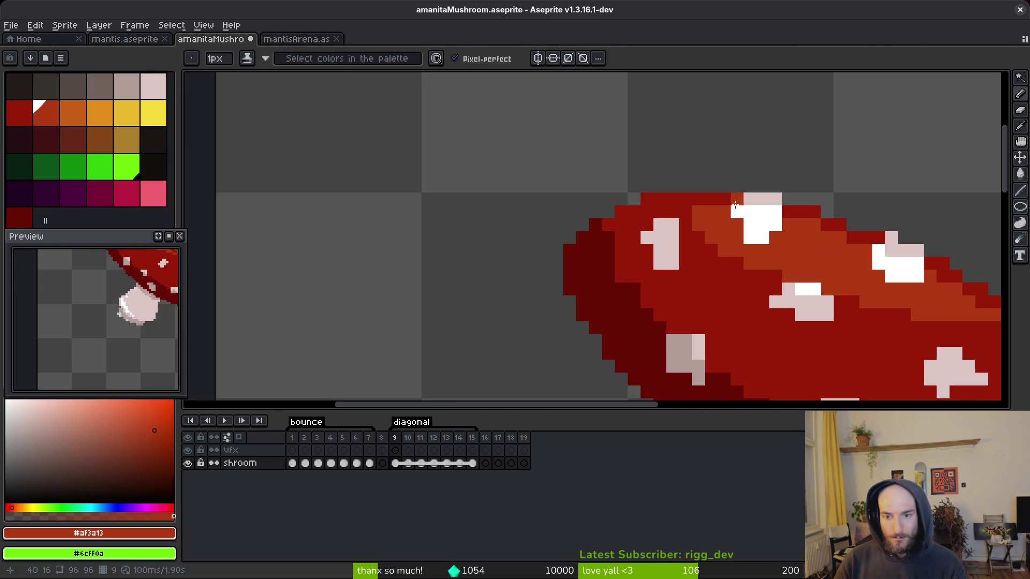
left_click(739, 200, "alt")
scroll(777, 220, "right", 5)
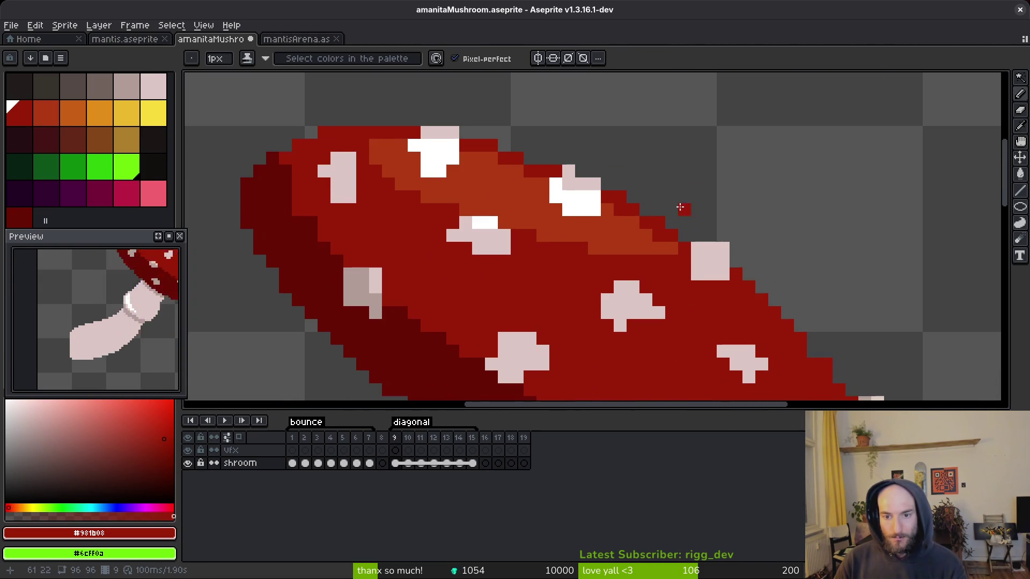
scroll(657, 214, "down", 2)
scroll(656, 214, "up", 3)
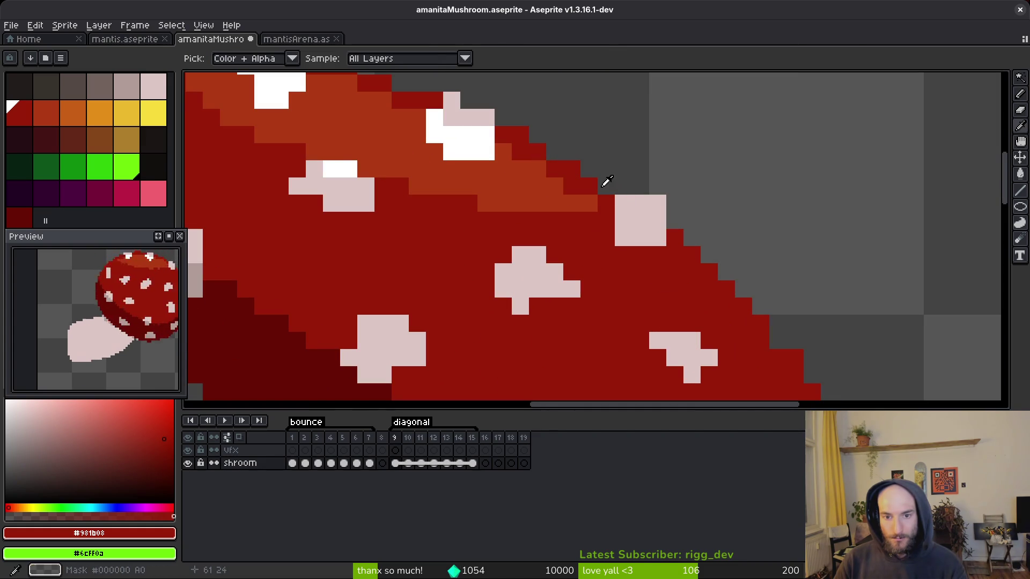
left_click_drag(722, 223, 719, 219)
scroll(616, 236, "down", 1)
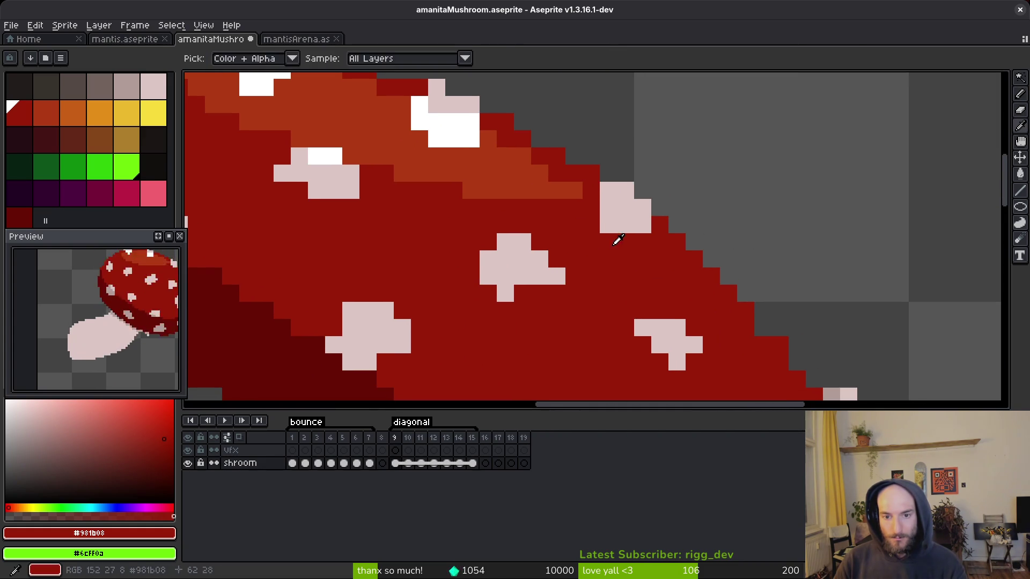
scroll(657, 275, "down", 1)
scroll(657, 275, "down", 1)
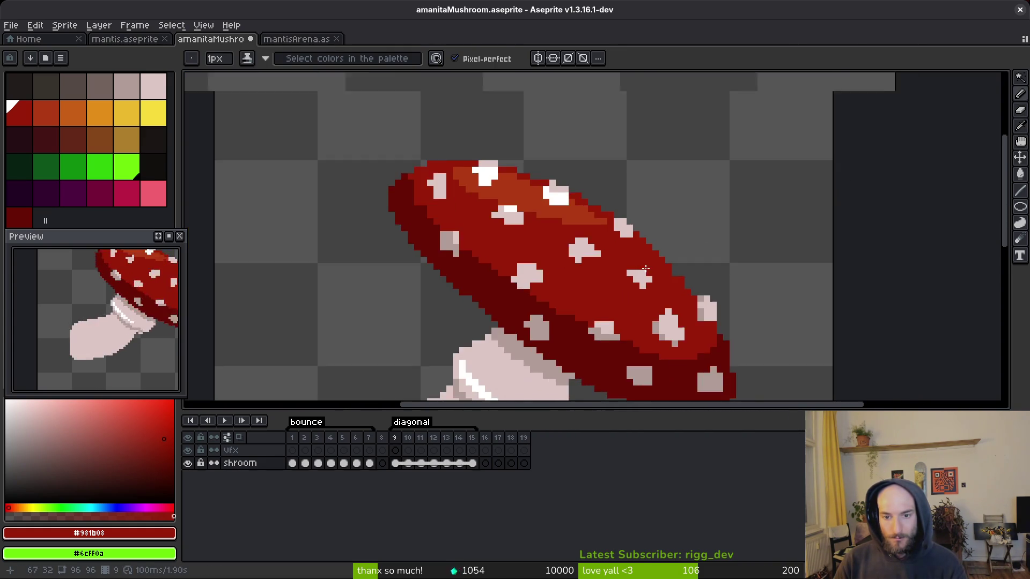
scroll(487, 245, "up", 4)
- Add pink pixels to the spot near the cap edge, then re-pick the main cap red
left_click(487, 241, "alt")
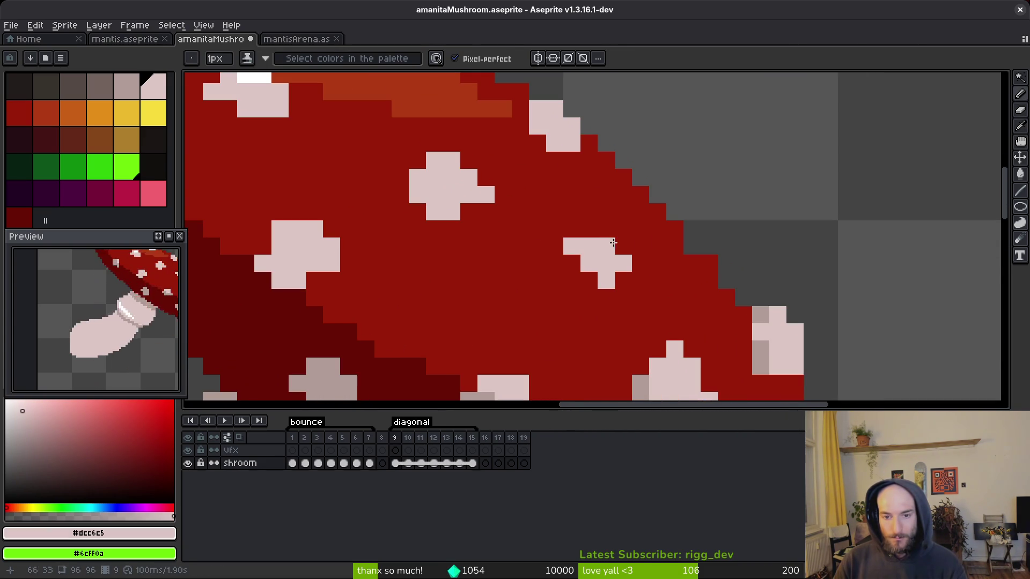
left_click(623, 247)
left_click(589, 230)
scroll(602, 237, "down", 3)
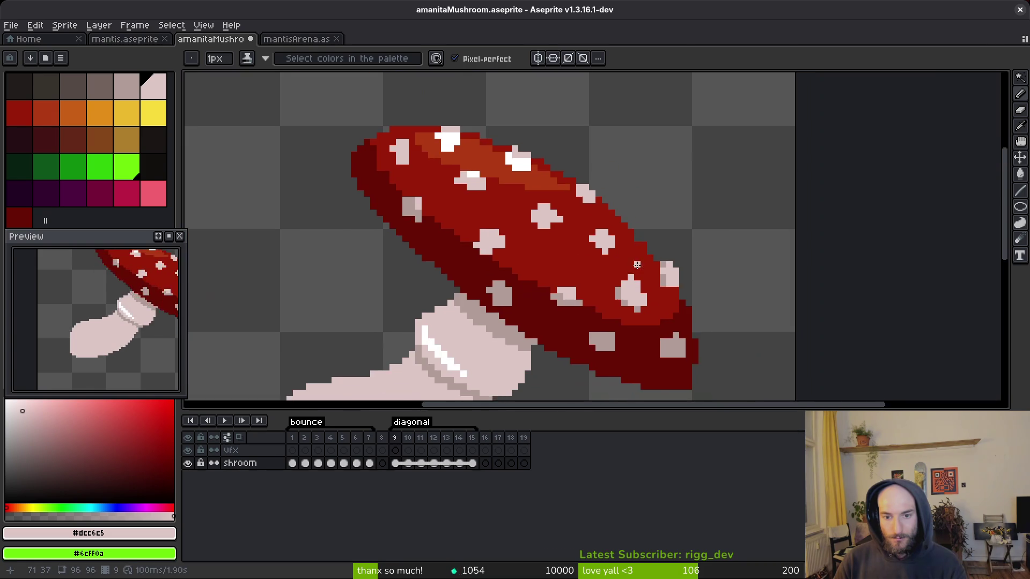
scroll(682, 294, "up", 3)
scroll(678, 332, "up", 1)
scroll(665, 316, "down", 1)
left_click(652, 290, "alt")
scroll(648, 304, "down", 1)
scroll(649, 304, "up", 2)
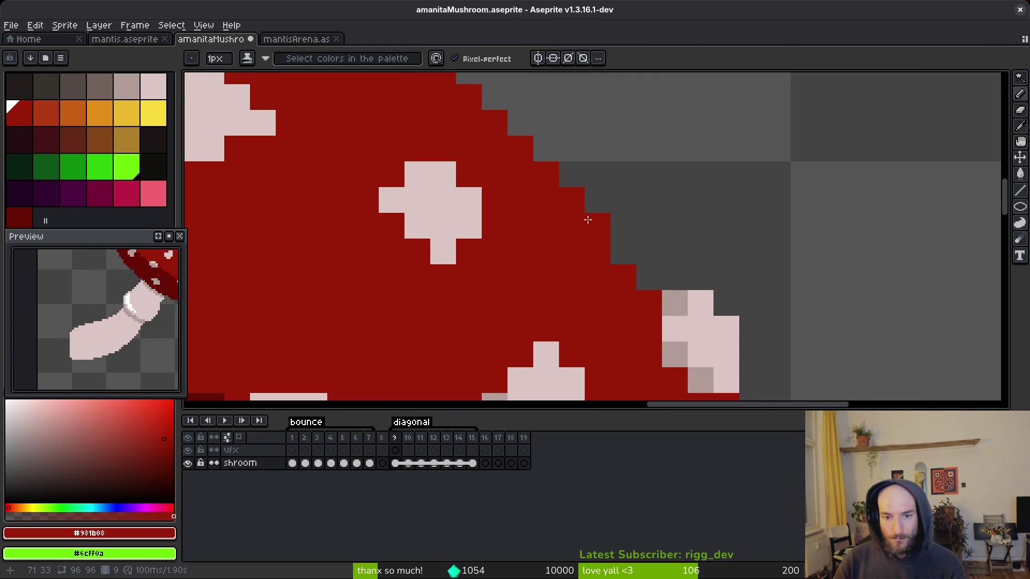
scroll(570, 203, "down", 3)
scroll(637, 234, "up", 1)
scroll(637, 234, "up", 1)
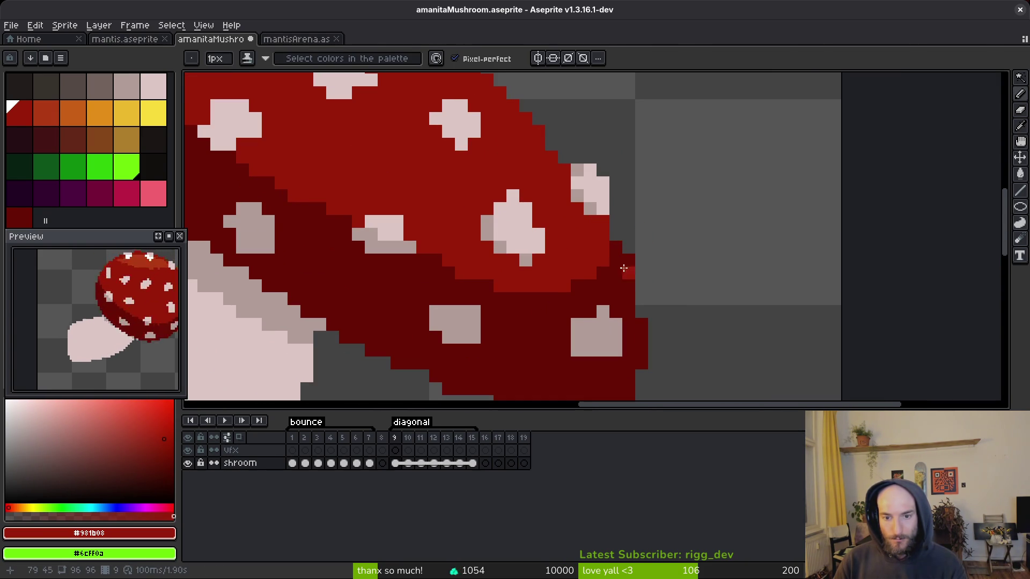
- Alternate between dark red shadow, greyish spot and light pink colours to touch up the rim
left_click(616, 247, "alt")
scroll(633, 268, "down", 2)
scroll(639, 237, "up", 2)
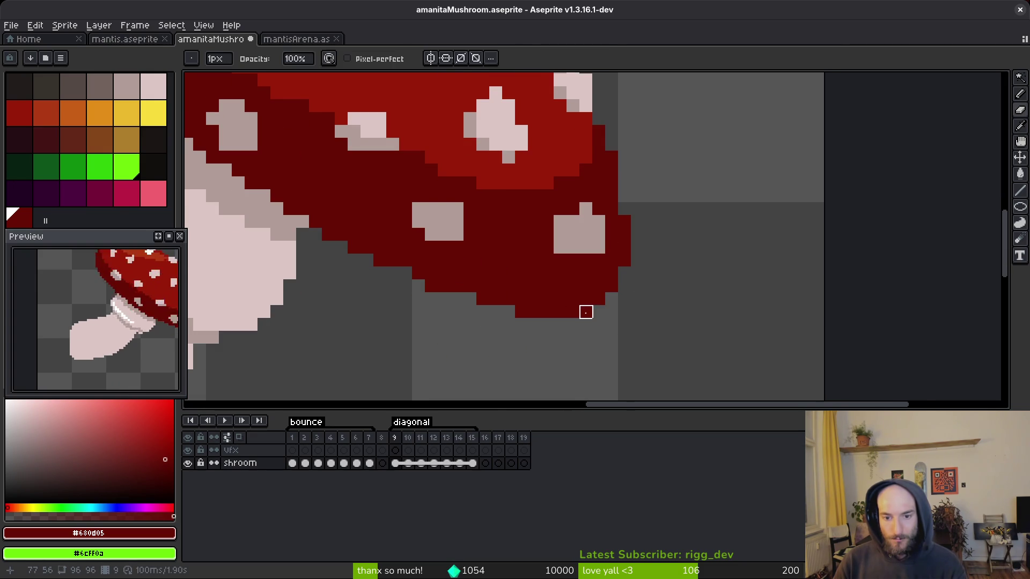
scroll(617, 308, "down", 2)
scroll(644, 290, "up", 2)
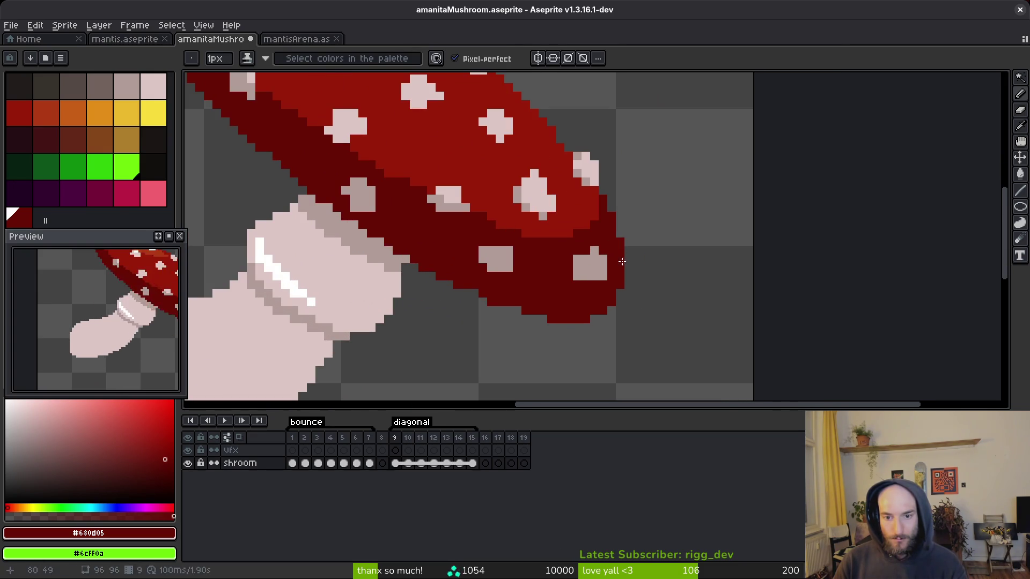
scroll(646, 239, "up", 2)
left_click(625, 246, "alt")
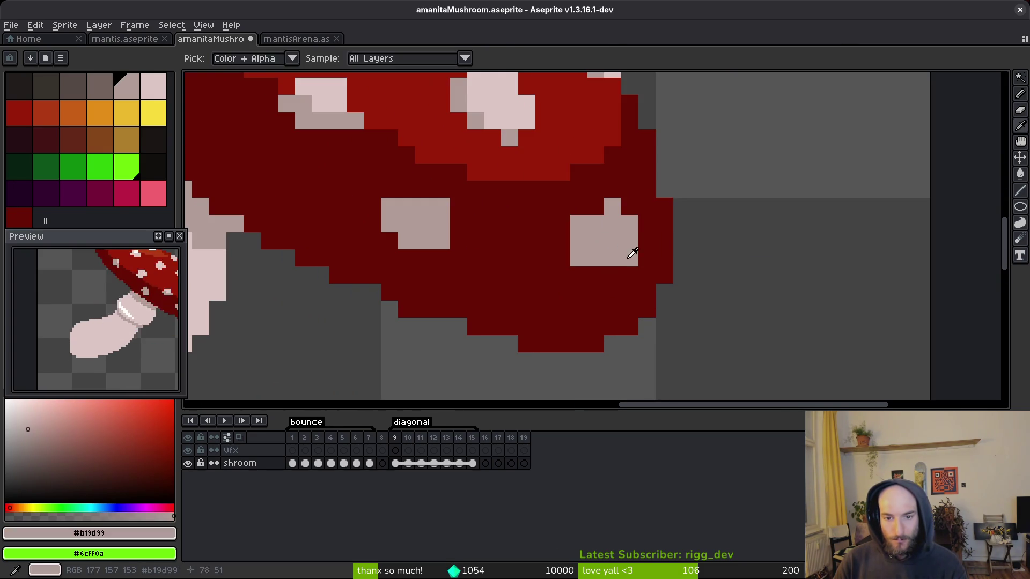
scroll(596, 251, "down", 1)
scroll(596, 251, "up", 1)
left_click(606, 145, "alt")
scroll(675, 272, "down", 5)
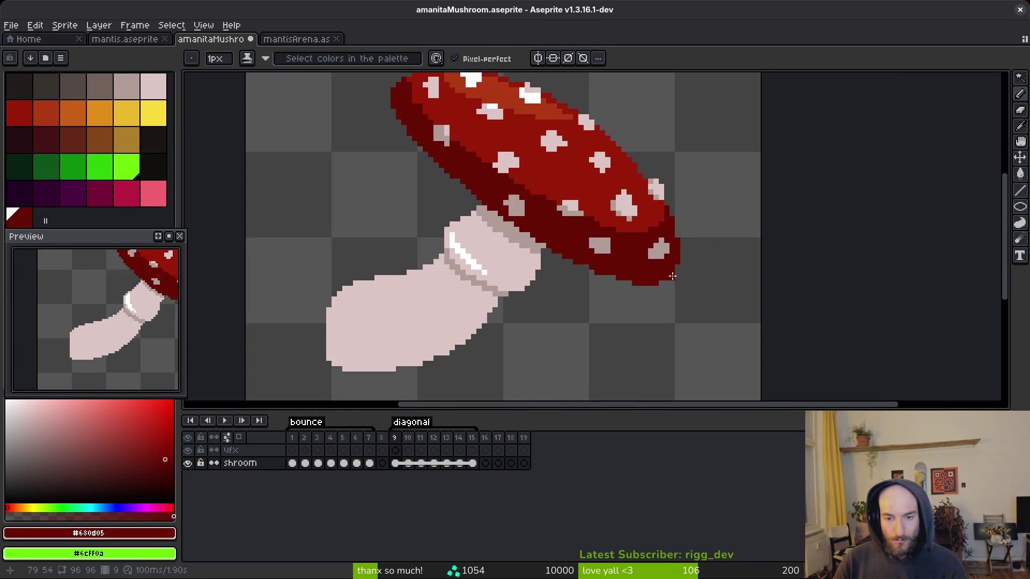
scroll(611, 244, "up", 5)
scroll(521, 214, "down", 4)
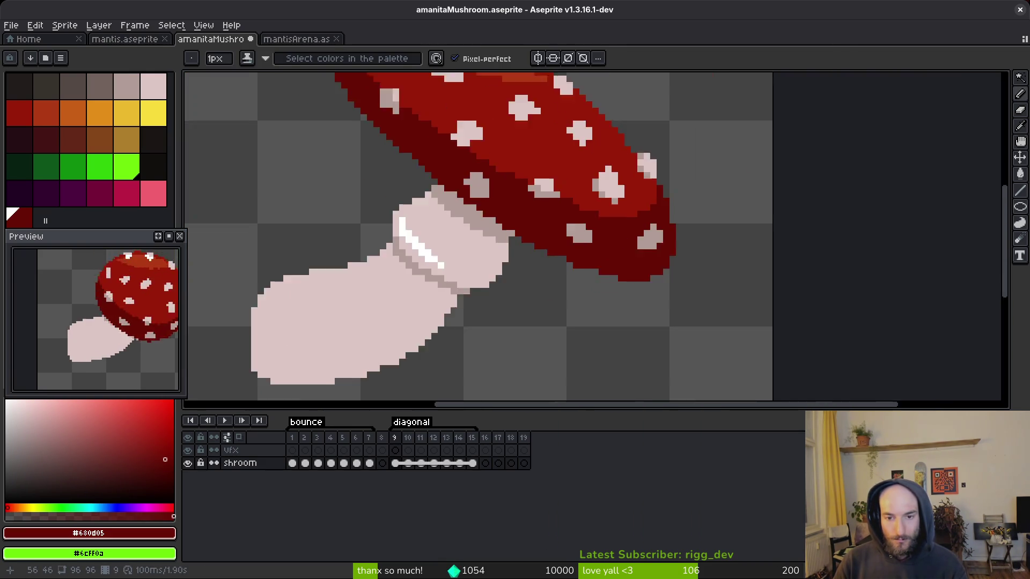
scroll(684, 278, "up", 3)
scroll(666, 244, "up", 1)
left_click(664, 248, "alt")
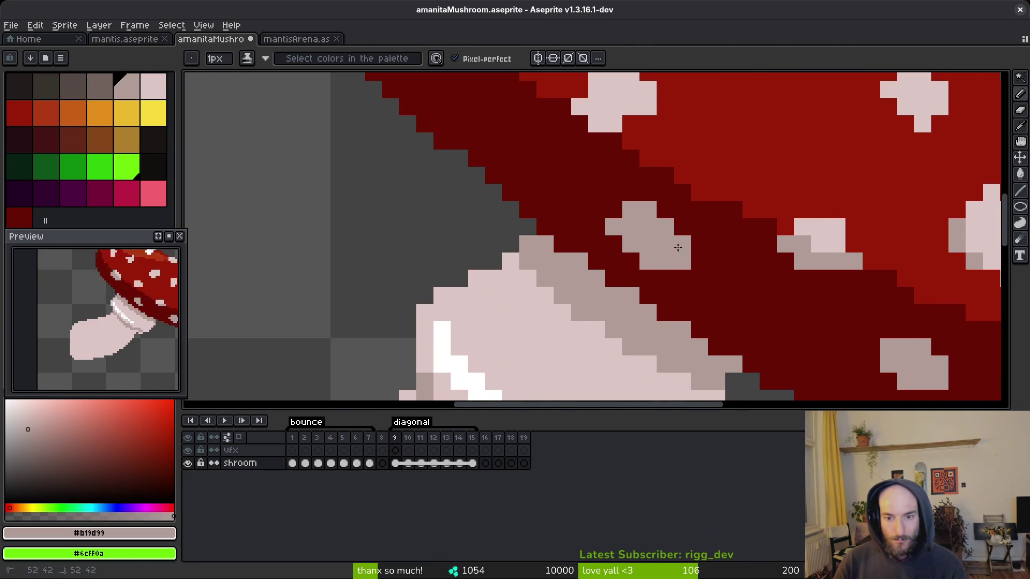
scroll(712, 286, "down", 3)
scroll(688, 240, "up", 2)
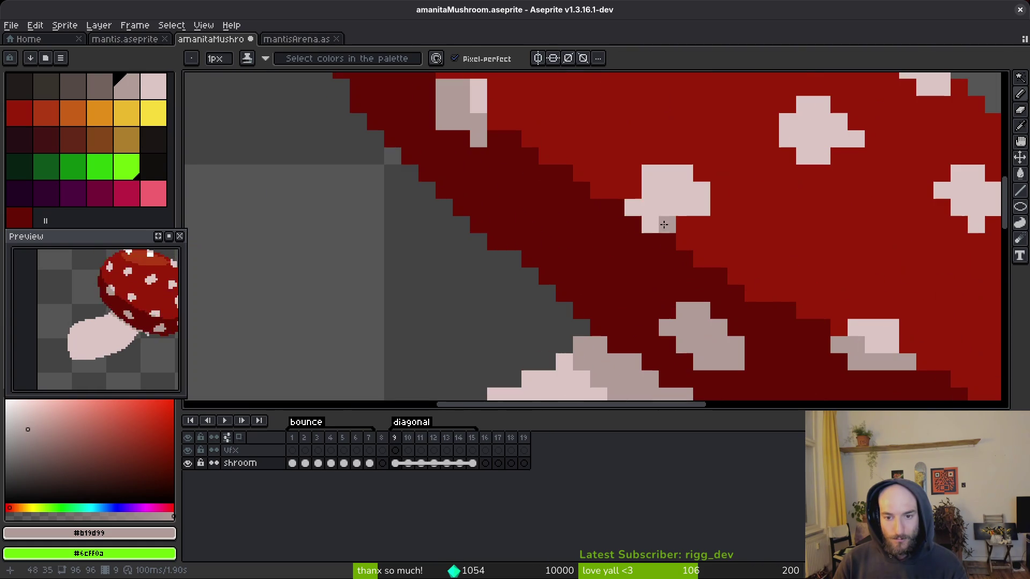
left_click(649, 188, "alt")
scroll(644, 242, "up", 1)
scroll(731, 283, "down", 4)
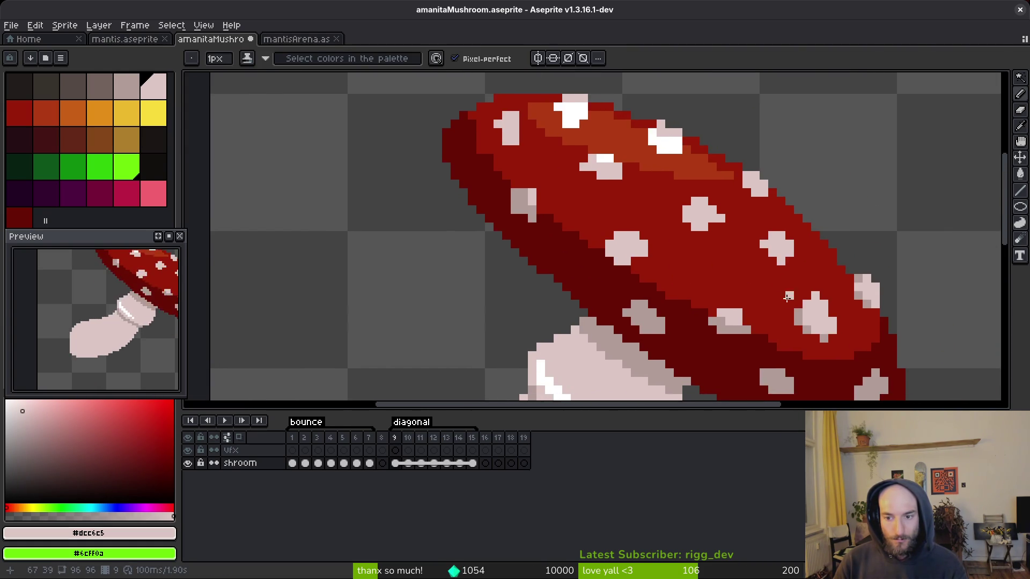
- Paint two grey spot pixels light pink and turn the spot's right column cap red
scroll(749, 299, "up", 5)
left_click(752, 324)
left_click(777, 349)
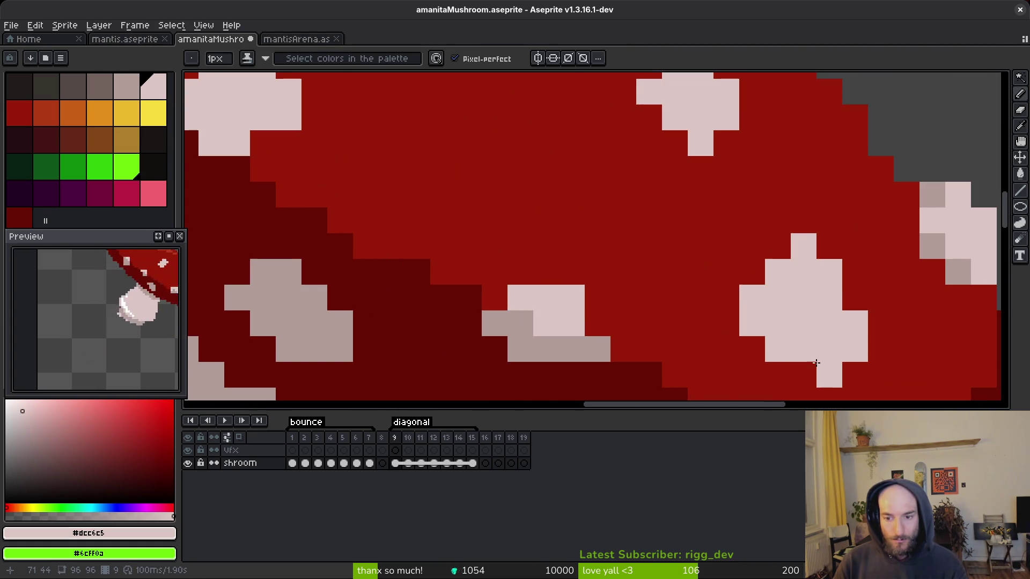
left_click_drag(828, 375, 754, 312)
left_click(759, 307, "alt")
left_click(780, 285)
left_click(780, 260)
left_click(747, 277, "alt")
left_click(789, 280, "alt")
scroll(778, 284, "down", 2)
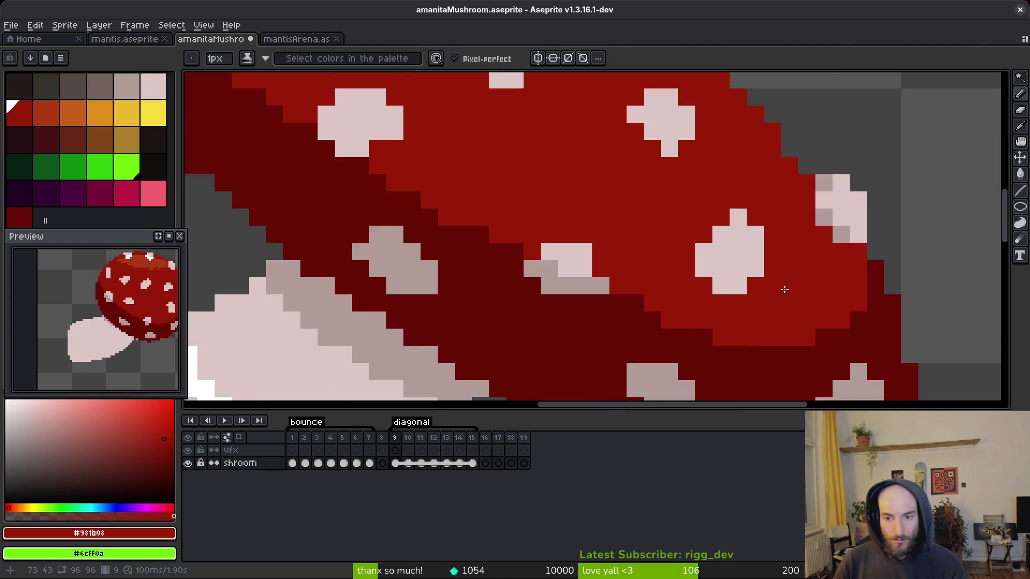
scroll(781, 289, "up", 2)
- Round out the top-right pink spot, reset a stray pixel to red, and undo a mistaken fill
left_click(867, 156, "alt")
left_click(842, 181)
left_click(843, 206)
left_click(869, 206)
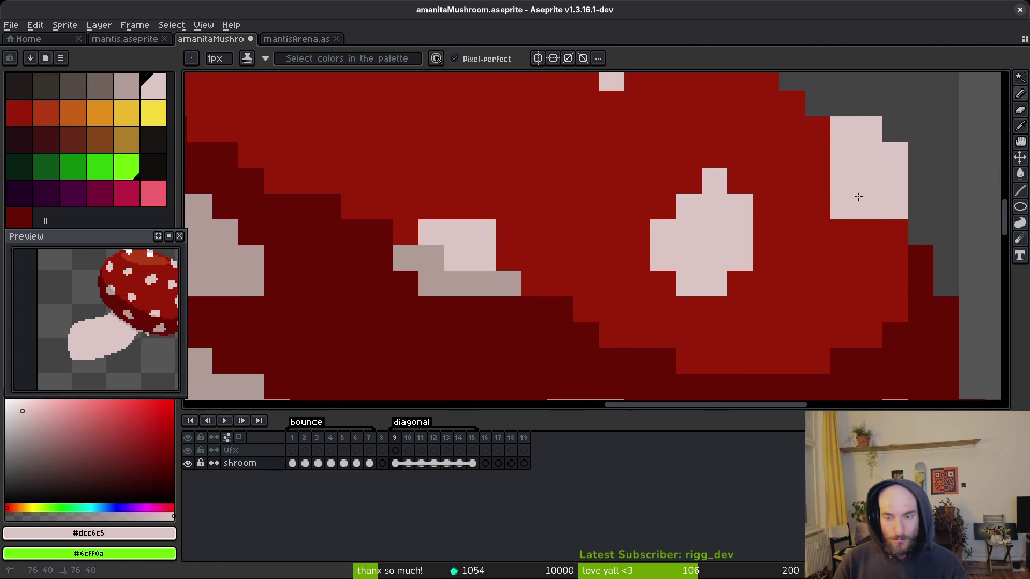
left_click(843, 232)
left_click(837, 257, "alt")
scroll(828, 304, "down", 3)
scroll(825, 277, "up", 4)
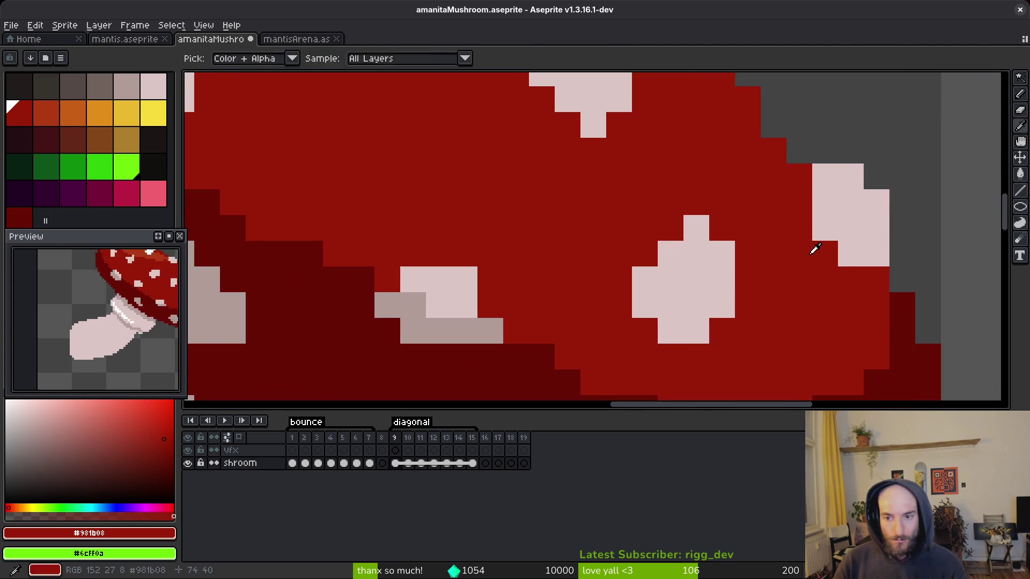
scroll(788, 230, "down", 1)
left_click(782, 220)
scroll(786, 312, "down", 2)
key("ctrl+z")
- Paint the grey pixel below the spot red and brighten two shadow-edge pixels to red
left_click(777, 268, "alt")
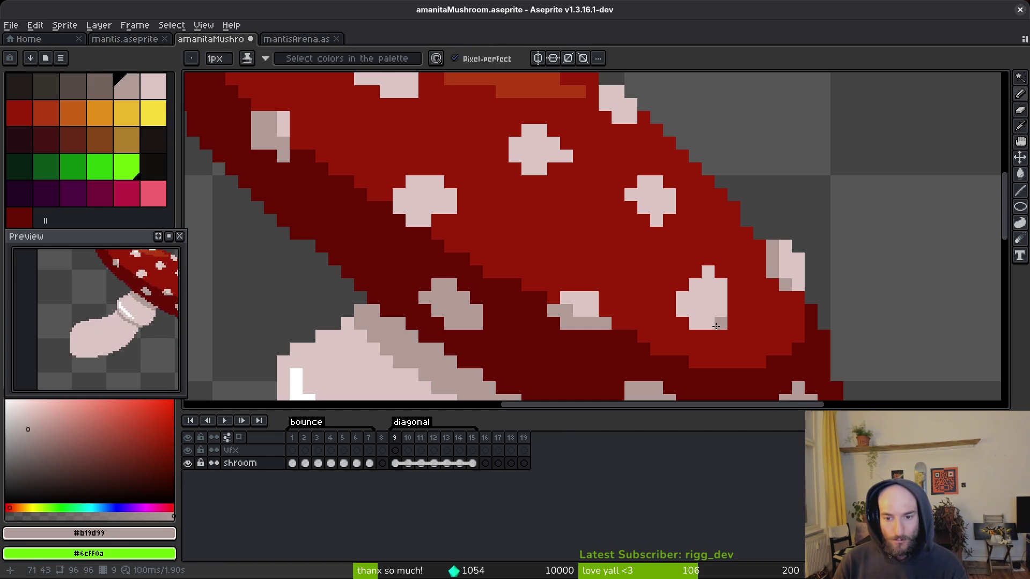
left_click(734, 324, "alt")
left_click(721, 323)
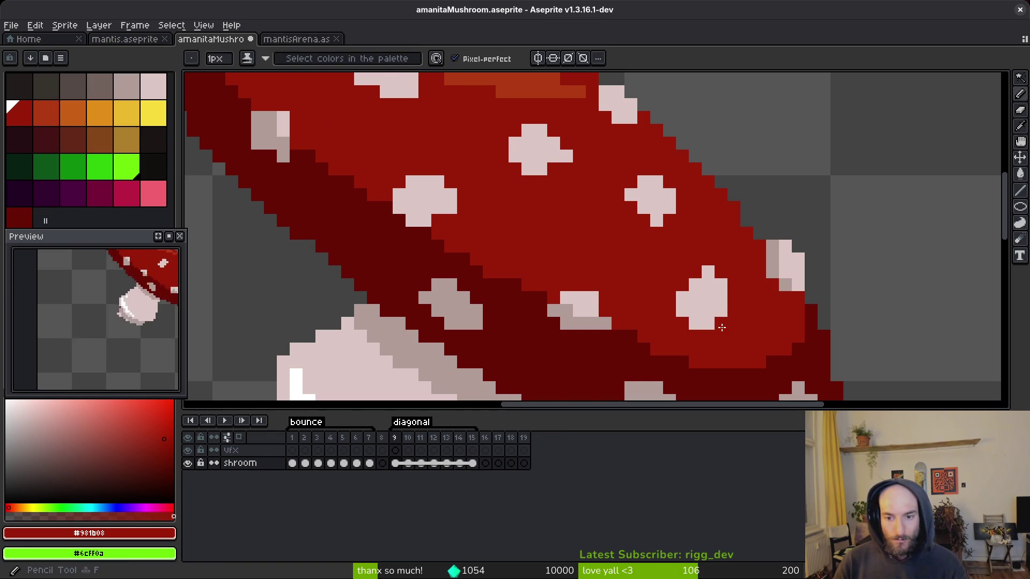
scroll(670, 328, "down", 4)
scroll(602, 304, "up", 5)
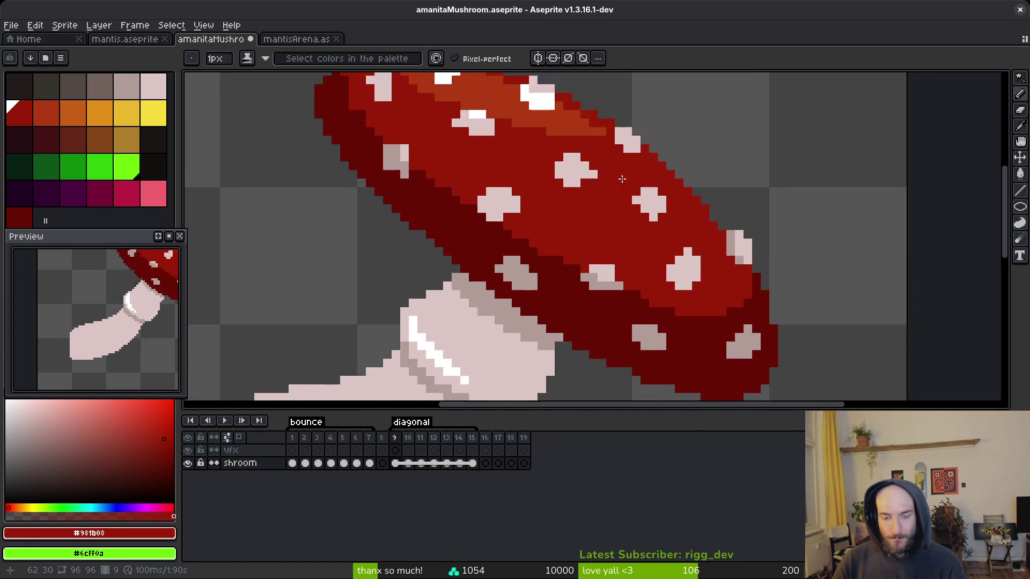
left_click_drag(560, 199, 658, 237)
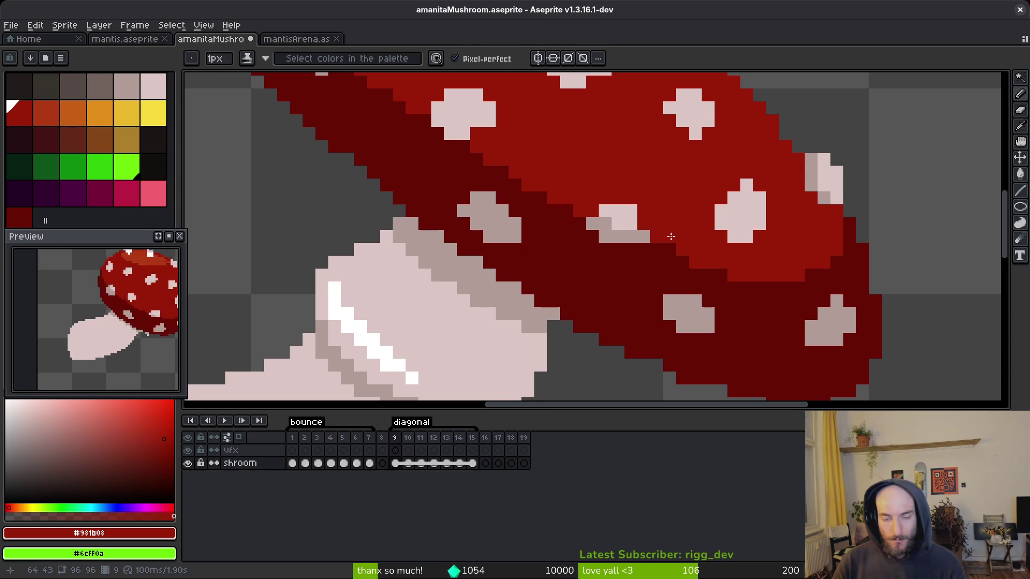
scroll(631, 209, "down", 3)
scroll(711, 248, "up", 3)
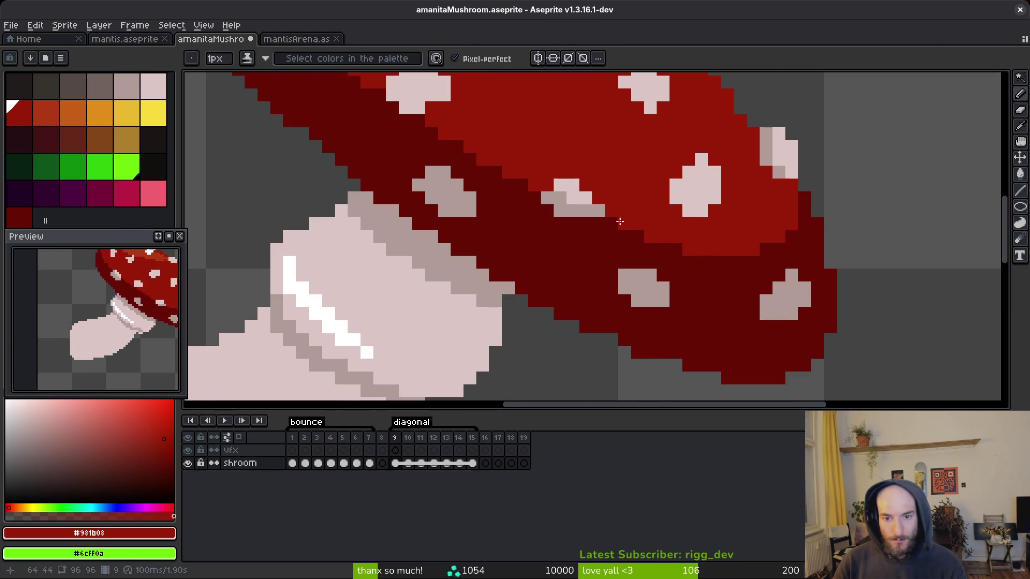
- Add a light pixel to a cap spot and darken cap-edge pixels with the darkest red
left_click(585, 211, "alt")
left_click(599, 211)
scroll(697, 236, "right", 1)
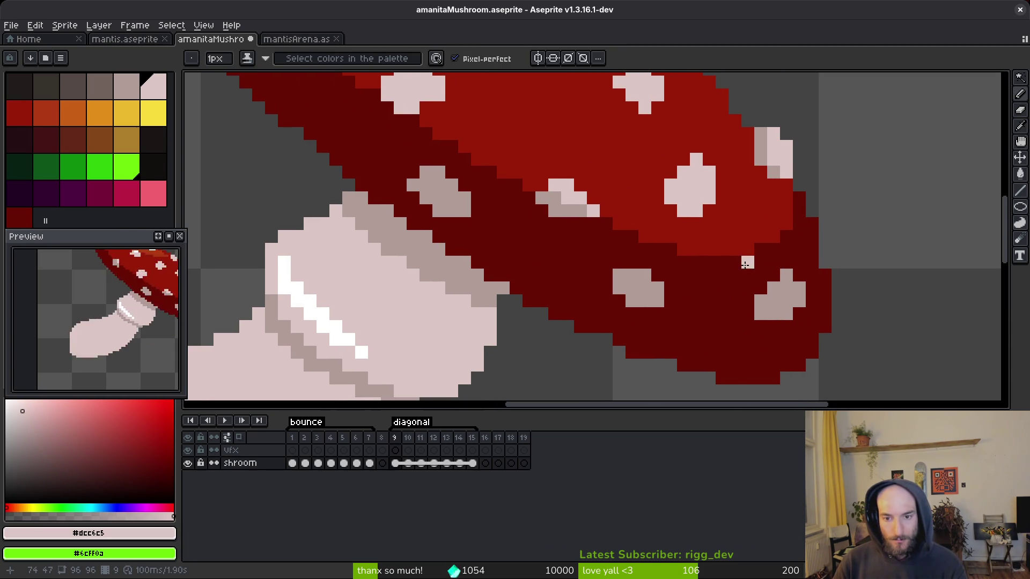
scroll(769, 236, "down", 3)
scroll(620, 285, "up", 5)
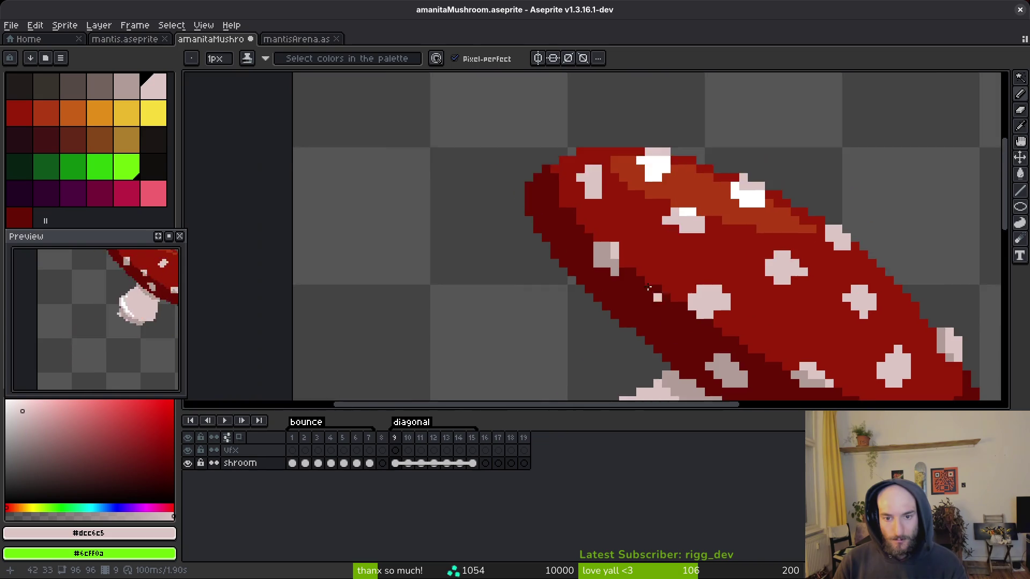
left_click(620, 284, "alt")
left_click(625, 241)
scroll(625, 242, "up", 3)
left_click(558, 278)
left_click(579, 340, "alt")
scroll(579, 340, "down", 3)
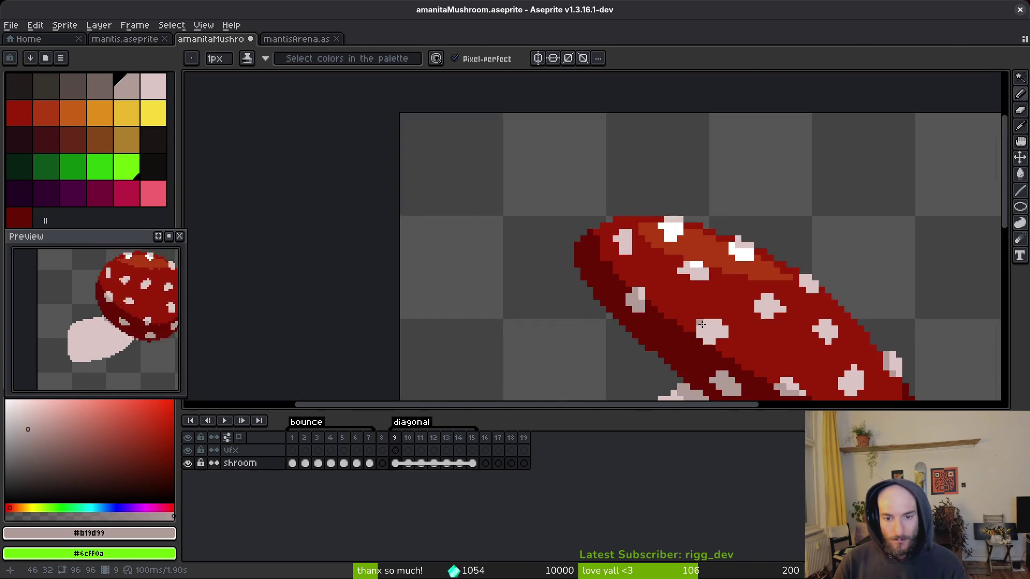
- Put a grey pixel on the cap's left spot, then sample the cap's red and pink
scroll(666, 293, "up", 3)
left_click(666, 293)
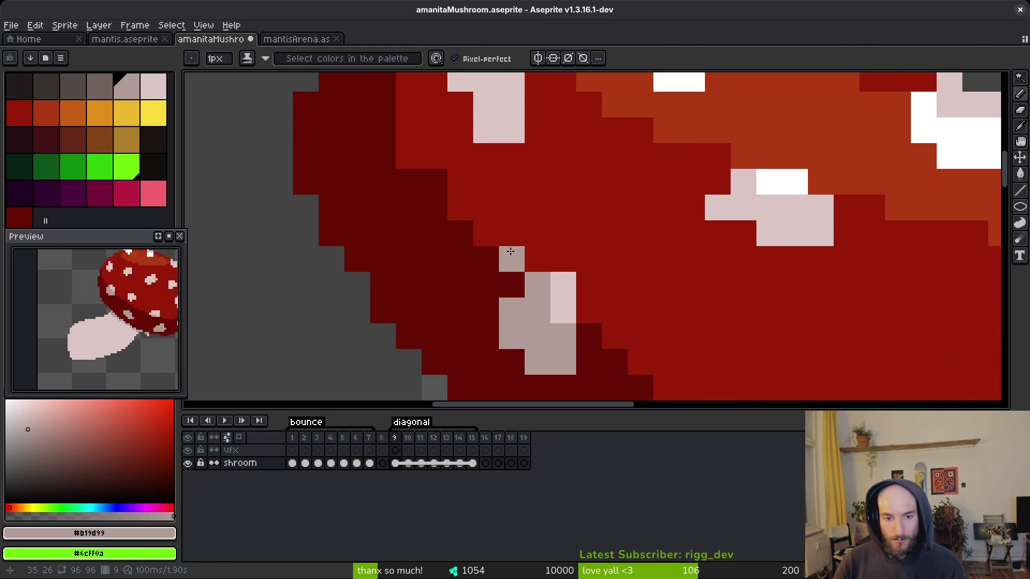
scroll(484, 177, "down", 2)
scroll(474, 118, "up", 2)
left_click(501, 305, "alt")
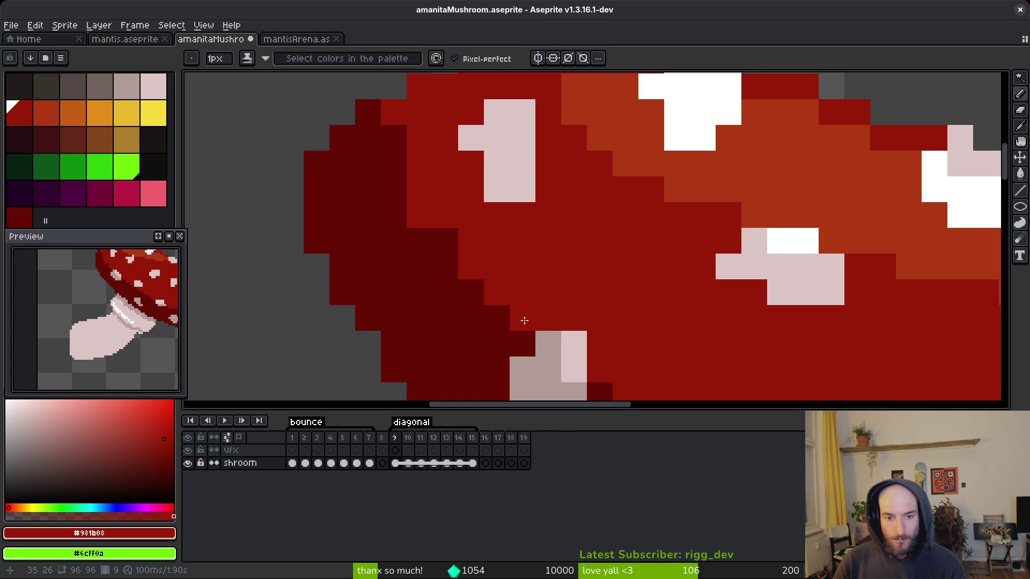
scroll(435, 174, "down", 1)
left_click(489, 260, "alt")
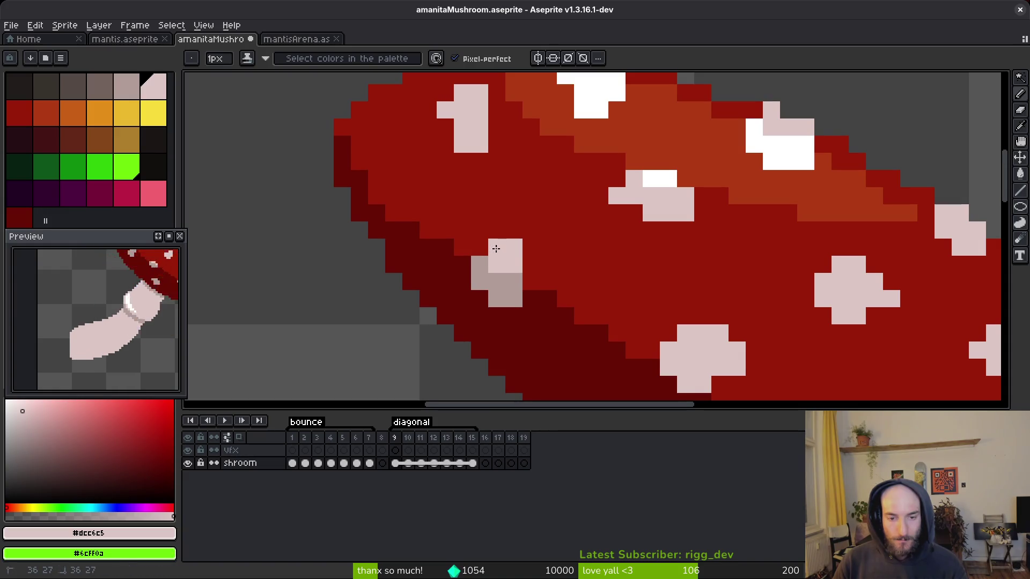
scroll(485, 265, "down", 1)
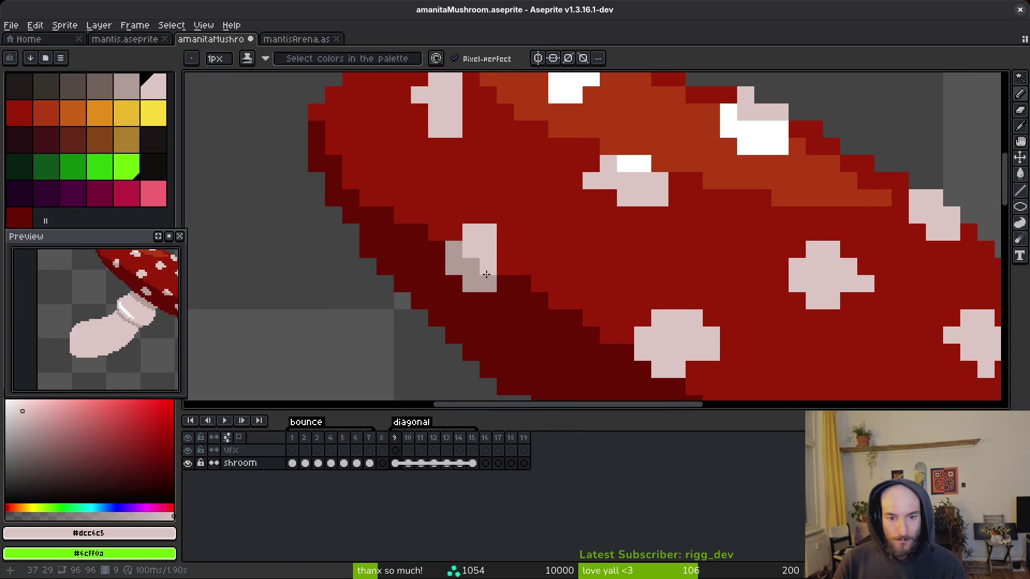
left_click(504, 232, "alt")
- Extend the cap's left spot with sampled pink pixels
scroll(561, 281, "down", 3)
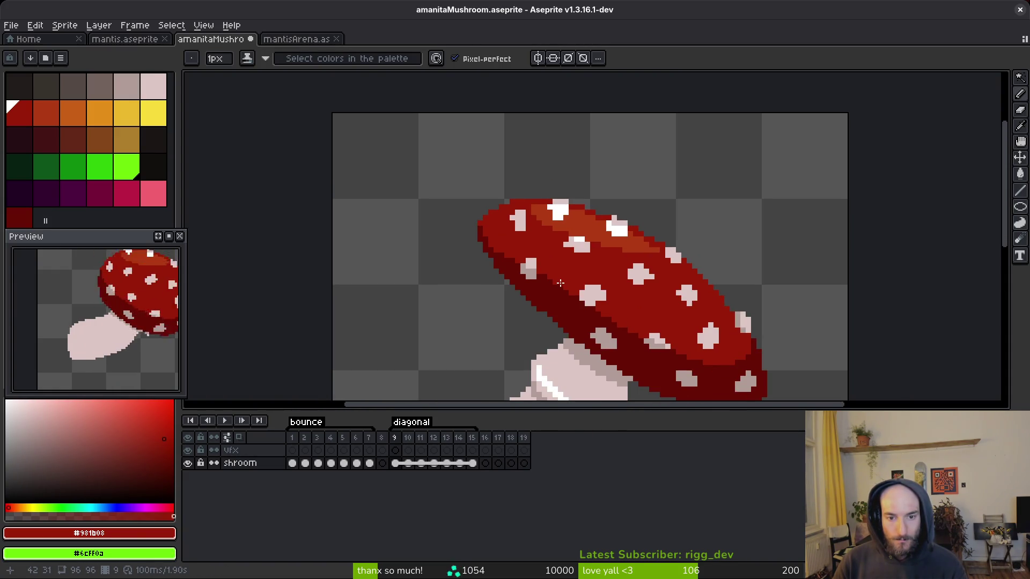
scroll(561, 283, "up", 4)
scroll(485, 228, "down", 5)
scroll(550, 239, "up", 3)
scroll(550, 239, "up", 1)
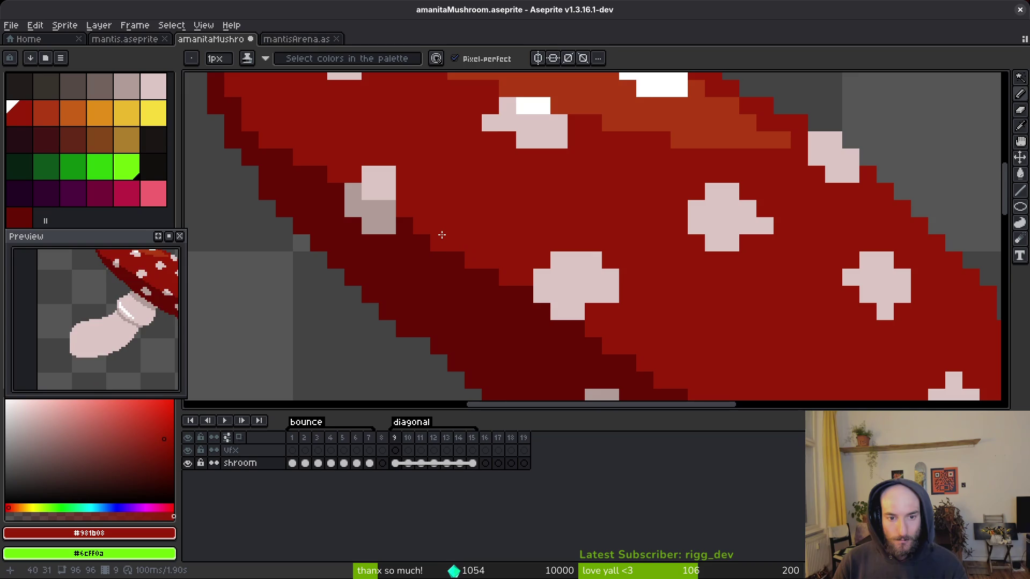
scroll(442, 235, "down", 2)
scroll(615, 274, "down", 2)
scroll(525, 253, "up", 4)
scroll(427, 255, "down", 2)
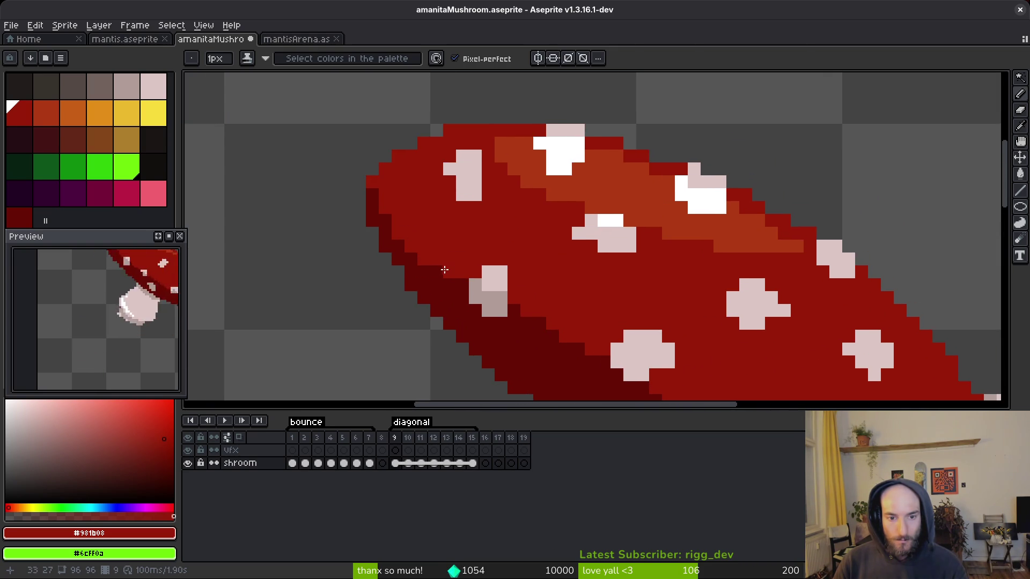
left_click(433, 277, "alt")
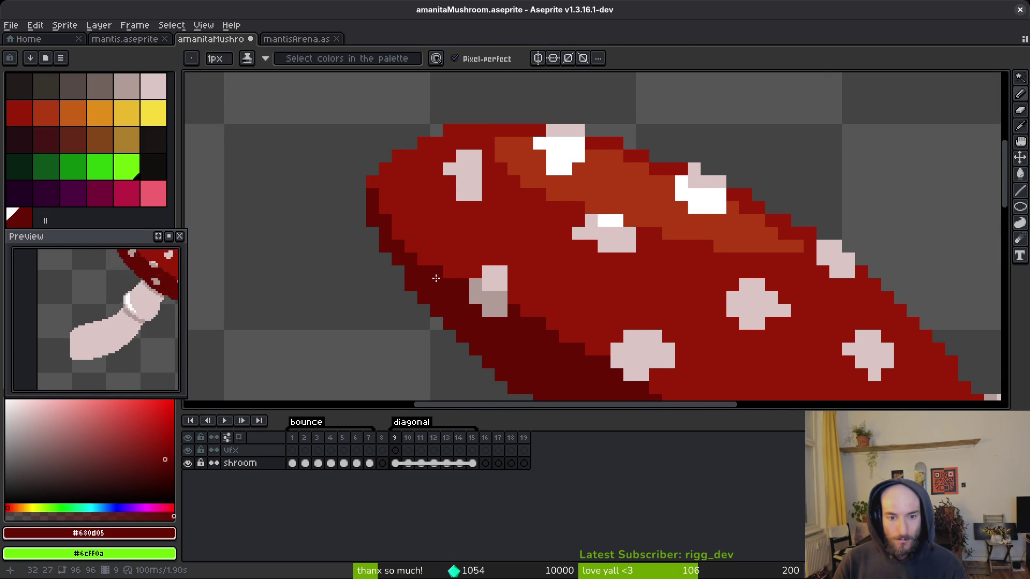
left_click(488, 272, "alt")
mouse_move(475, 285)
left_mouse_down()
mouse_move(513, 285)
mouse_move(478, 218)
left_mouse_up()
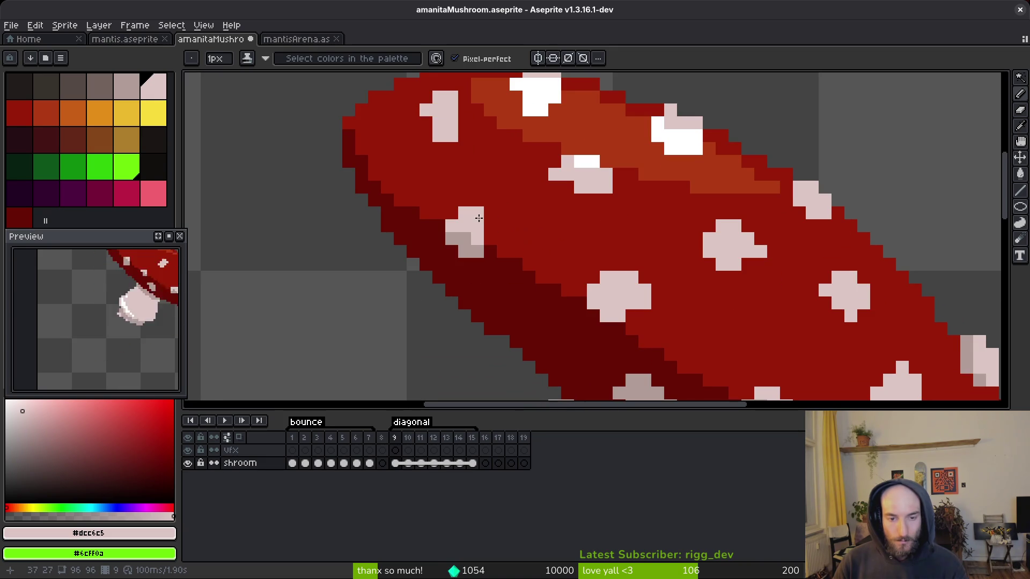
- Resample the cap's main red as the drawing colour and check the cap edge
left_click(506, 229, "alt")
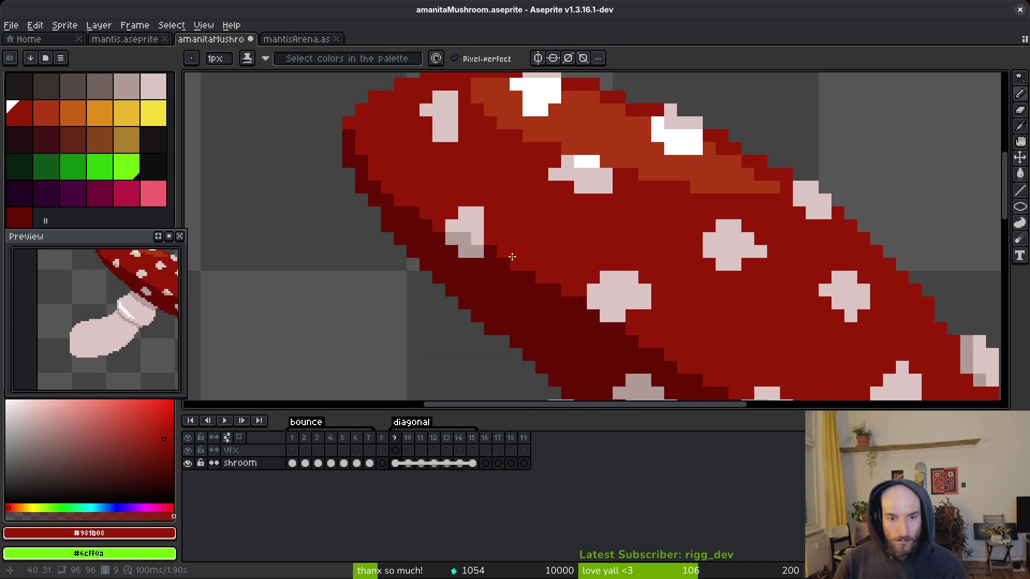
left_click(459, 230, "alt")
left_click(502, 234, "alt")
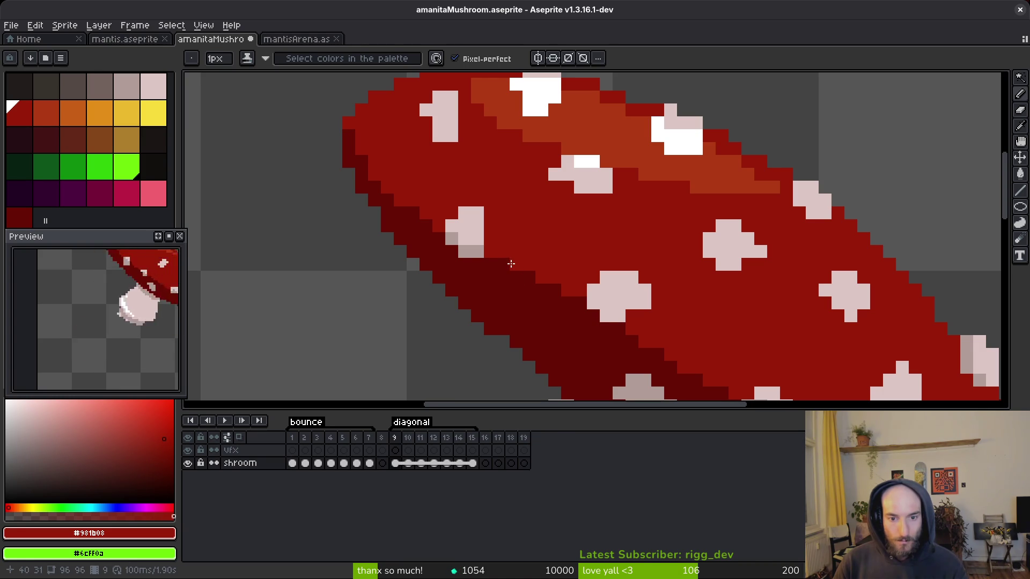
scroll(501, 184, "down", 3)
scroll(483, 206, "up", 3)
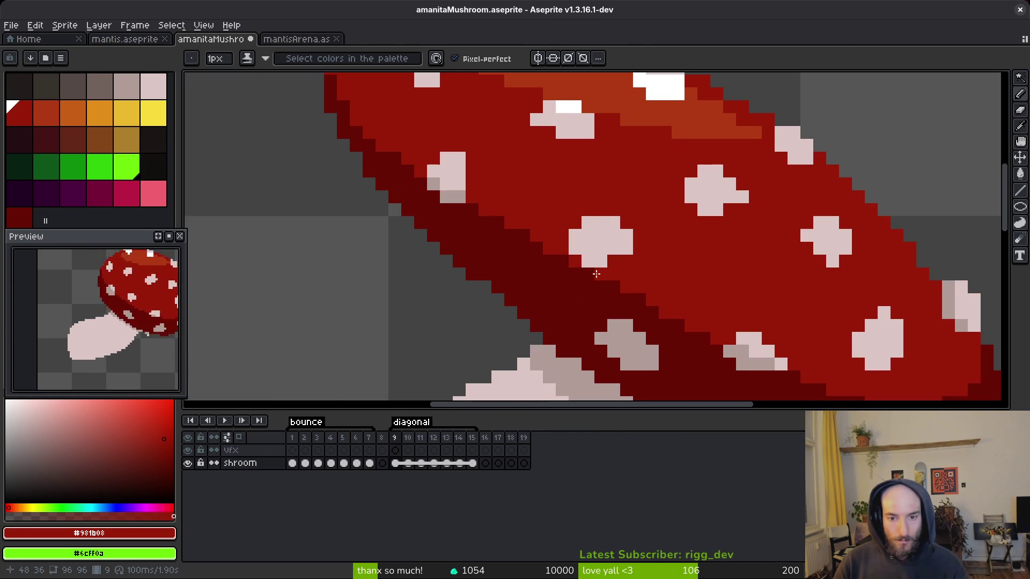
scroll(582, 229, "down", 2)
scroll(492, 236, "up", 2)
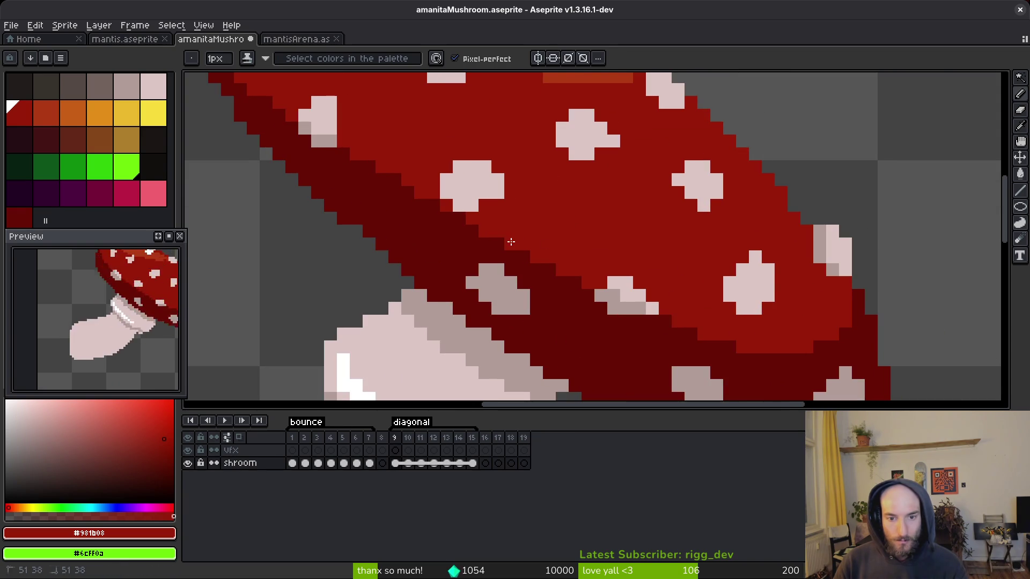
scroll(538, 257, "down", 3)
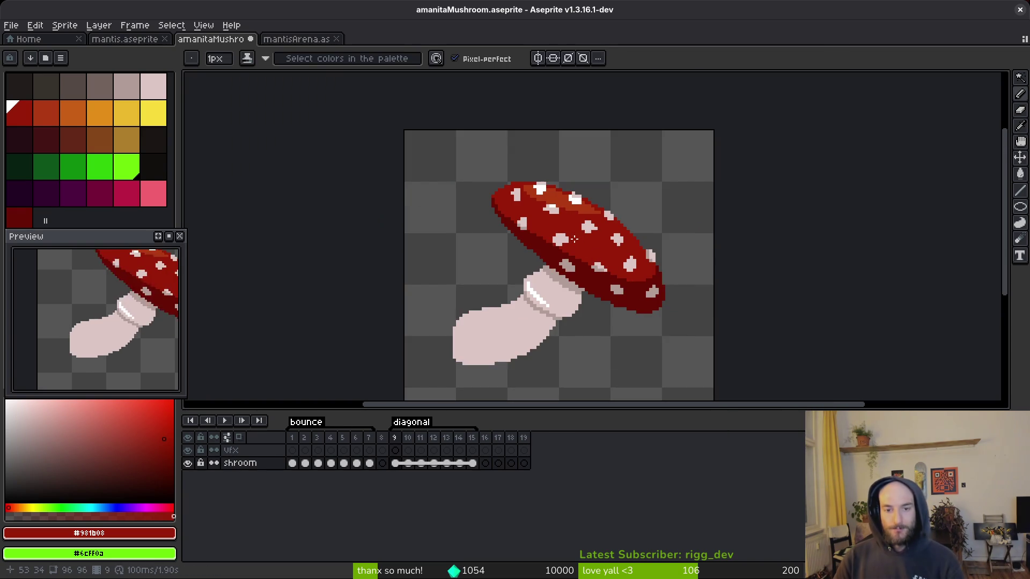
- Save amanitaMushroom.aseprite with Ctrl+S
scroll(530, 217, "up", 3)
scroll(477, 253, "down", 4)
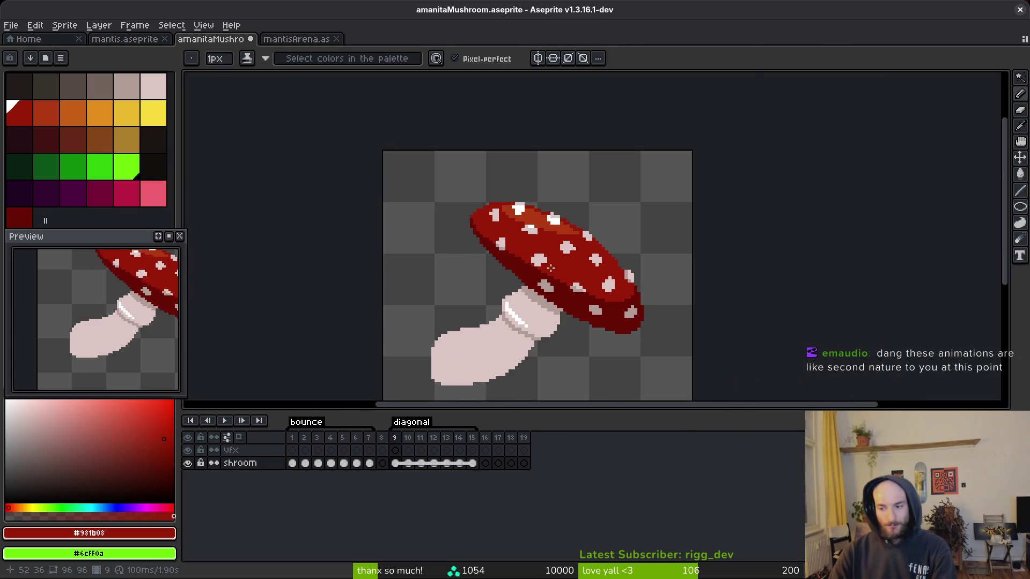
key("ctrl+s")
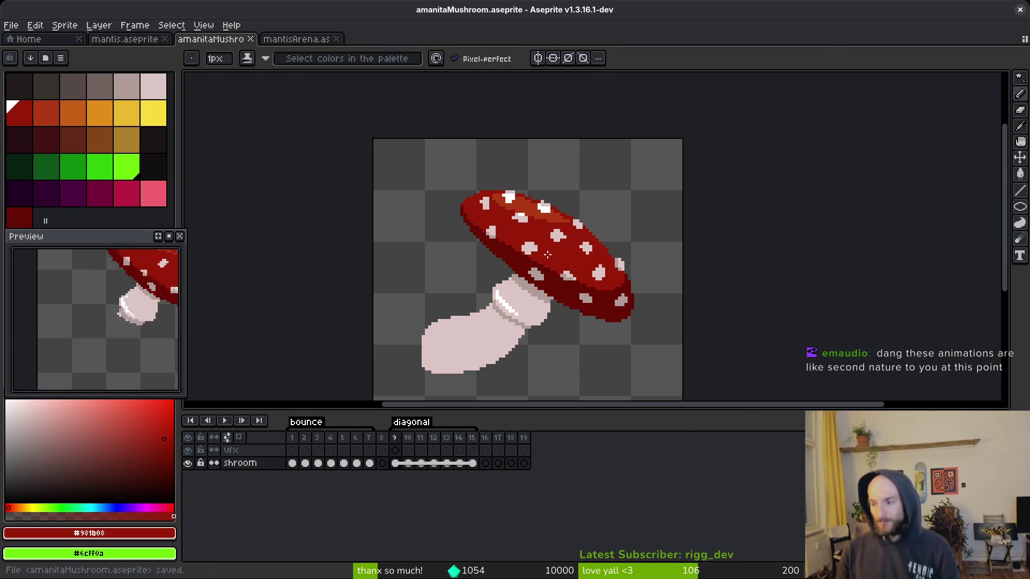
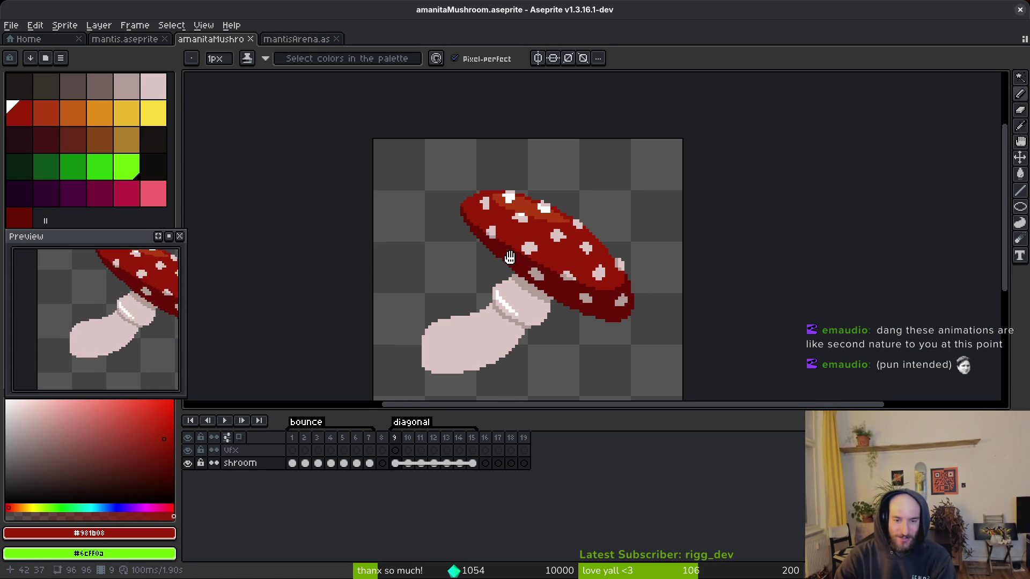
- Darken two rim pixels beside the spot on the cap
scroll(512, 261, "up", 5)
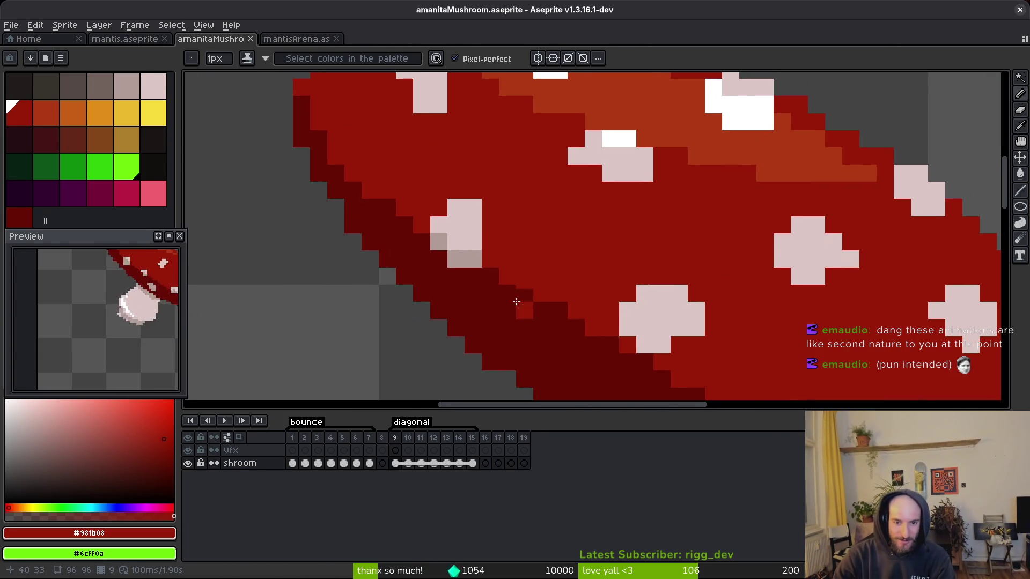
left_click(516, 302, "alt")
left_click(490, 260)
- Paint an orange #af3a13 highlight band across the top of the cap
scroll(529, 267, "down", 5)
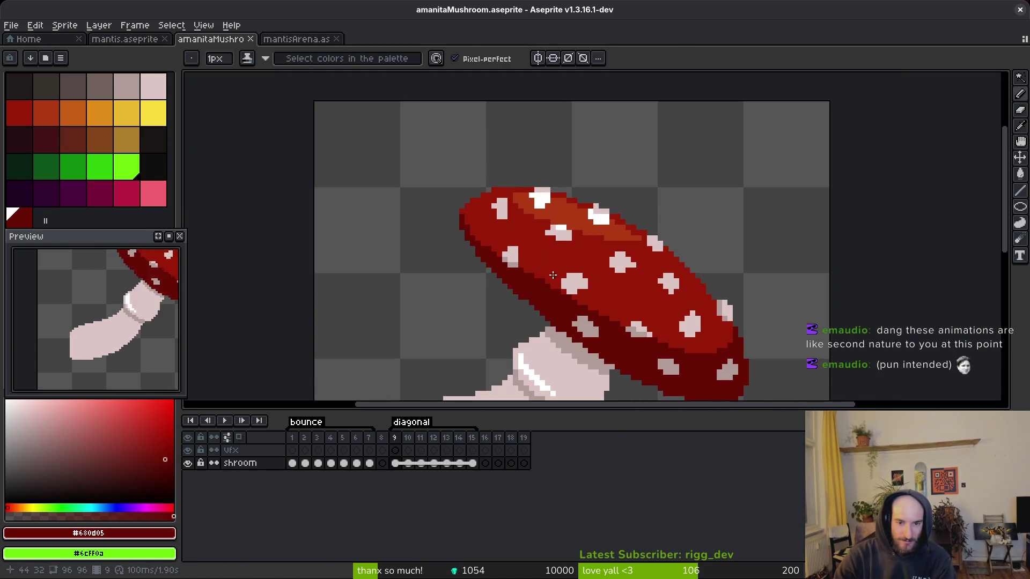
scroll(556, 283, "up", 3)
left_click(602, 211, "alt")
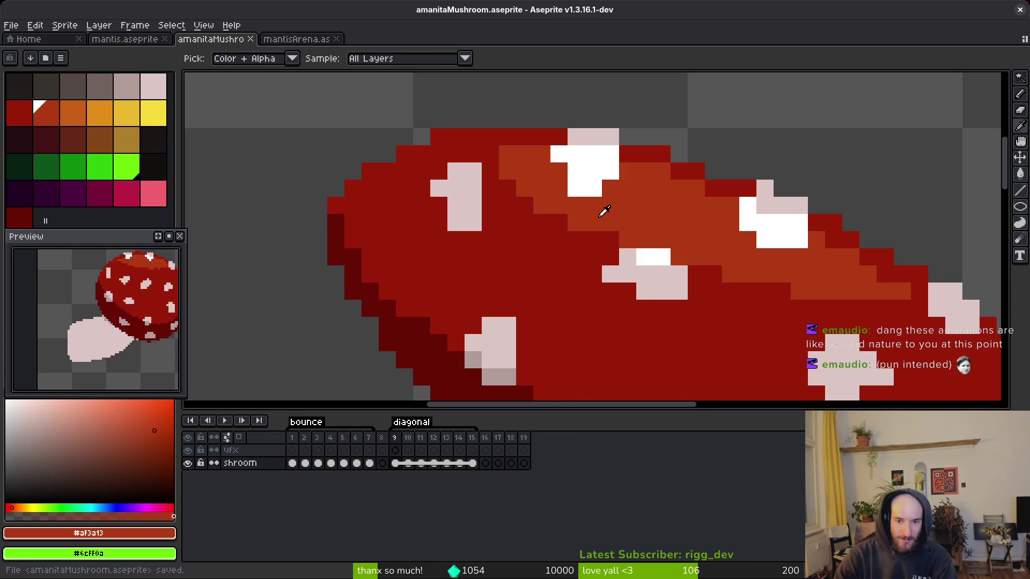
left_click(410, 213)
key("ctrl+z")
mouse_move(429, 226)
left_mouse_down()
mouse_move(455, 219)
mouse_move(445, 234)
left_mouse_up()
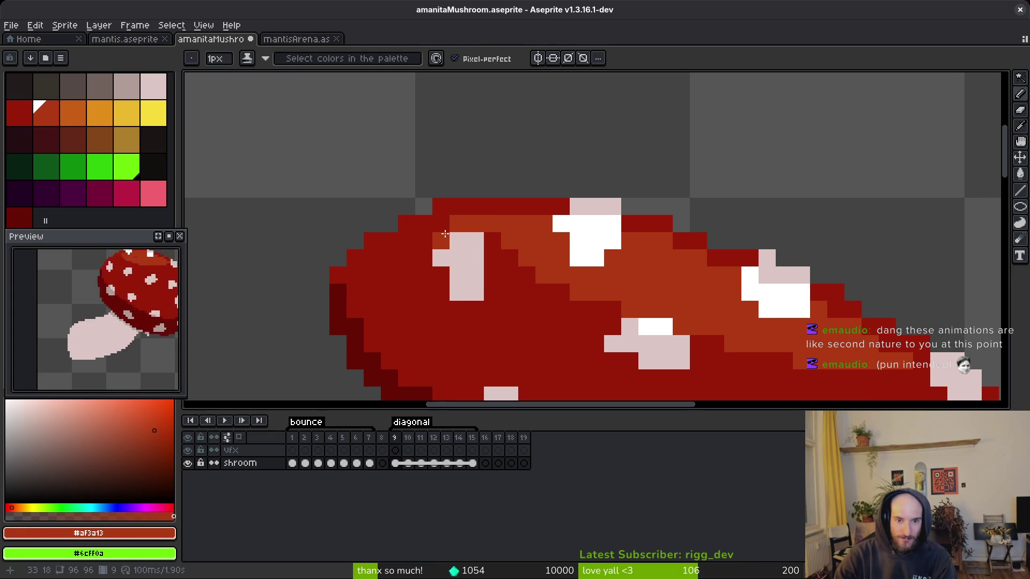
left_click(439, 230)
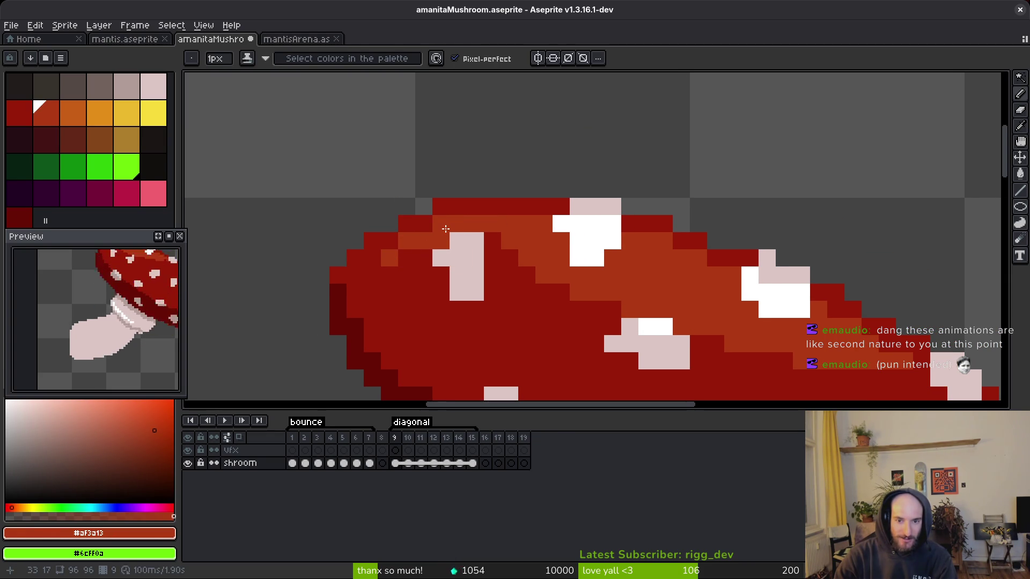
left_click(406, 258)
left_click(423, 258)
left_click_drag(406, 275, 424, 275)
left_click(493, 241)
mouse_move(492, 258)
left_mouse_down()
mouse_move(544, 292)
mouse_move(606, 306)
left_mouse_up()
- Repaint the light pixels under the spot with the red cap colour
scroll(606, 306, "down", 3)
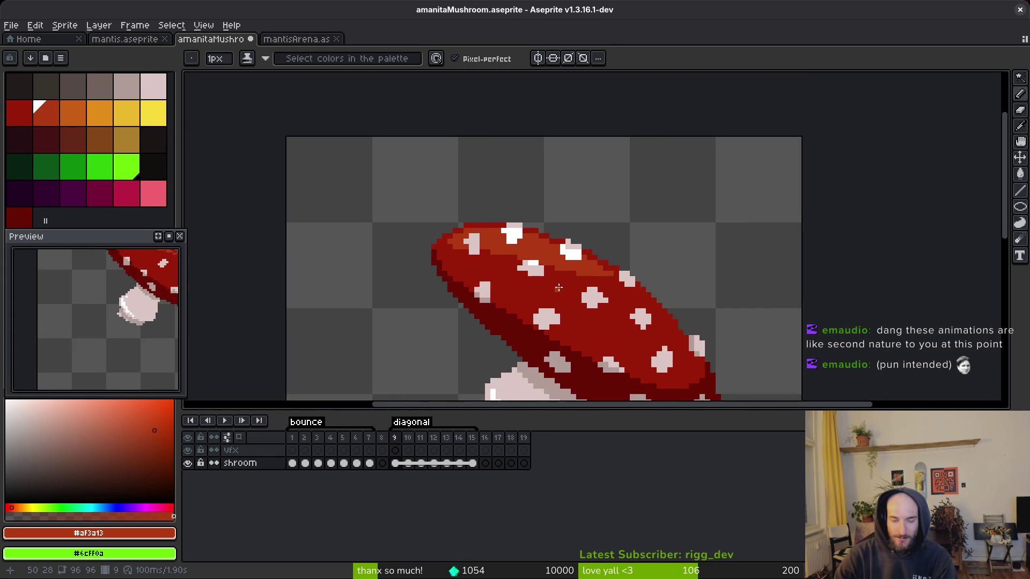
scroll(558, 288, "down", 1)
scroll(429, 263, "up", 4)
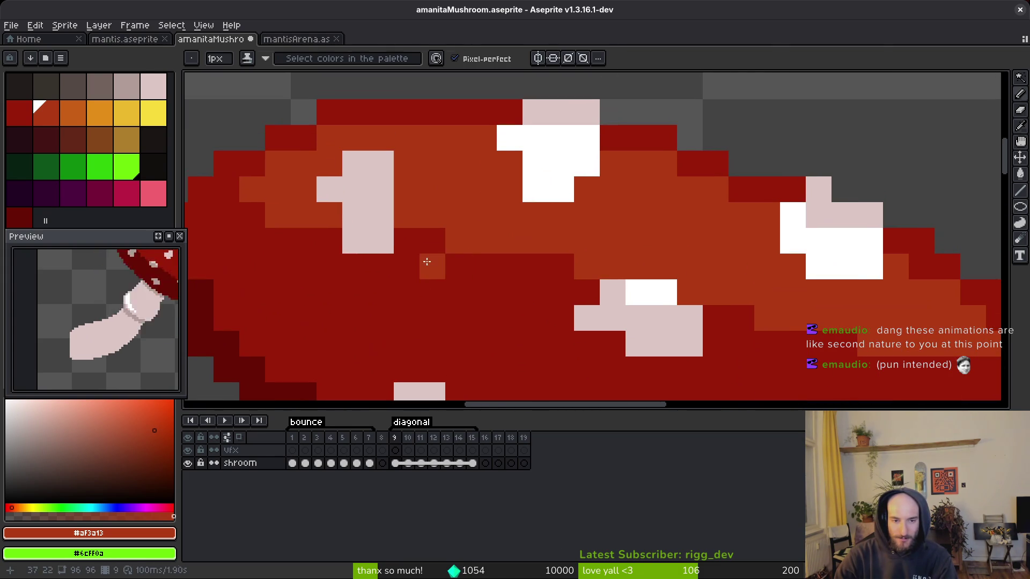
left_click(426, 261, "alt")
left_click_drag(345, 230, 379, 241)
- Add a white #FFFFFF highlight to the upper spot and restore pink along its lower edge
left_click(384, 214, "alt")
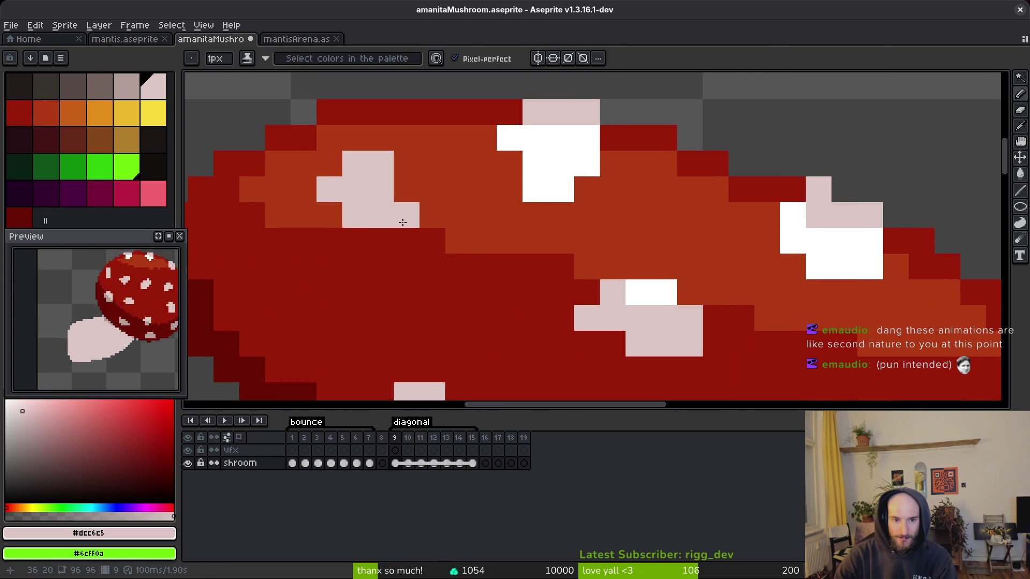
left_click(558, 187, "alt")
mouse_move(354, 163)
left_mouse_down()
mouse_move(375, 168)
mouse_move(395, 206)
mouse_move(345, 184)
mouse_move(368, 202)
left_mouse_up()
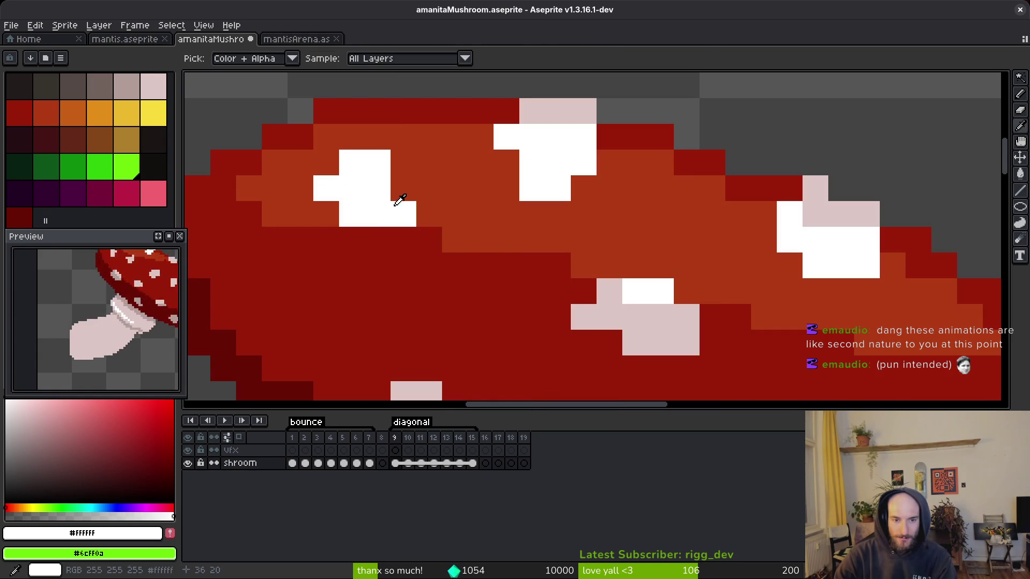
left_click(609, 292, "alt")
mouse_move(378, 240)
left_mouse_down()
mouse_move(365, 240)
mouse_move(424, 252)
left_mouse_up()
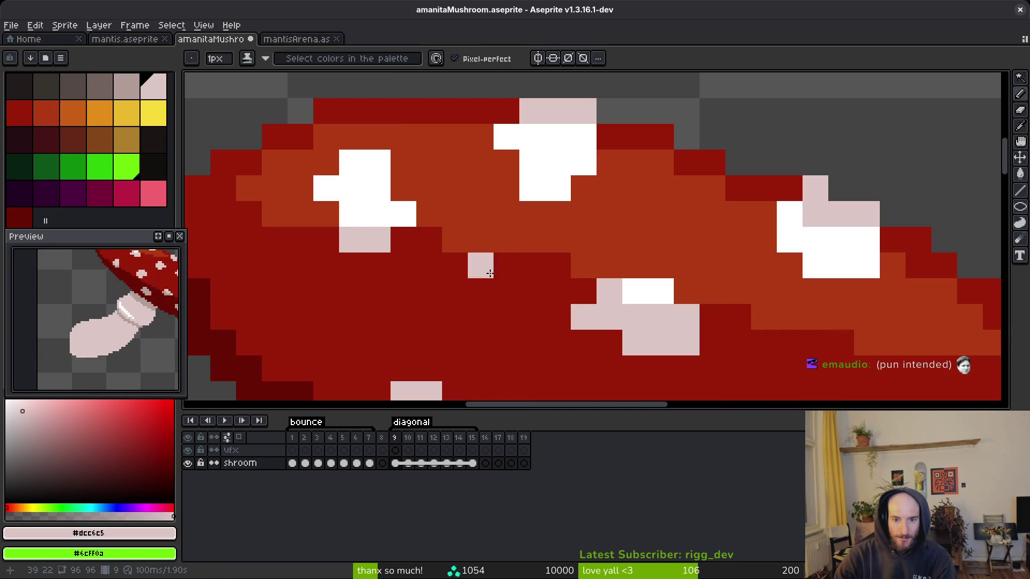
- Try painting red over the right part of the orange band, then undo it
scroll(615, 355, "down", 3)
scroll(664, 356, "up", 3)
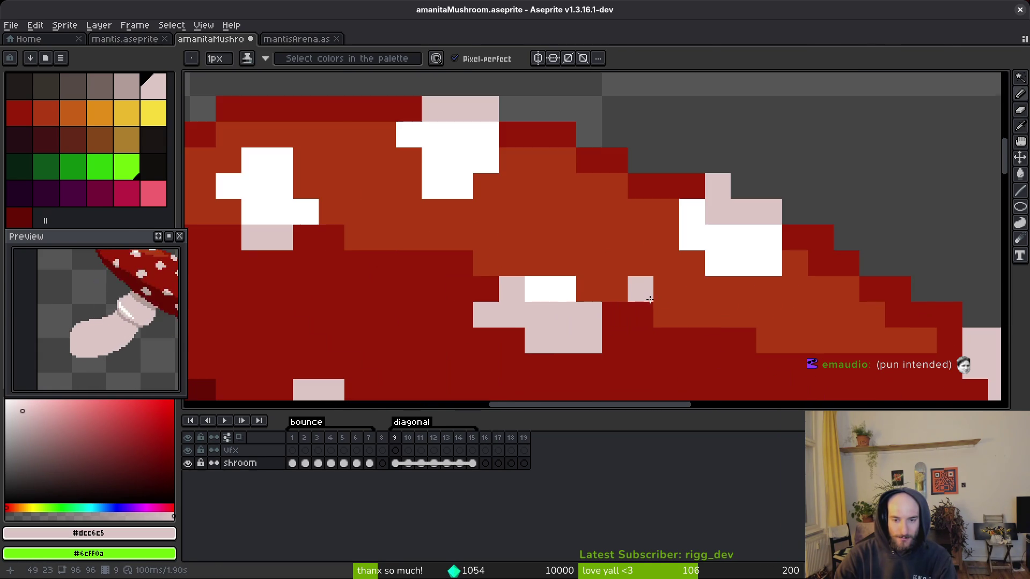
left_click(722, 231, "alt")
scroll(721, 231, "down", 5)
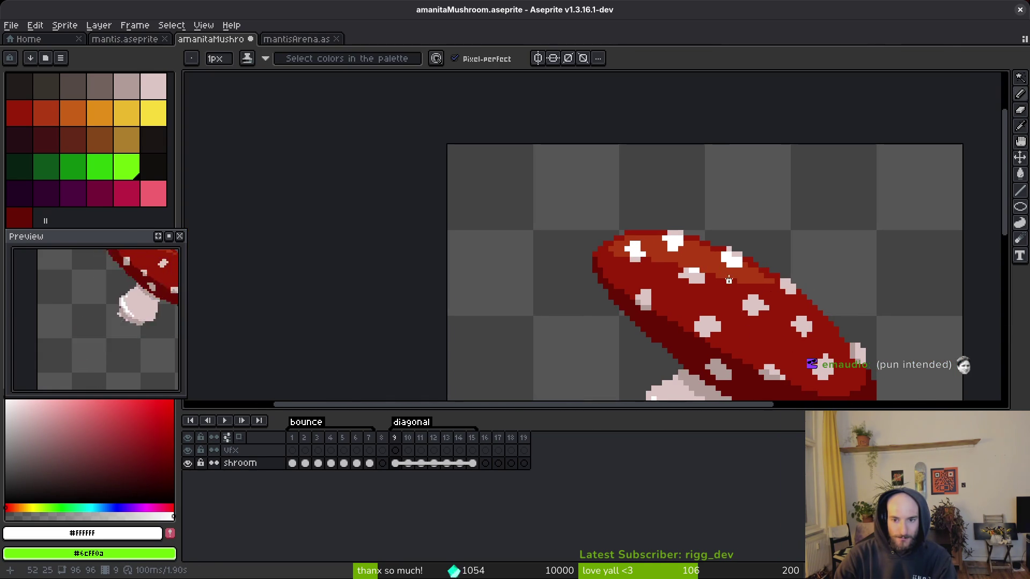
scroll(756, 301, "up", 3)
left_click(743, 298, "alt")
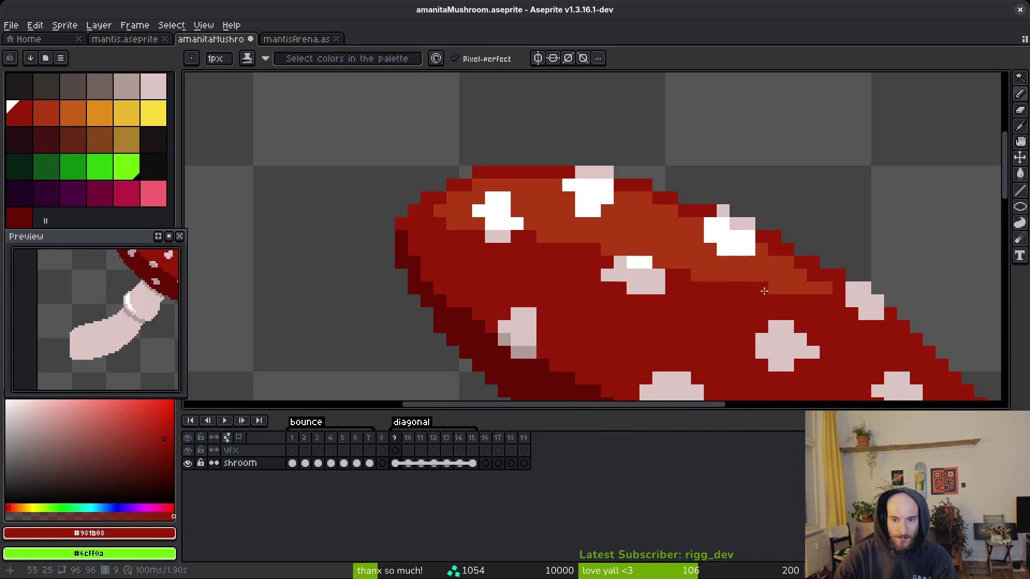
left_click_drag(758, 288, 812, 285)
key("ctrl+z")
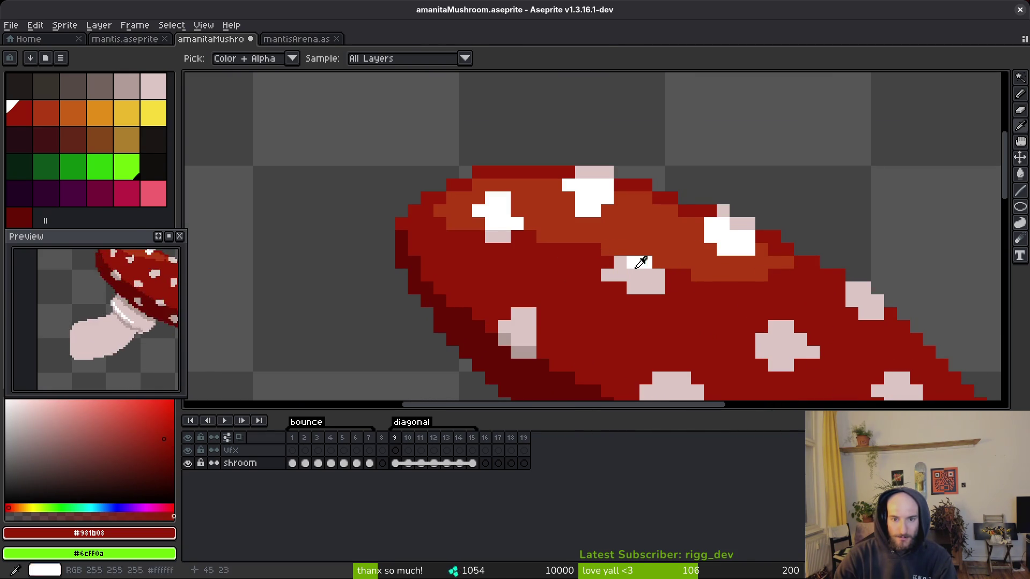
- Reselect the orange highlight colour and save the mushroom file
left_click(609, 246, "alt")
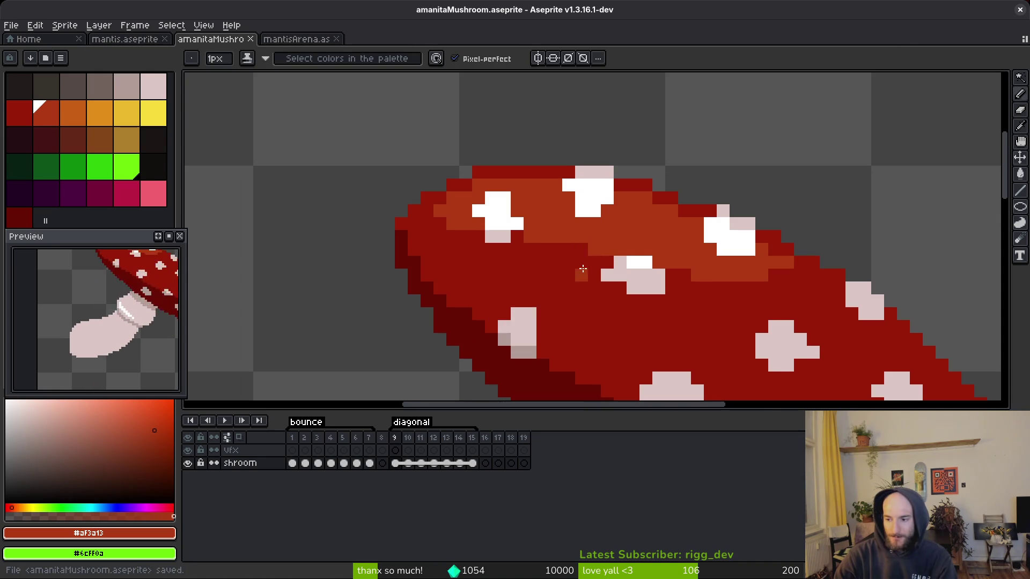
scroll(581, 243, "down", 2)
key("ctrl+s")
scroll(662, 291, "up", 3)
left_click(651, 234, "alt")
key("e")
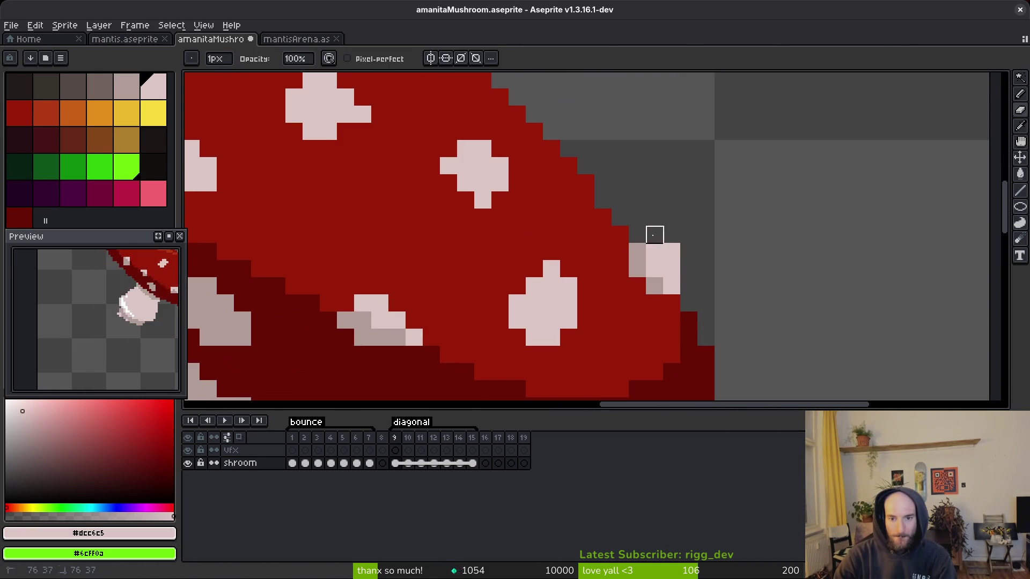
key("b")
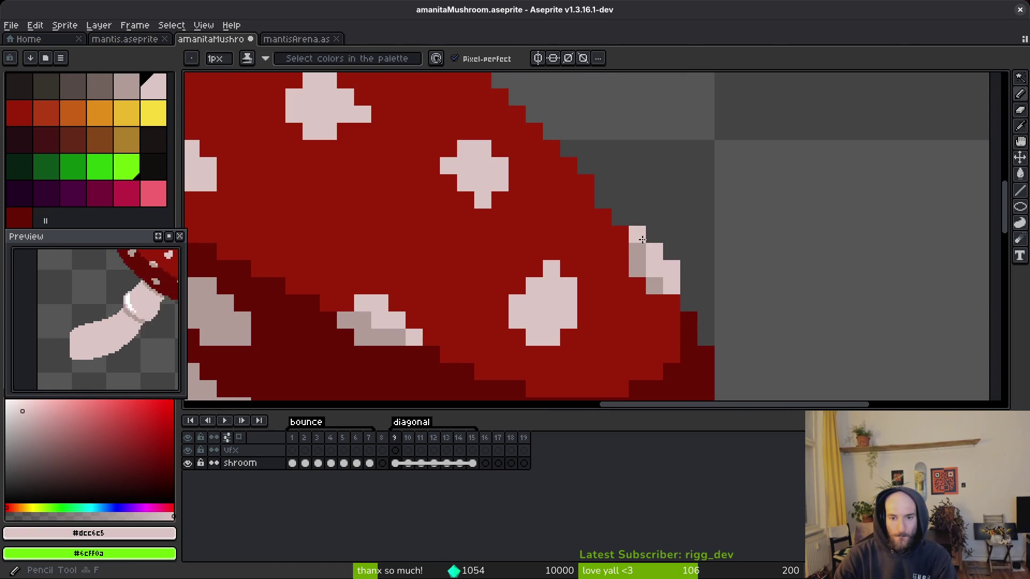
scroll(642, 239, "down", 3)
key("ctrl+s")
scroll(620, 267, "up", 2)
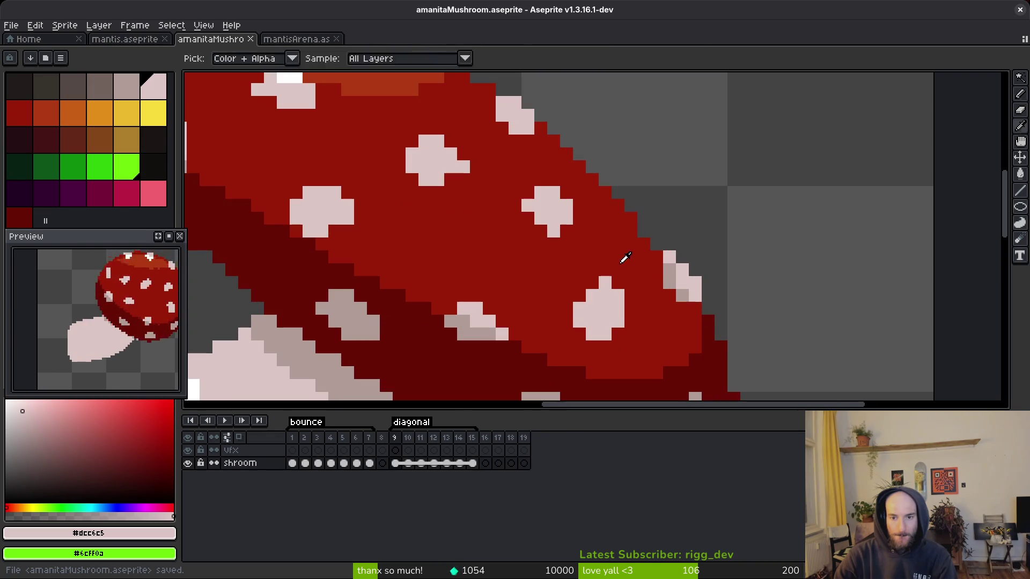
left_click(639, 229, "alt")
key("ctrl+z")
scroll(638, 229, "down", 4)
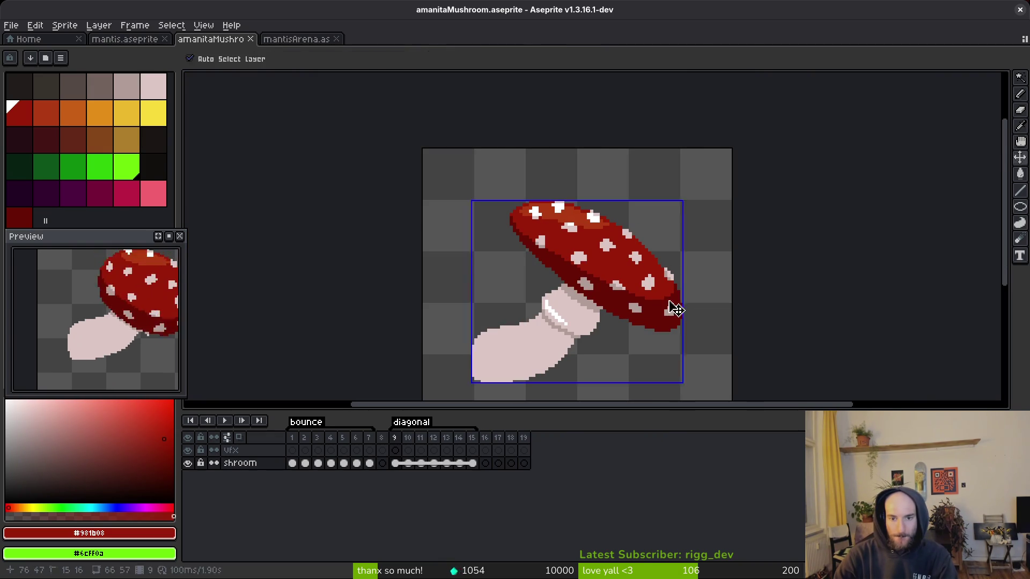
scroll(645, 299, "up", 3)
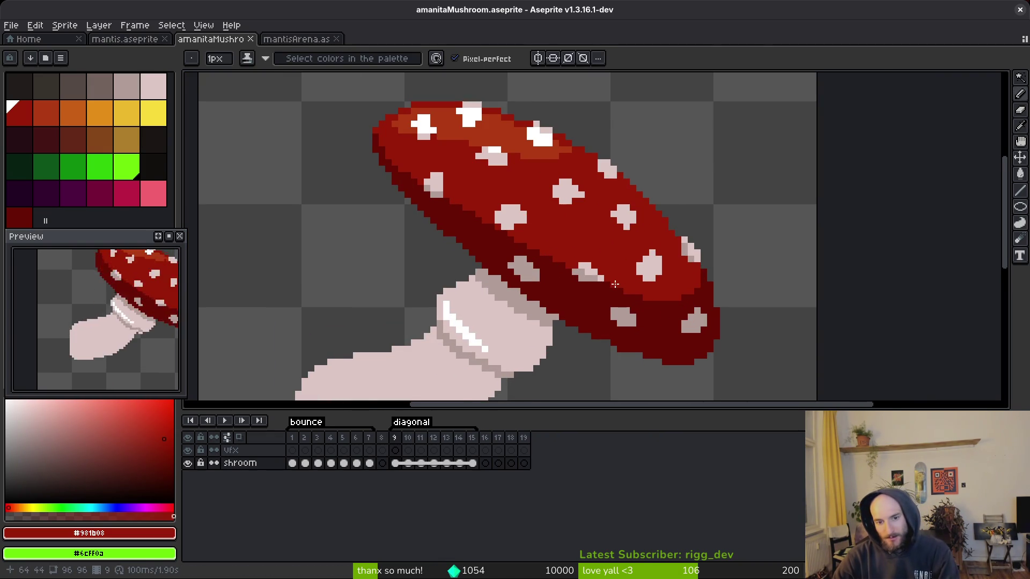
scroll(615, 276, "up", 2)
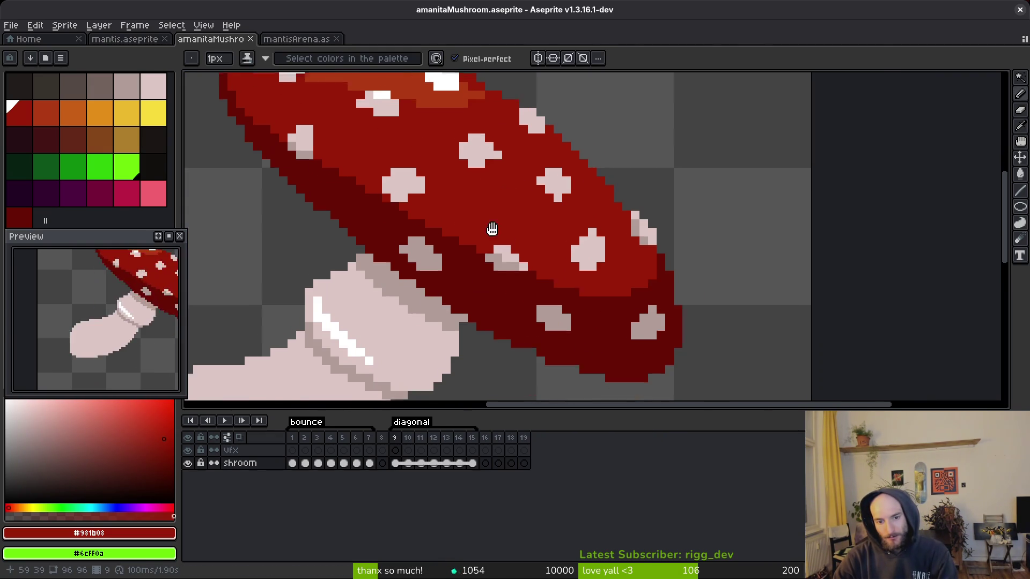
scroll(500, 234, "down", 2)
scroll(306, 166, "up", 3)
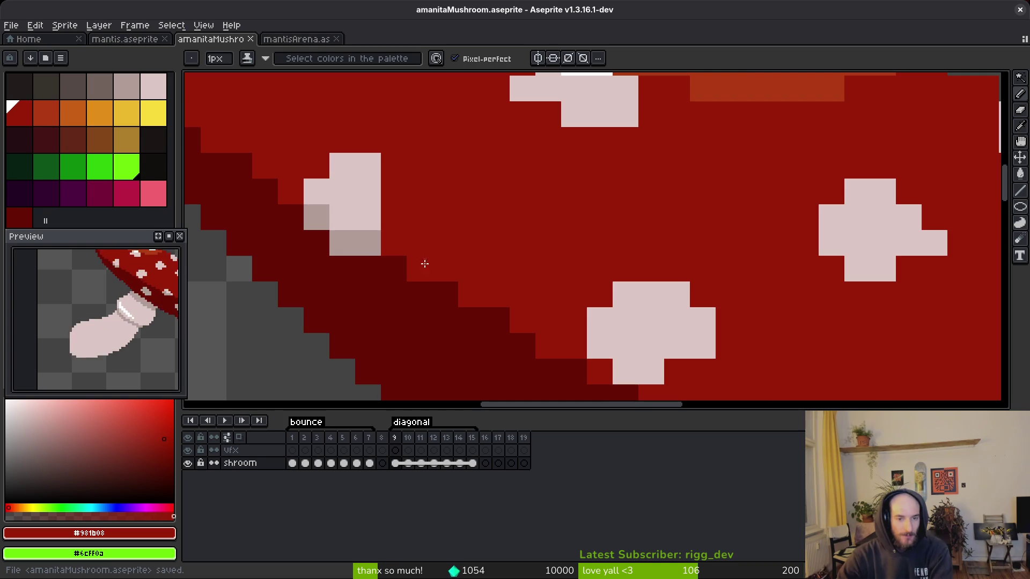
scroll(425, 267, "down", 3)
key("ctrl+s")
scroll(524, 272, "down", 1)
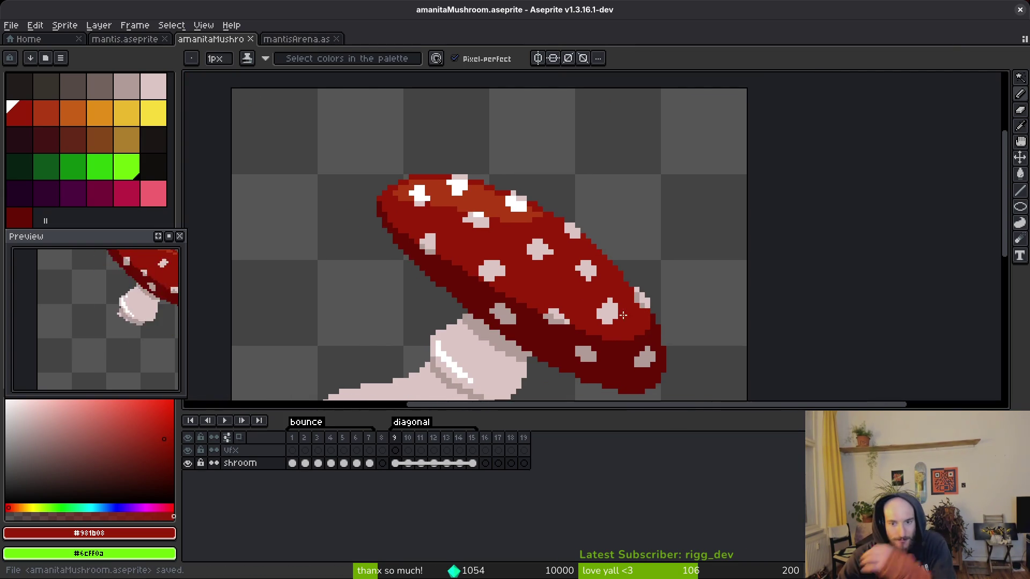
scroll(601, 295, "up", 3)
scroll(574, 279, "down", 2)
scroll(556, 270, "down", 2)
scroll(556, 270, "up", 2)
scroll(560, 276, "down", 2)
scroll(563, 281, "down", 2)
key("ctrl+s")
scroll(567, 287, "down", 1)
key("Return")
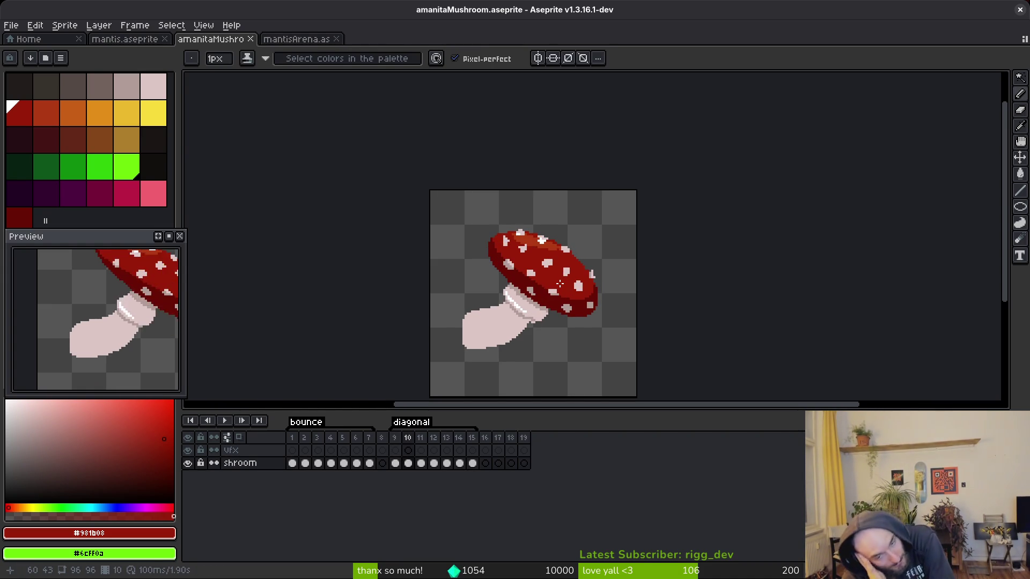
- Erase the stray light pixels along the stem collar's edge
scroll(531, 299, "up", 5)
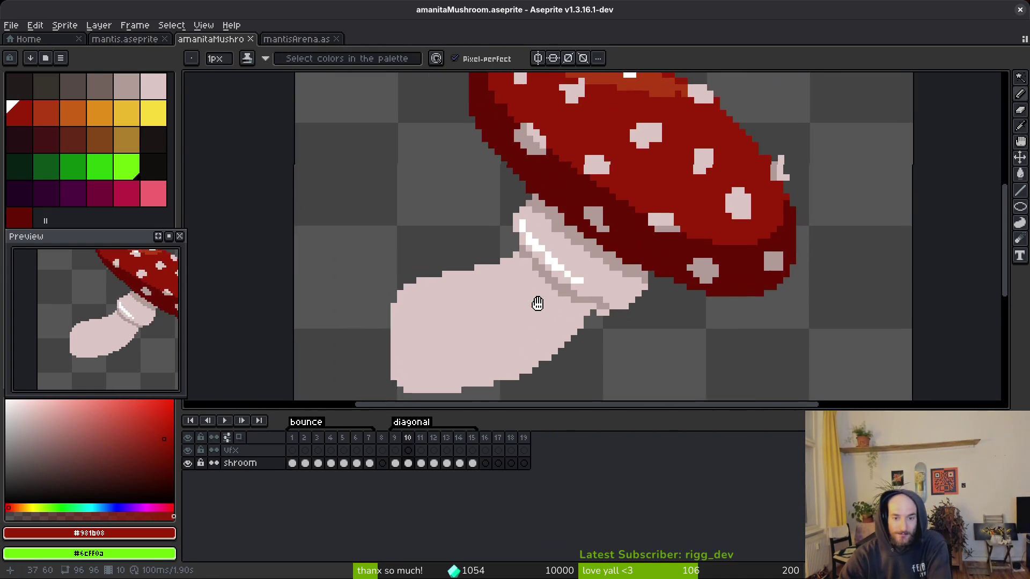
left_click(490, 197)
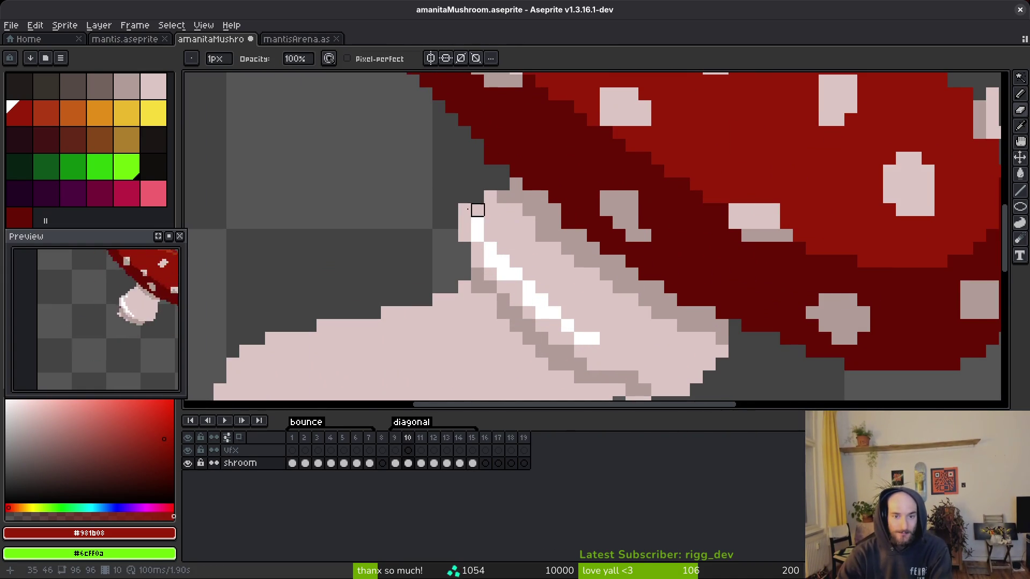
scroll(670, 275, "down", 2)
scroll(670, 275, "right", 2)
left_click_drag(640, 253, 612, 306)
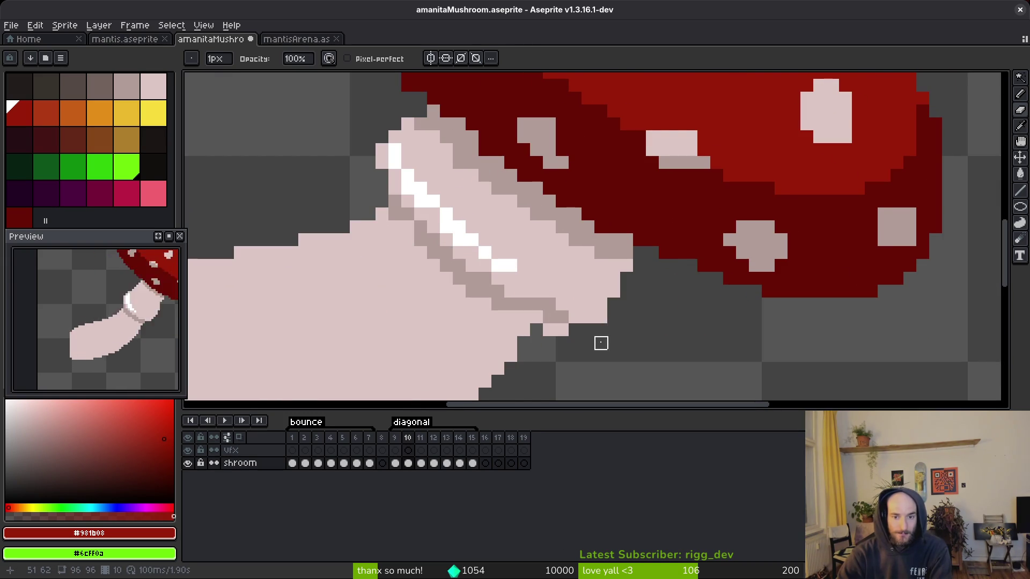
scroll(588, 343, "down", 3)
scroll(588, 343, "up", 3)
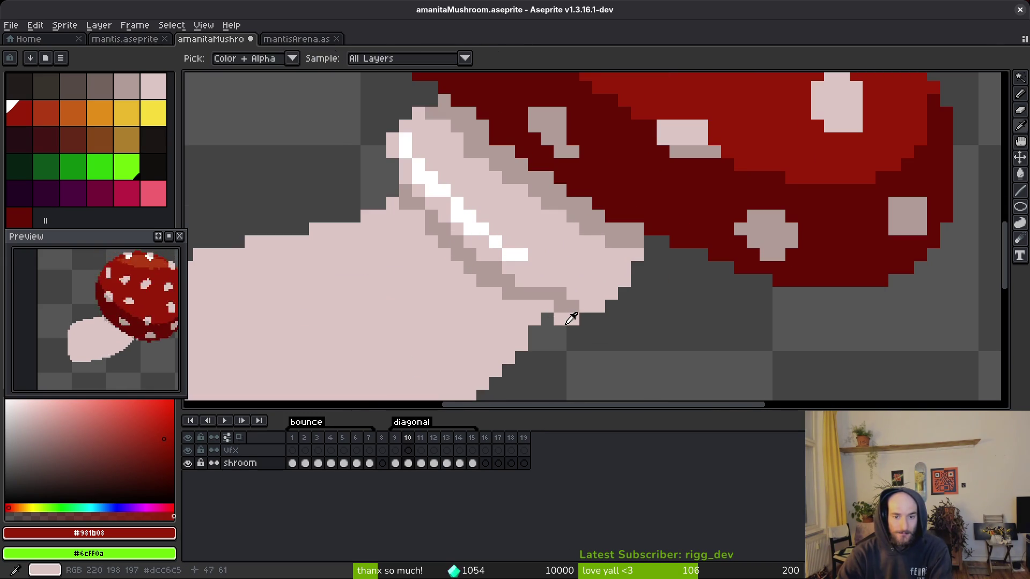
left_click_drag(561, 319, 573, 319)
scroll(585, 333, "down", 3)
scroll(558, 295, "up", 4)
- Repaint two grey stem-edge pixels with the light pink stem colour
left_click(558, 294, "alt")
key("b")
left_click(592, 278, "alt")
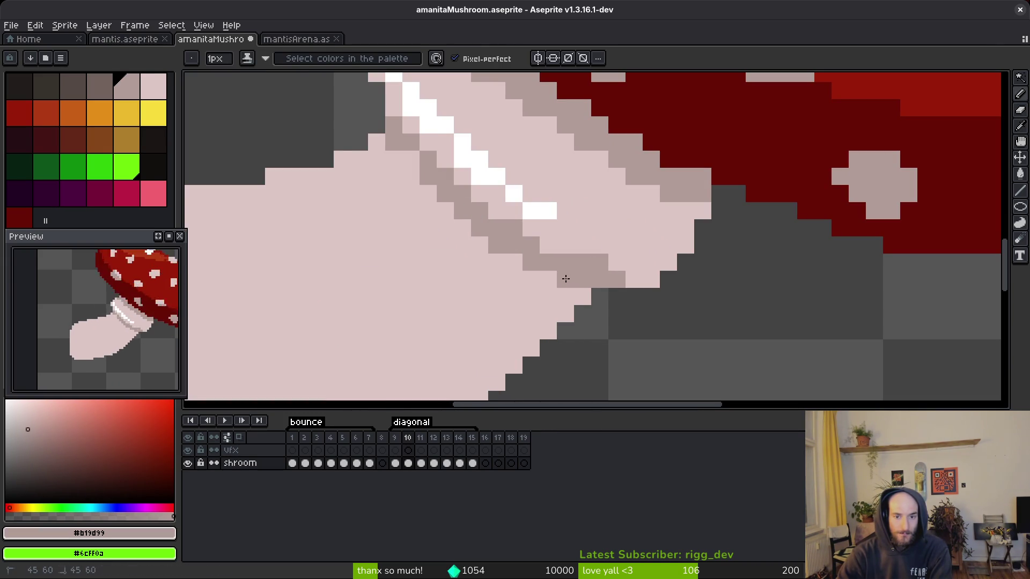
scroll(542, 264, "down", 1)
scroll(499, 186, "up", 1)
left_click(499, 187, "alt")
left_click(499, 209)
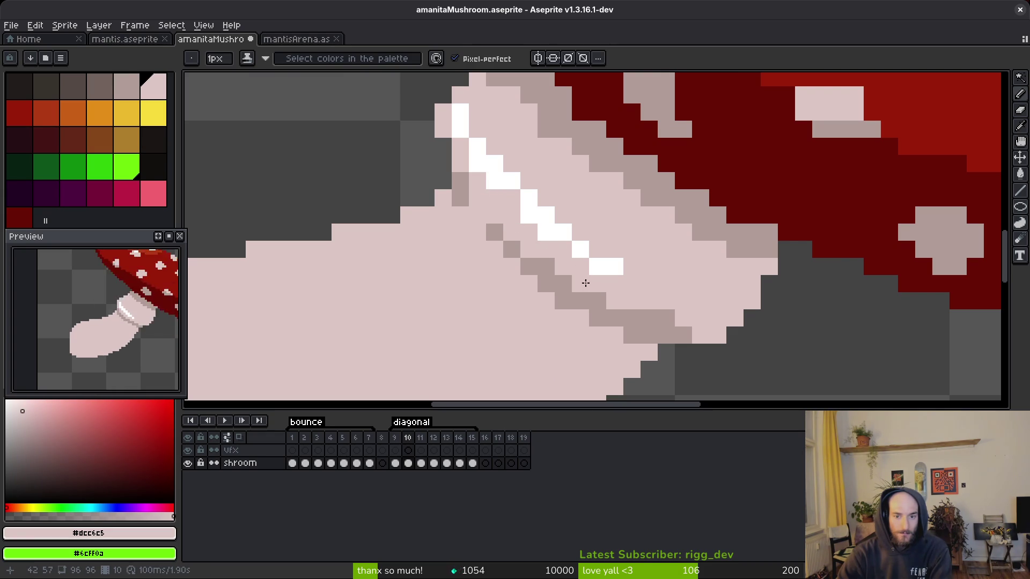
- Shade the light pixel at the collar's lower edge grey #b19d99
left_click(655, 323, "alt")
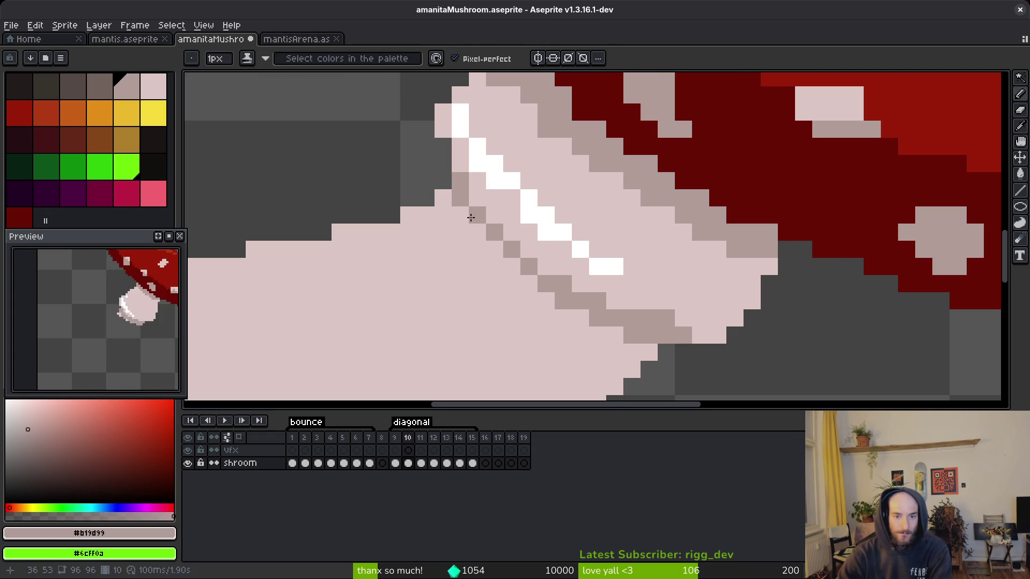
left_click(529, 283)
scroll(687, 348, "down", 3)
scroll(699, 338, "up", 2)
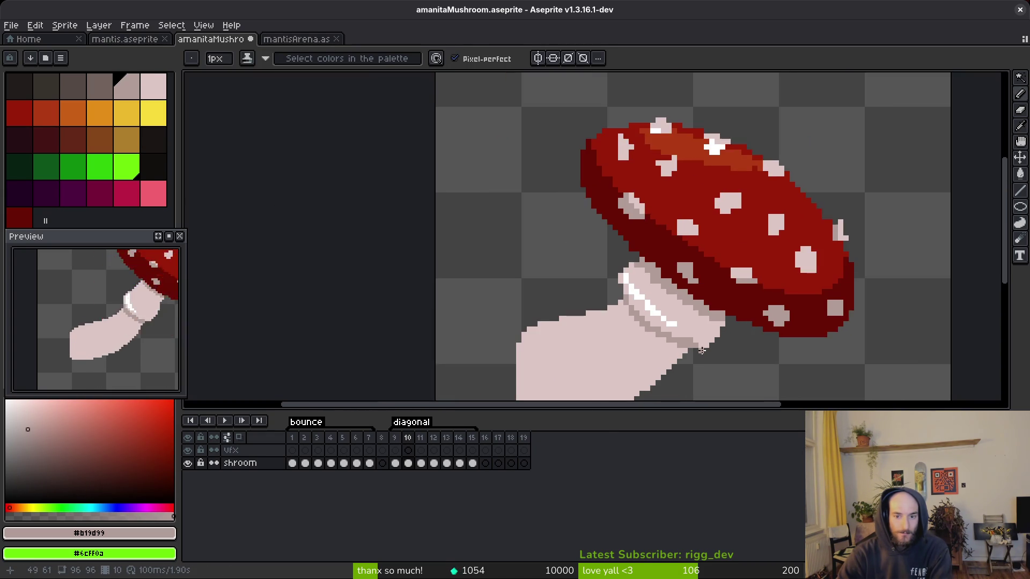
left_click(664, 333, "alt")
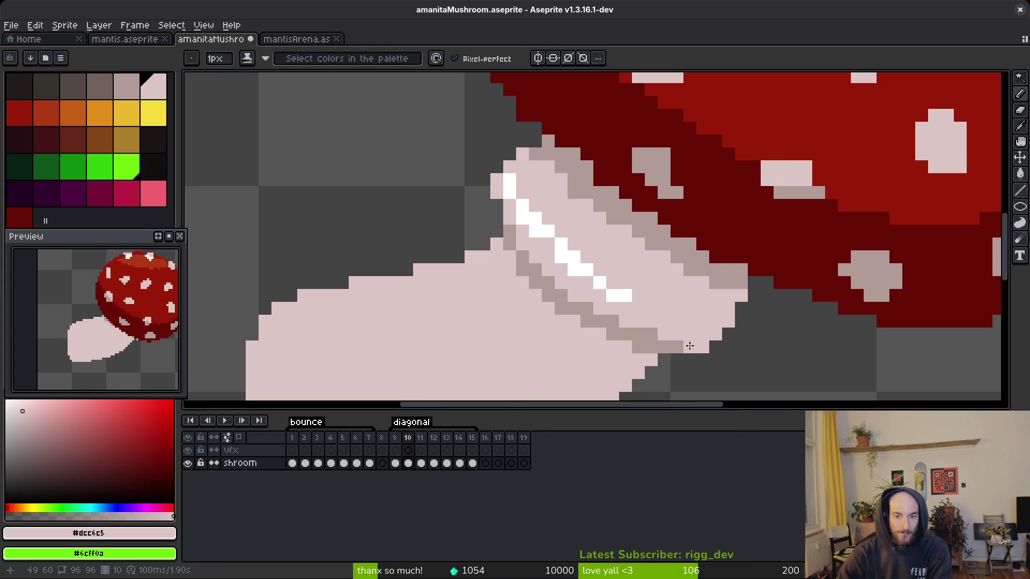
left_click(665, 343, "alt")
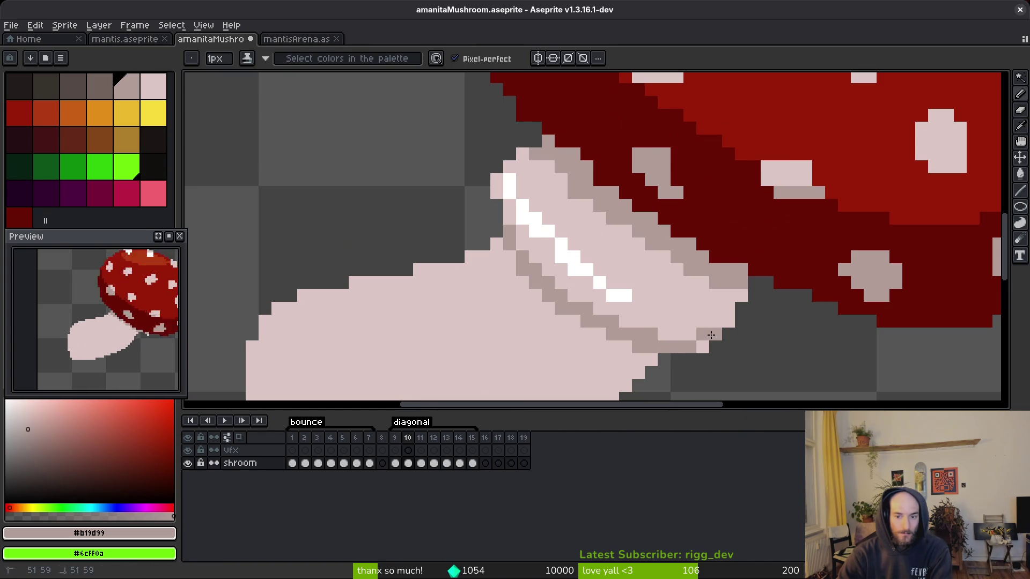
- On frame 9, draw a grey outline along the stem collar's lower edge
scroll(746, 322, "down", 3)
key("Left")
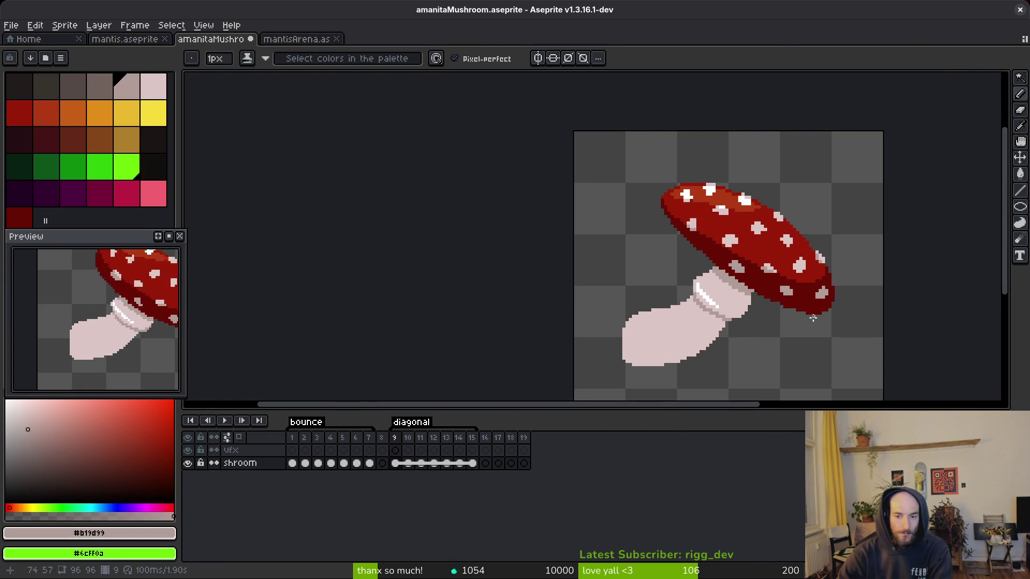
scroll(745, 316, "up", 4)
mouse_move(821, 254)
left_mouse_down()
mouse_move(772, 292)
mouse_move(641, 313)
left_mouse_up()
scroll(781, 292, "down", 3)
scroll(780, 292, "down", 2)
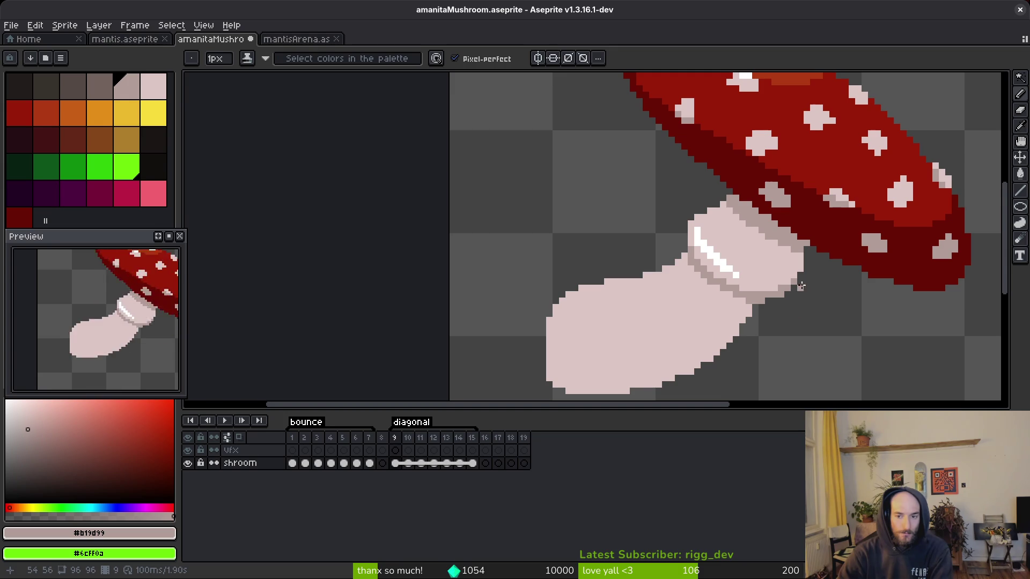
scroll(775, 298, "up", 3)
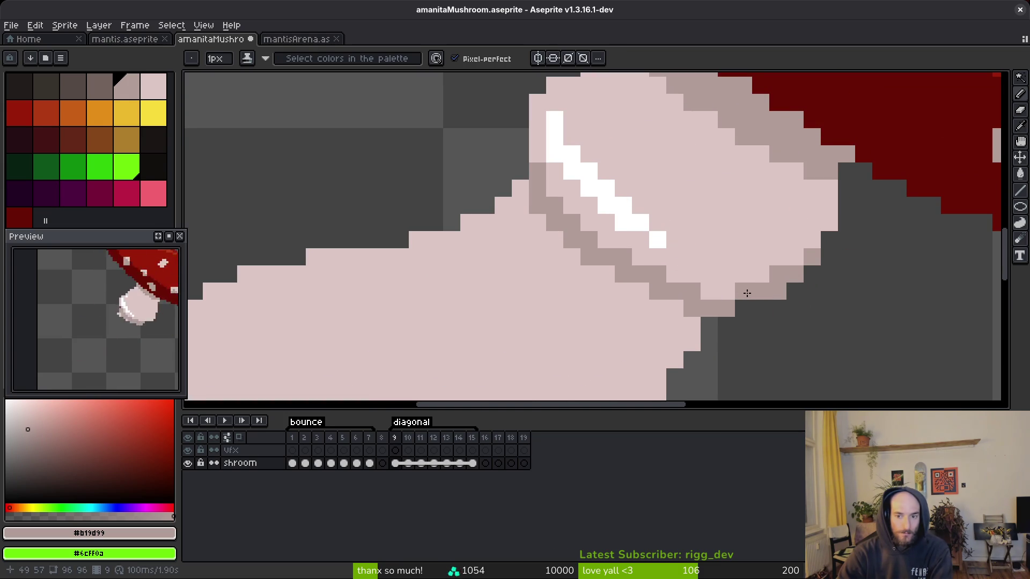
scroll(783, 294, "down", 3)
scroll(797, 292, "up", 2)
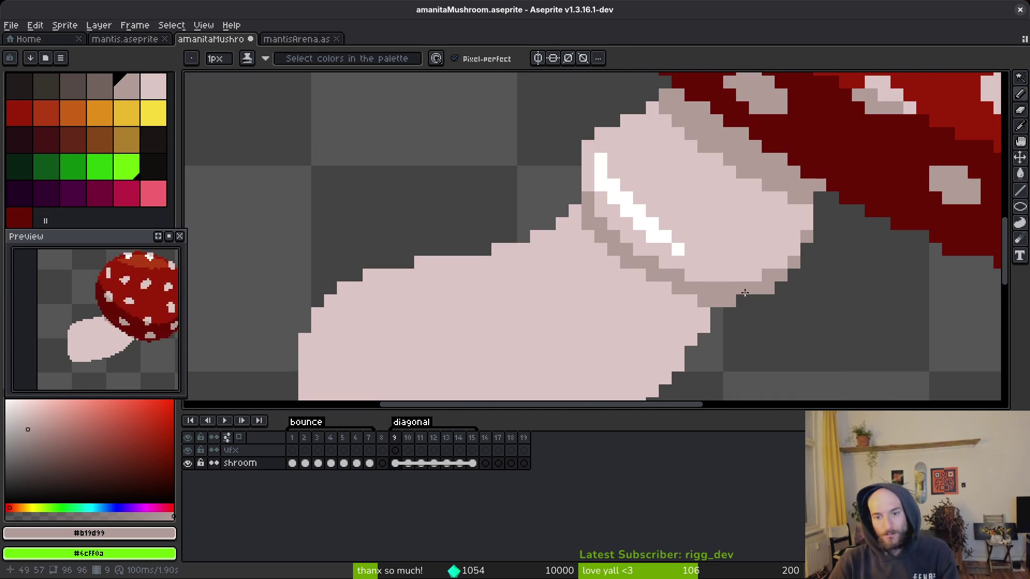
scroll(810, 328, "down", 3)
- On frame 10, repaint most of the collar's white highlight light pink
key("Left")
key("Right")
key("Right")
scroll(782, 306, "up", 3)
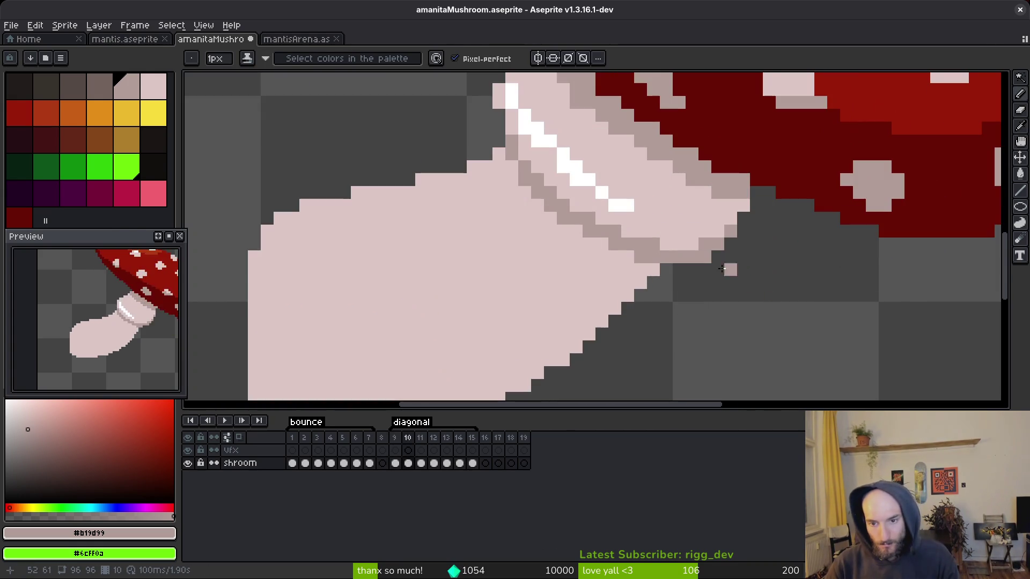
left_click_drag(673, 243, 726, 324)
scroll(727, 325, "down", 2)
scroll(644, 242, "up", 3)
left_click(604, 225, "alt")
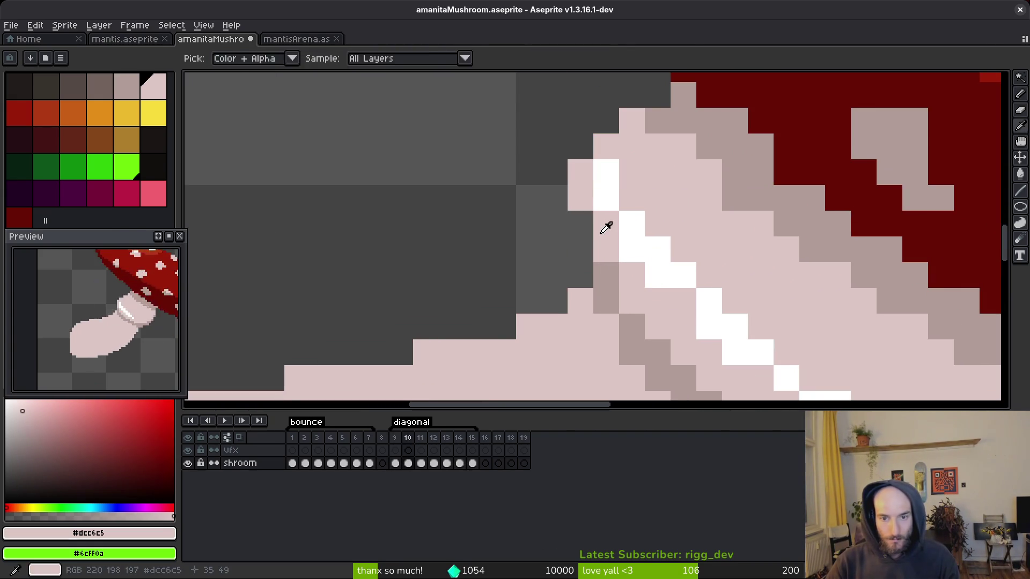
scroll(665, 253, "down", 5)
scroll(654, 223, "up", 3)
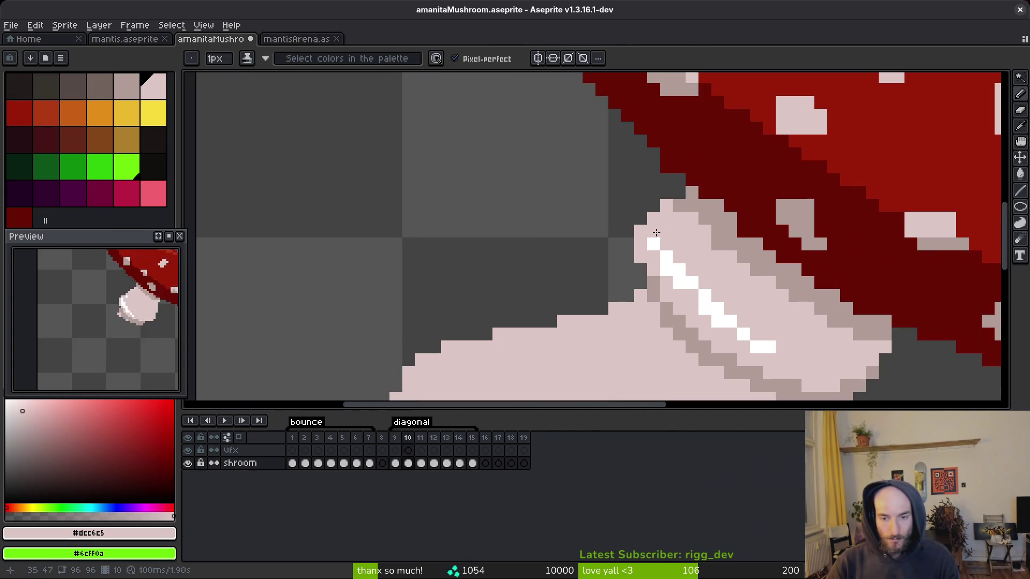
left_click_drag(682, 277, 743, 333)
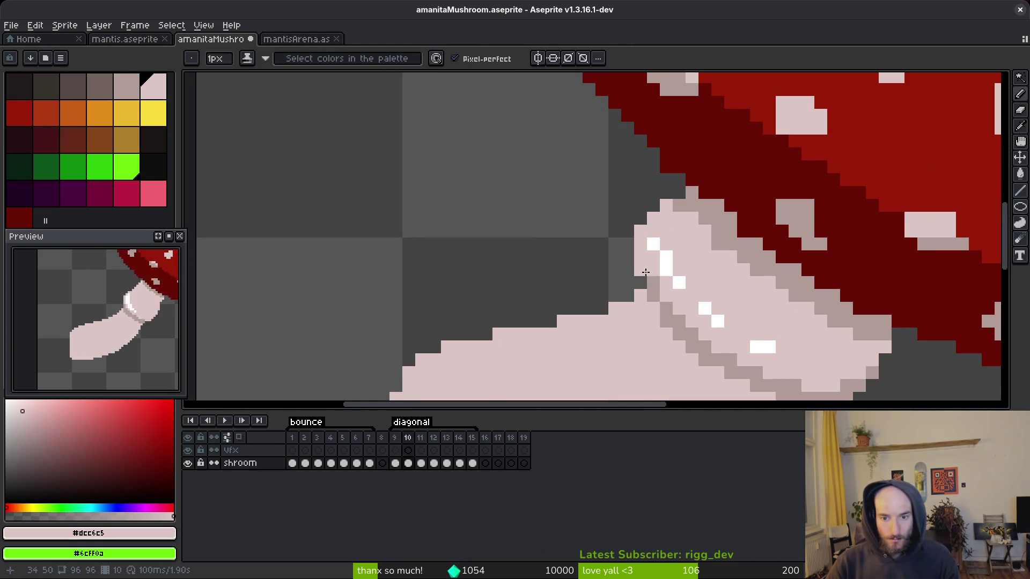
scroll(681, 267, "down", 2)
scroll(719, 214, "up", 2)
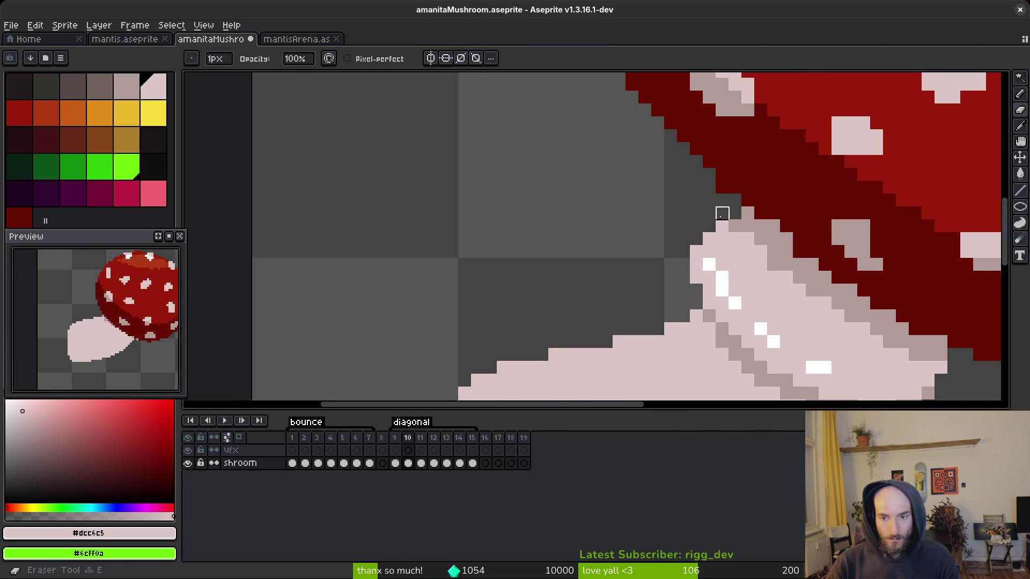
- Erase the stem pixels poking against the cap edge
mouse_move(748, 214)
left_mouse_down()
mouse_move(722, 226)
mouse_move(748, 227)
left_mouse_up()
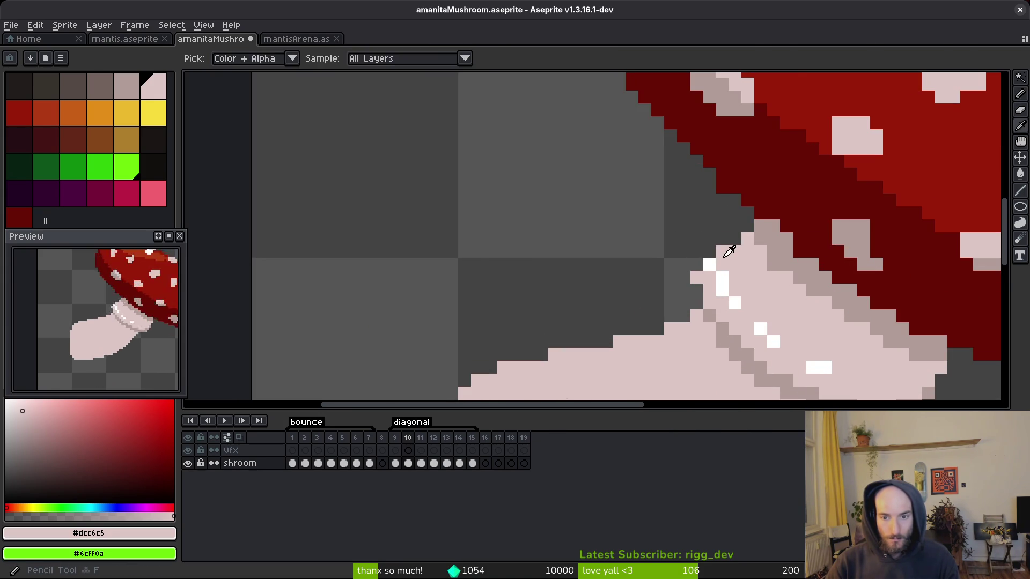
scroll(799, 312, "down", 5)
scroll(762, 280, "up", 2)
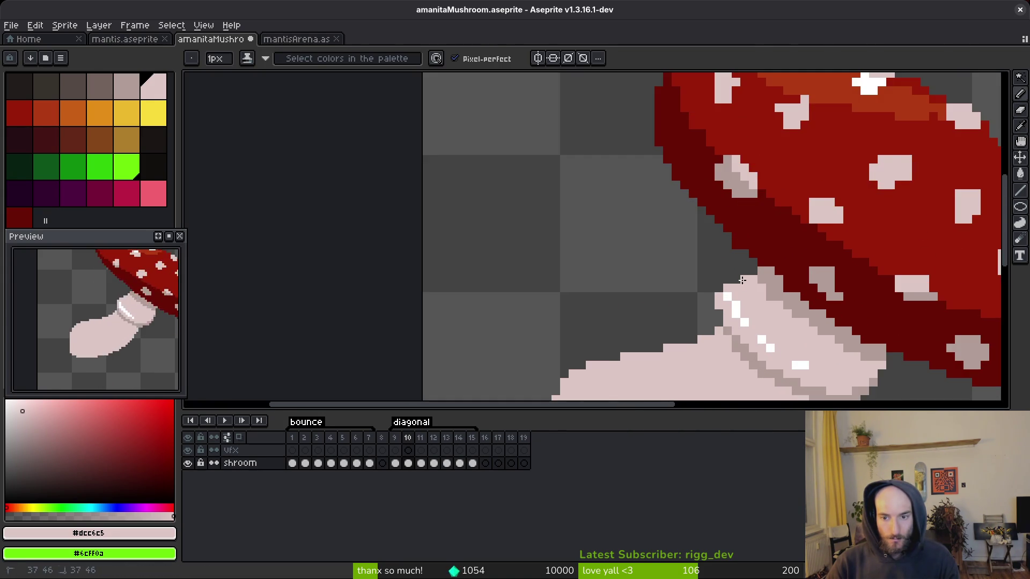
scroll(766, 301, "down", 3)
scroll(733, 311, "up", 4)
scroll(703, 293, "down", 3)
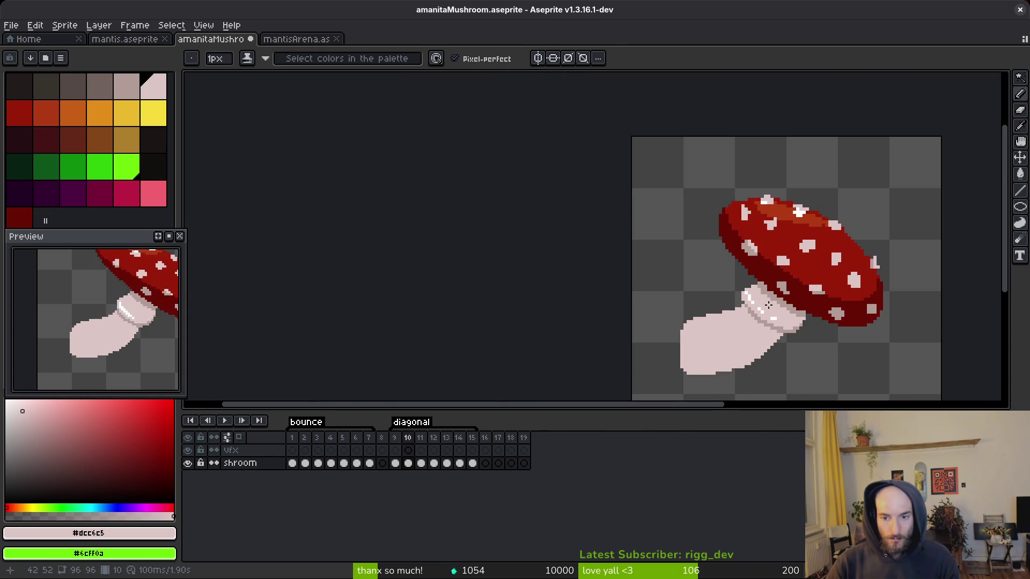
scroll(750, 290, "up", 4)
- Break the white highlight into sparse dots along the collar top
left_click(665, 244, "alt")
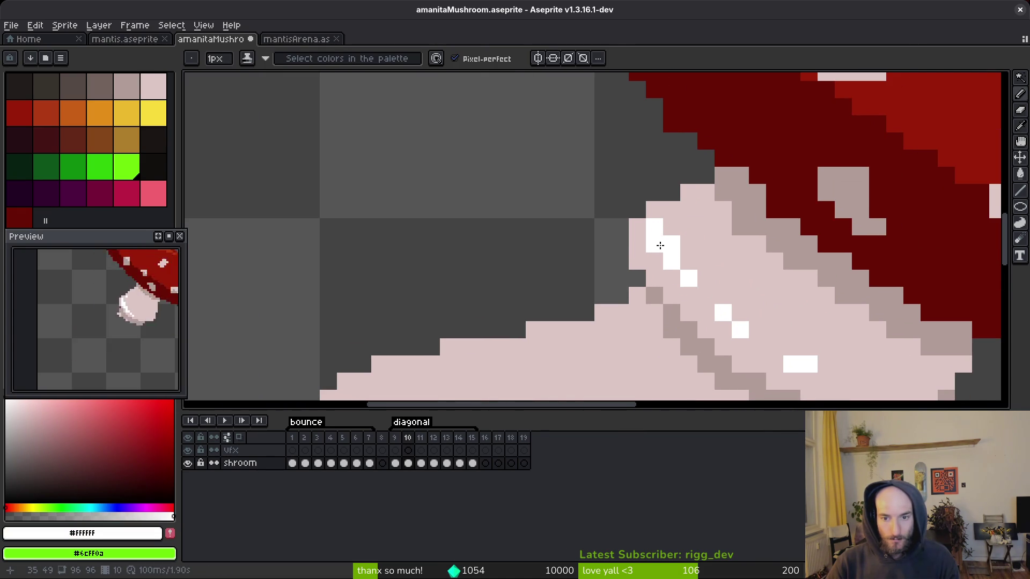
left_click_drag(659, 252, 686, 259)
left_click_drag(696, 292, 718, 313)
left_click(714, 296, "alt")
left_click(801, 350)
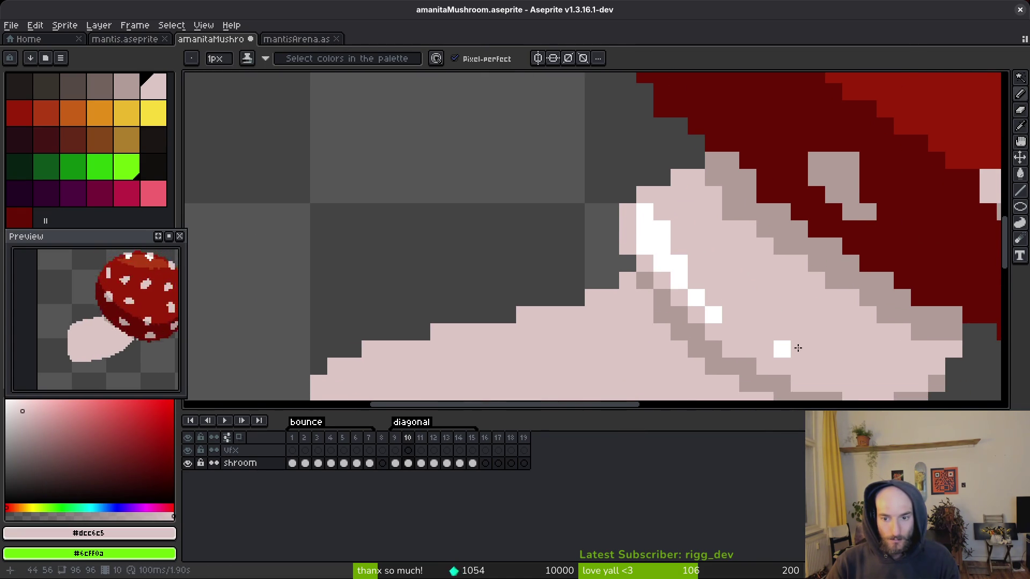
left_click(710, 309, "alt")
left_click(741, 334)
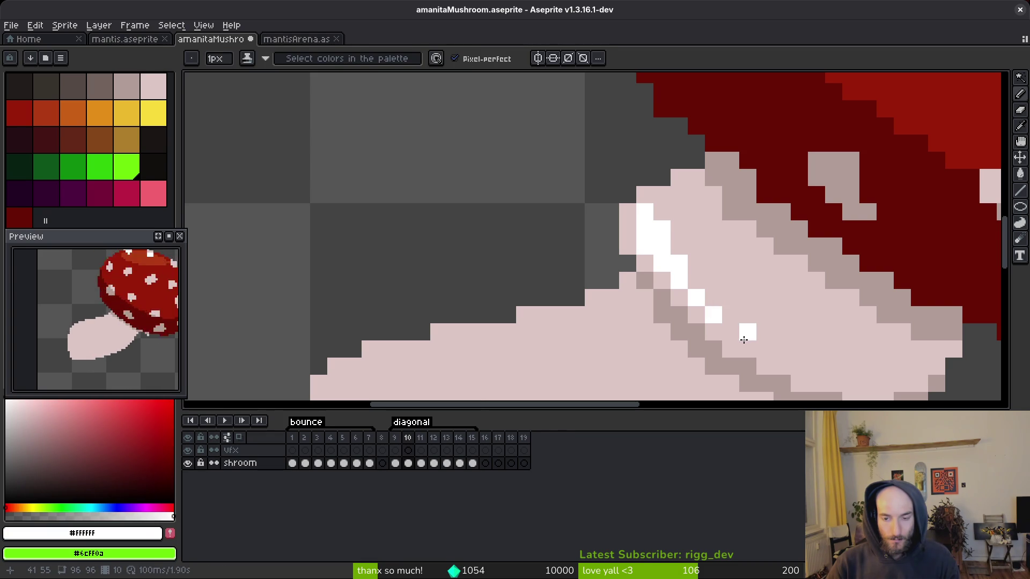
left_click(691, 268, "alt")
left_click(692, 274)
left_click(659, 224)
- Sample the grey shading colour and compare the collar with and without the last erase
scroll(725, 245, "down", 5)
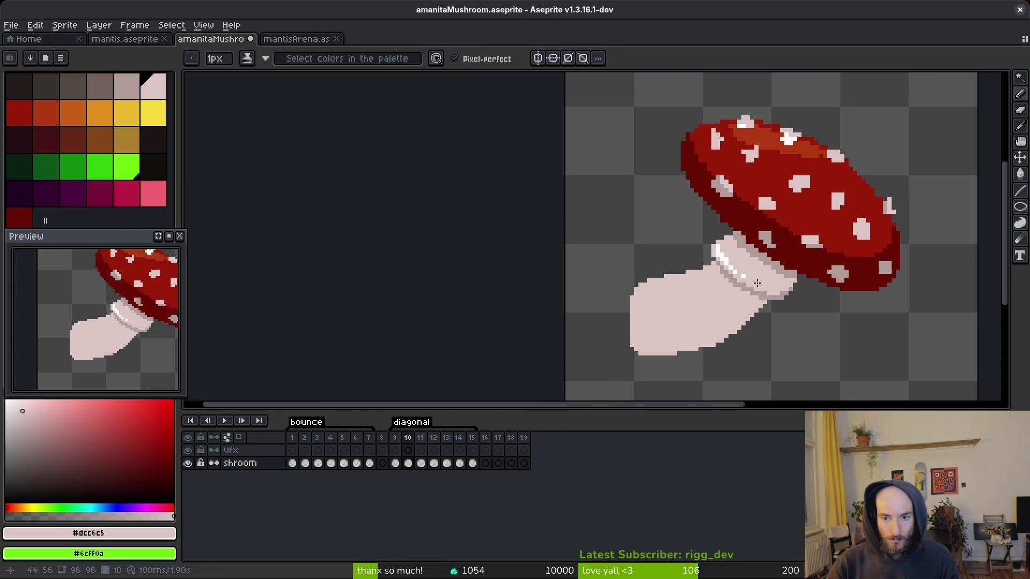
scroll(706, 259, "up", 5)
left_click(698, 263, "alt")
scroll(687, 244, "down", 3)
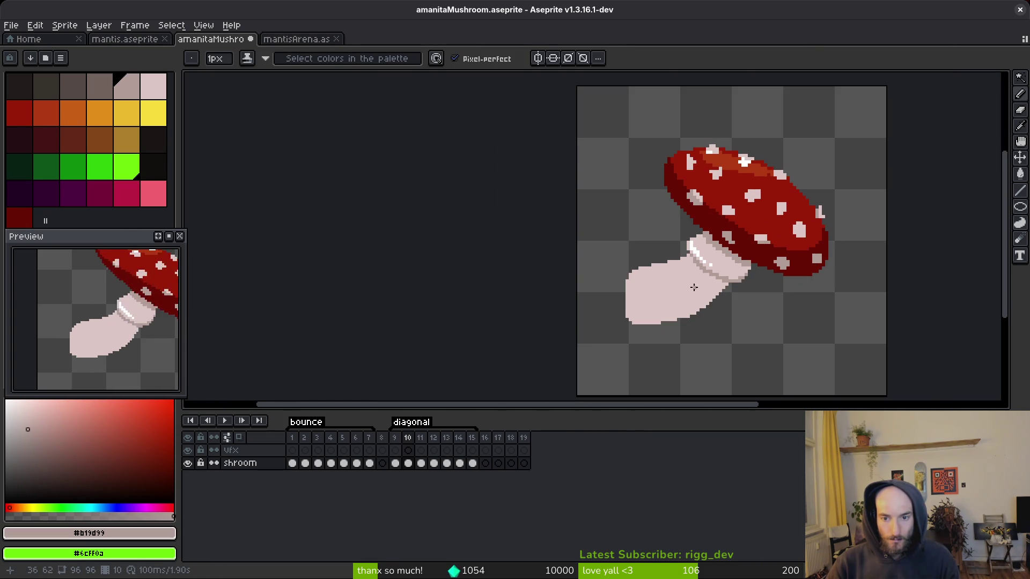
scroll(718, 304, "up", 3)
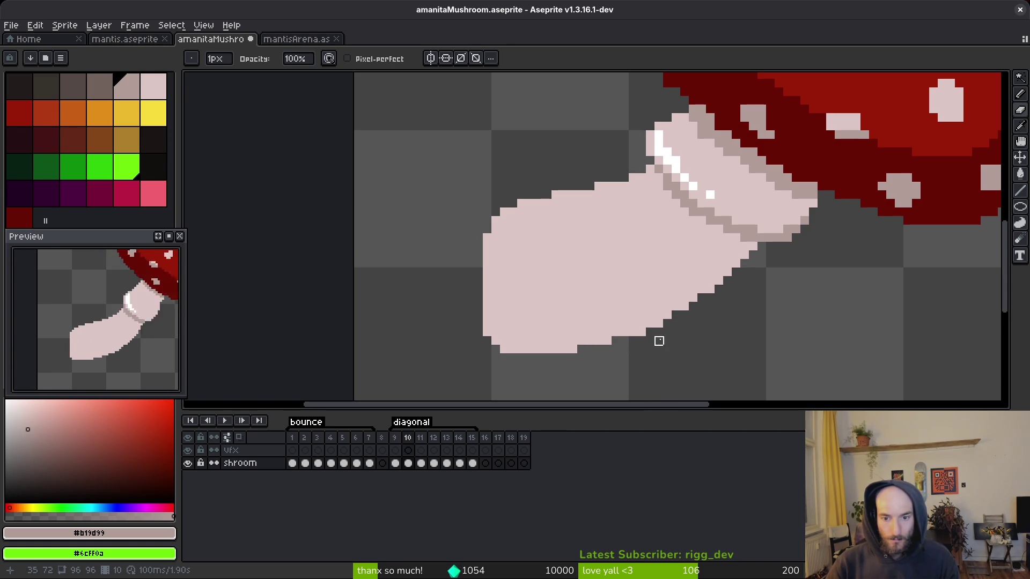
scroll(573, 349, "down", 2)
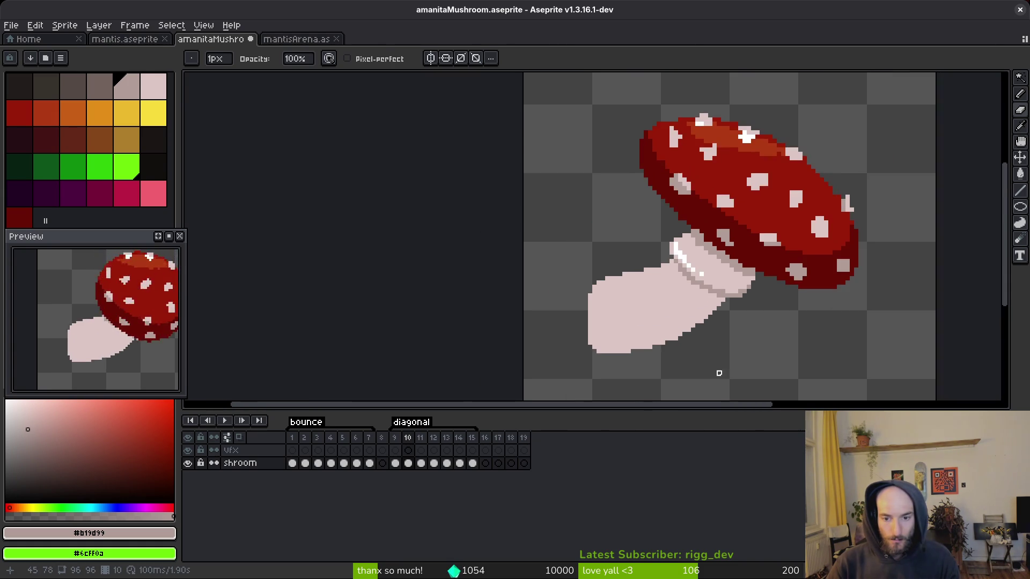
key("i")
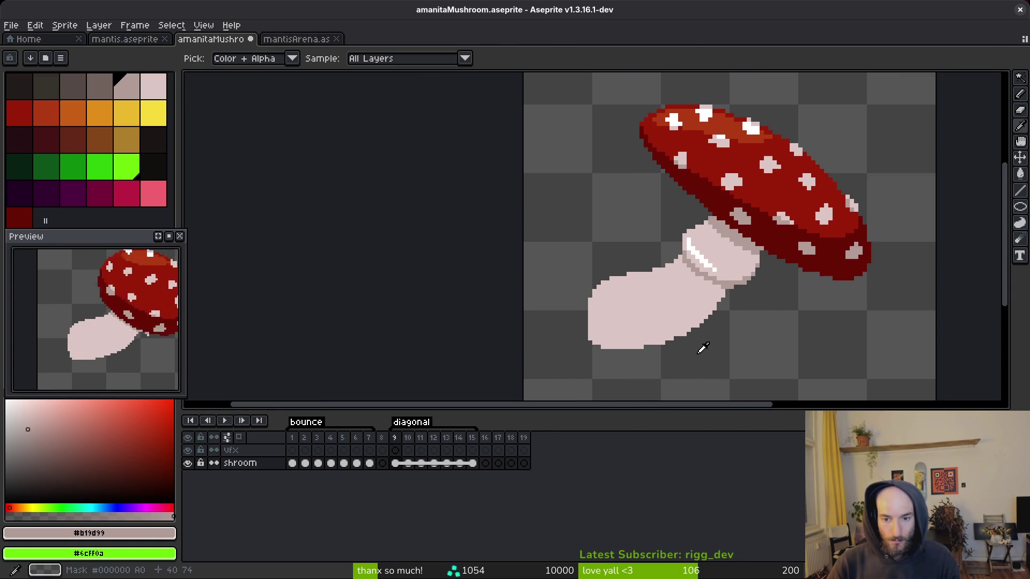
key("e")
key("ctrl+z")
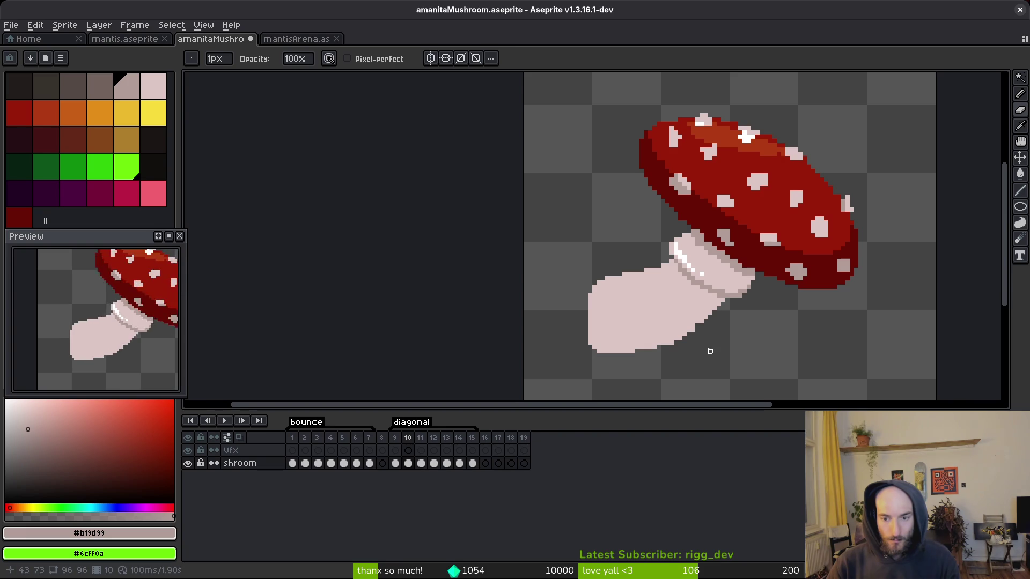
key("ctrl+y")
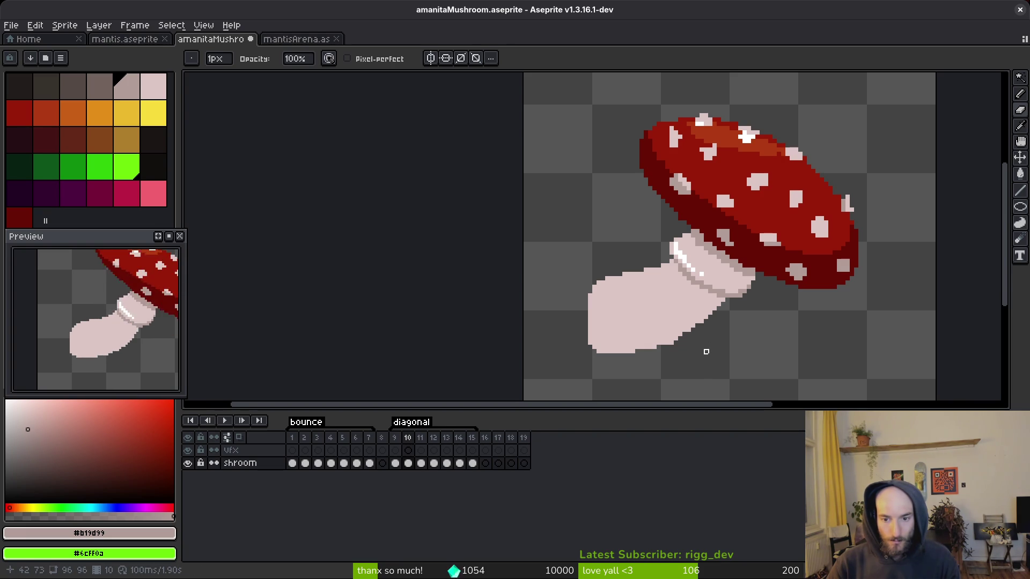
- Return to the pencil and sample the pink stem and dark red cap rim colours
key("i")
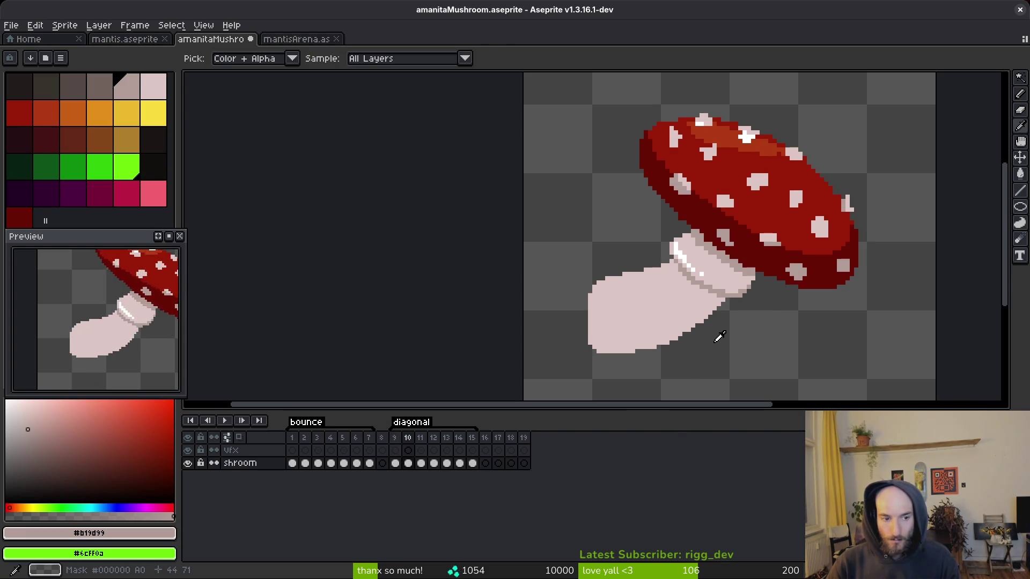
key("e")
scroll(691, 278, "up", 3)
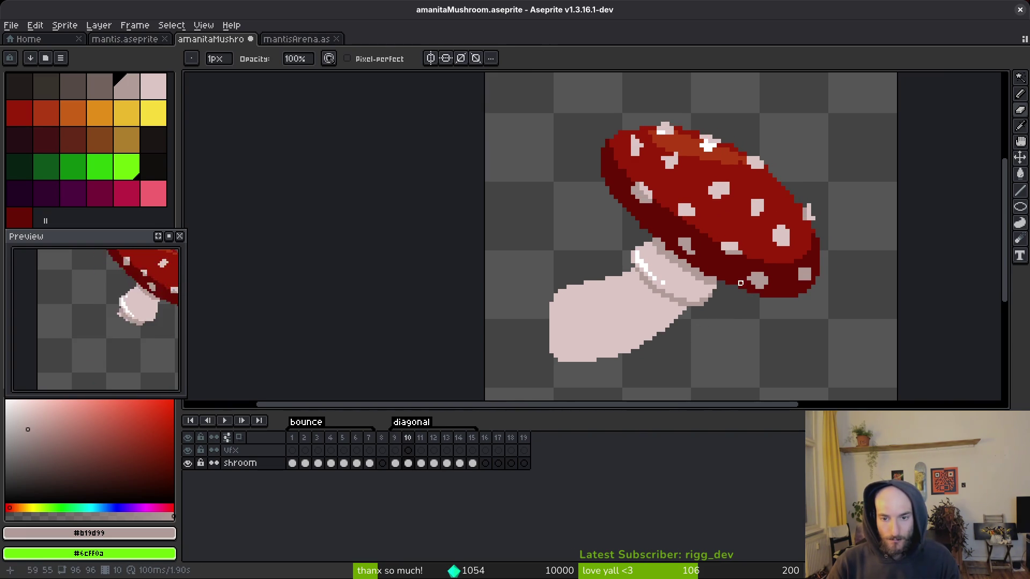
key("i")
key("b")
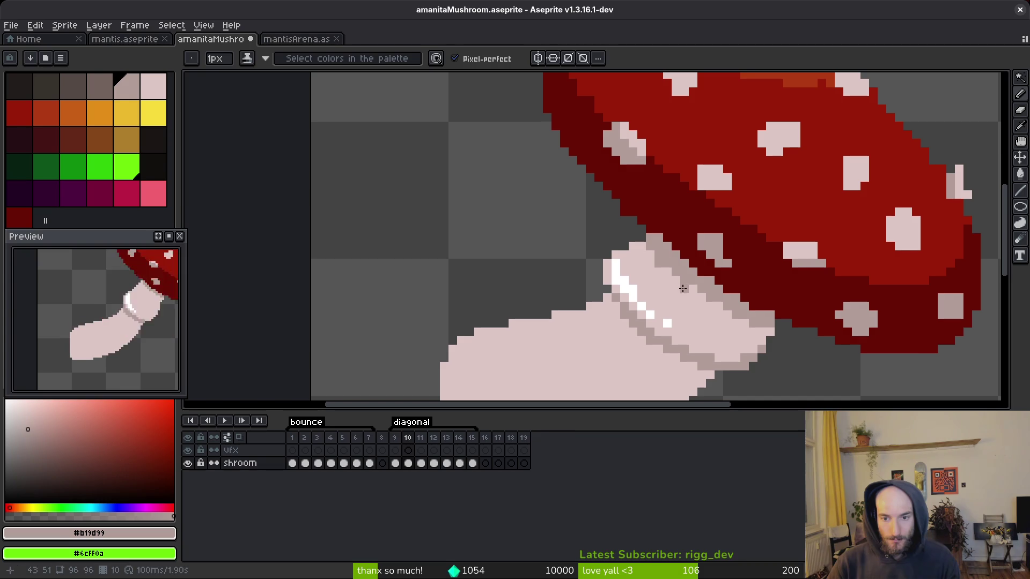
left_click(656, 261, "alt")
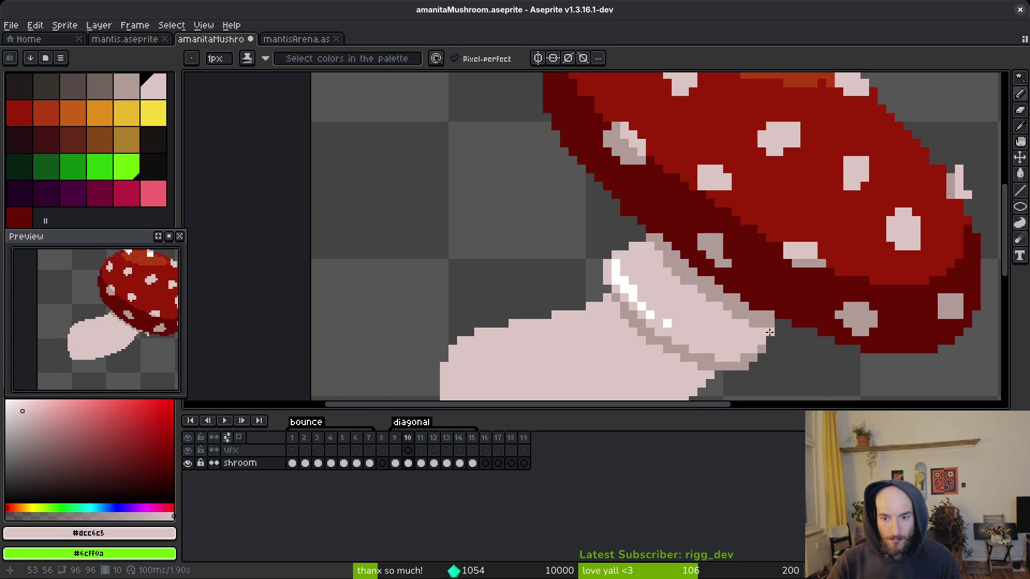
scroll(765, 334, "down", 3)
scroll(783, 322, "up", 3)
left_click(798, 306, "alt")
- Undo the last cap-edge edit and repaint the grey right-edge pixels with the pale pink spot colour
scroll(798, 306, "up", 2)
scroll(709, 331, "down", 3)
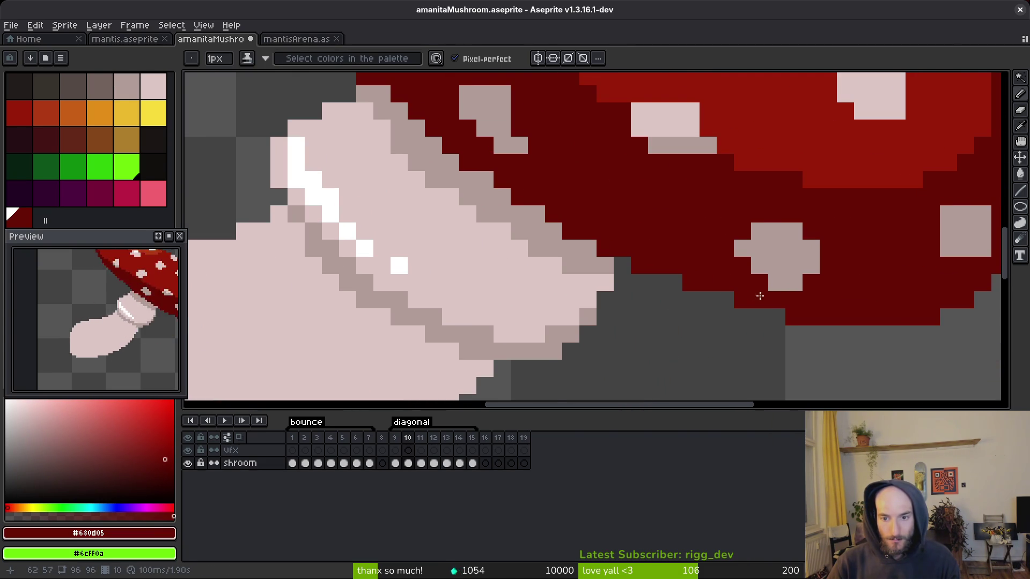
scroll(820, 322, "down", 2)
scroll(831, 256, "up", 3)
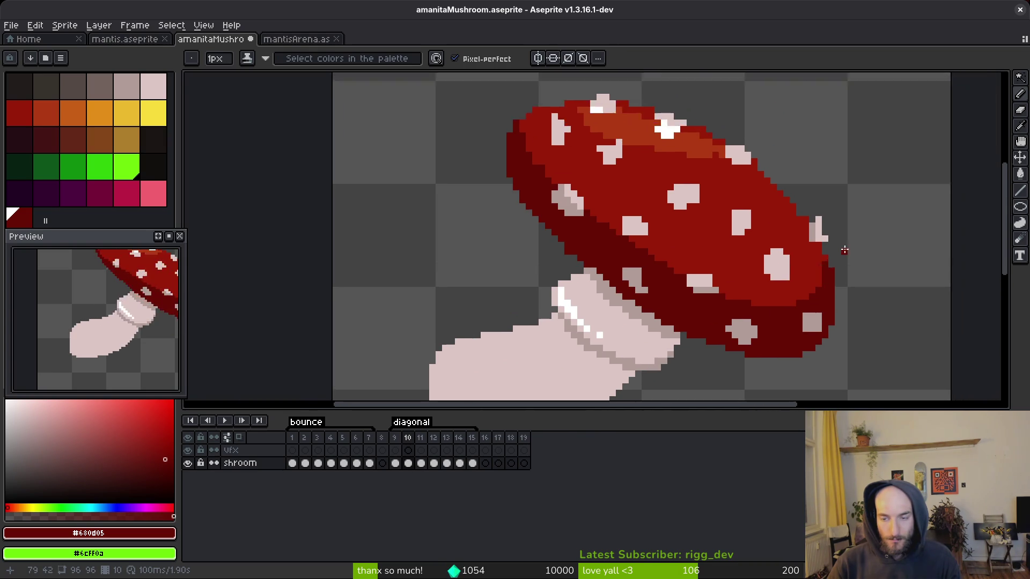
scroll(762, 198, "down", 4)
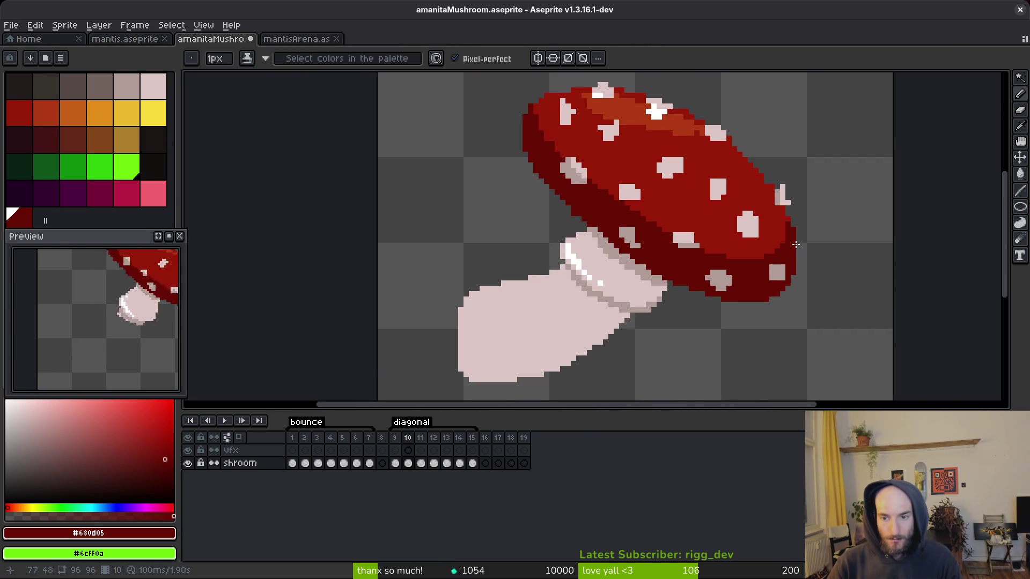
scroll(778, 241, "up", 3)
left_click(781, 255, "alt")
key("ctrl+z")
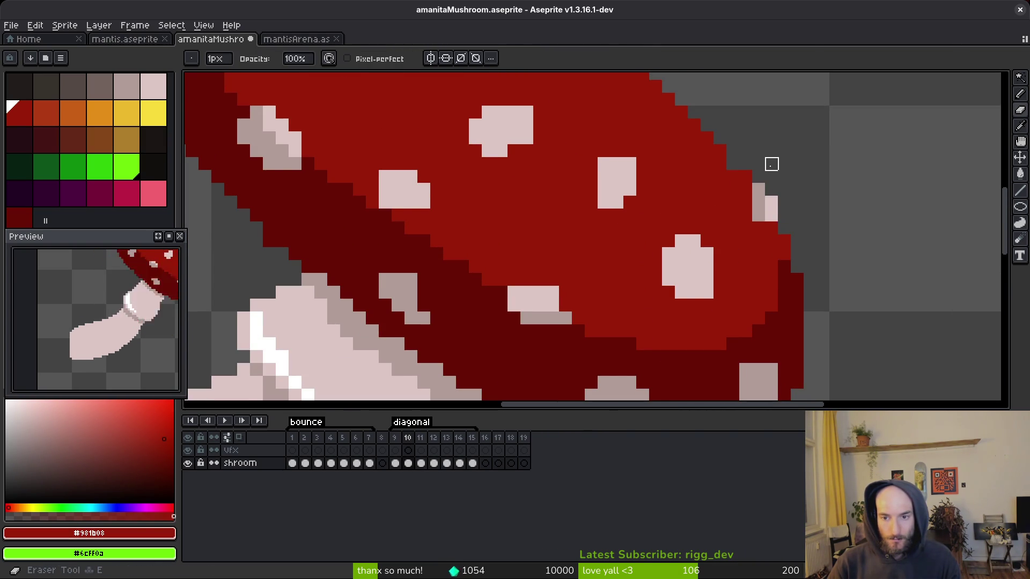
left_click(762, 192, "alt")
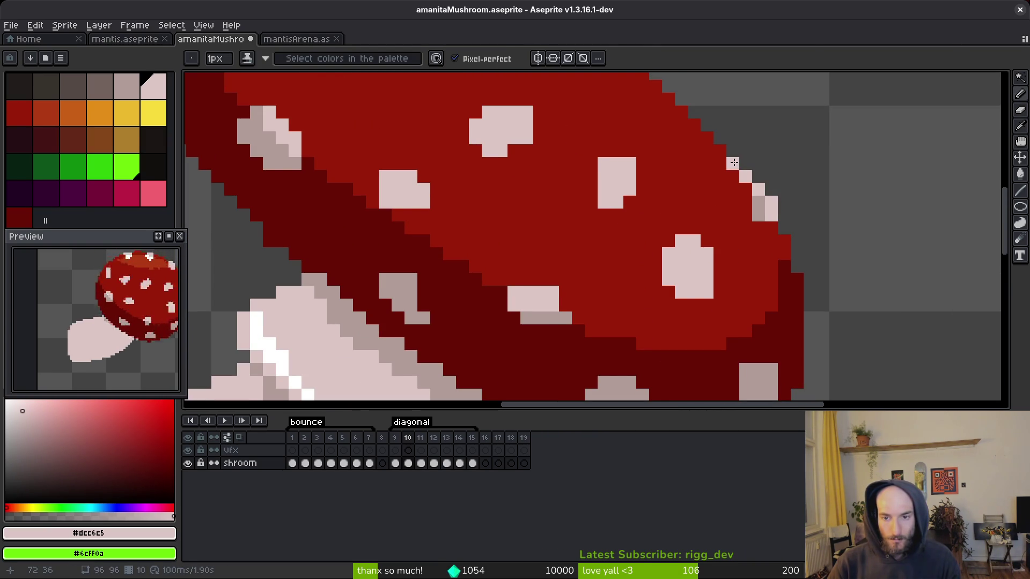
left_click_drag(753, 198, 757, 214)
- Repaint the orange top band's lower edge with the cap's red
scroll(756, 214, "down", 1)
scroll(772, 284, "up", 1)
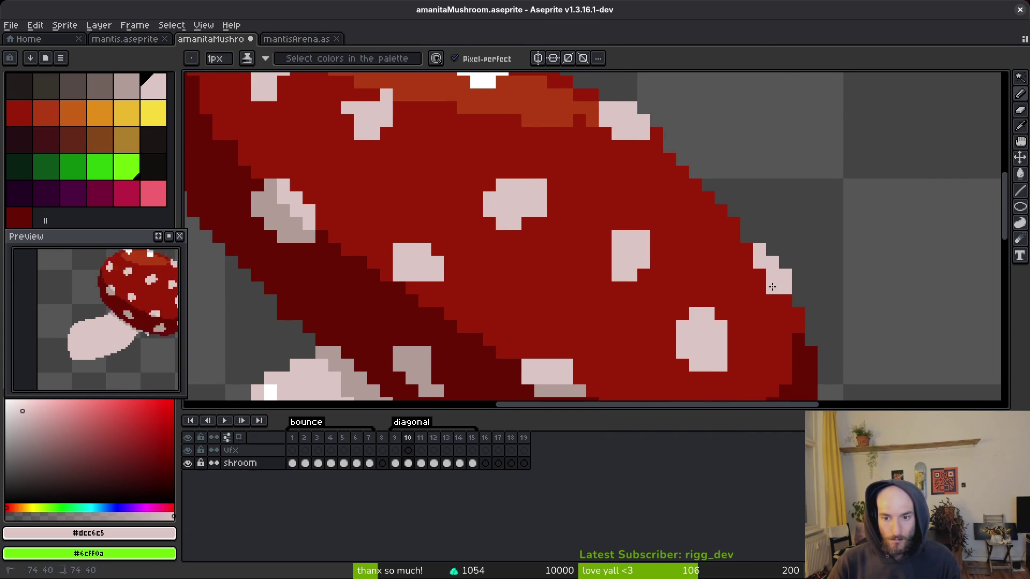
left_click(761, 290, "alt")
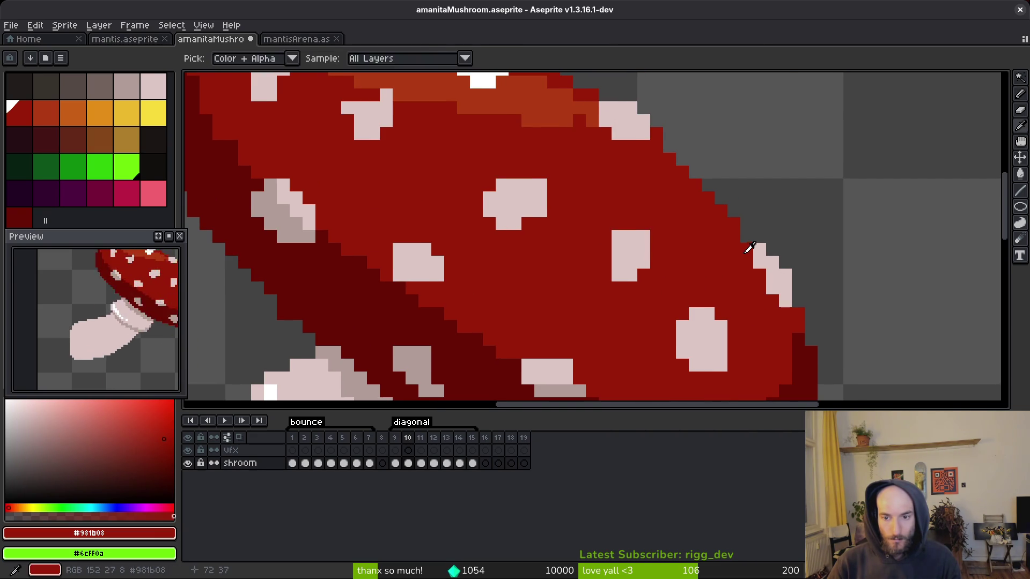
scroll(697, 225, "up", 1)
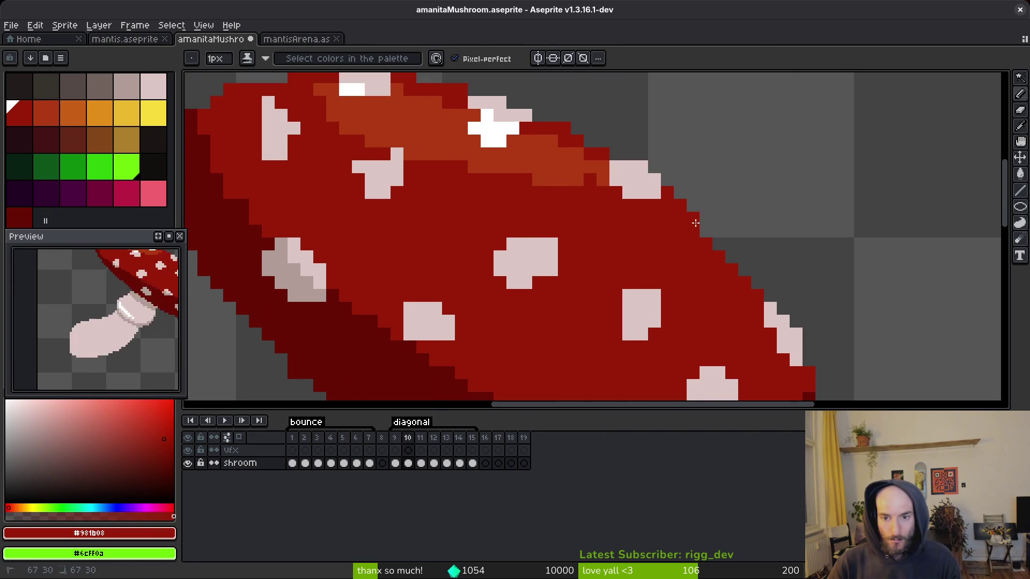
scroll(747, 257, "down", 3)
scroll(750, 255, "up", 2)
scroll(761, 288, "down", 3)
scroll(777, 285, "up", 3)
scroll(718, 272, "up", 1)
left_click_drag(749, 317, 681, 324)
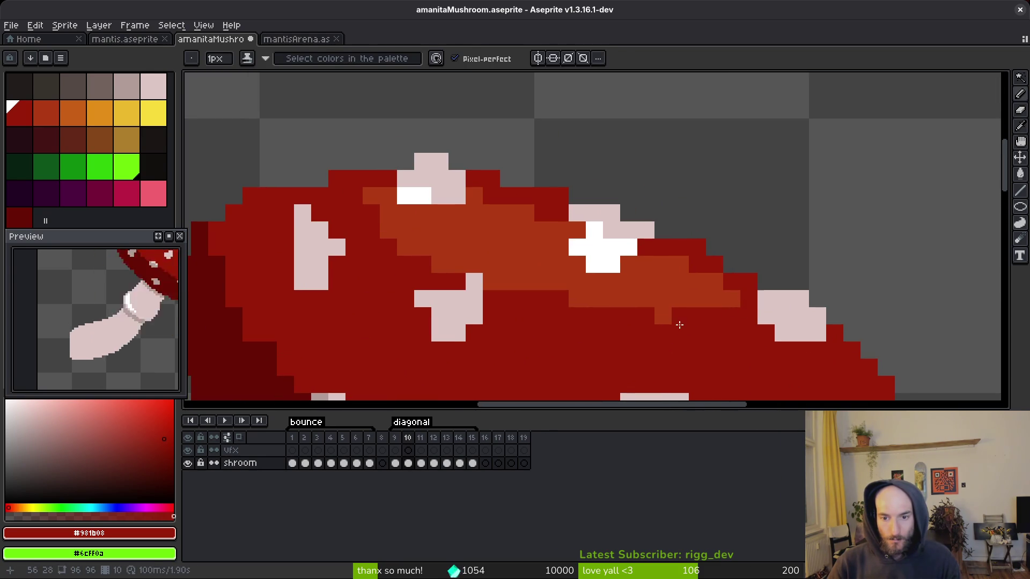
- Add an orange band pixel beside the pink spot
scroll(681, 324, "left", 2)
left_click(573, 225, "alt")
left_click(422, 198)
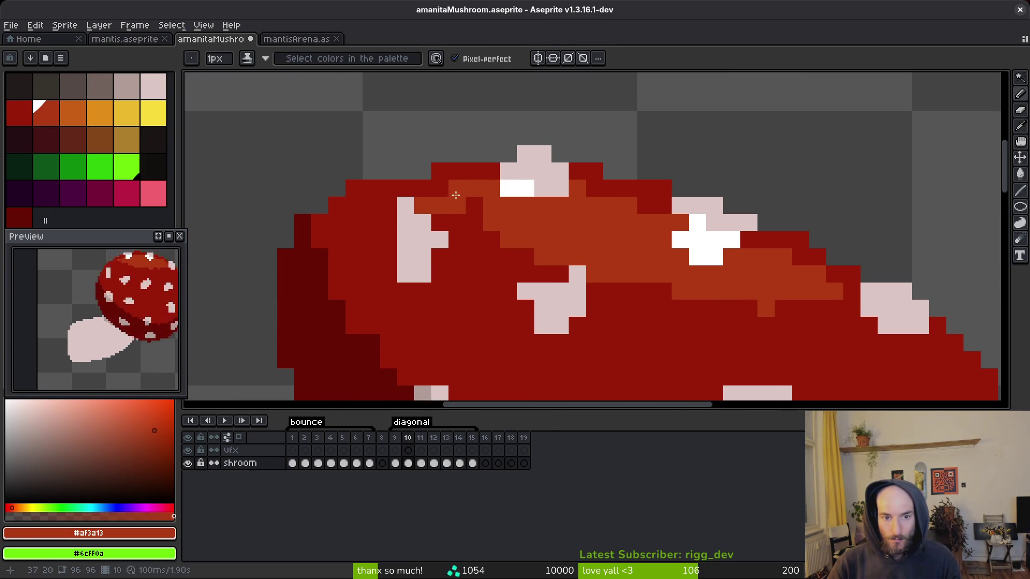
- Reshade the cap's left rim with darker red pixels sampled from its edge
left_click(439, 157, "alt")
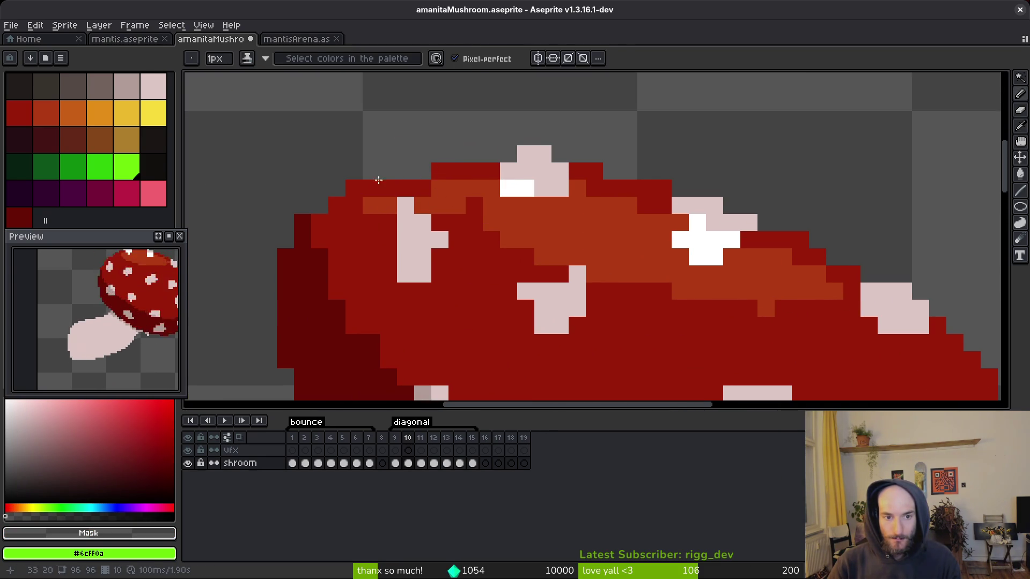
scroll(524, 223, "down", 3)
scroll(524, 223, "up", 3)
left_click(503, 179, "alt")
left_click_drag(474, 189, 506, 184)
mouse_move(474, 244)
left_mouse_down()
mouse_move(512, 189)
mouse_move(497, 239)
left_mouse_up()
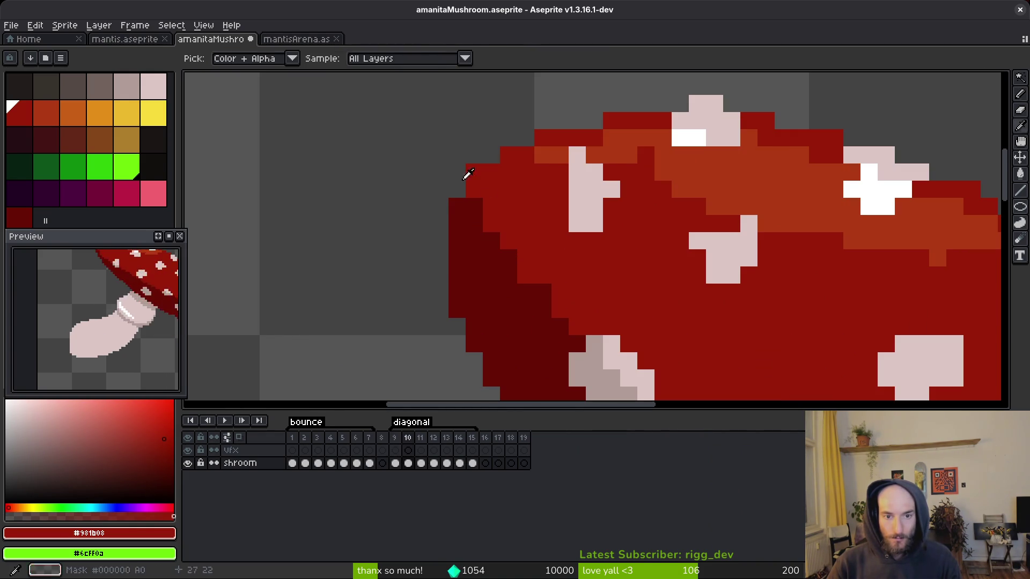
left_click(461, 206)
mouse_move(461, 205)
left_mouse_down()
mouse_move(486, 236)
mouse_move(482, 248)
mouse_move(465, 190)
mouse_move(505, 266)
mouse_move(488, 210)
mouse_move(519, 259)
left_mouse_up()
- Repaint pixels along the cap's lower-left rim, undoing a stray diagonal red stroke
key("ctrl+z")
left_click(477, 207)
scroll(554, 285, "down", 3)
left_click(488, 228)
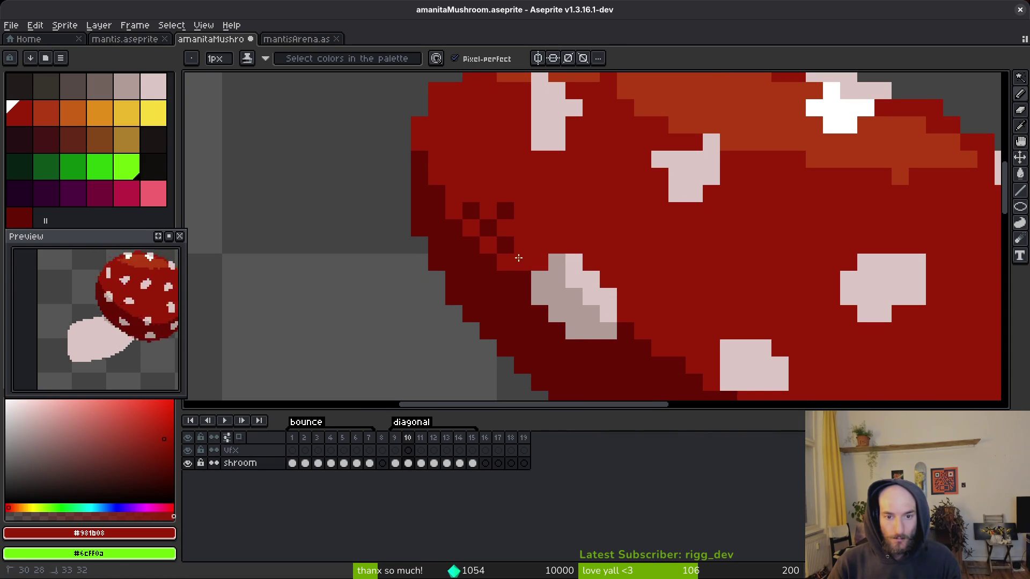
scroll(478, 213, "up", 1)
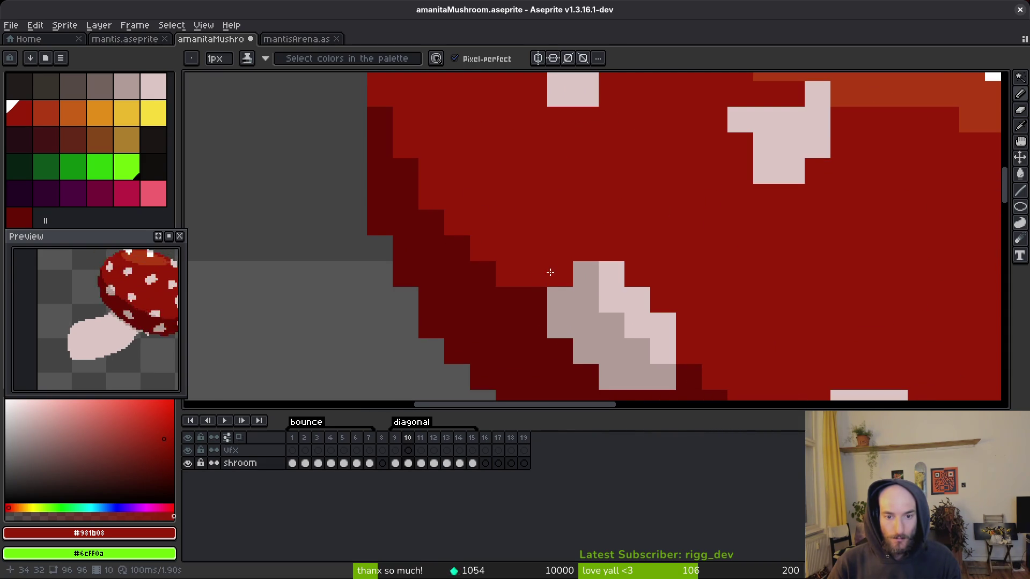
scroll(543, 274, "down", 3)
scroll(394, 146, "up", 2)
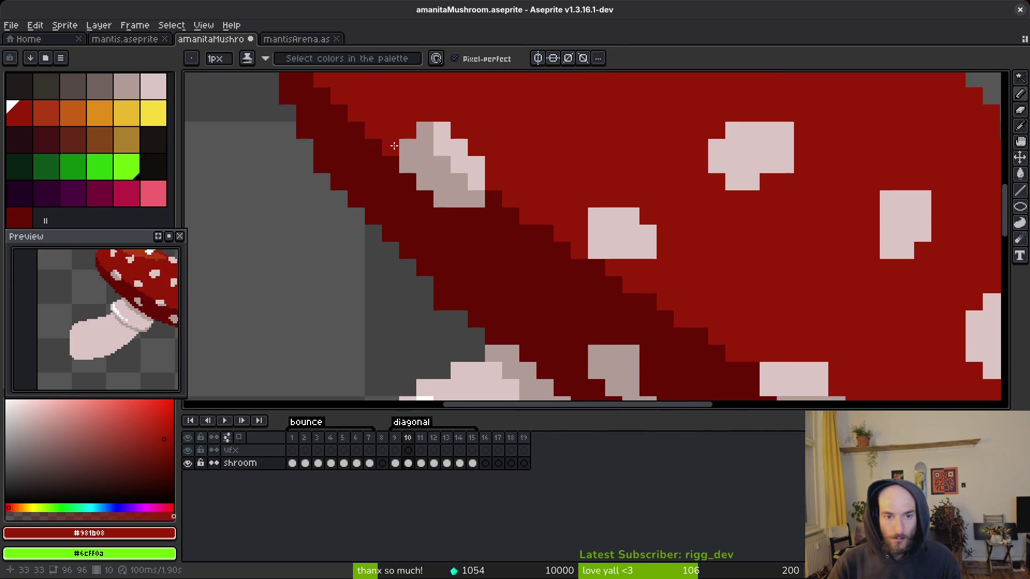
left_click_drag(499, 227, 708, 336)
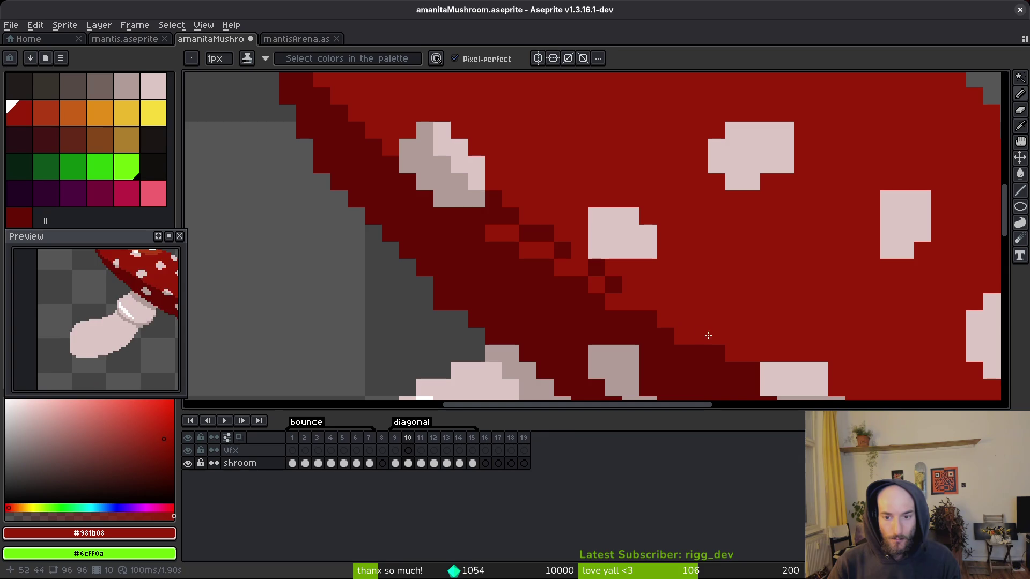
key("ctrl+z")
key("ctrl+z")
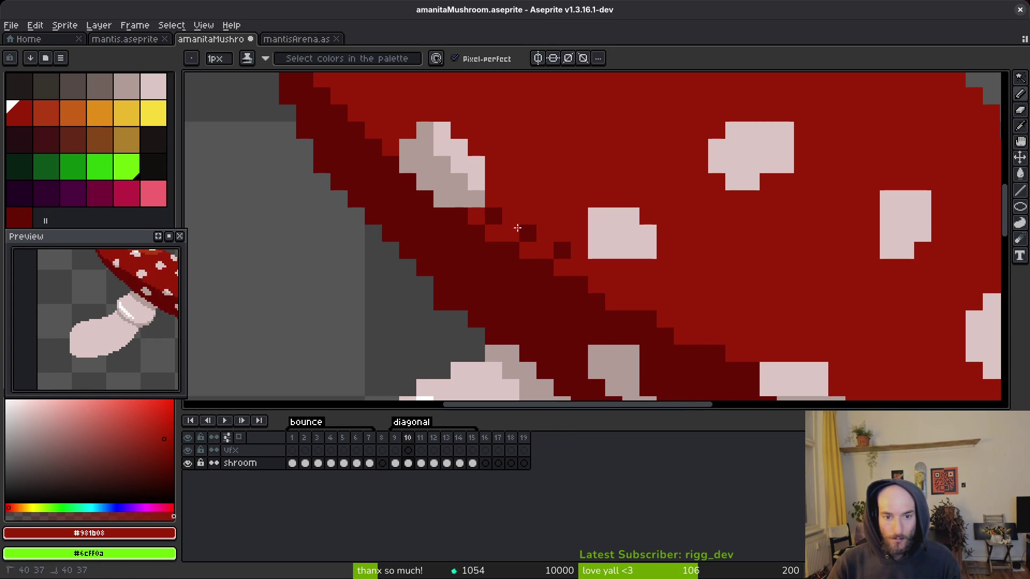
- Extend the pale pink rim spot downward with extra pink pixels
scroll(486, 213, "down", 3)
scroll(568, 274, "up", 2)
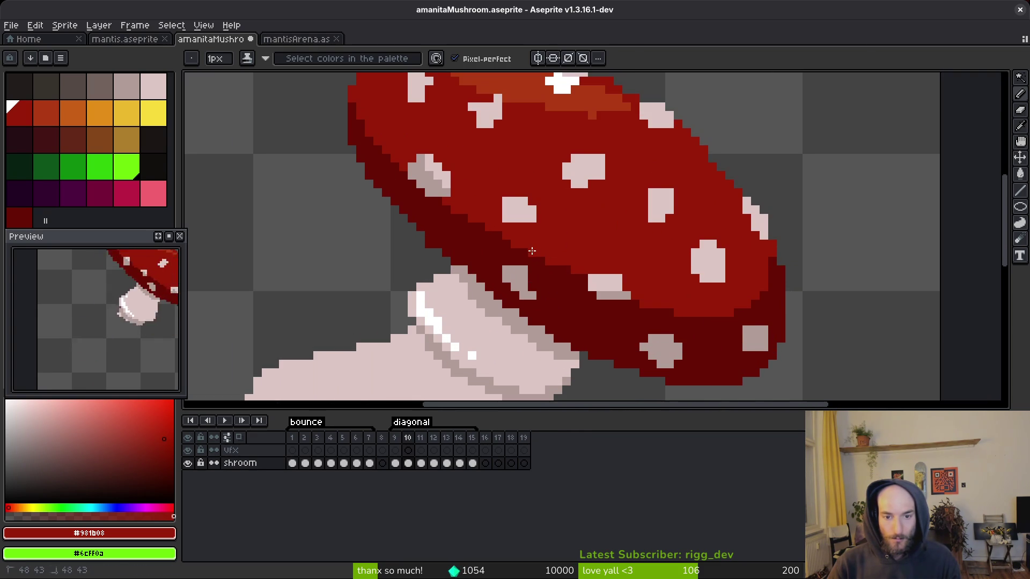
scroll(531, 251, "down", 3)
scroll(605, 276, "up", 4)
scroll(599, 306, "up", 2)
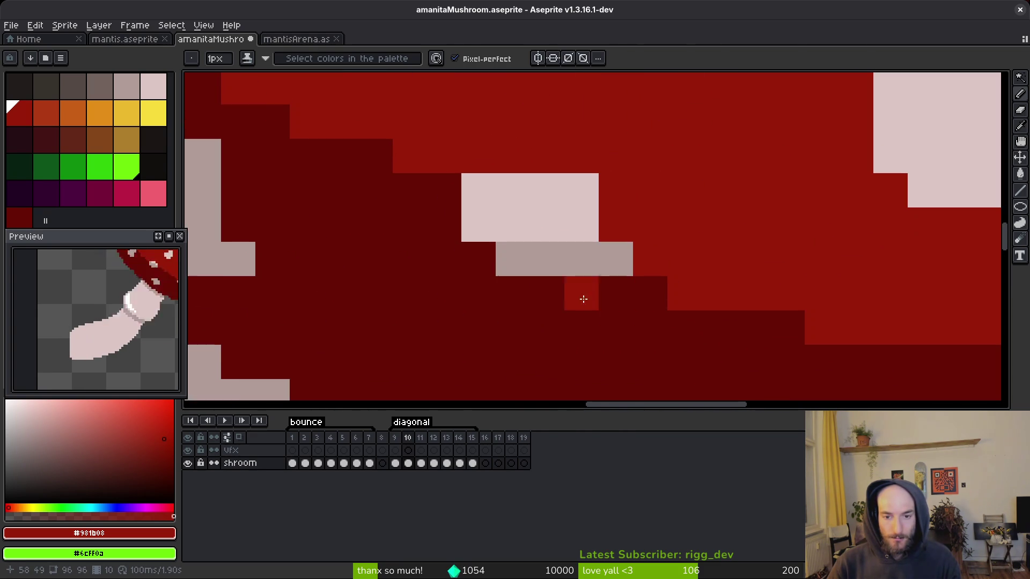
left_click(616, 239, "alt")
left_click(616, 258)
left_click(581, 259)
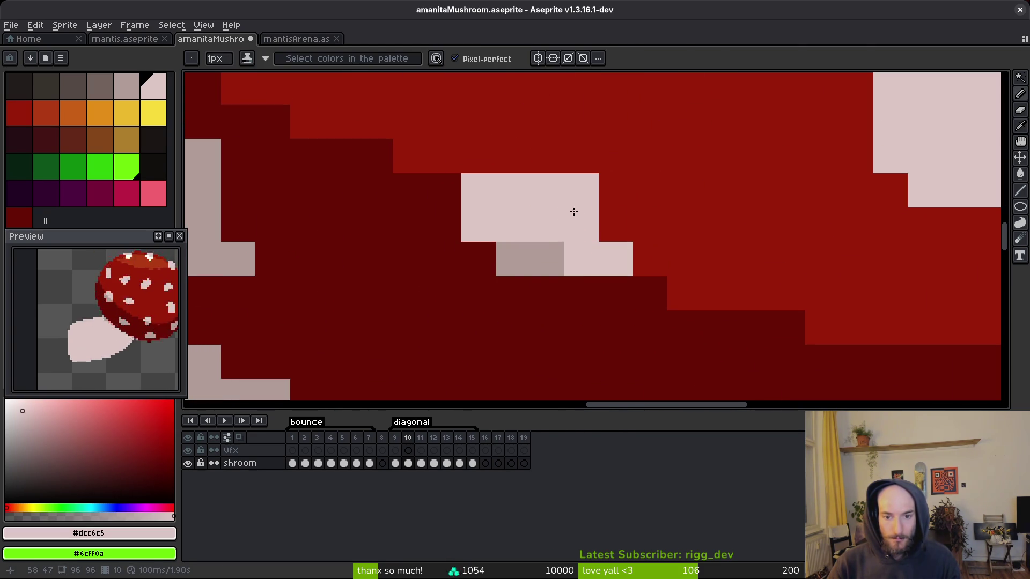
scroll(561, 212, "down", 5)
scroll(566, 209, "up", 4)
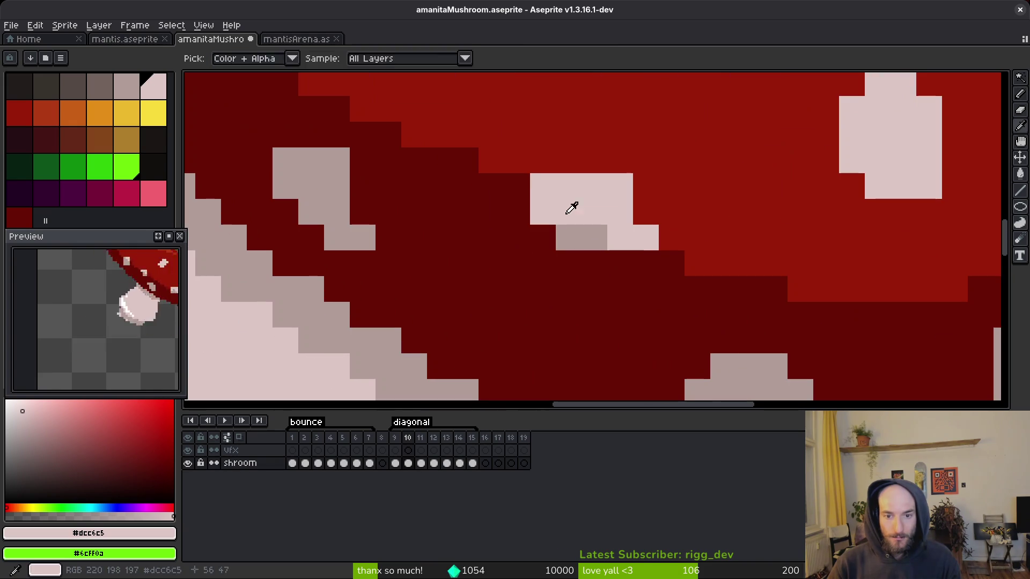
- Add a grey shadow pixel to the rim spot
left_click(568, 161, "alt")
scroll(558, 209, "down", 5)
scroll(643, 231, "up", 4)
left_click(644, 238, "alt")
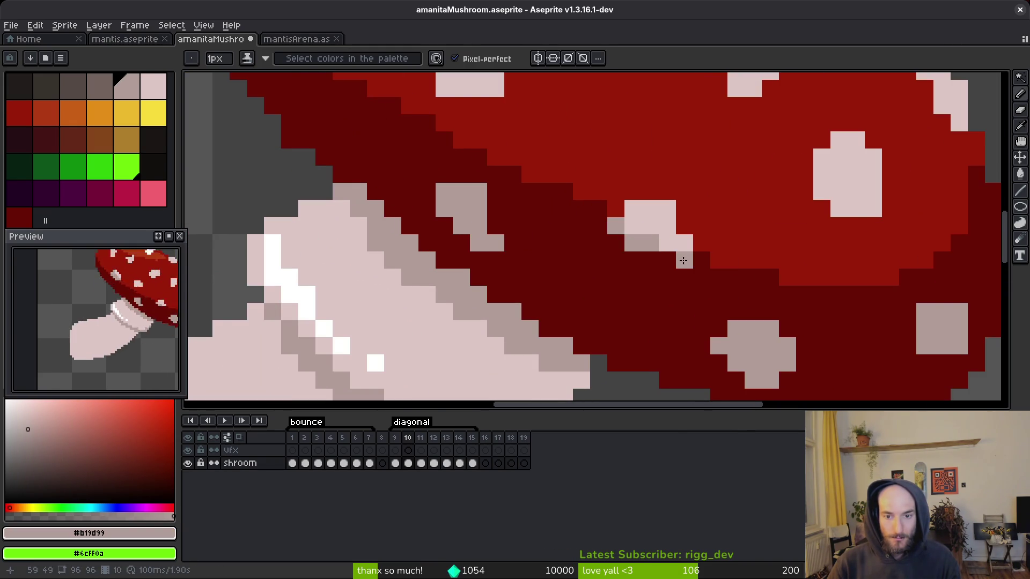
scroll(638, 300, "down", 3)
scroll(617, 284, "up", 3)
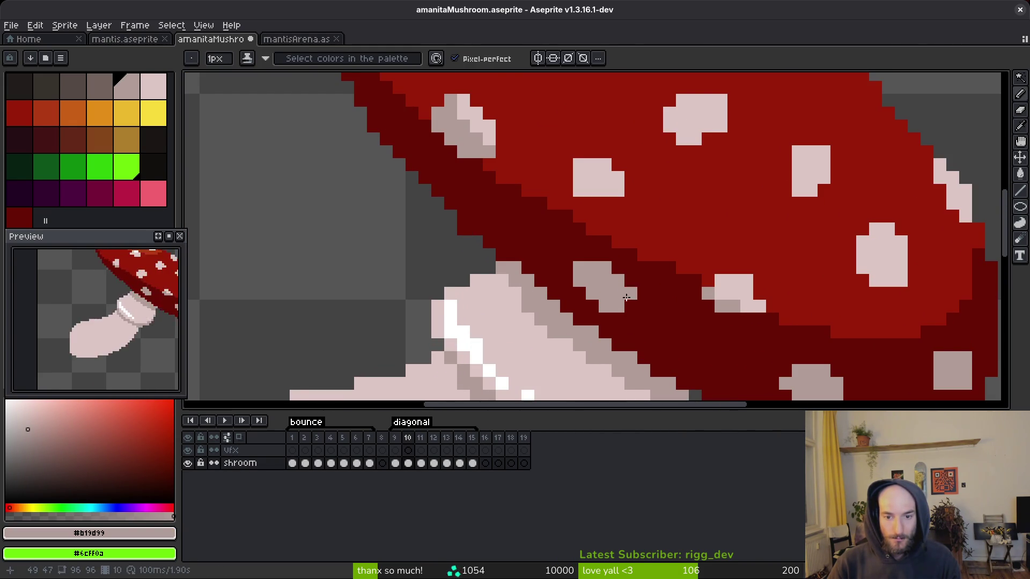
scroll(684, 282, "down", 3)
scroll(649, 295, "up", 3)
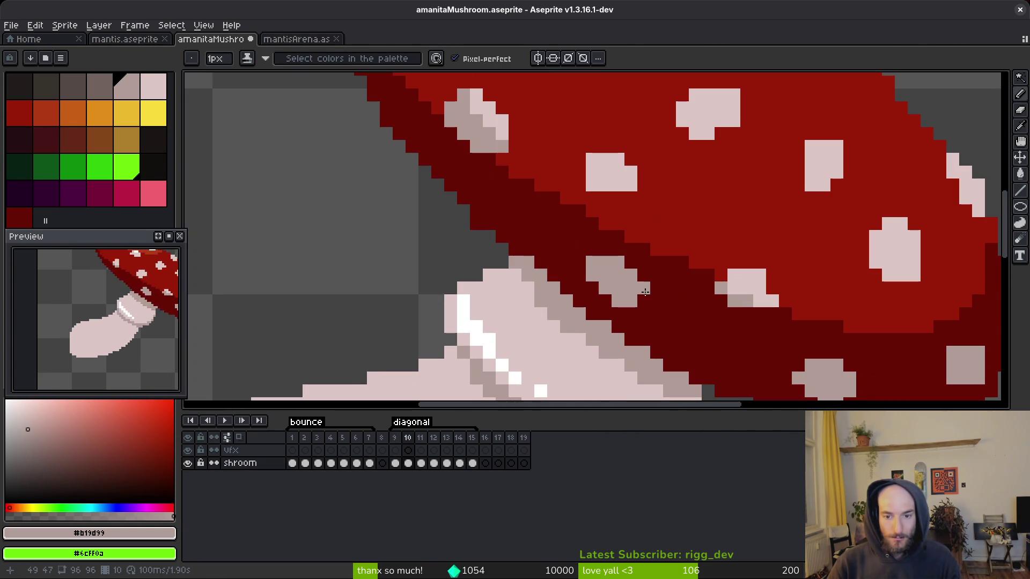
scroll(644, 299, "down", 3)
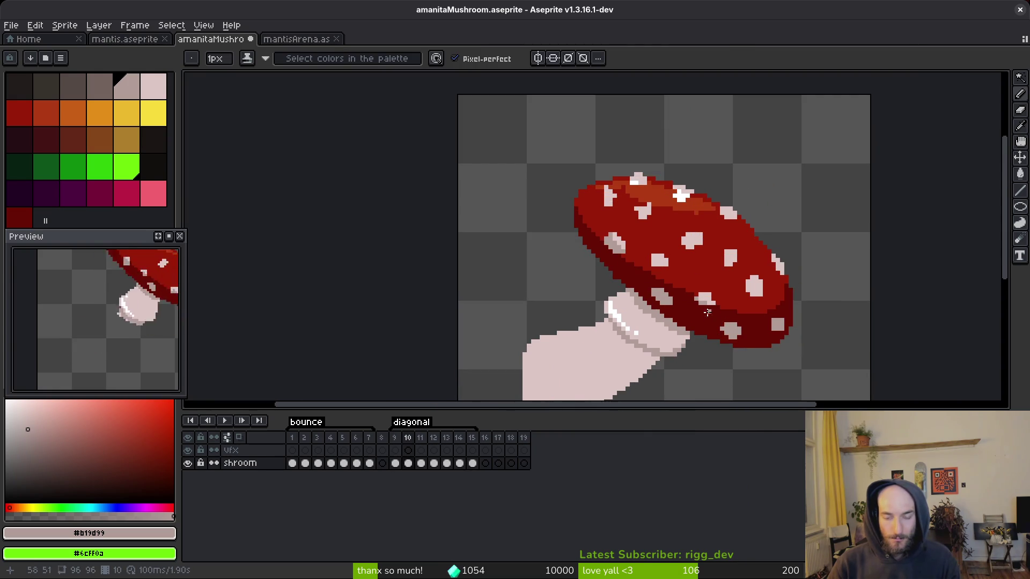
scroll(598, 262, "up", 3)
left_click(598, 261)
scroll(563, 284, "down", 1)
- Toggle between the eraser and shading pencil, resampling the cap's red colour
key("e")
scroll(533, 305, "down", 3)
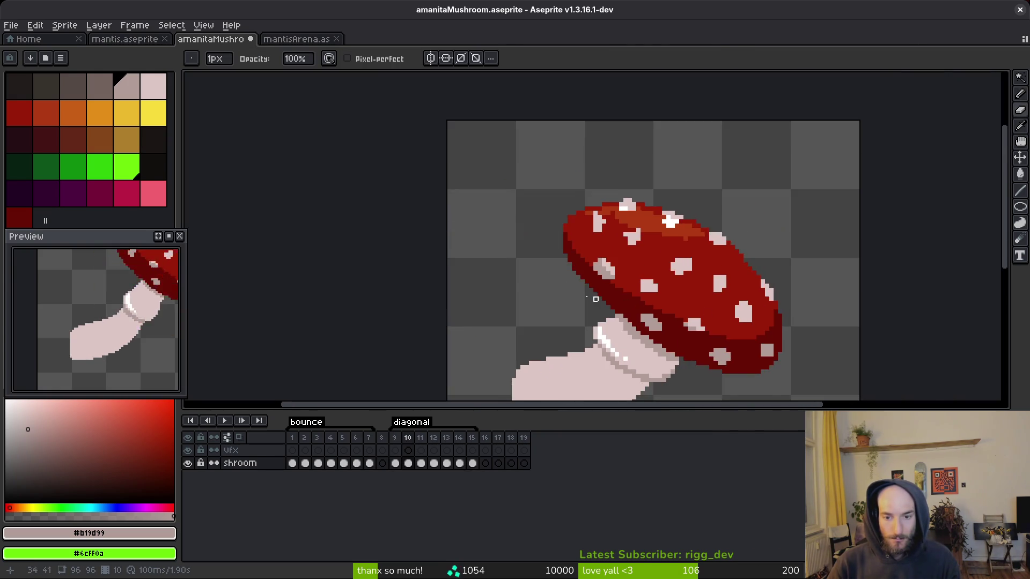
scroll(613, 264, "up", 4)
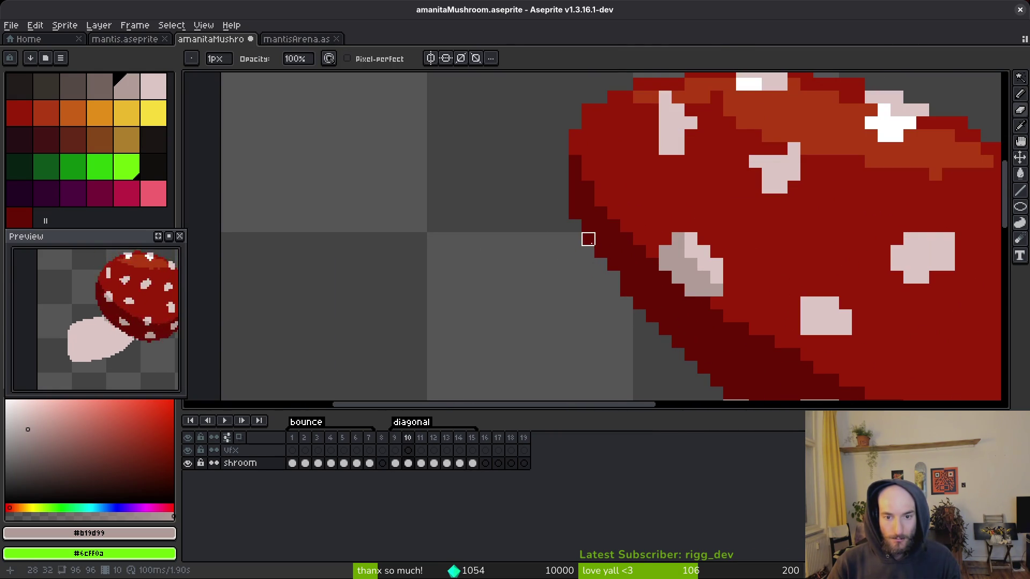
scroll(576, 225, "down", 3)
scroll(693, 257, "up", 5)
key("b")
left_click(583, 163, "alt")
scroll(636, 240, "down", 4)
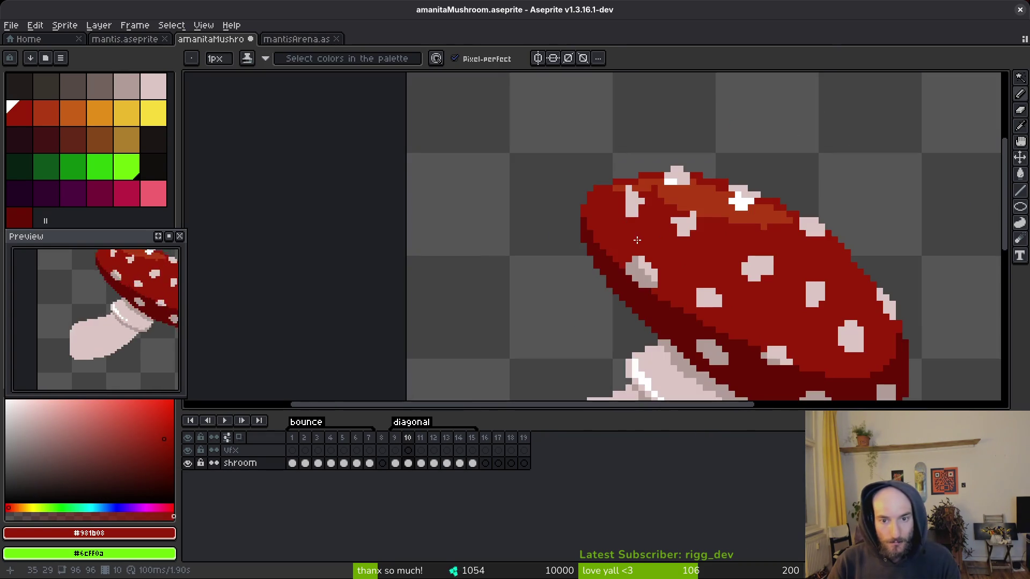
scroll(607, 191, "up", 3)
scroll(666, 214, "down", 3)
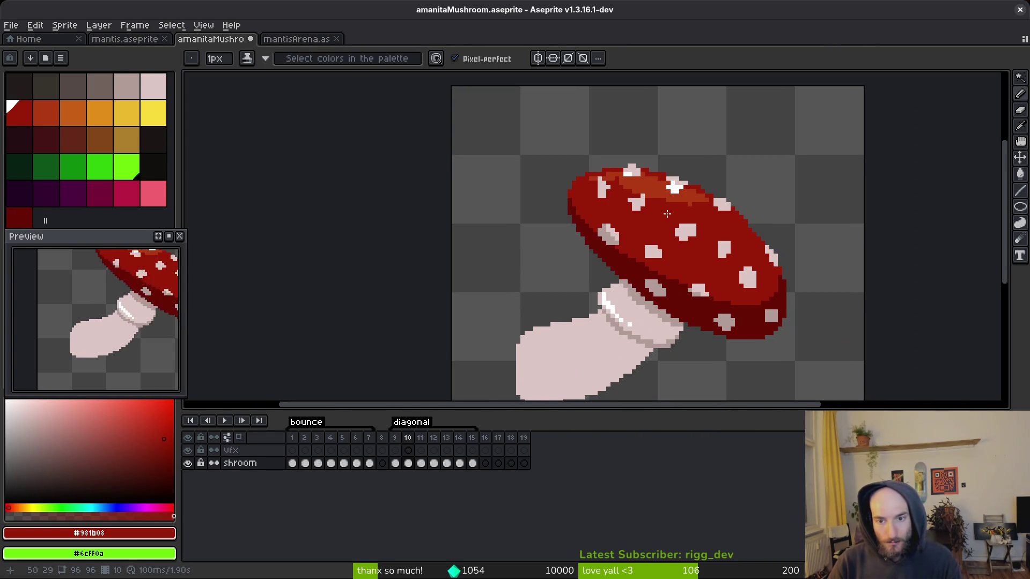
scroll(680, 194, "up", 2)
key("e")
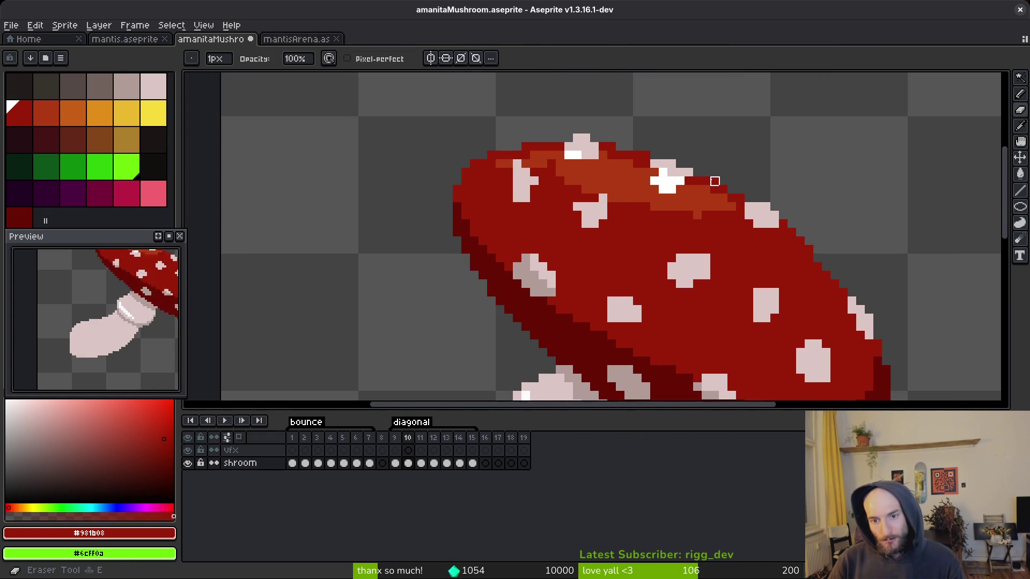
scroll(731, 155, "down", 3)
scroll(778, 222, "up", 3)
key("b")
scroll(847, 305, "down", 5)
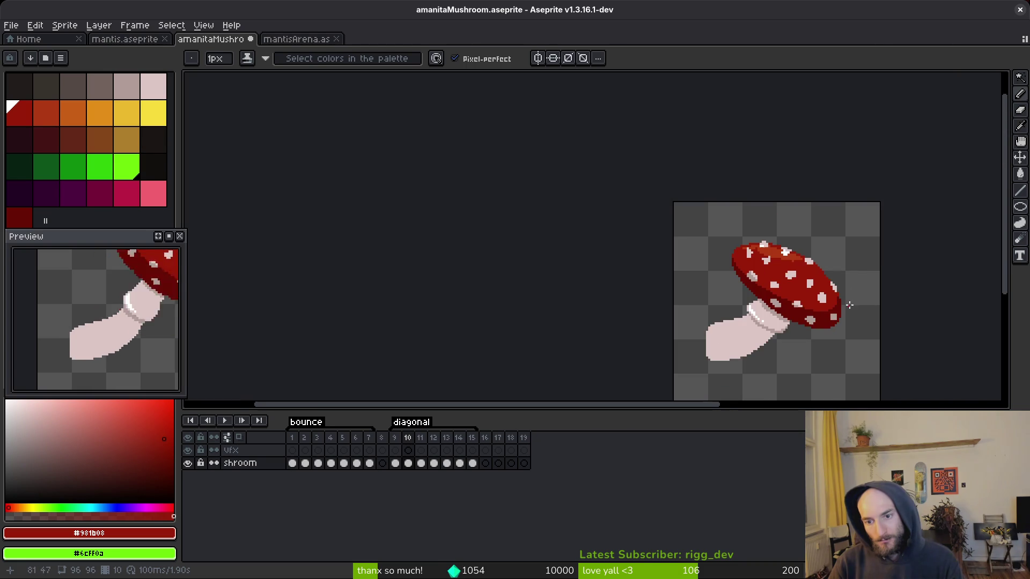
scroll(781, 285, "up", 3)
- Extend the orange highlight band across the top of the cap
left_click(761, 212, "alt")
scroll(625, 259, "up", 2)
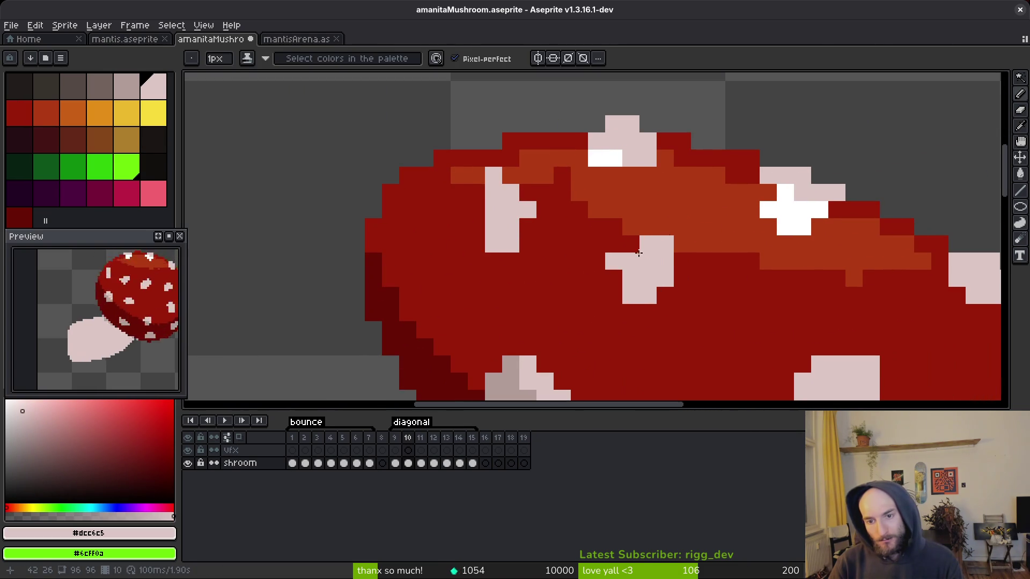
mouse_move(439, 195)
left_mouse_down()
mouse_move(482, 192)
mouse_move(472, 210)
mouse_move(439, 193)
mouse_move(426, 209)
mouse_move(555, 194)
mouse_move(592, 208)
left_mouse_up()
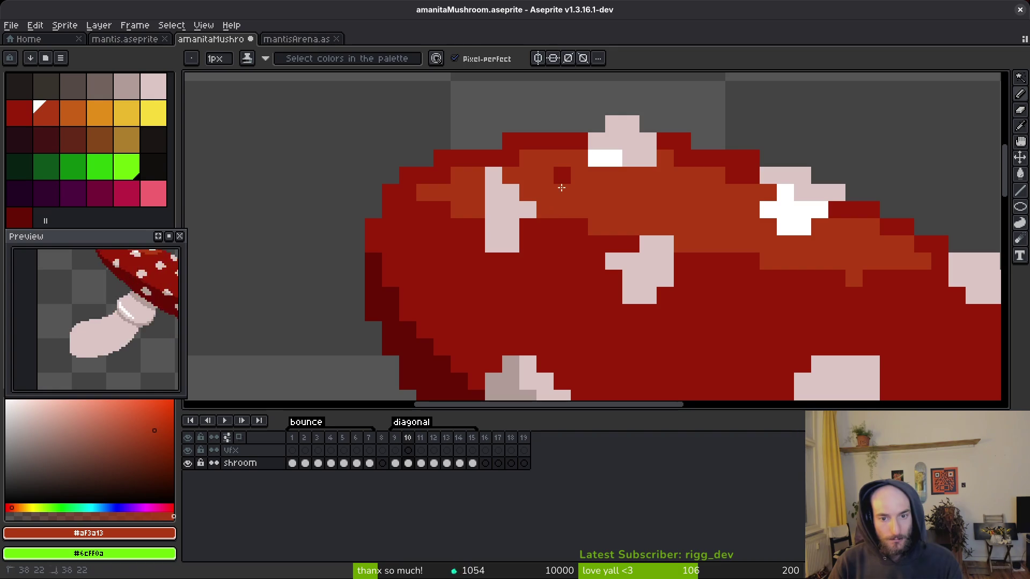
- Repaint the band's right-end pixels with the cap's dark red
left_click(896, 276, "alt")
left_click_drag(911, 262, 898, 265)
scroll(875, 279, "down", 4)
scroll(880, 287, "up", 3)
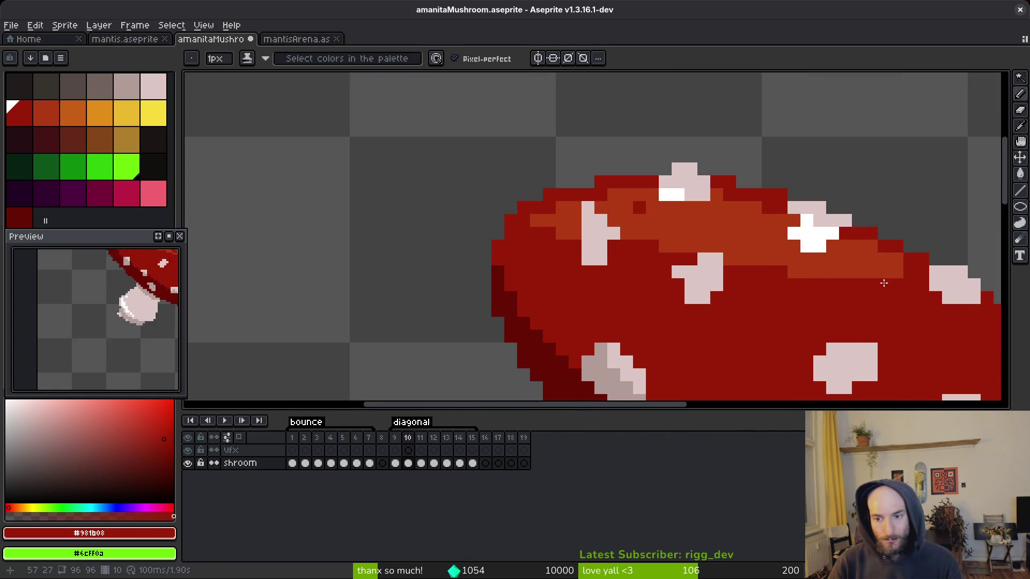
- Turn one white pixel orange and draw a white glint row on the top spot
left_click(722, 252, "alt")
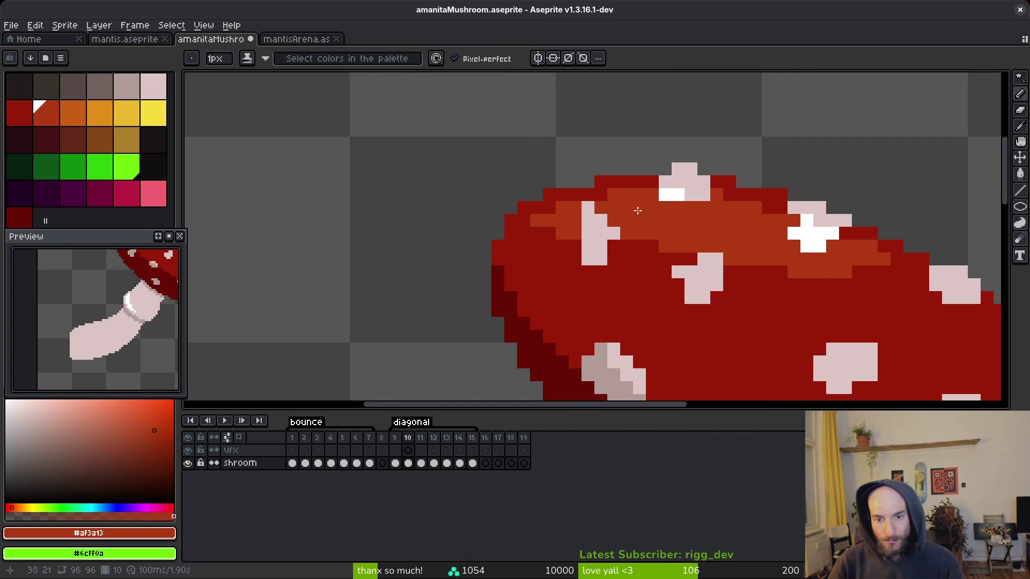
scroll(697, 215, "down", 3)
scroll(697, 193, "up", 3)
left_click(696, 187)
left_click(681, 188, "alt")
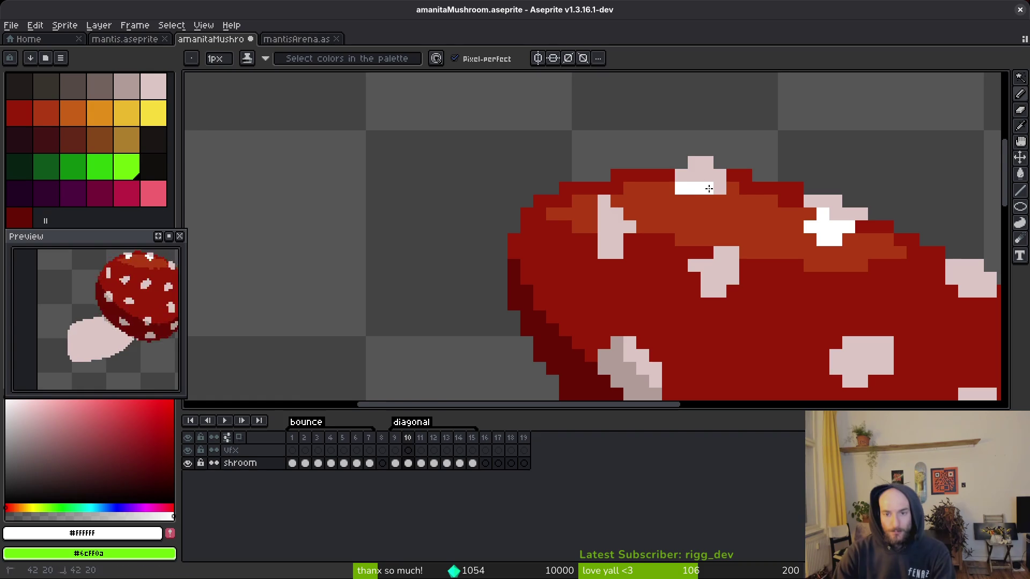
left_click_drag(694, 187, 720, 187)
left_click(733, 239)
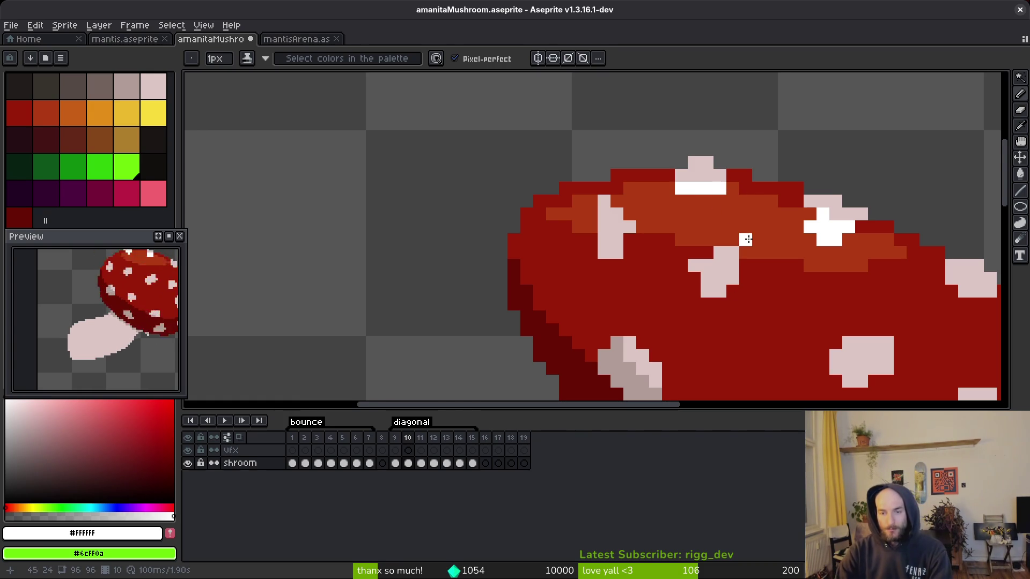
- Turn a pale spot pixel dark red and paint three spot pixels orange
scroll(733, 246, "up", 2)
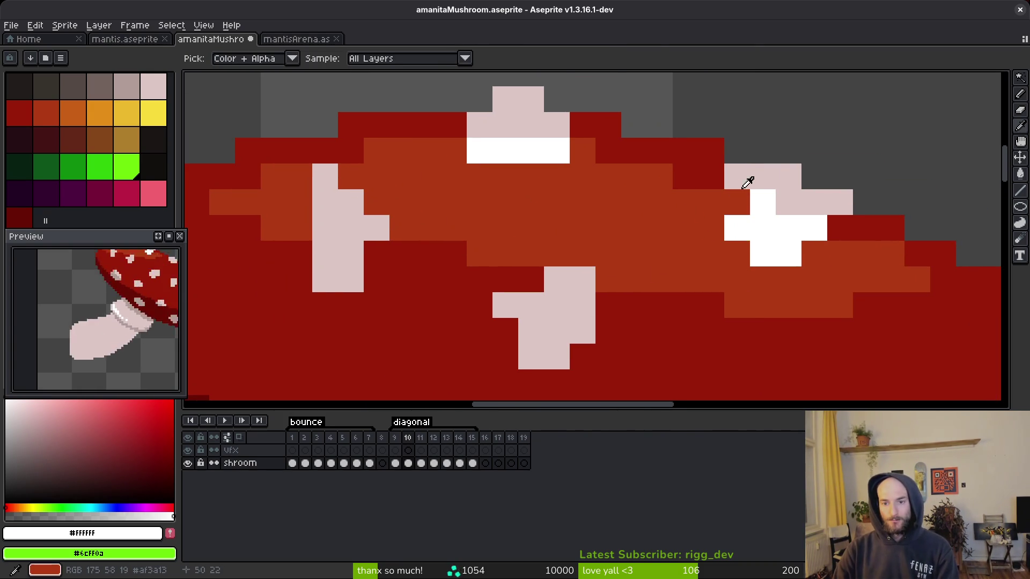
left_click(719, 175, "alt")
left_click(737, 176)
left_click(720, 239, "alt")
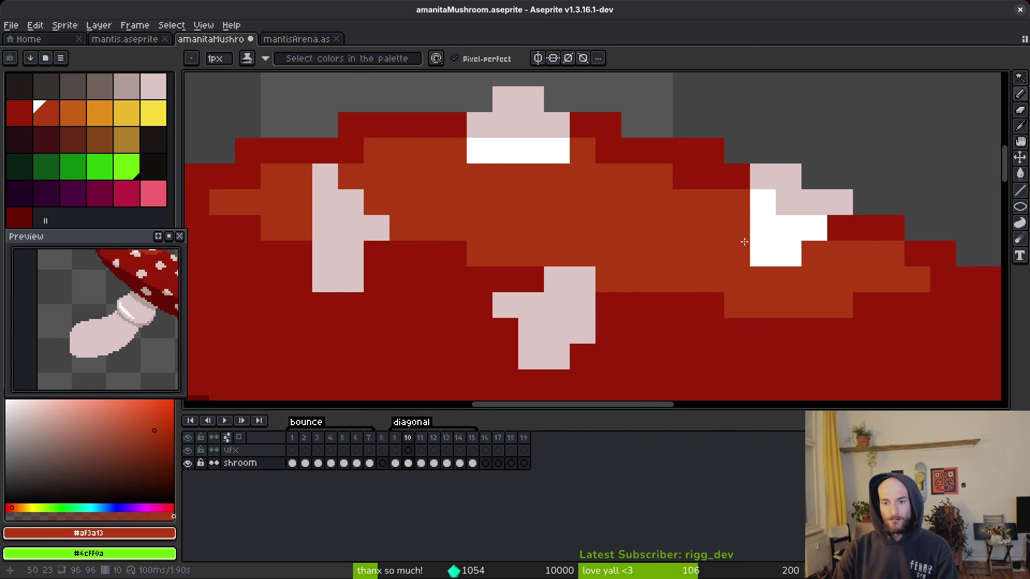
left_click_drag(736, 228, 762, 254)
left_click(762, 227)
- Restore those two spot pixels to white and resample the orange band colour
scroll(791, 236, "down", 4)
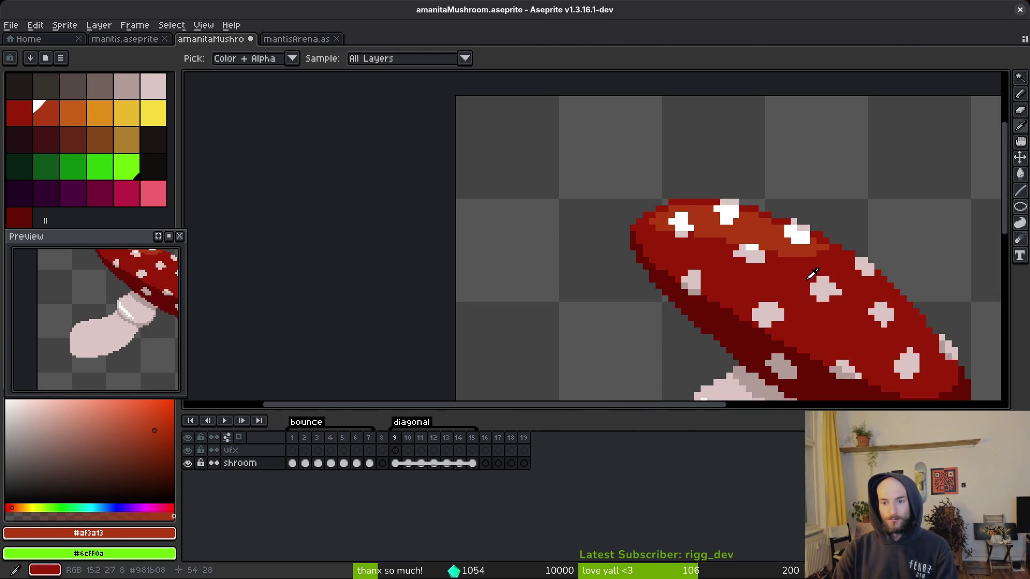
scroll(794, 243, "up", 4)
left_click(756, 227, "alt")
left_click_drag(737, 226, 759, 240)
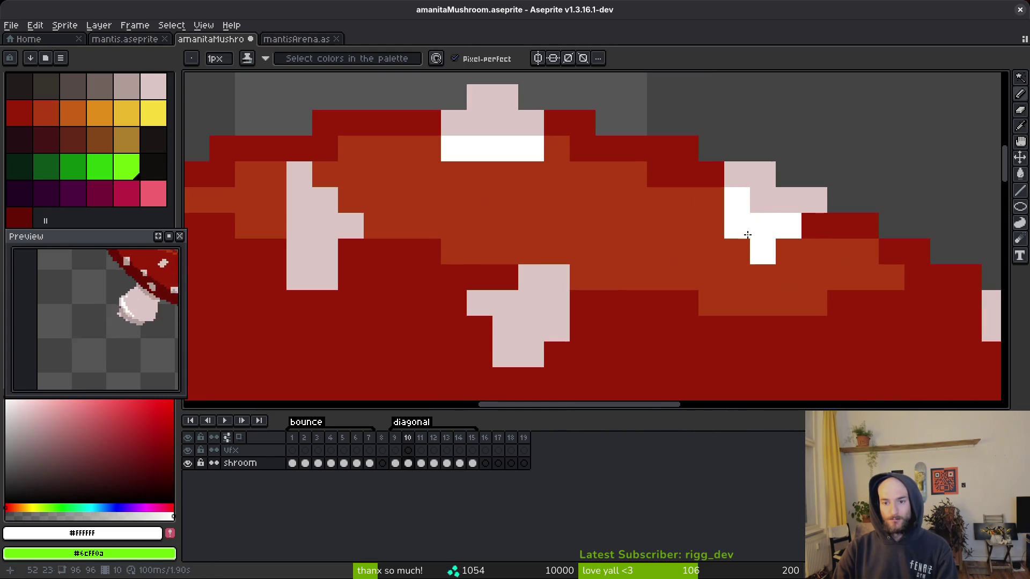
scroll(788, 255, "down", 4)
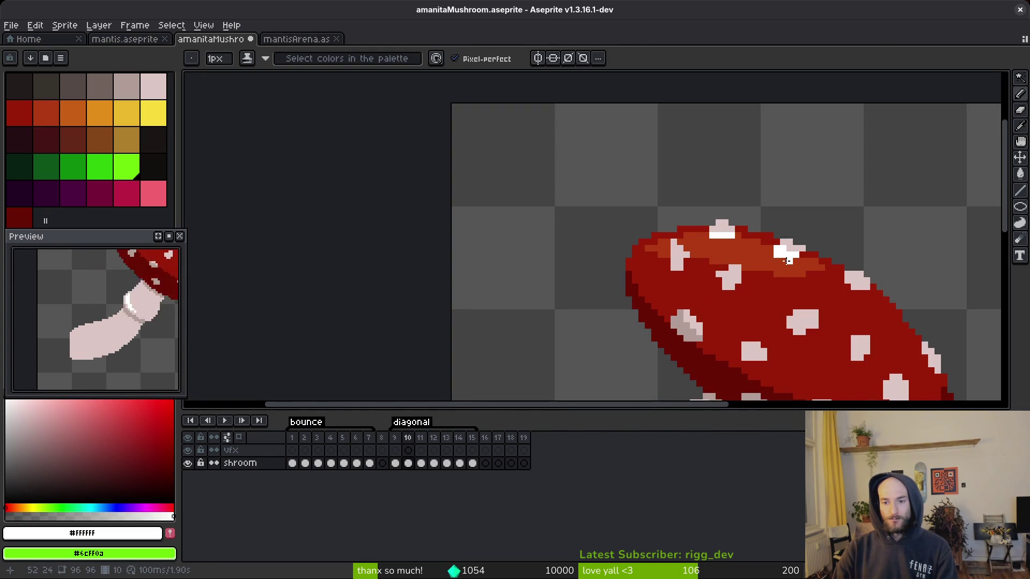
scroll(796, 263, "down", 1)
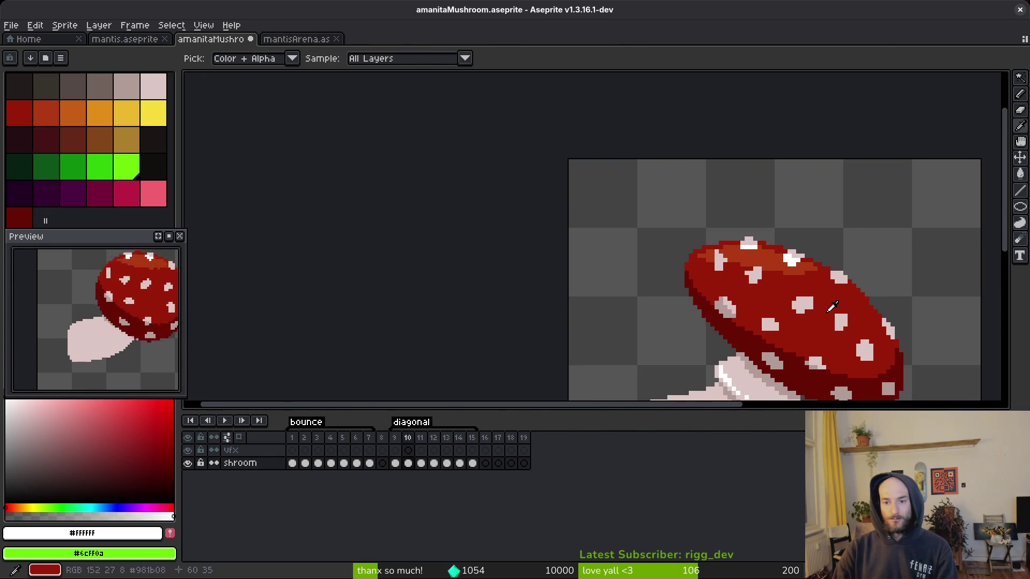
scroll(814, 285, "up", 4)
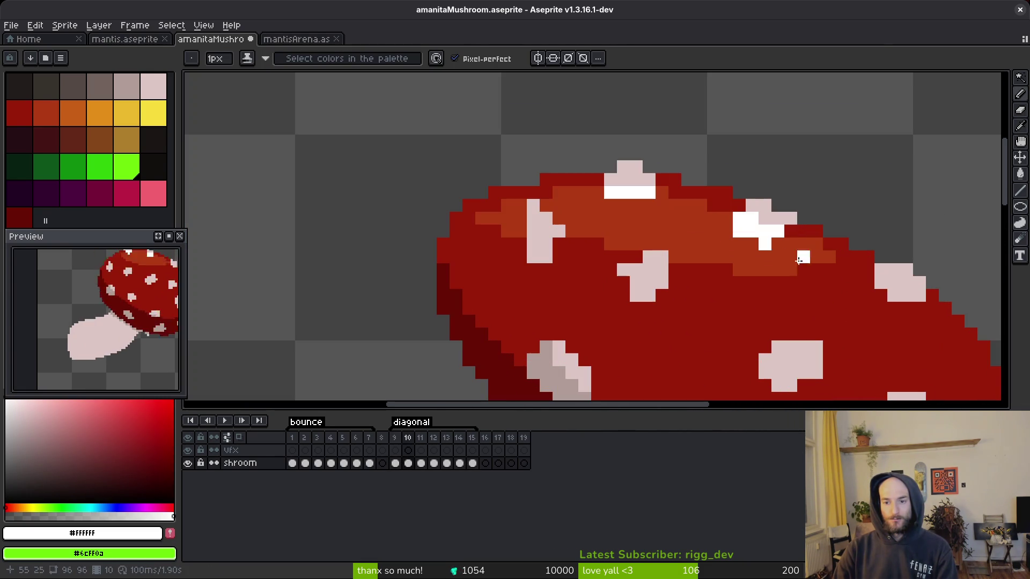
left_click(758, 240, "alt")
scroll(743, 235, "down", 4)
- Flip between frames 9 and 10 to compare poses, settling on frame 10
key("Left")
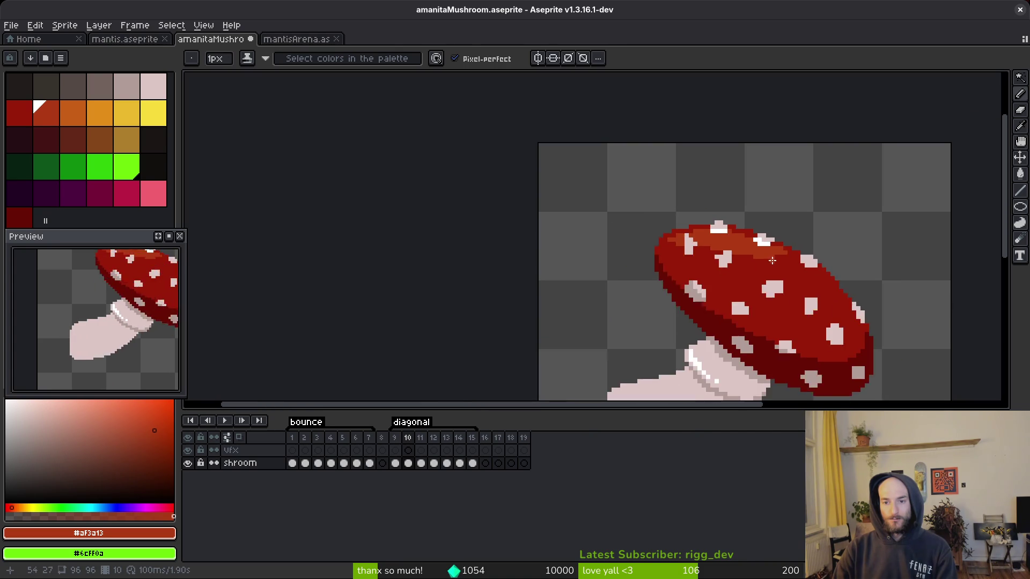
key("Right")
key("Left")
key("Right")
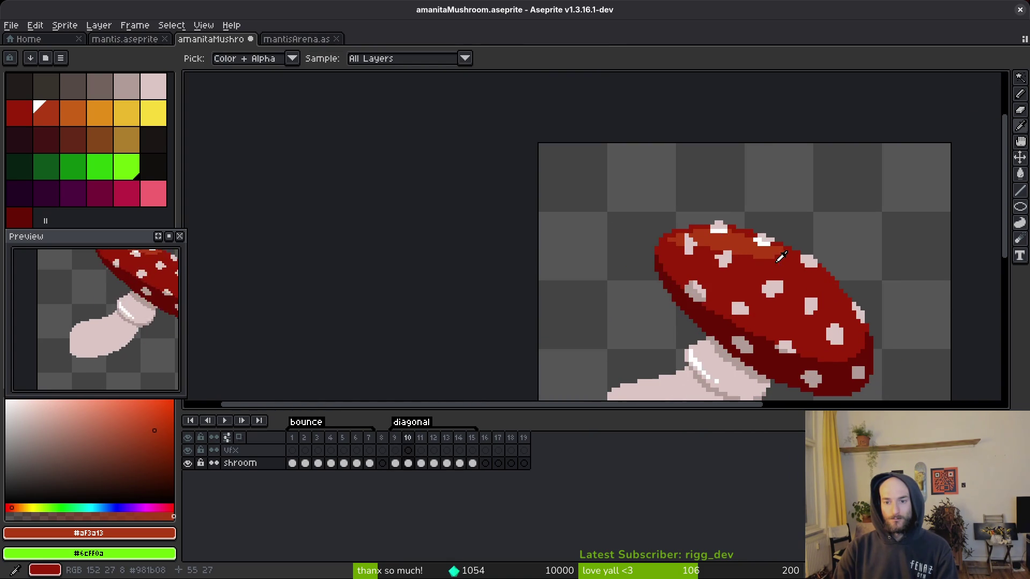
key("Right")
key("Left")
scroll(765, 255, "up", 4)
key("Right")
key("Left")
- Sample the cap's dark red and repaint two pale spot pixels dark red
left_click(697, 249, "alt")
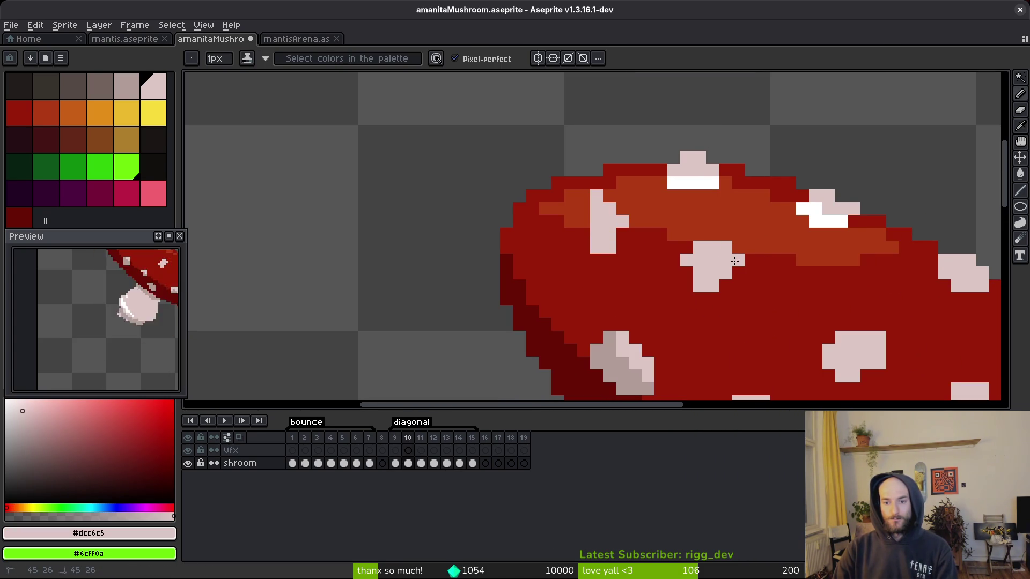
left_click(679, 258, "alt")
left_click(686, 260)
left_click(698, 286)
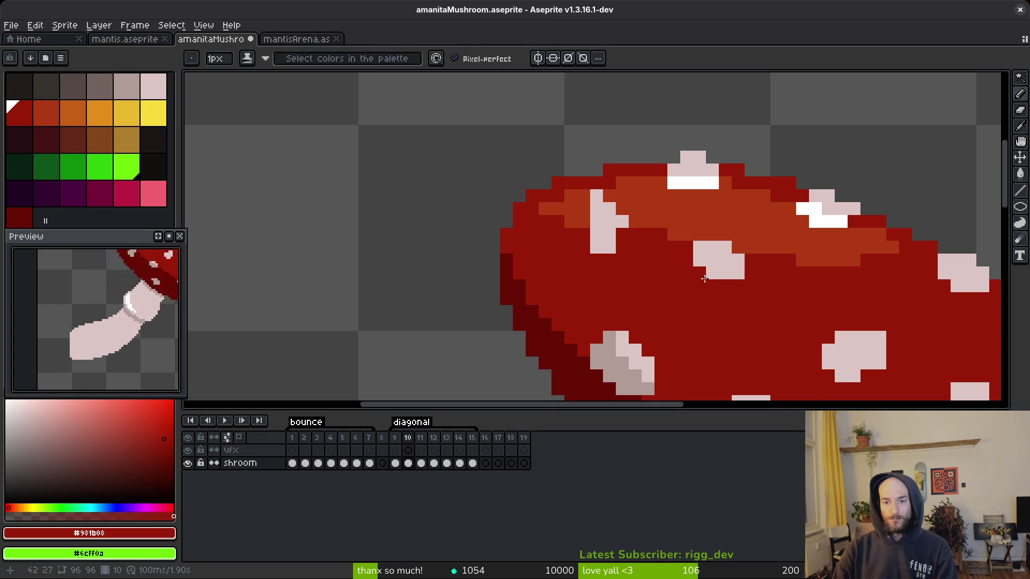
scroll(706, 281, "down", 3)
scroll(706, 279, "up", 3)
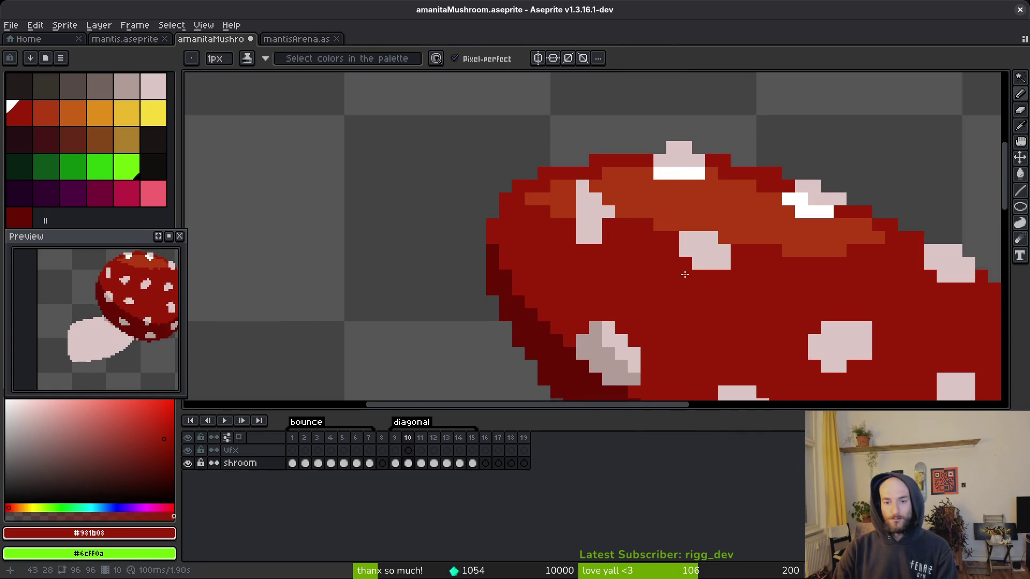
- Cover the top white highlight pixel with dark red and add an orange pixel to the band
left_click(650, 181, "alt")
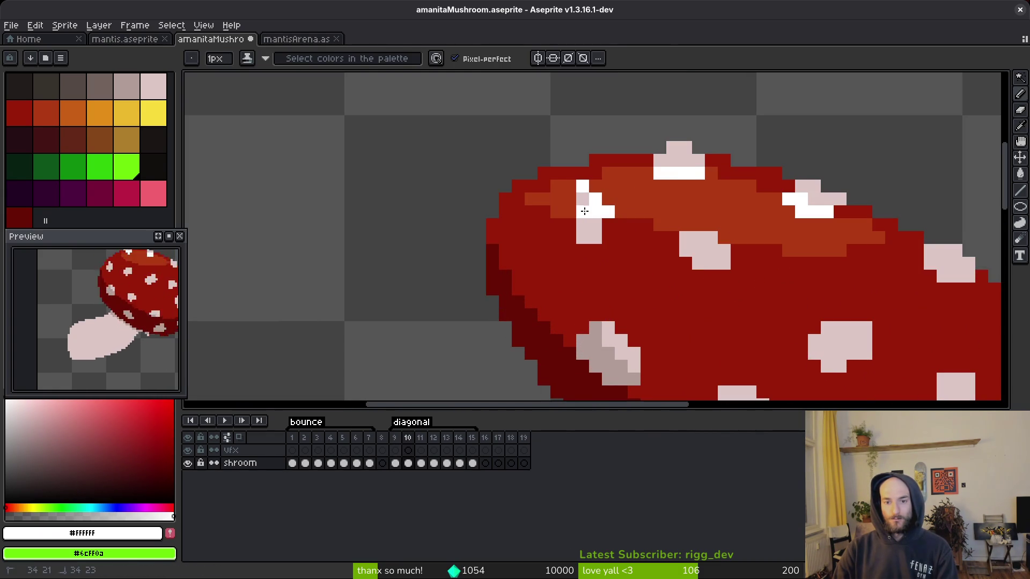
key("Right")
key("Left")
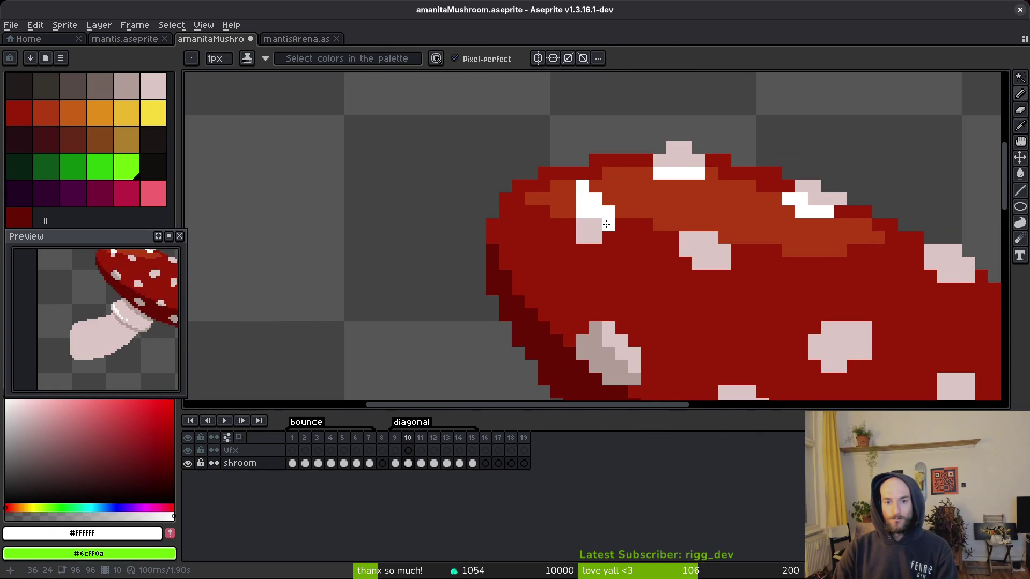
left_click(606, 224, "alt")
left_click(596, 225, "alt")
left_click(582, 186)
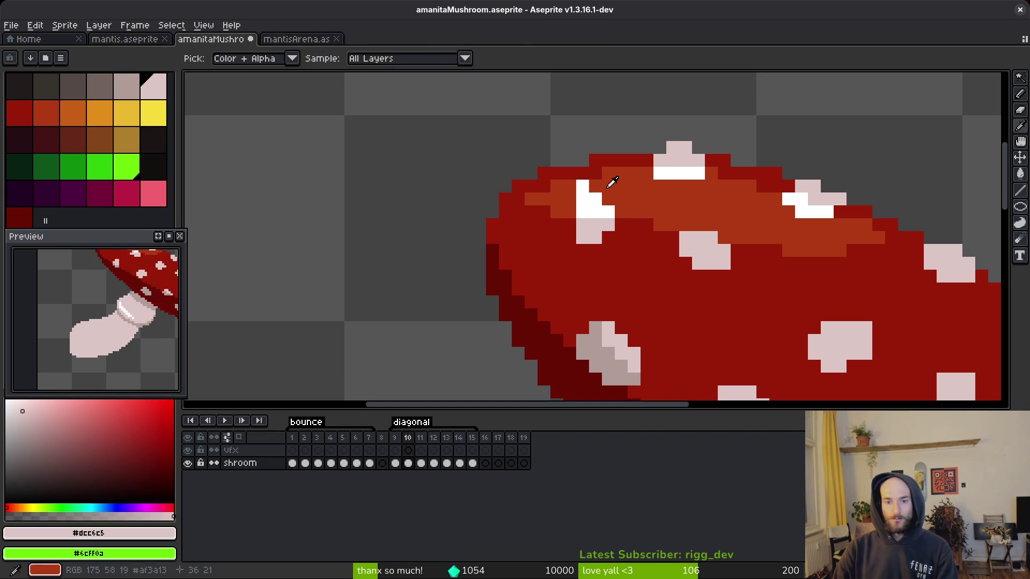
left_click(611, 179, "alt")
scroll(703, 256, "down", 3)
scroll(703, 257, "up", 3)
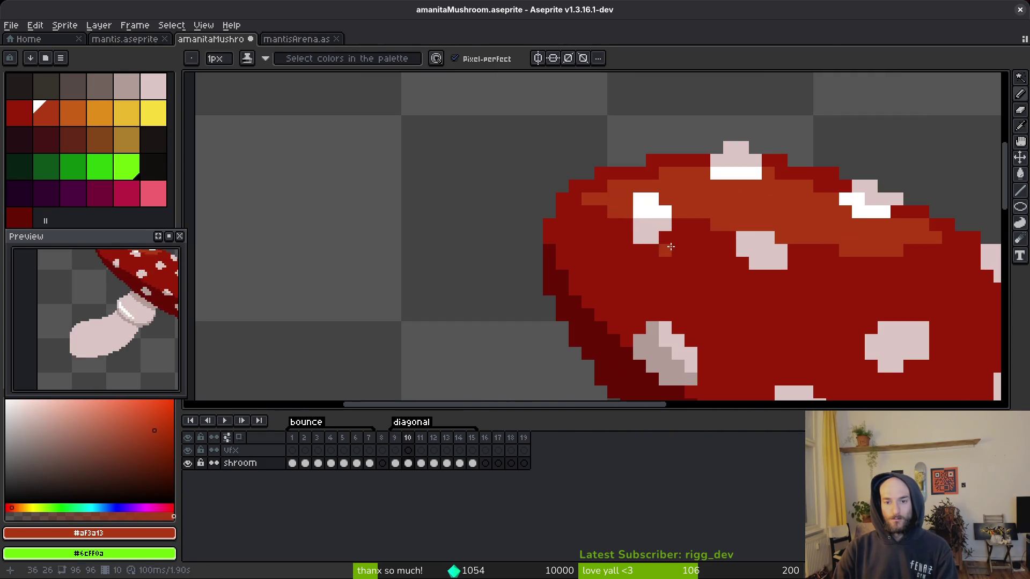
- Sample the pure white and pale pink spot colours from the cap
left_click(651, 204, "alt")
scroll(711, 247, "down", 3)
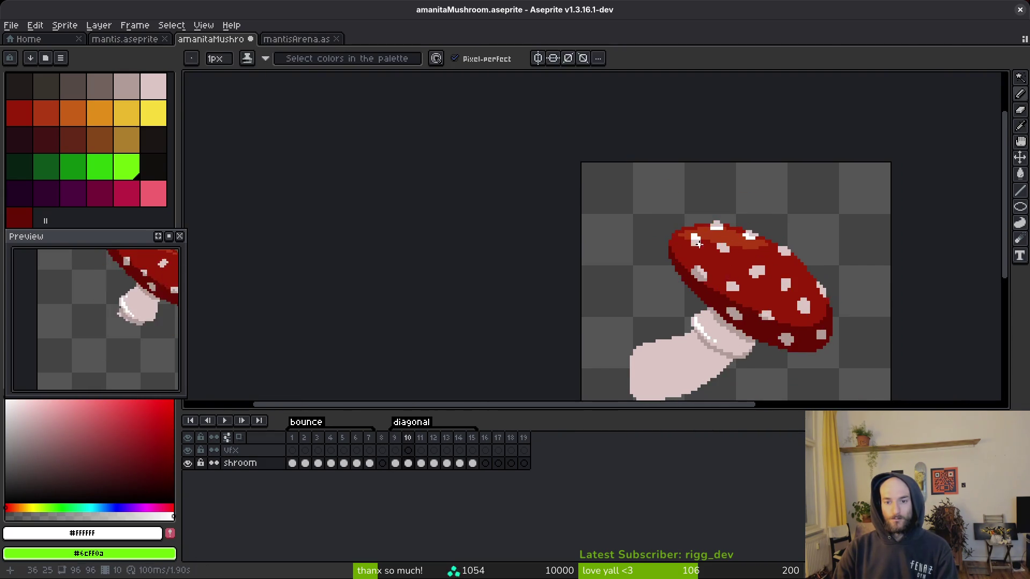
scroll(697, 238, "up", 3)
left_click(683, 242, "alt")
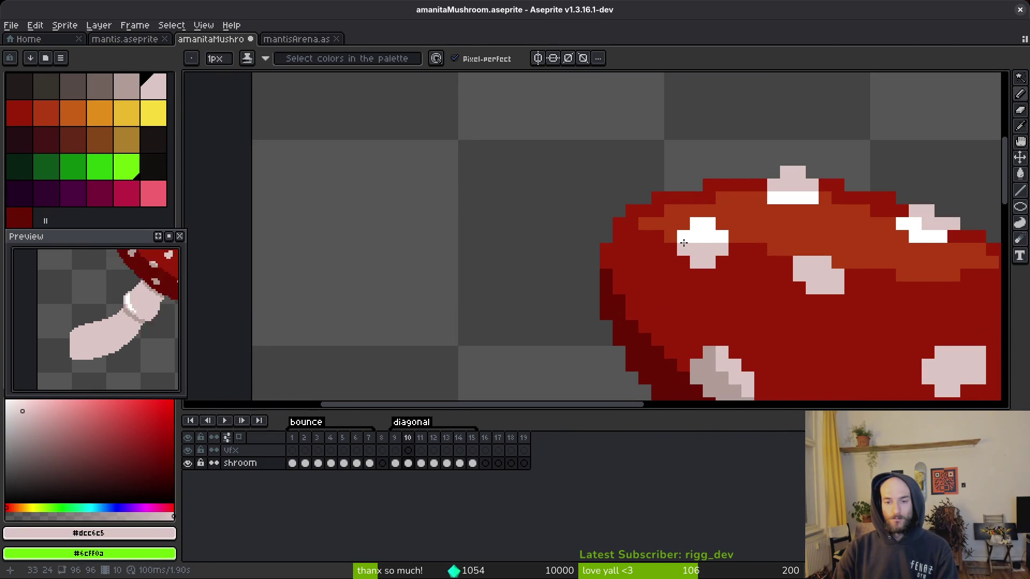
left_click(697, 228, "alt")
scroll(717, 254, "down", 4)
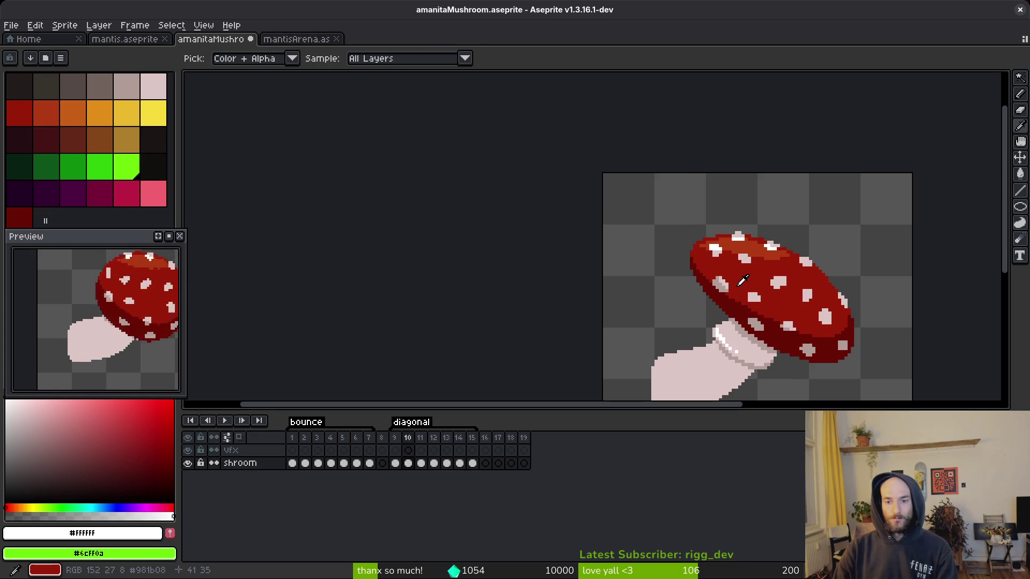
- Toggle between frames 9 and 10 to compare the cap spots
key("Left")
scroll(745, 268, "up", 3)
scroll(745, 262, "down", 4)
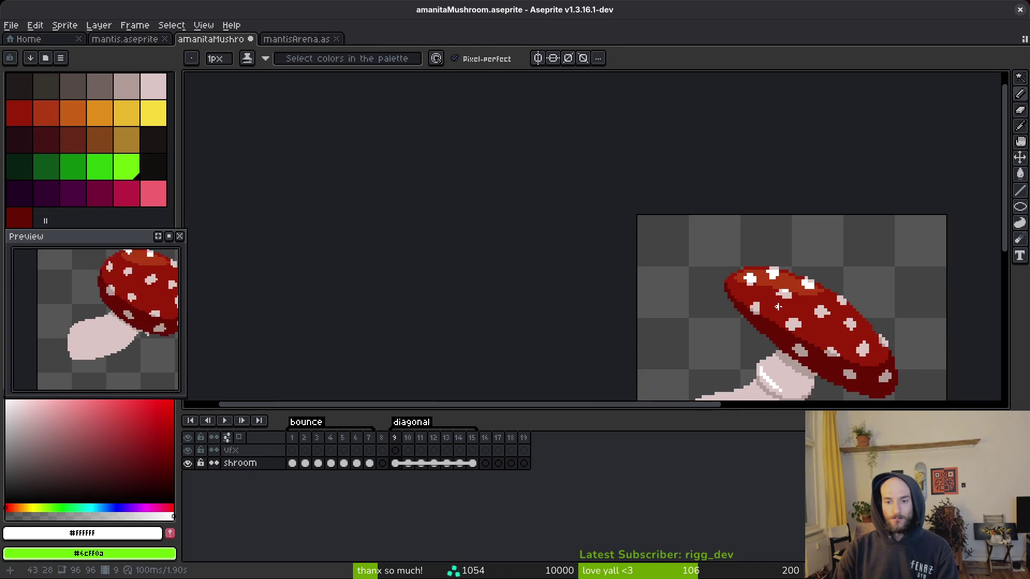
key("Left")
key("Right")
key("Right")
key("Left")
key("Right")
key("Left")
key("Right")
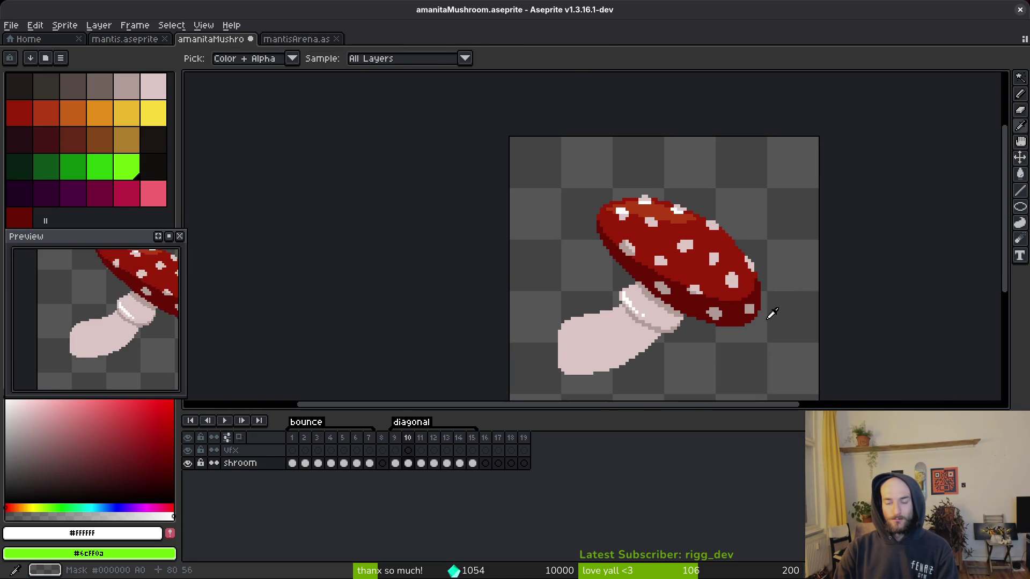
- Paint pale pink pixels along the cap's dark lower edge with the pencil
key("b")
scroll(775, 315, "up", 3)
scroll(722, 276, "down", 2)
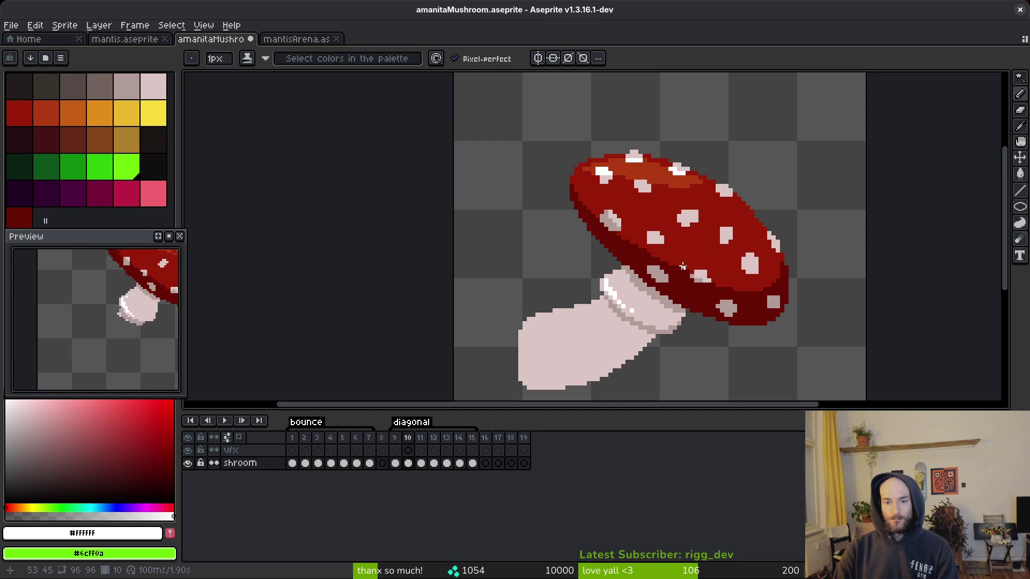
scroll(691, 269, "up", 5)
left_click(616, 223, "alt")
mouse_move(608, 238)
left_mouse_down()
mouse_move(584, 215)
mouse_move(593, 199)
mouse_move(622, 240)
left_mouse_up()
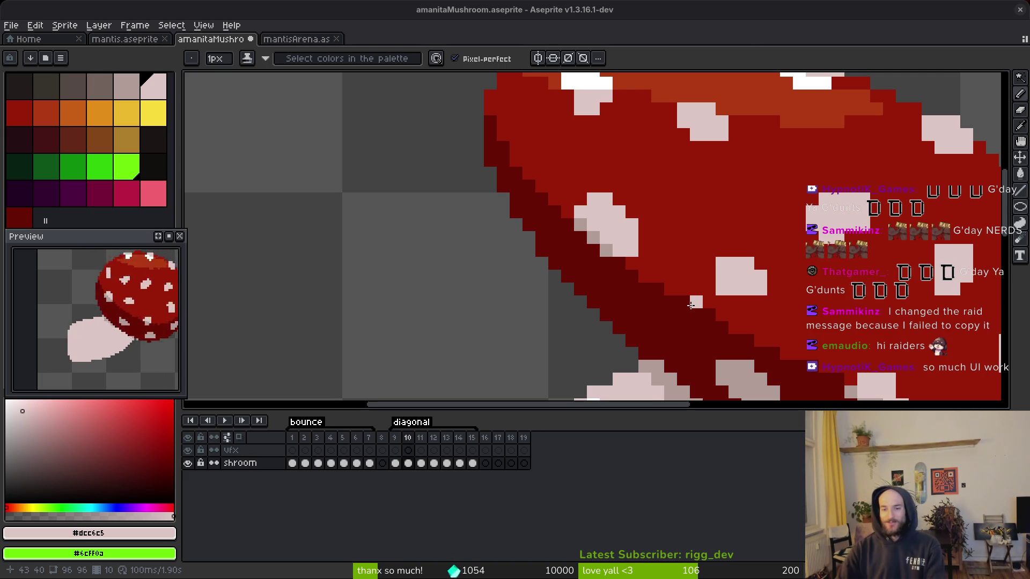
- Adjust the canvas zoom to review the pale pink pixels on the cap's lower edge
scroll(740, 298, "down", 3)
- Sample the cap's dark red and save amanitaMushroom.aseprite
scroll(745, 296, "up", 3)
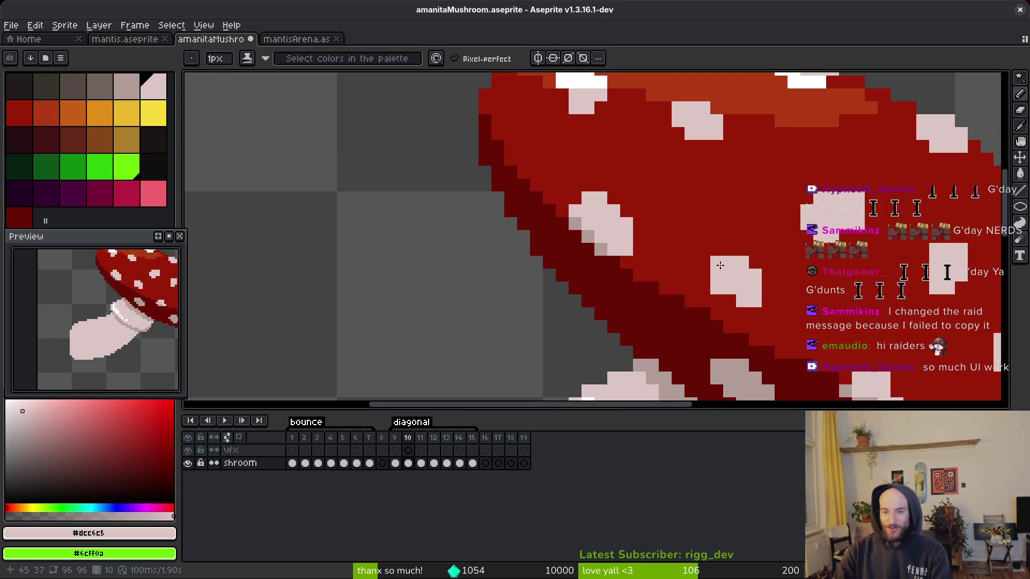
key("i")
left_click(766, 234)
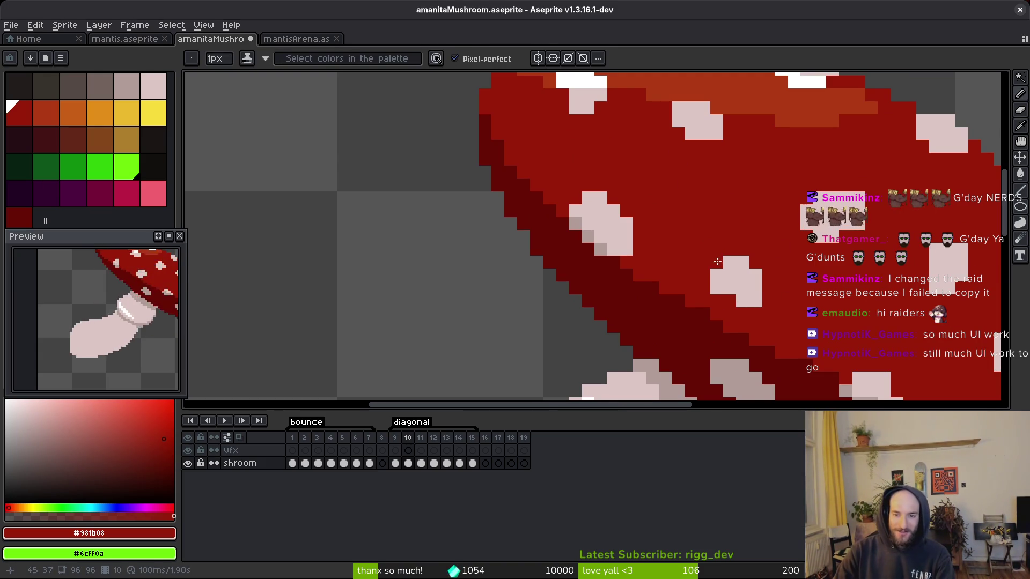
key("ctrl+s")
scroll(788, 240, "down", 2)
- Advance to frame 10, pick the pale stem pink, and save again
key("b")
key("Right")
scroll(772, 247, "down", 2)
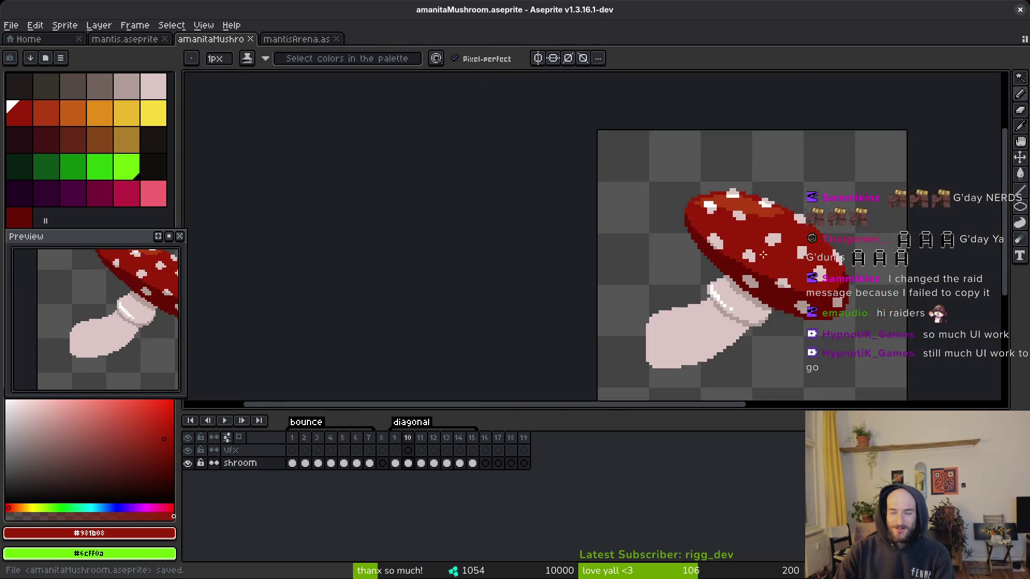
scroll(762, 256, "up", 4)
left_click(713, 256, "alt")
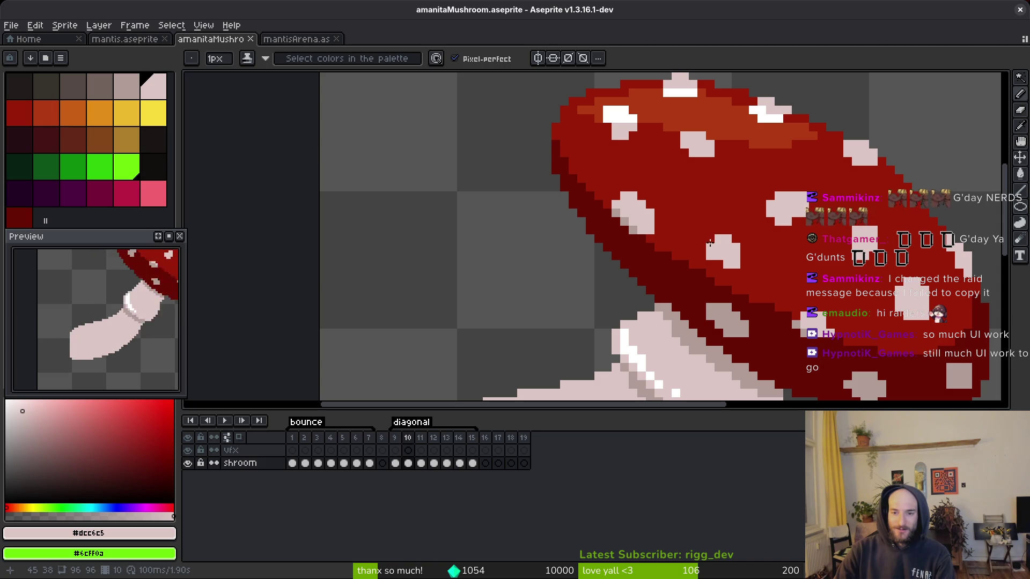
scroll(727, 255, "down", 4)
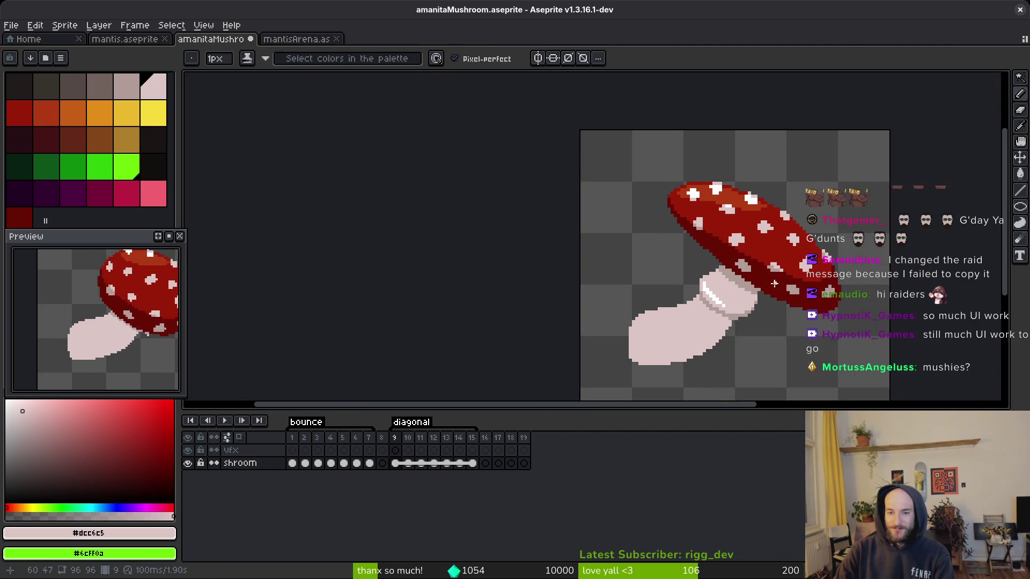
key("ctrl+s")
- Review the upright mushroom on frame 1 and the diagonal pose on frame 9
mouse_move(774, 283)
left_mouse_down()
mouse_move(692, 282)
mouse_move(688, 270)
left_mouse_up()
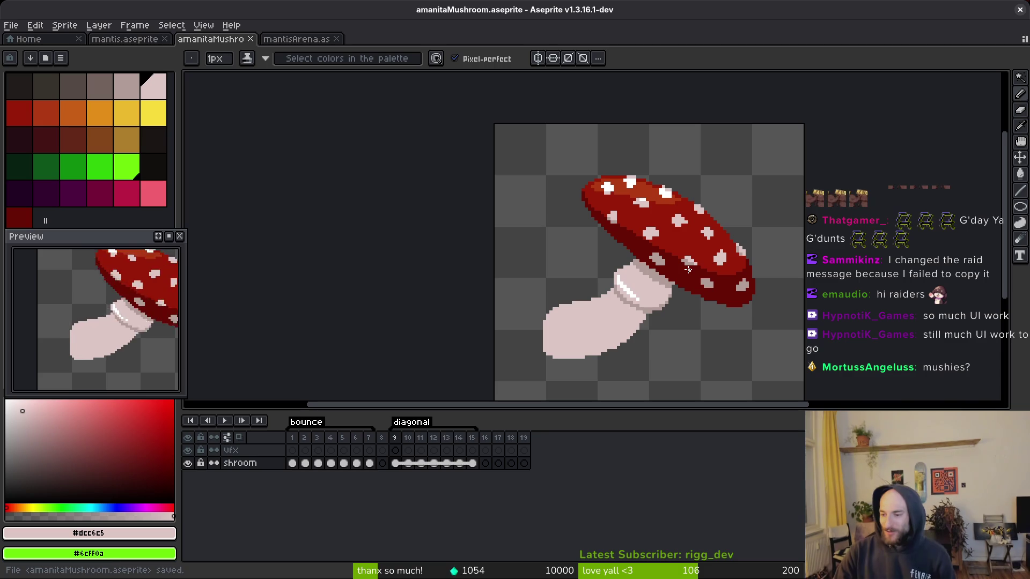
scroll(595, 340, "down", 1)
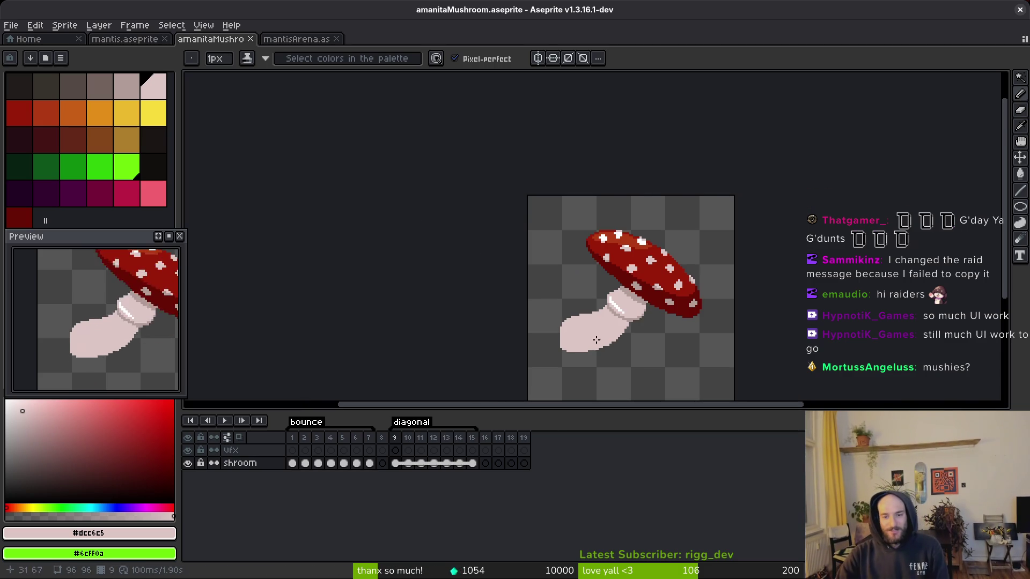
left_click(292, 451)
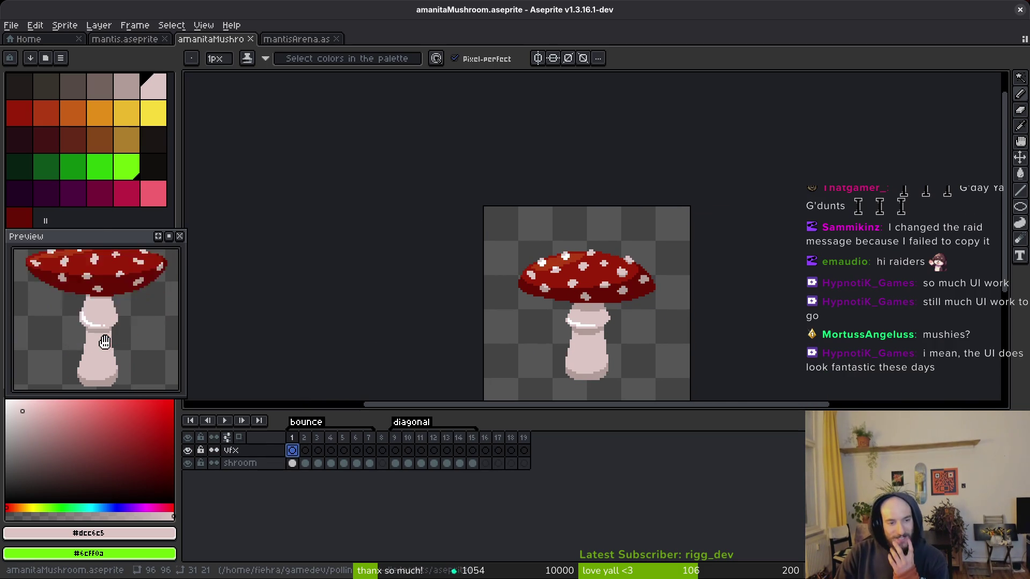
scroll(104, 341, "down", 2)
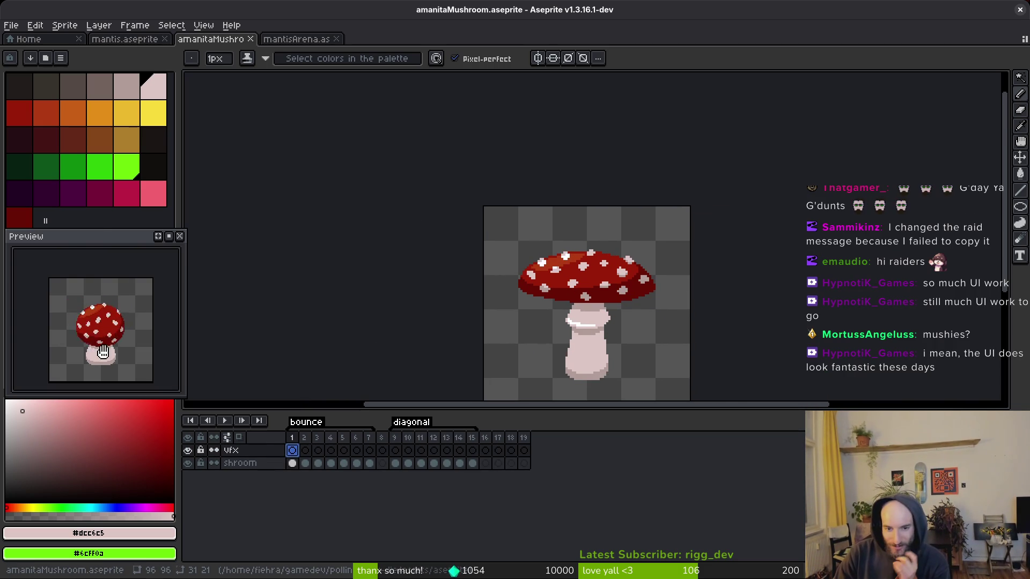
left_click(395, 451)
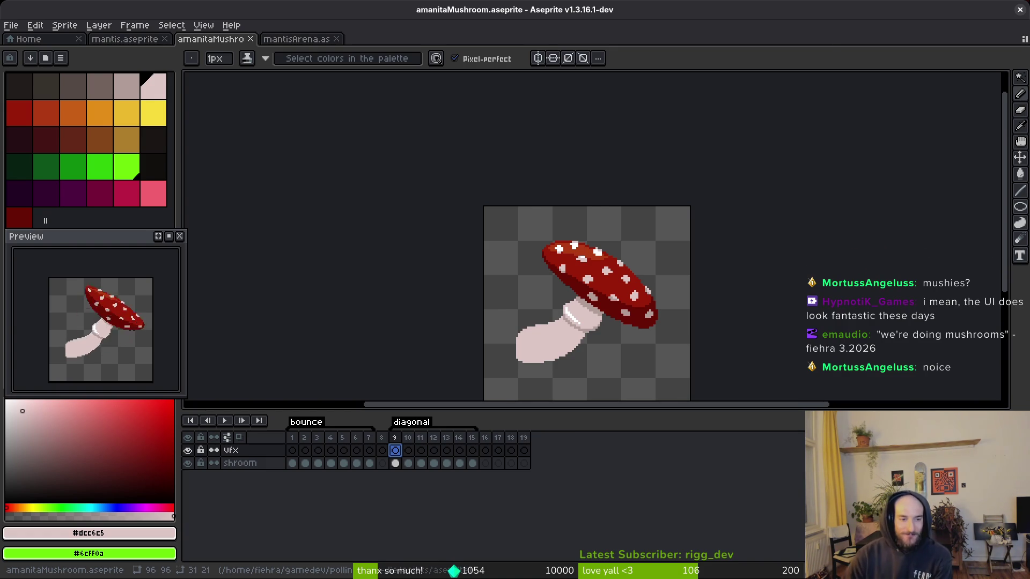
key("alt")
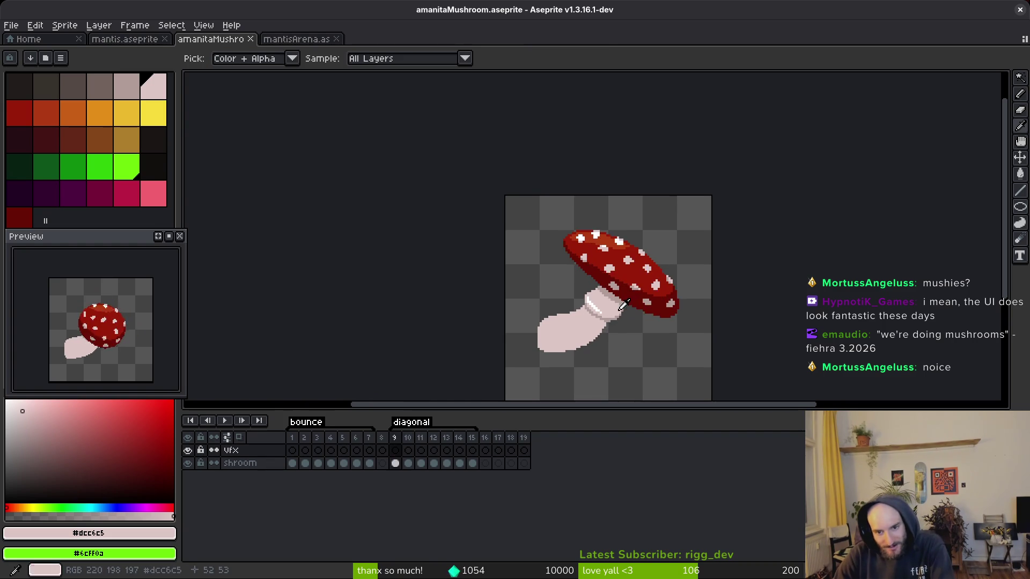
- Step to frame 11 and select the shroom layer's frame 11 cel
scroll(642, 305, "up", 3)
key("period")
scroll(656, 310, "up", 2)
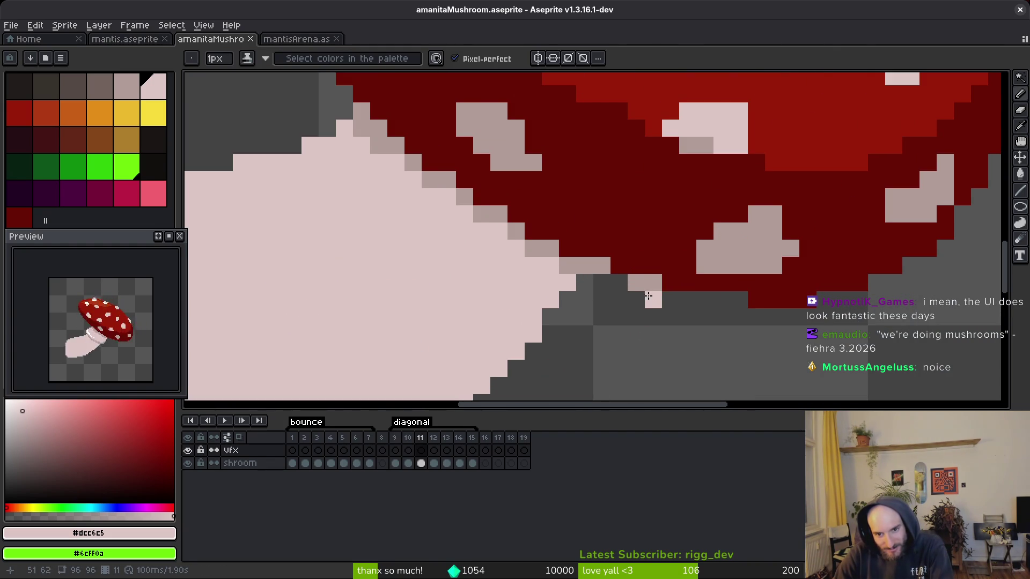
left_click(421, 464)
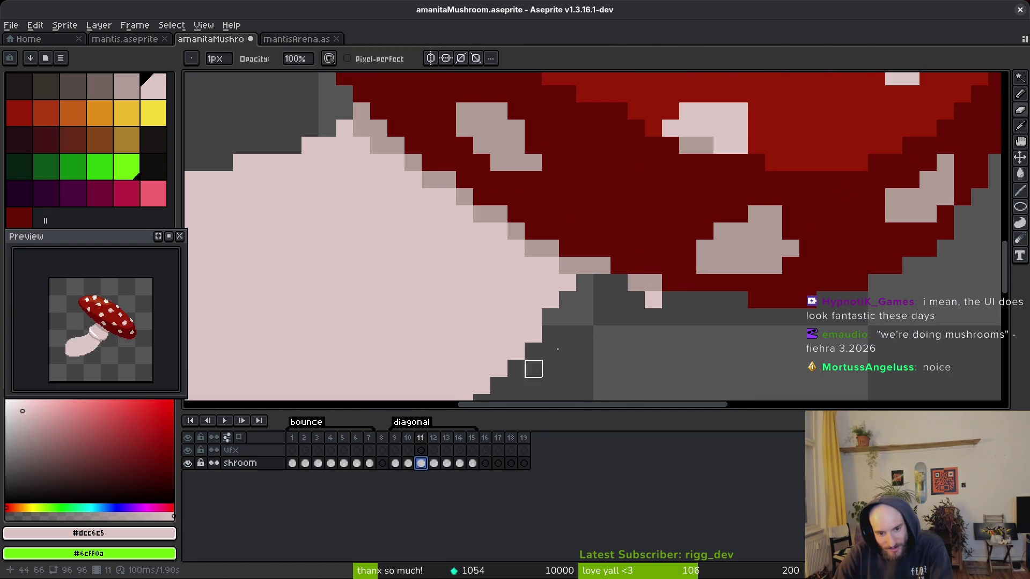
scroll(635, 301, "down", 5)
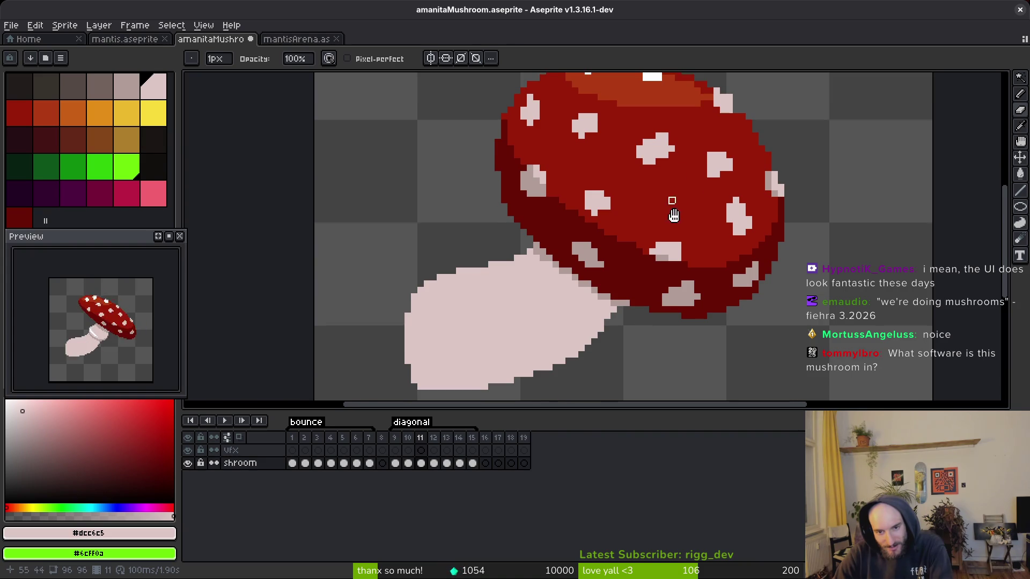
- Compare frames 10 and 11, settling back on frame 10
key("Left")
key("Right")
key("Left")
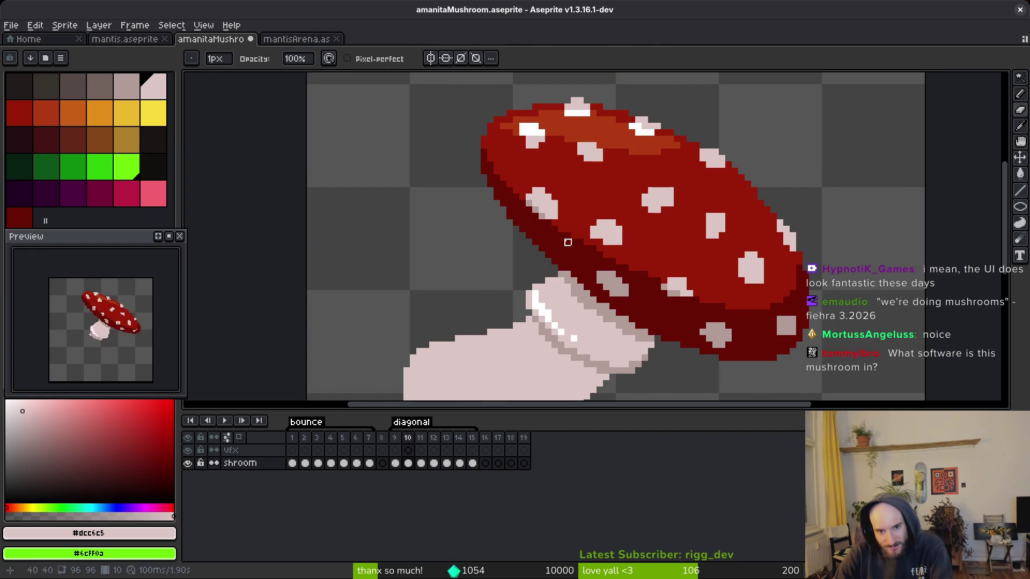
scroll(627, 215, "down", 3)
scroll(611, 297, "down", 1)
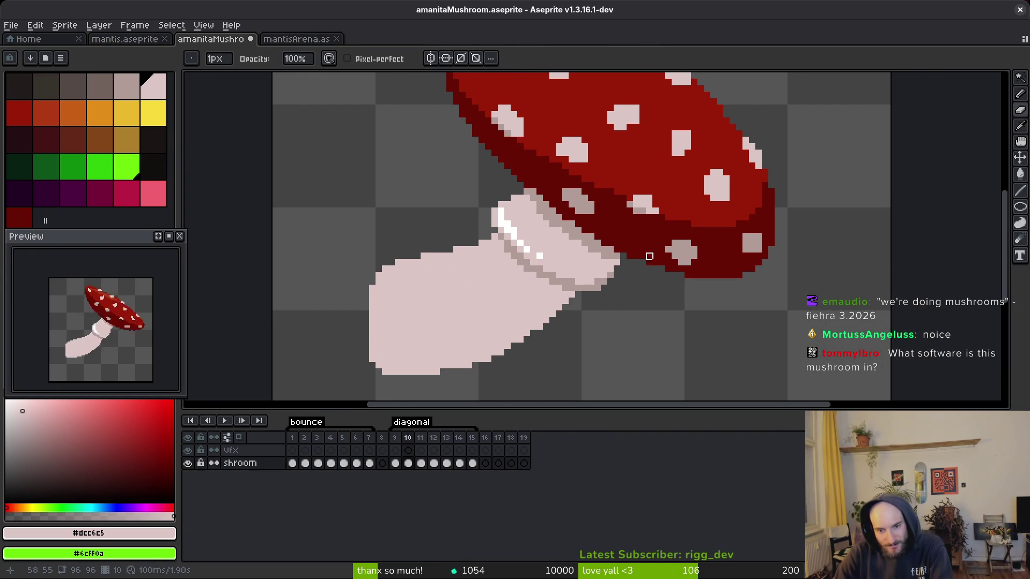
scroll(652, 256, "up", 5)
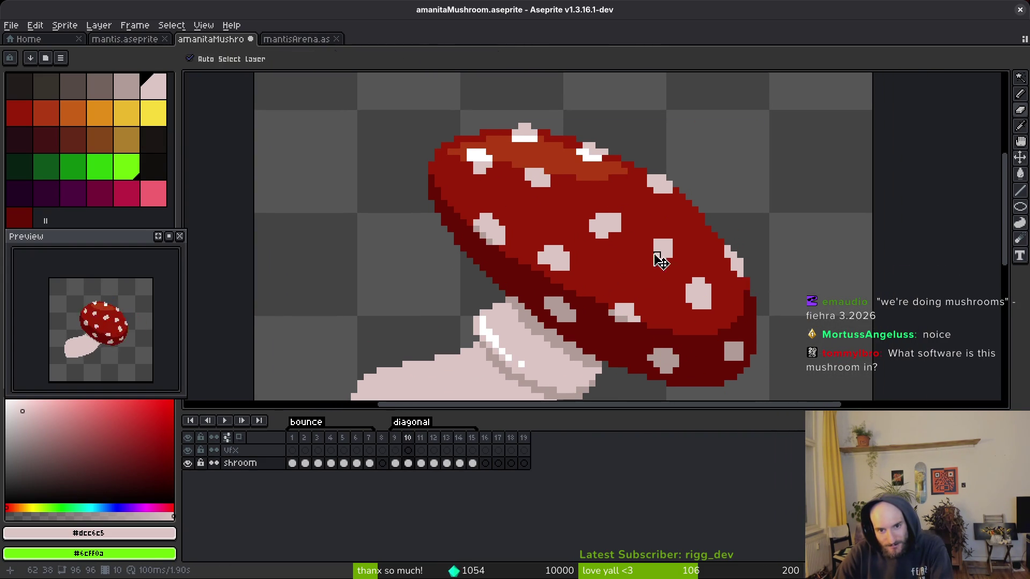
key("Left")
key("Right")
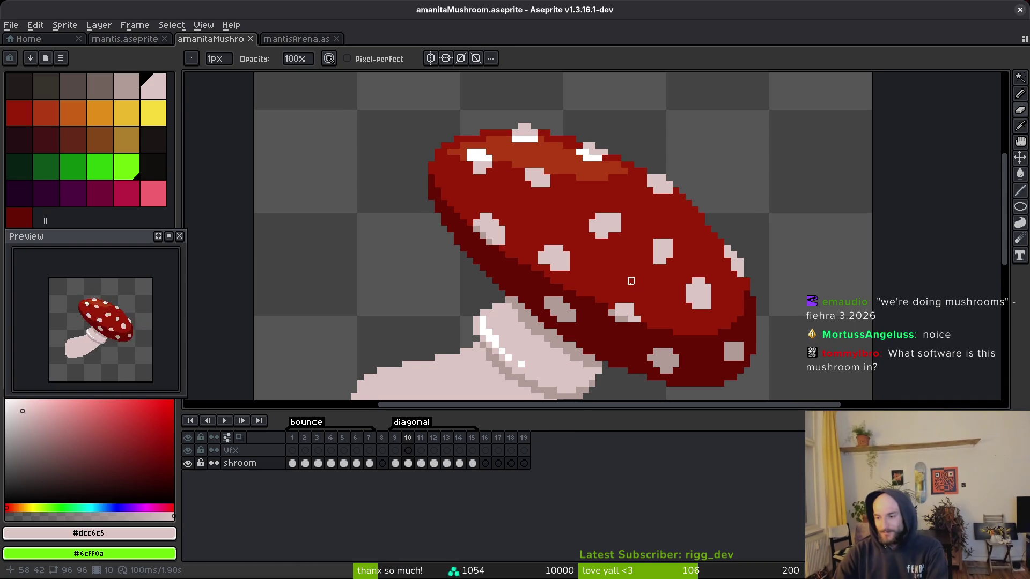
scroll(622, 272, "down", 1)
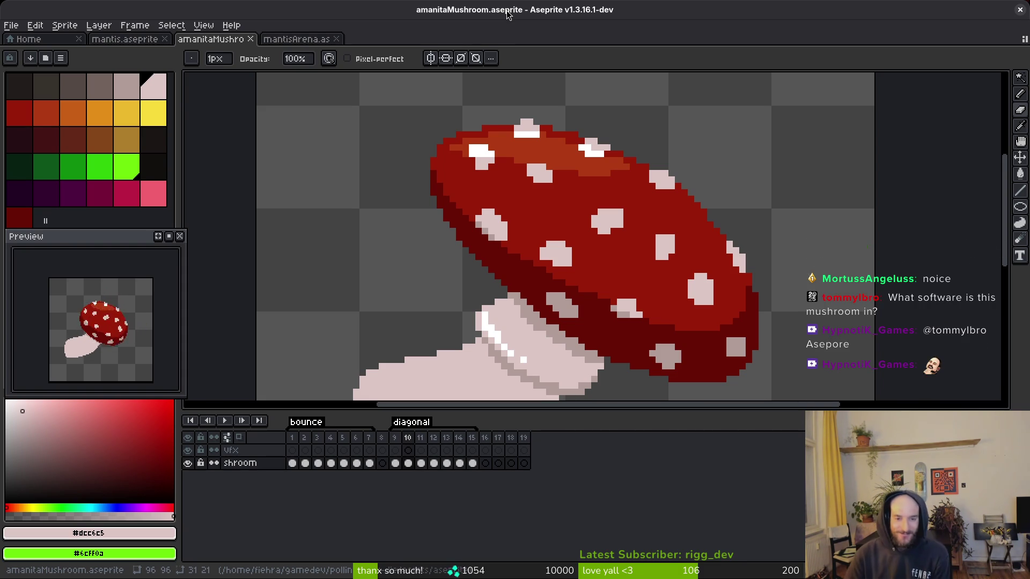
scroll(115, 347, "up", 2)
scroll(106, 345, "down", 2)
scroll(110, 344, "up", 2)
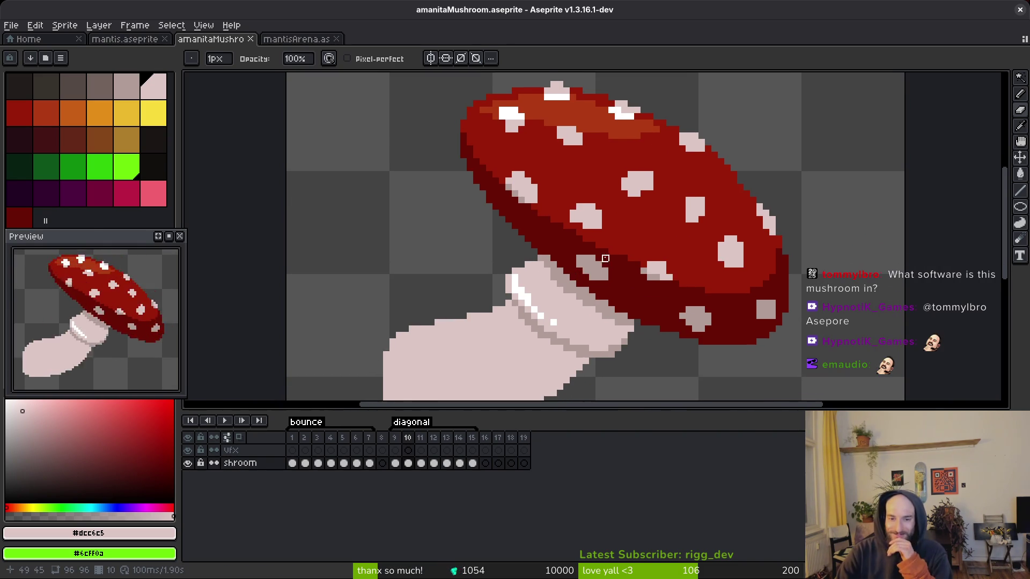
- Center the cap and sample its main dark red, then a spot's pale pink
left_click_drag(609, 243, 683, 265)
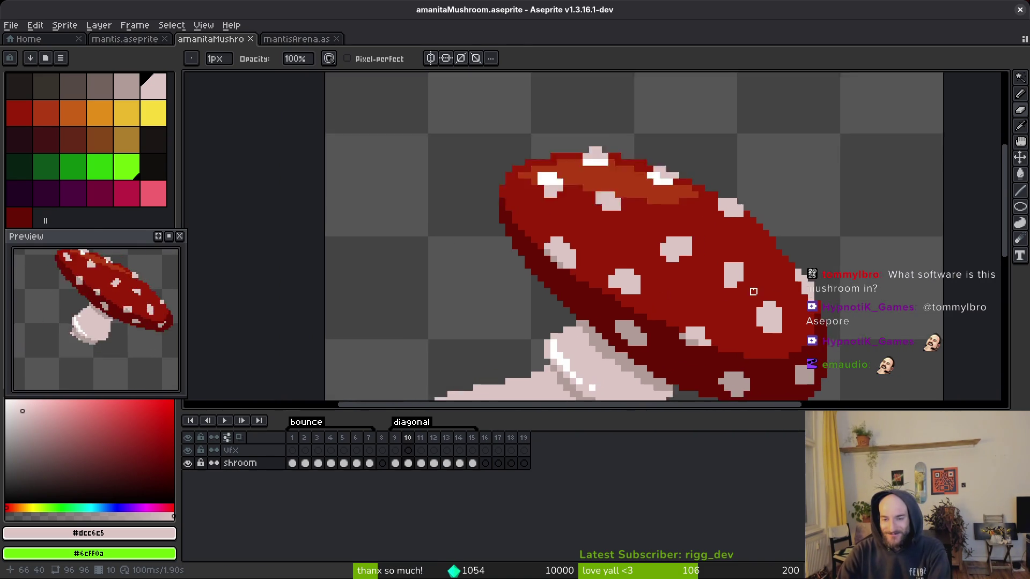
scroll(707, 292, "down", 2)
key("alt")
scroll(705, 290, "up", 3)
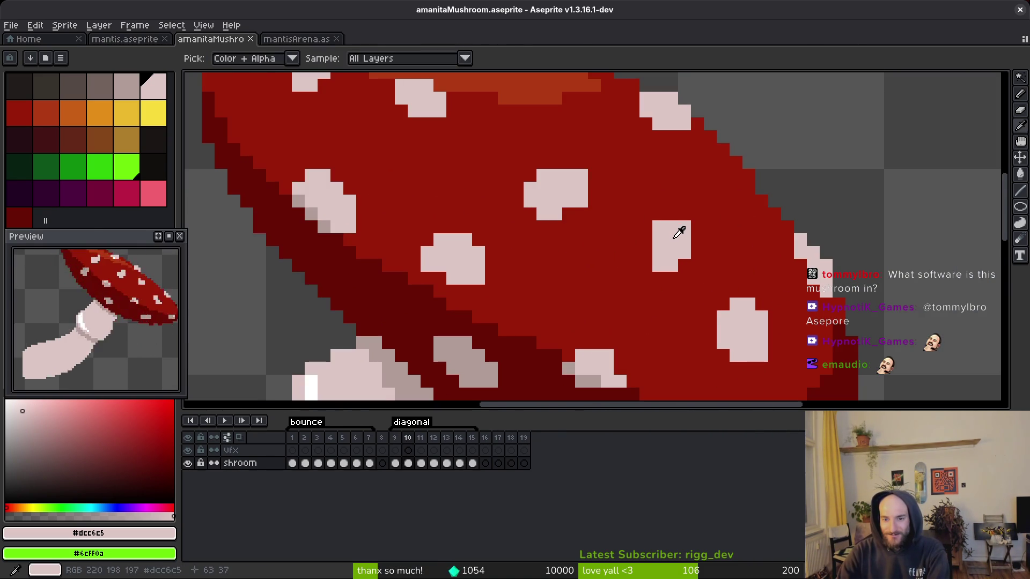
left_click(663, 280, "alt")
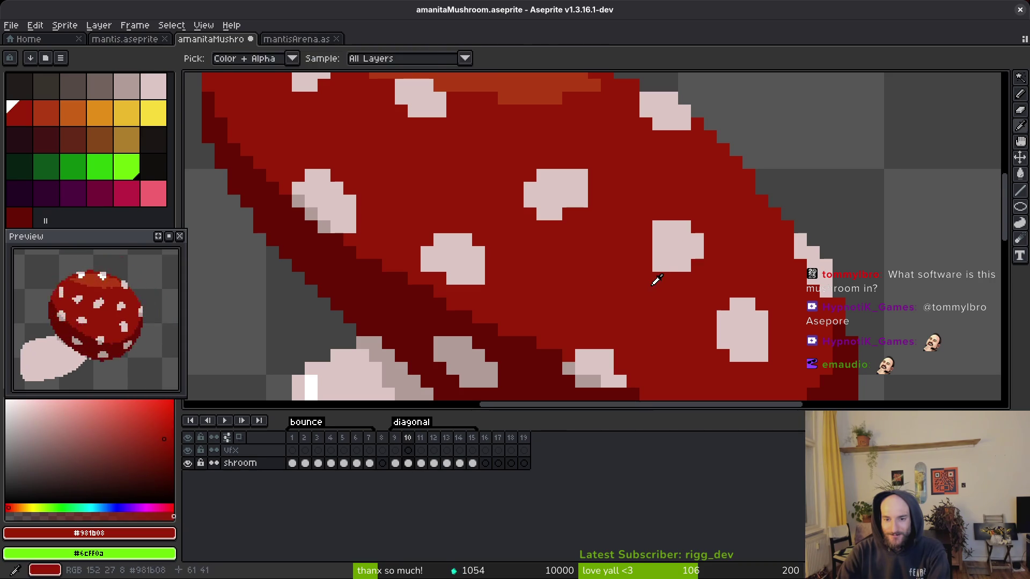
scroll(688, 315, "down", 3)
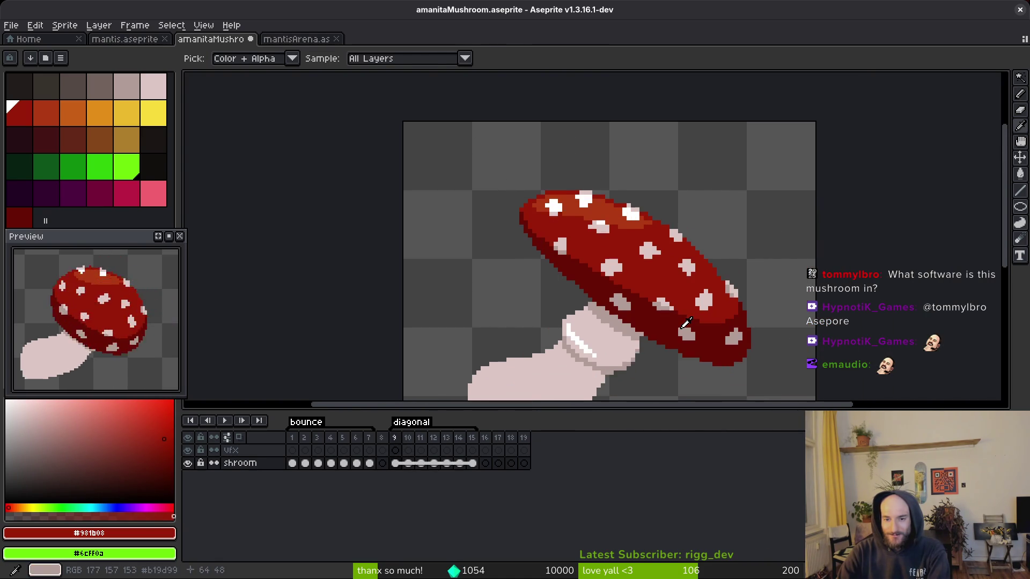
scroll(697, 310, "down", 5)
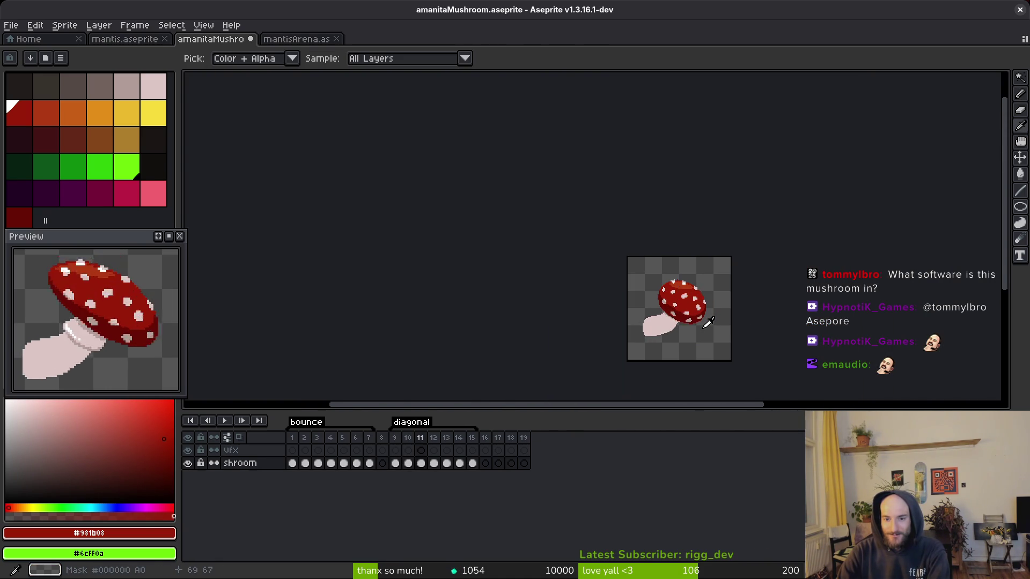
scroll(703, 309, "up", 4)
scroll(667, 268, "up", 3)
left_click(664, 284, "alt")
- Select the pink cap spot by colour and nudge it one pixel right and up
key("w")
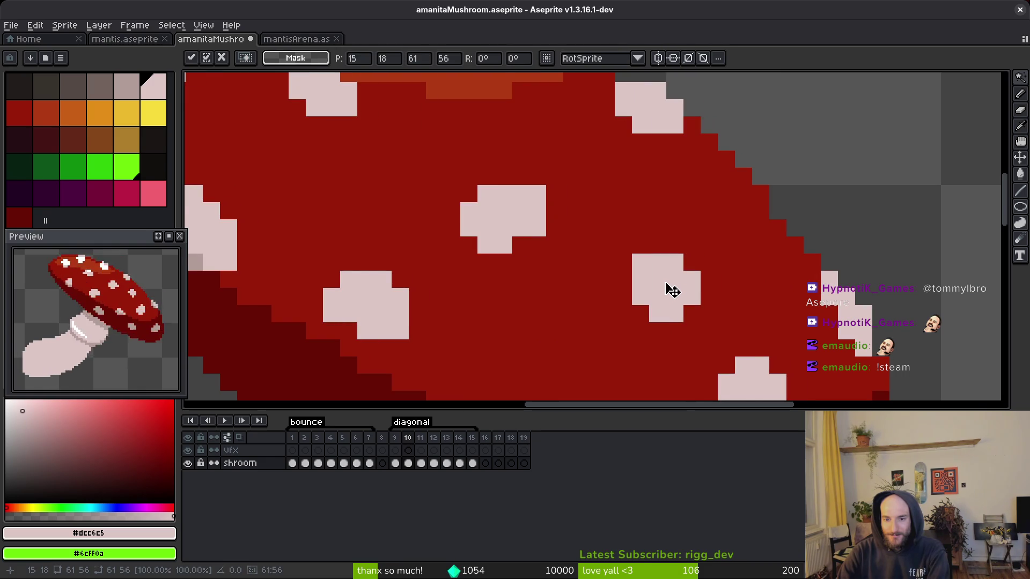
left_click(665, 290)
left_click_drag(657, 284, 673, 281)
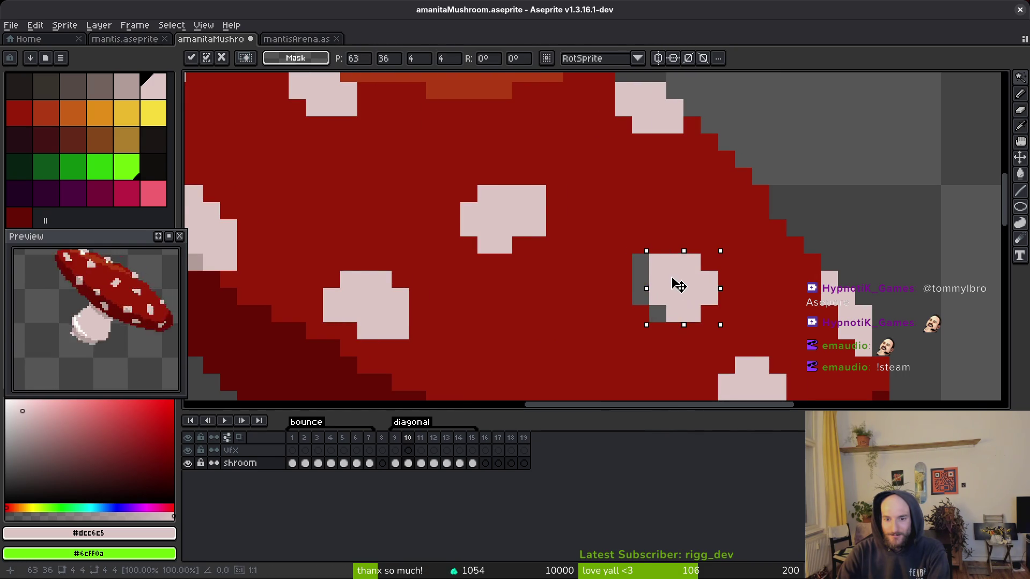
key("b")
left_click(625, 285, "alt")
key("w")
left_click(667, 289)
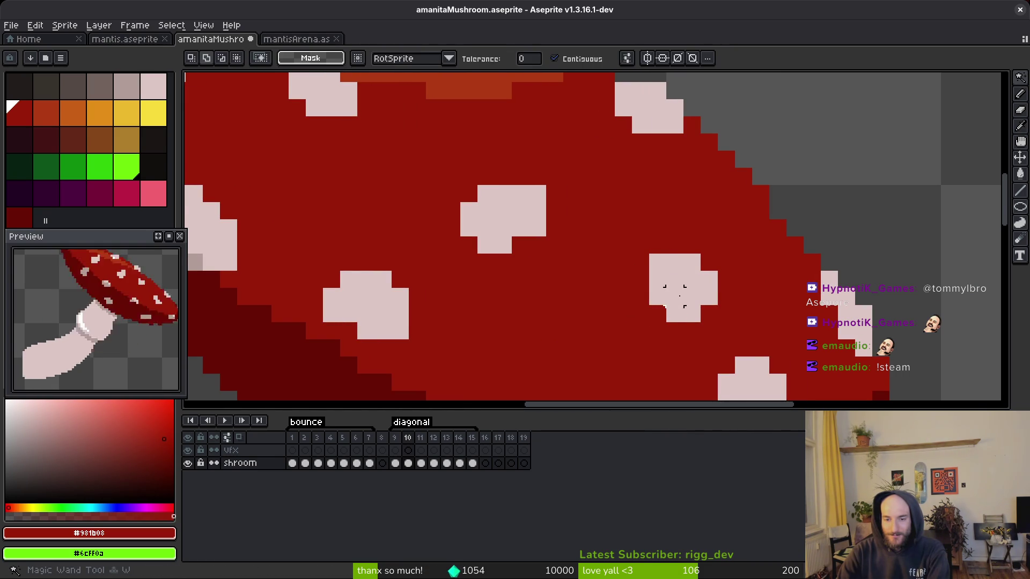
key("Up")
- Pick the pale stem pink as the drawing colour
key("i")
key("b")
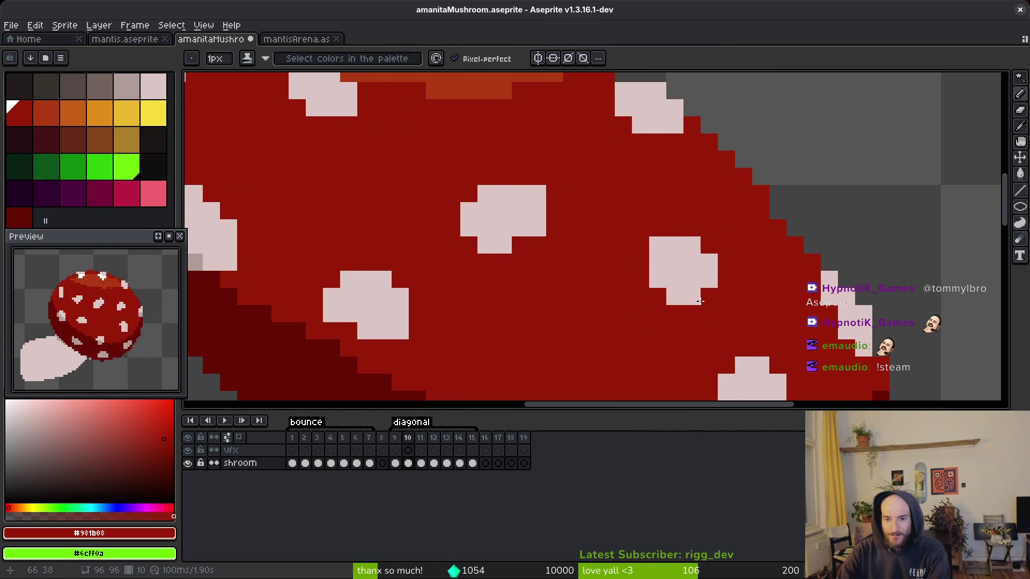
scroll(700, 303, "down", 5)
key("i")
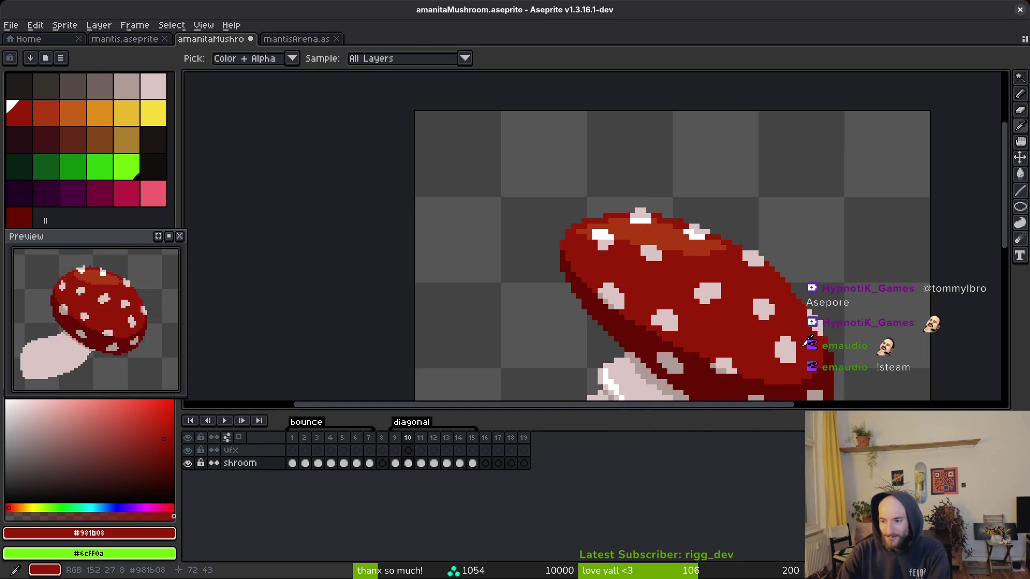
scroll(784, 344, "down", 2)
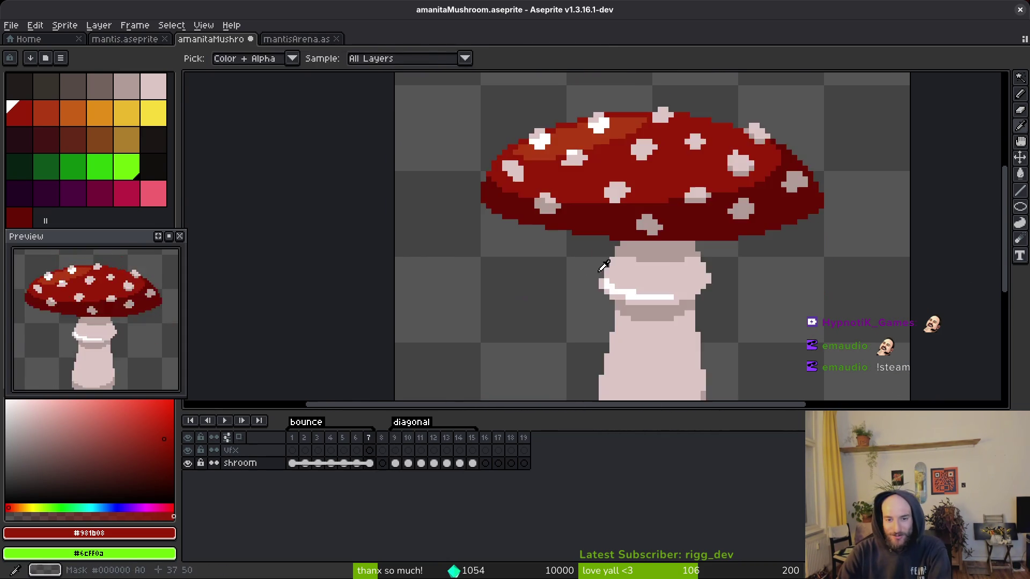
key("b")
scroll(654, 298, "up", 3)
key("Return")
left_click(565, 241, "alt")
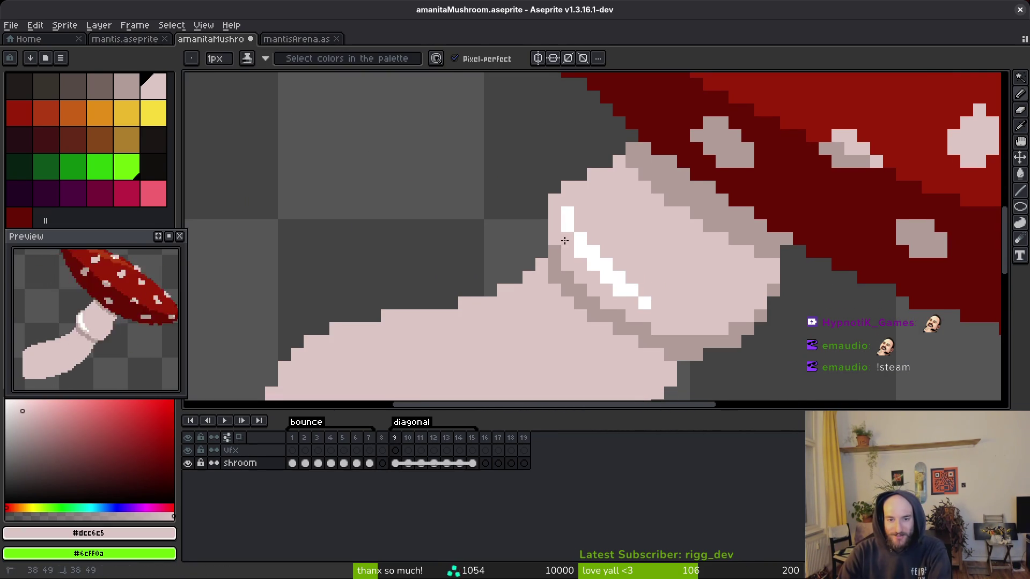
scroll(658, 274, "down", 3)
scroll(670, 257, "up", 3)
- Sample the grey-pink stem shade #b19d99
scroll(616, 252, "down", 3)
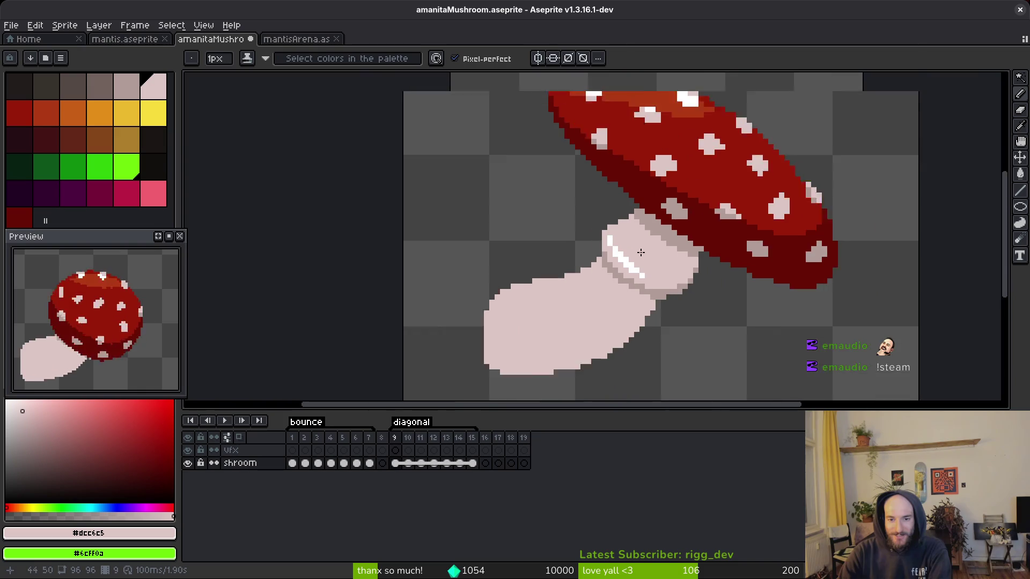
scroll(600, 254, "down", 3)
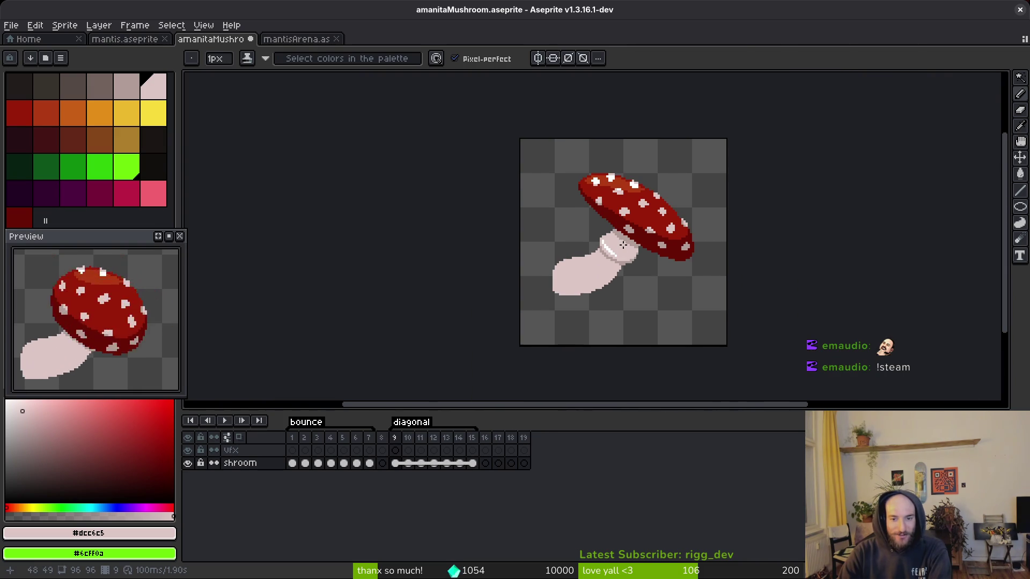
scroll(616, 241, "up", 5)
scroll(632, 260, "up", 2)
scroll(644, 279, "down", 2)
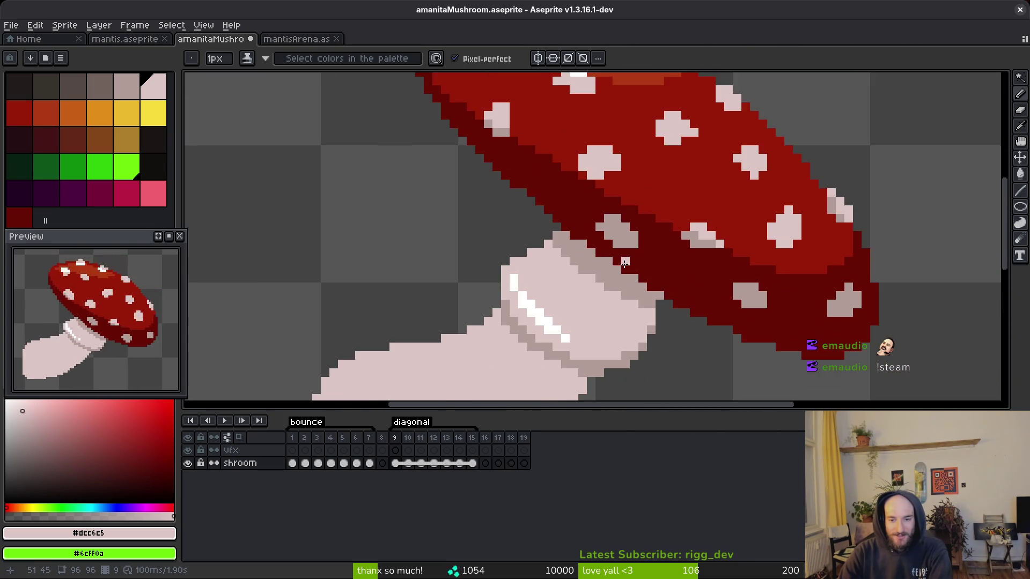
scroll(660, 306, "up", 2)
left_click(655, 292, "alt")
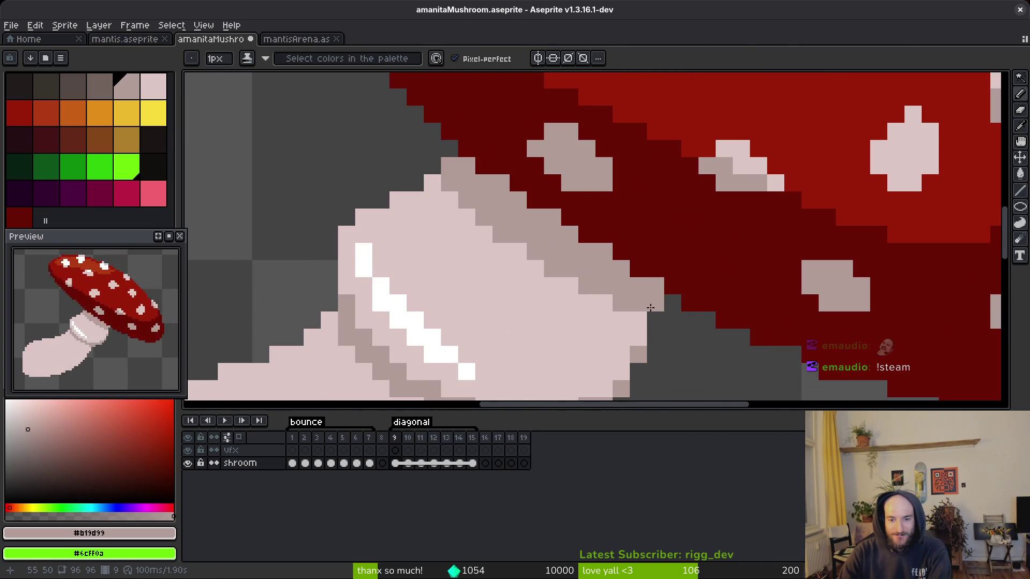
scroll(667, 310, "down", 3)
scroll(669, 312, "up", 1)
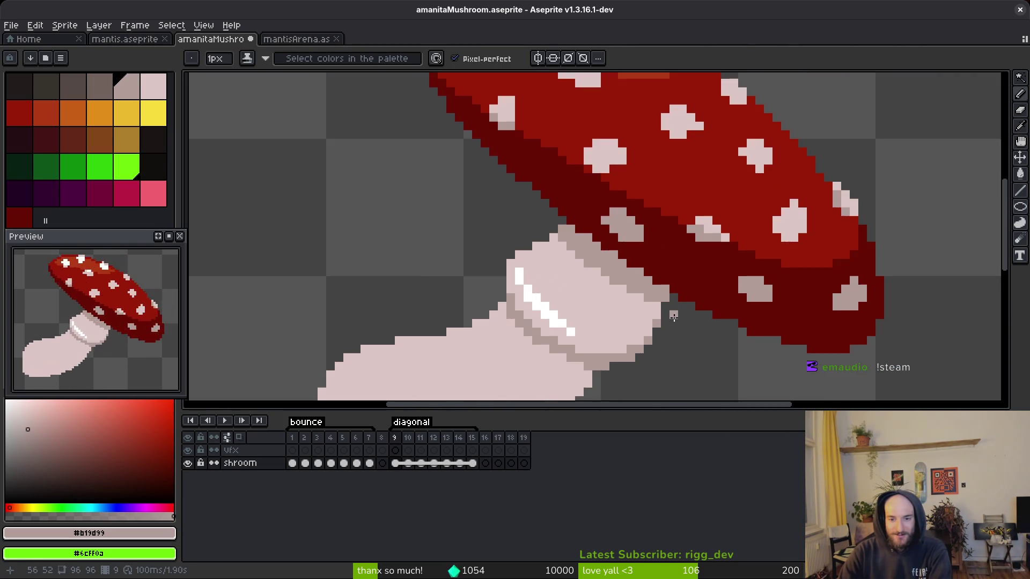
scroll(673, 319, "down", 2)
- Save the mushroom file and pan around frame 10 to review it
key("ctrl+s")
scroll(675, 321, "down", 2)
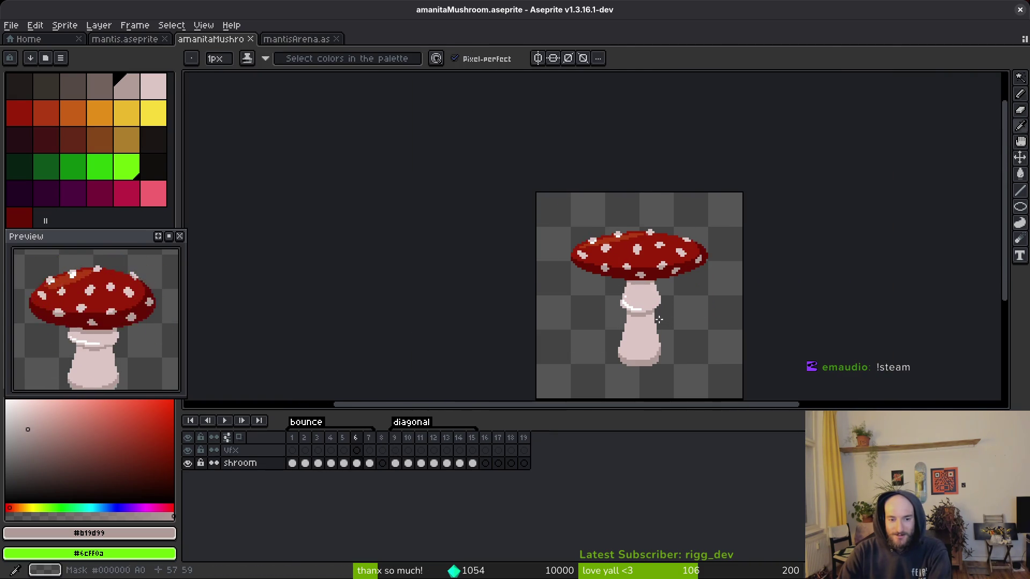
scroll(665, 314, "up", 2)
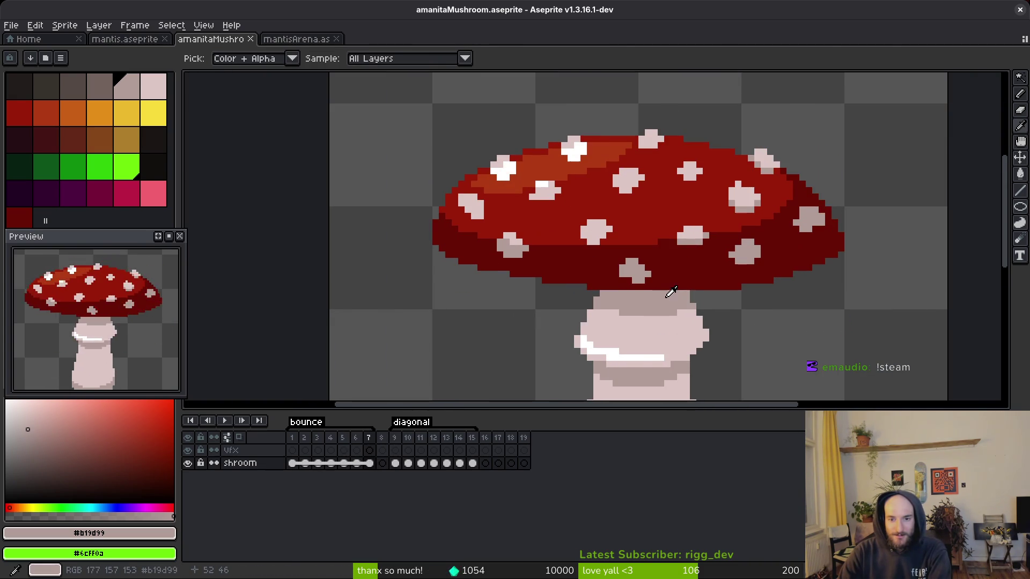
scroll(692, 305, "right", 2)
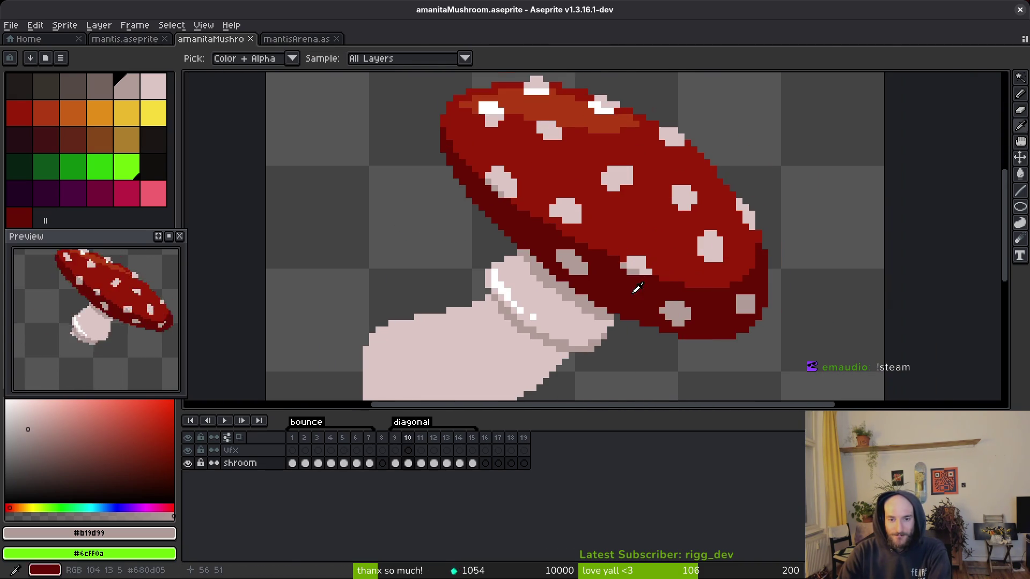
scroll(552, 246, "left", 2)
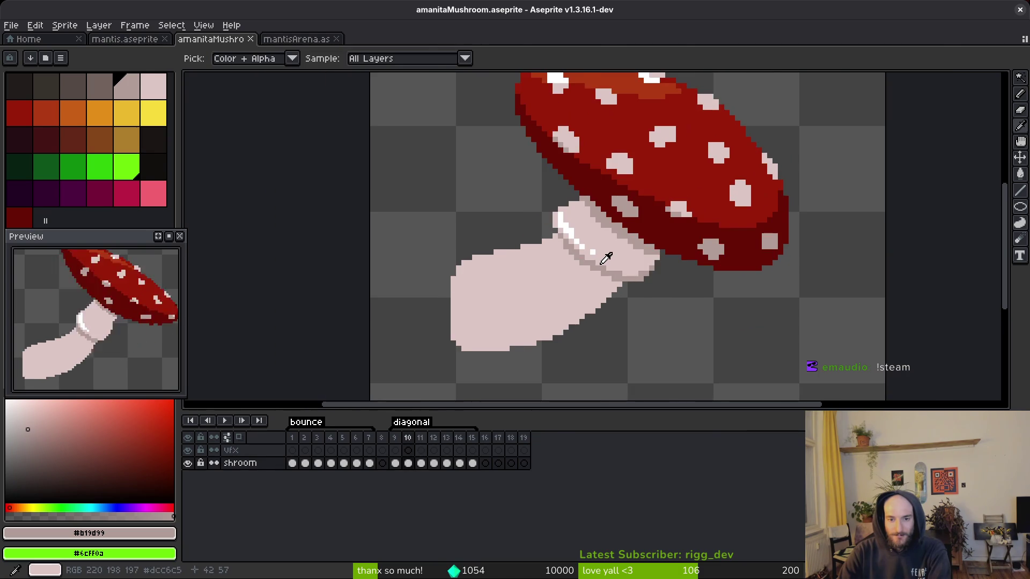
scroll(591, 247, "up", 1)
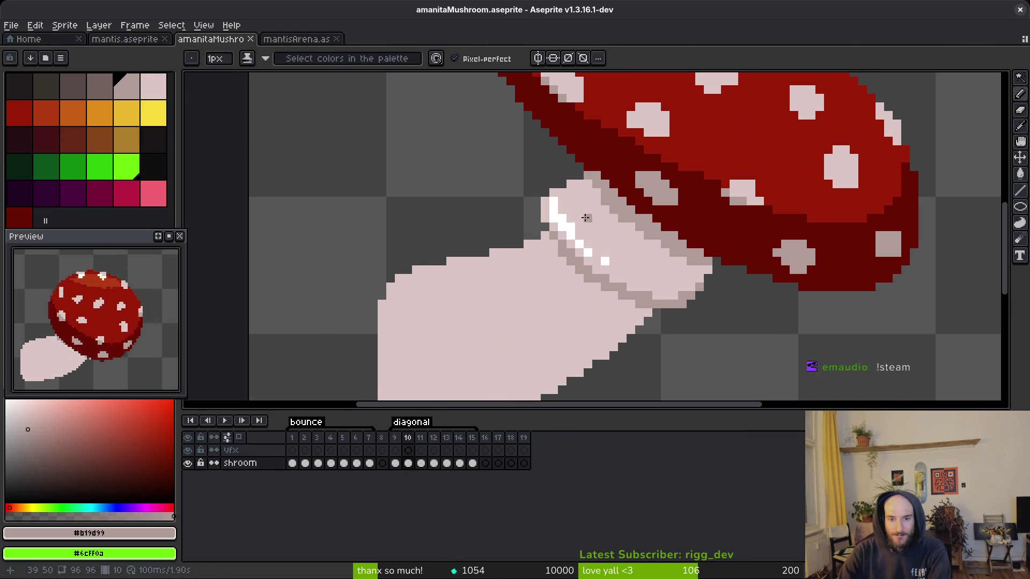
scroll(583, 216, "down", 2)
key("alt")
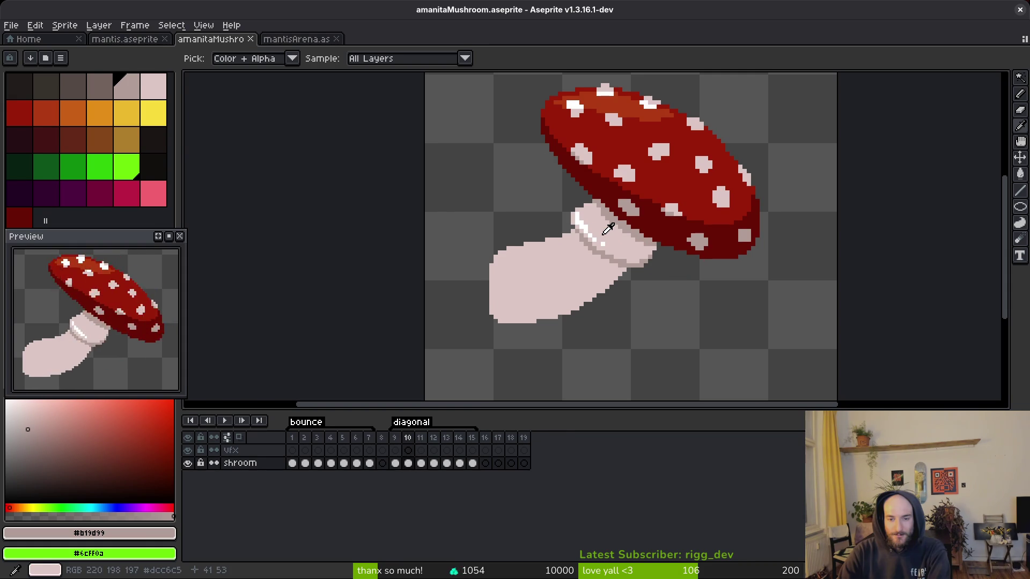
- Draw grey-pink #b19d99 pixels along the stem's top edge beneath the cap rim
left_click(601, 226)
scroll(563, 235, "up", 2)
scroll(555, 219, "up", 3)
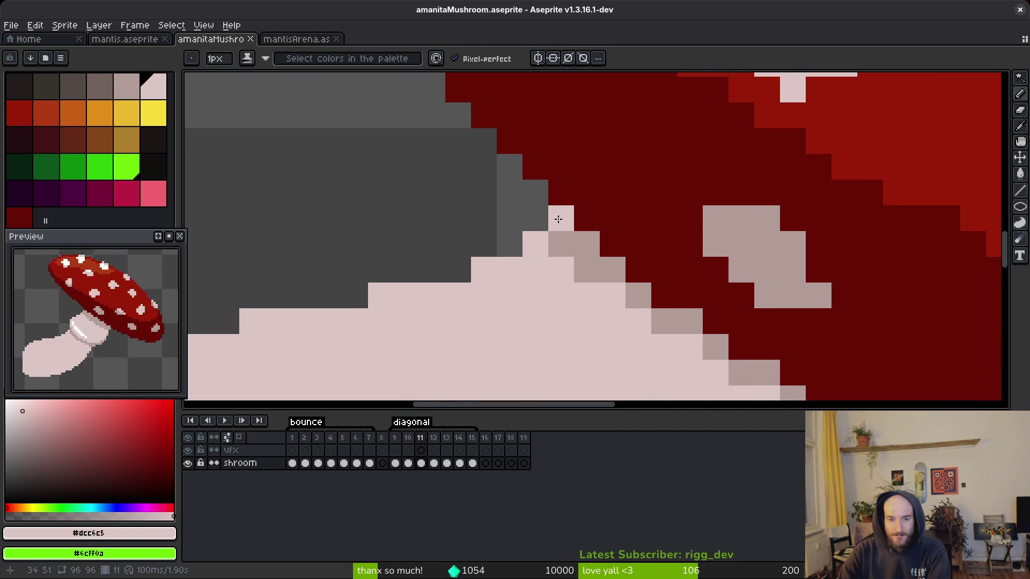
key("m")
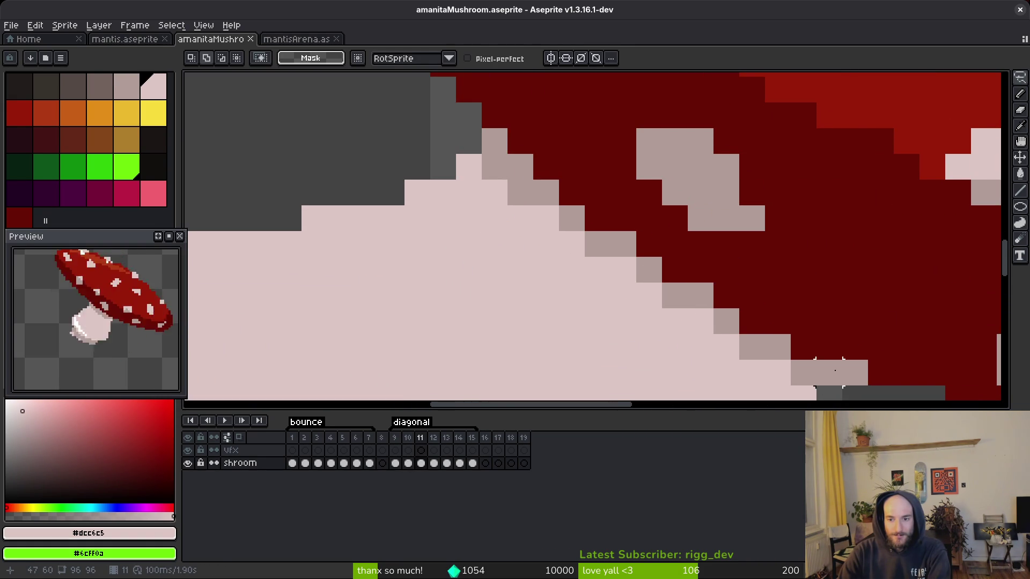
key("b")
left_click(494, 166, "alt")
mouse_move(494, 203)
left_mouse_down()
mouse_move(532, 301)
mouse_move(472, 172)
mouse_move(572, 294)
mouse_move(690, 342)
mouse_move(651, 328)
mouse_move(579, 271)
left_mouse_up()
left_click(452, 221)
- Repaint the diagonal run of grey stalk pixels in light pink #dcc6c5 to extend the stalk top
left_click(667, 287, "alt")
mouse_move(735, 349)
left_mouse_down()
mouse_move(758, 340)
mouse_move(744, 315)
mouse_move(810, 349)
mouse_move(802, 329)
mouse_move(816, 378)
left_mouse_up()
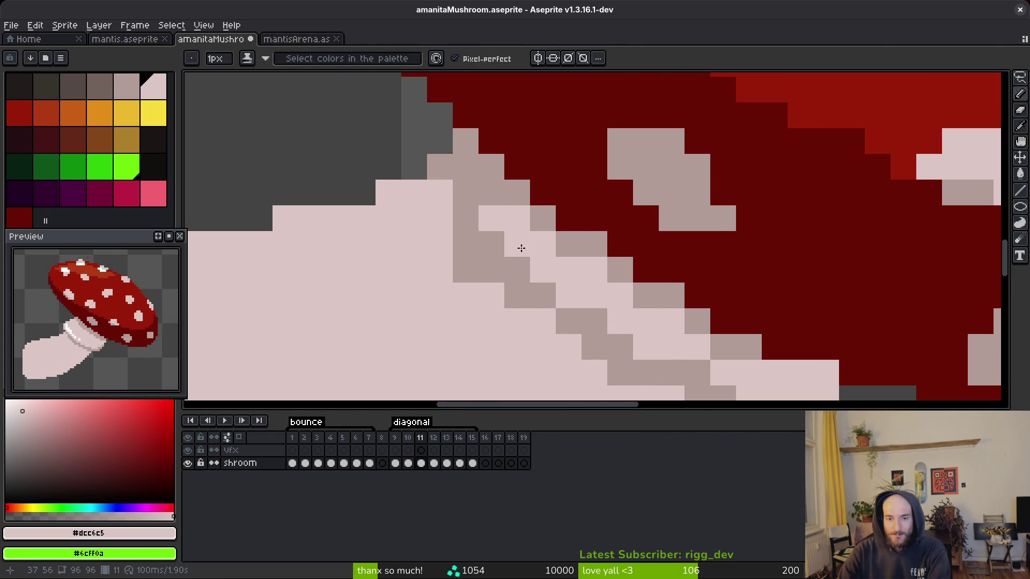
left_click(456, 136)
left_click_drag(456, 136, 442, 144)
mouse_move(490, 167)
left_mouse_down()
mouse_move(559, 243)
mouse_move(596, 246)
mouse_move(641, 298)
mouse_move(684, 324)
left_mouse_up()
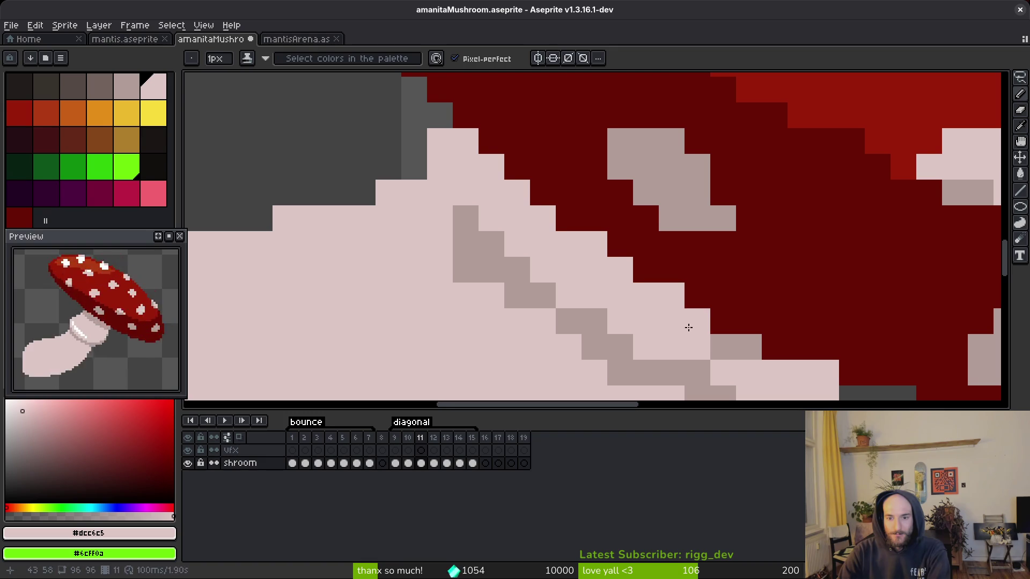
- Repaint more grey pixels light pink along the stem edge near the cap junction
scroll(726, 354, "down", 1)
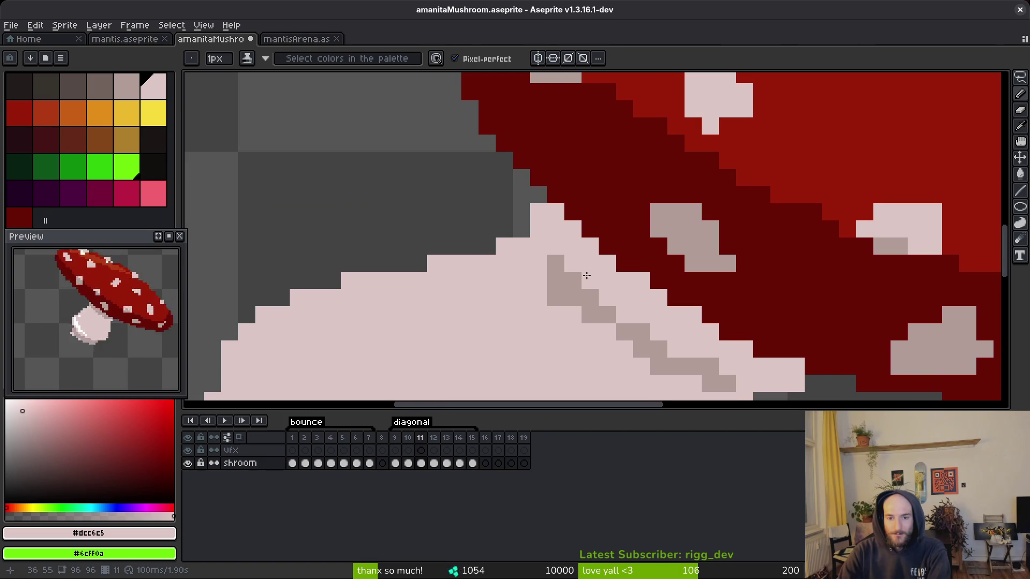
left_click_drag(588, 274, 530, 257)
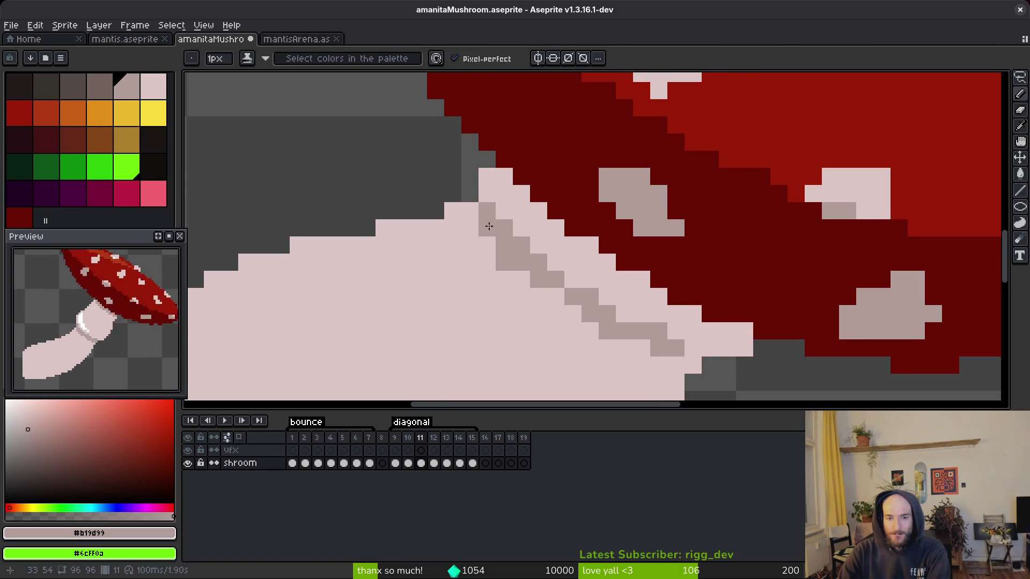
left_click(691, 337, "alt")
mouse_move(658, 331)
left_mouse_down()
mouse_move(626, 321)
mouse_move(559, 248)
left_mouse_up()
- Place a grey-pink #b19d99 pixel at the stem's top edge to finish the stepped line
left_click(613, 300, "alt")
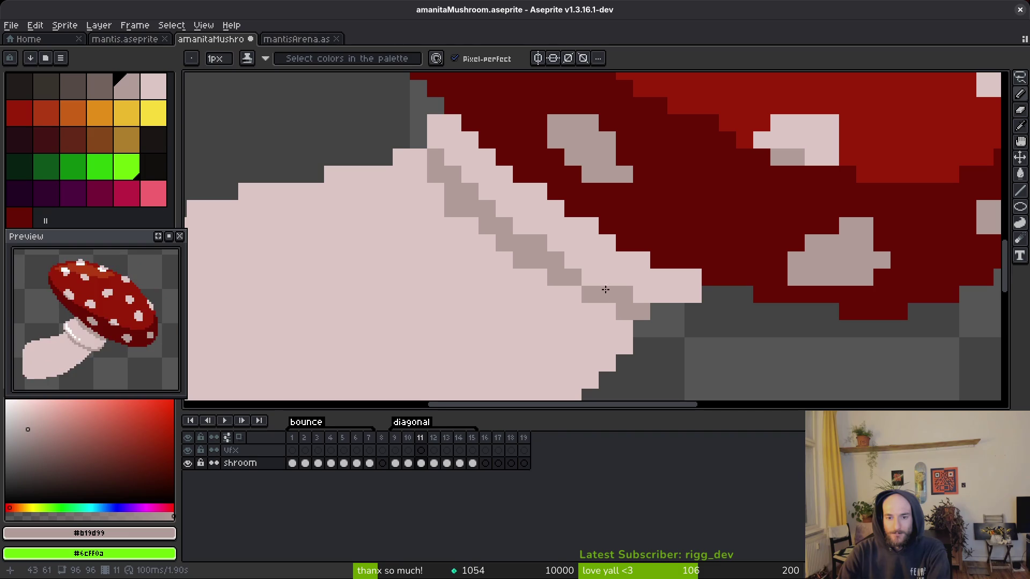
scroll(588, 279, "down", 3)
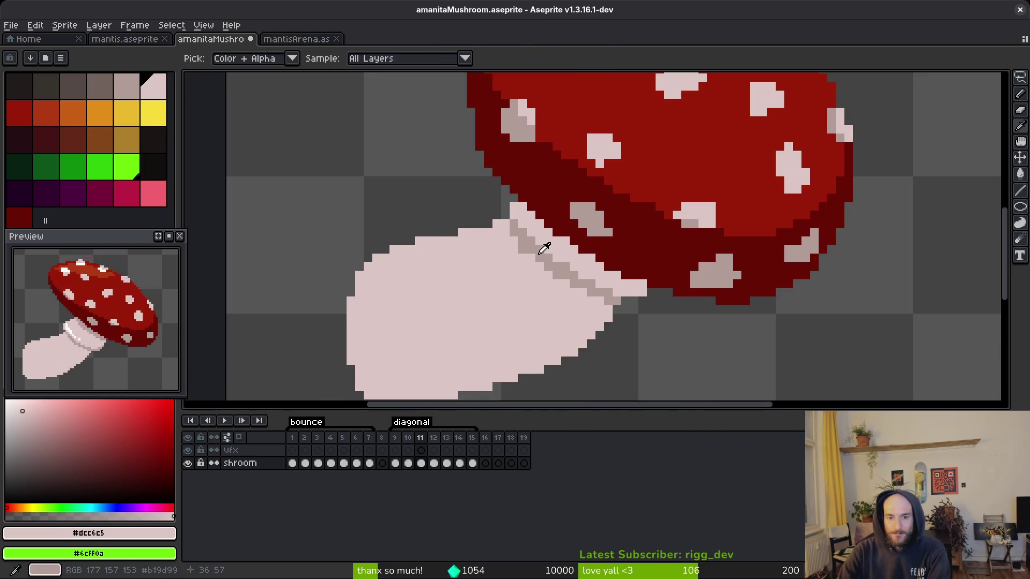
left_click(510, 208, "alt")
scroll(510, 208, "up", 5)
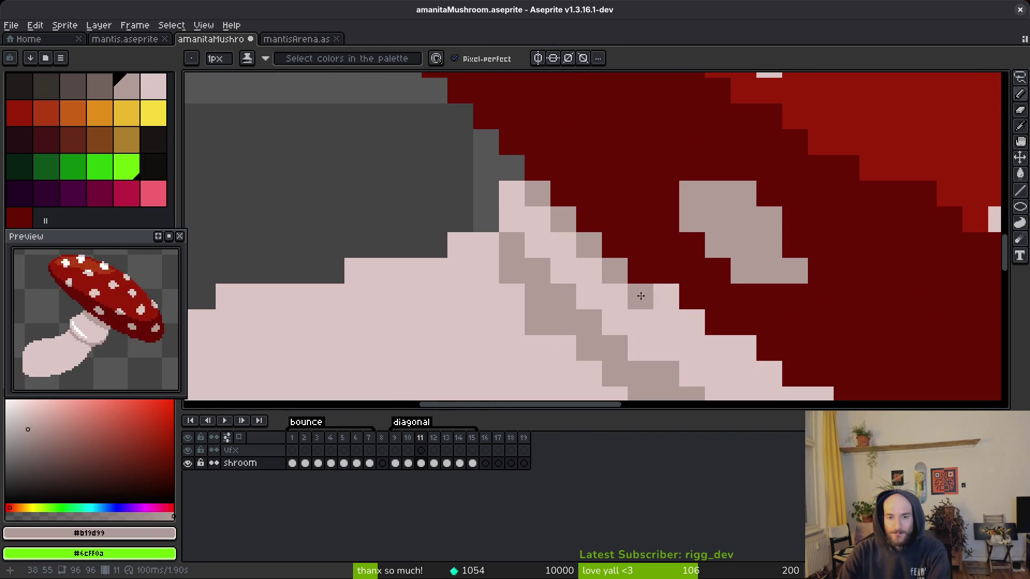
left_click_drag(592, 263, 467, 189)
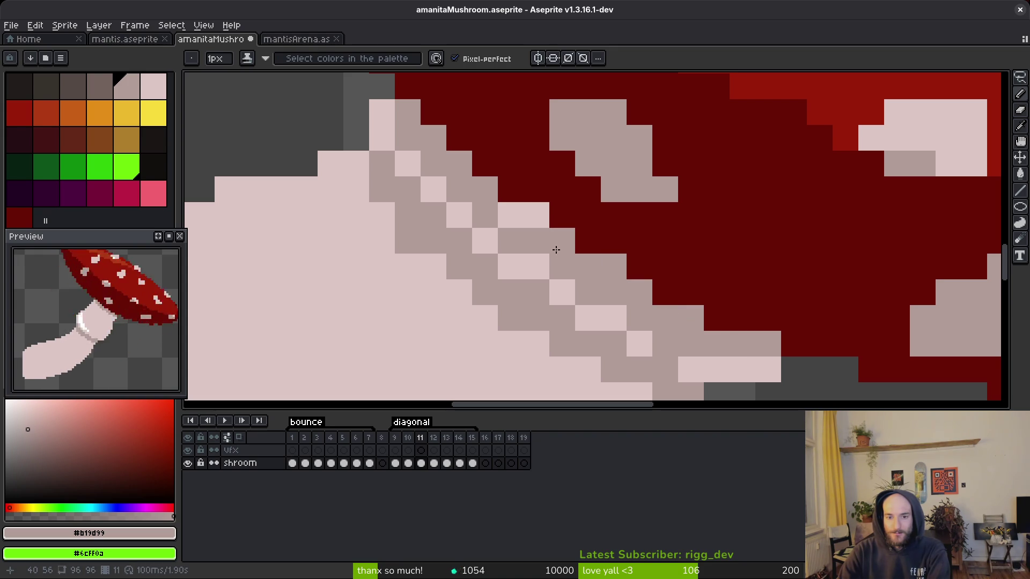
scroll(515, 214, "down", 3)
scroll(610, 312, "up", 2)
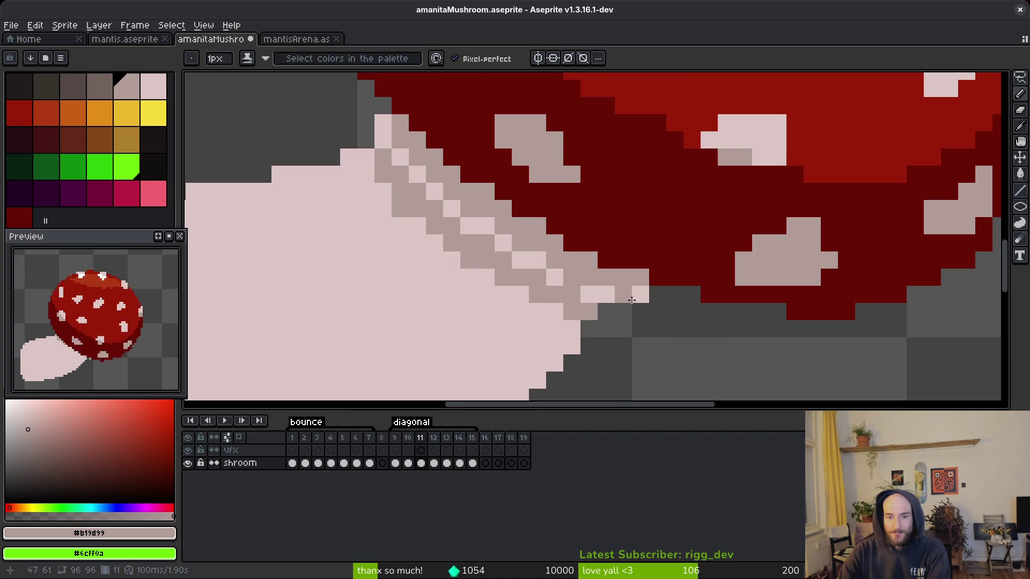
scroll(610, 294, "down", 3)
scroll(547, 279, "up", 2)
left_click(560, 263, "alt")
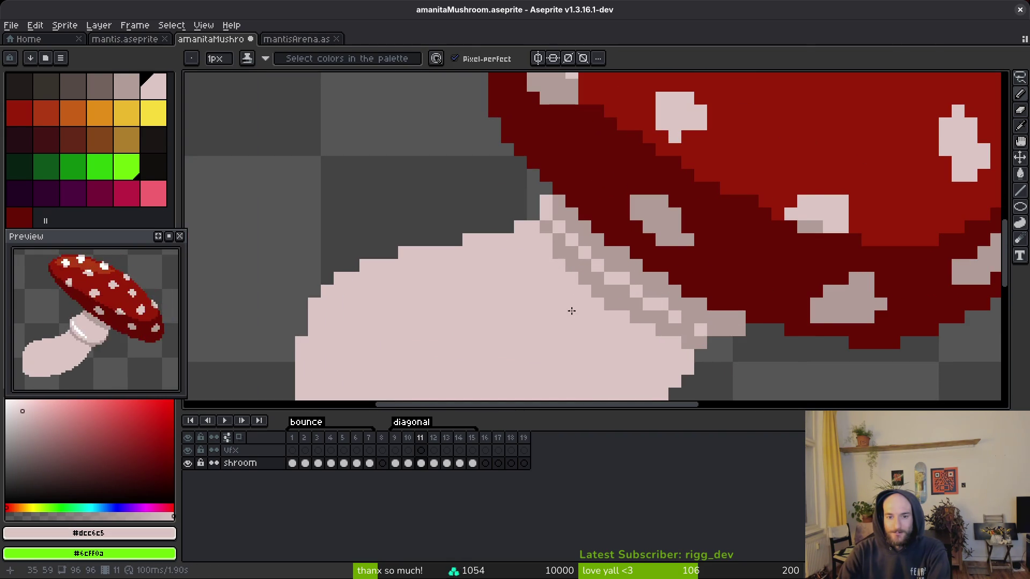
scroll(571, 306, "down", 3)
scroll(583, 333, "up", 3)
scroll(582, 324, "down", 1)
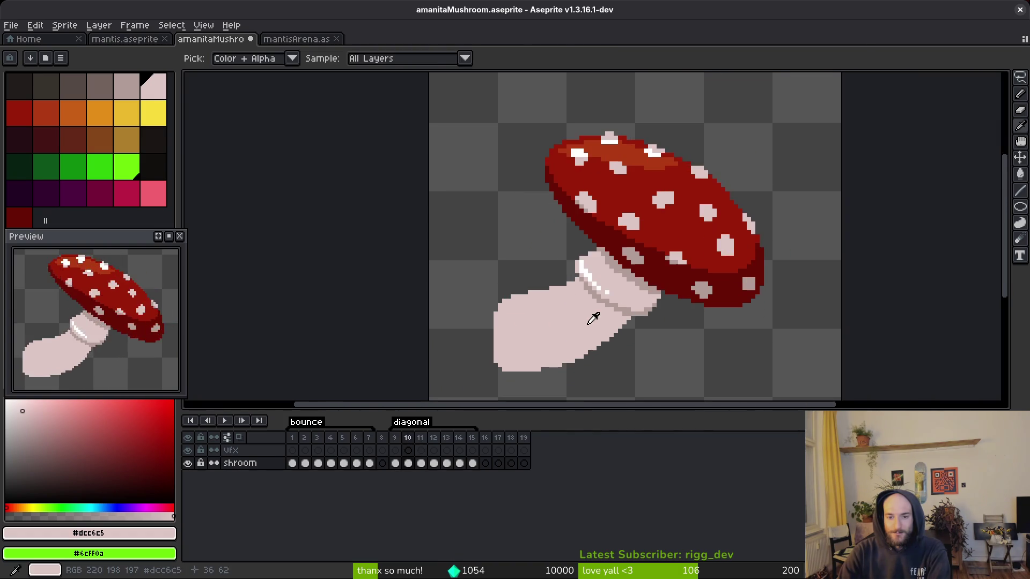
scroll(590, 300, "up", 3)
left_click(590, 263, "alt")
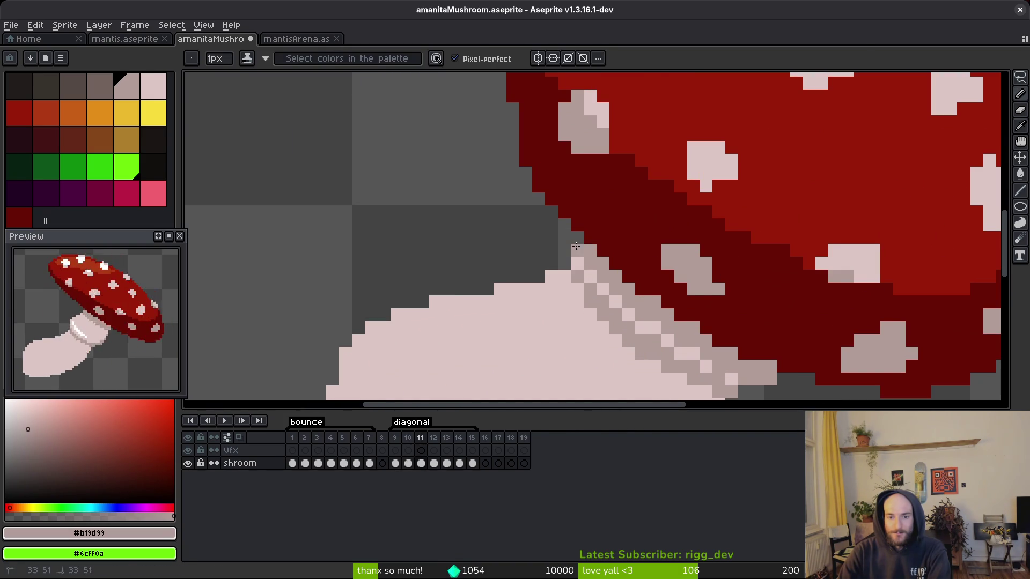
scroll(595, 252, "down", 3)
scroll(601, 249, "up", 3)
left_click(605, 249)
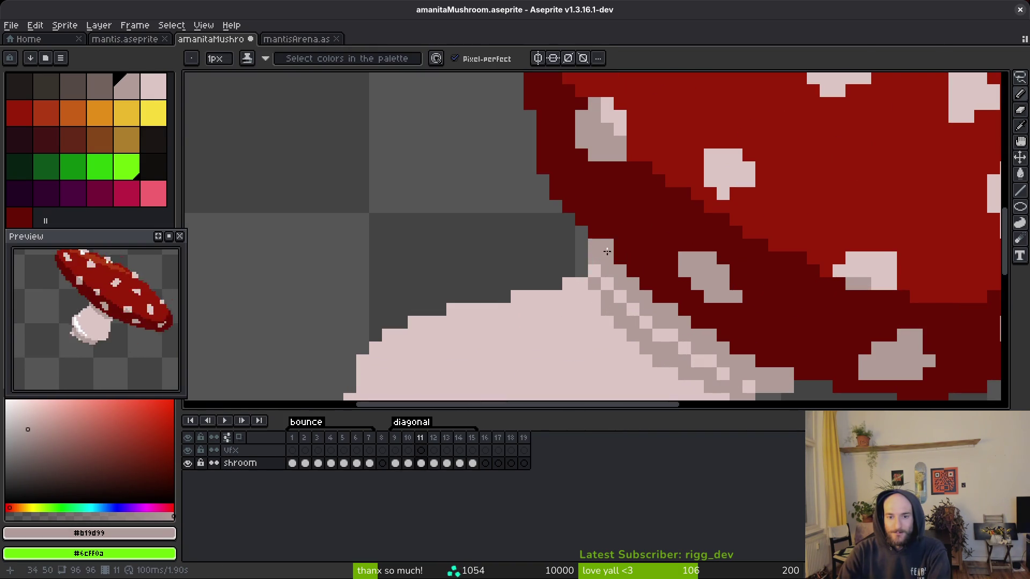
scroll(598, 247, "down", 3)
scroll(621, 296, "up", 1)
scroll(622, 300, "down", 1)
left_click_drag(680, 349, 620, 319)
scroll(619, 306, "up", 3)
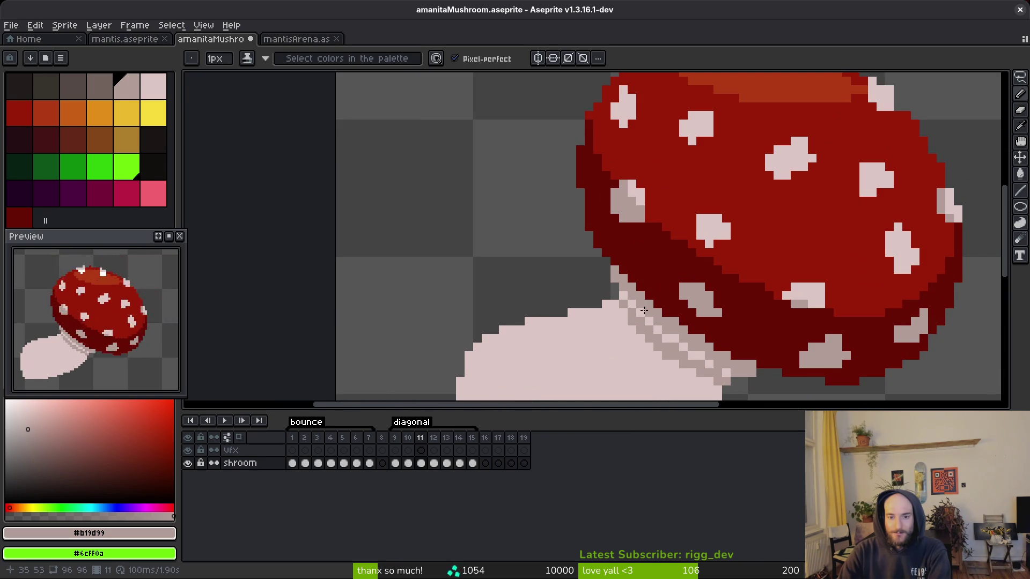
scroll(643, 306, "down", 3)
- Compare frames 9, 10 and 11, sampling the light stem pink from the stem
key("i")
key("Left")
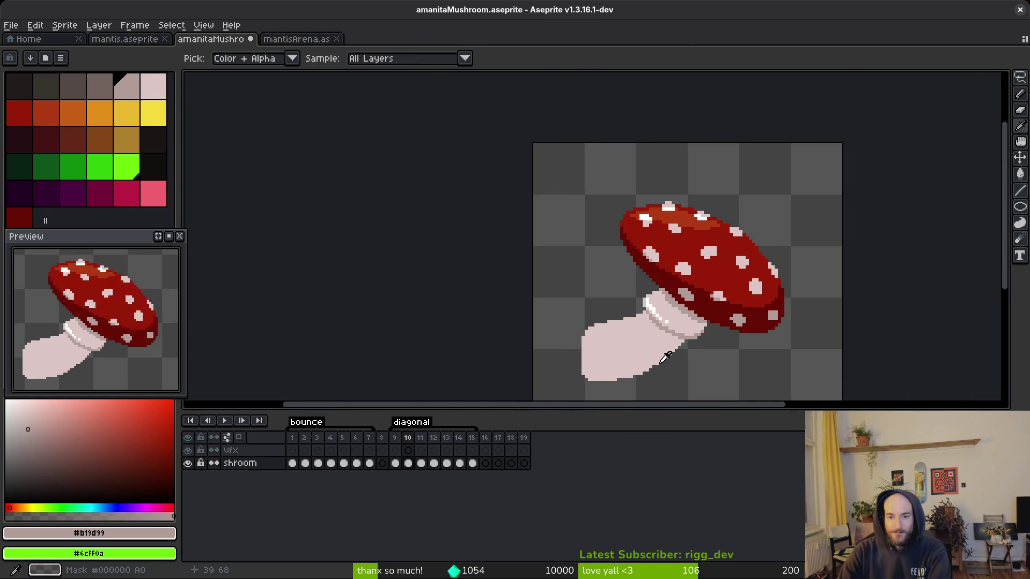
key("b")
key("Right")
scroll(670, 348, "up", 3)
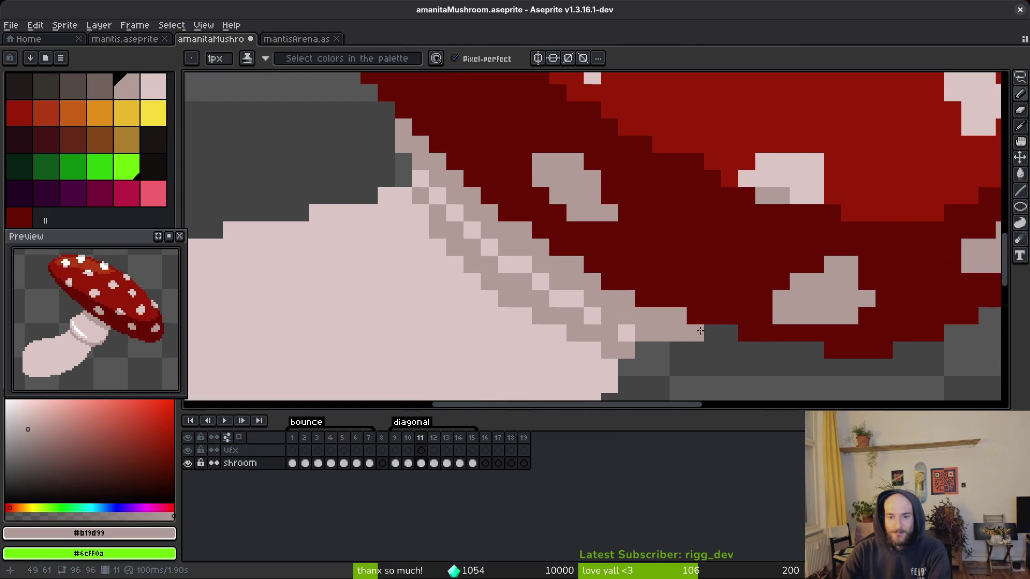
scroll(703, 338, "down", 3)
key("i")
key("b")
scroll(675, 351, "down", 2)
key("i")
key("Left")
scroll(677, 350, "up", 3)
scroll(691, 318, "down", 2)
key("b")
key("Right")
scroll(679, 317, "down", 1)
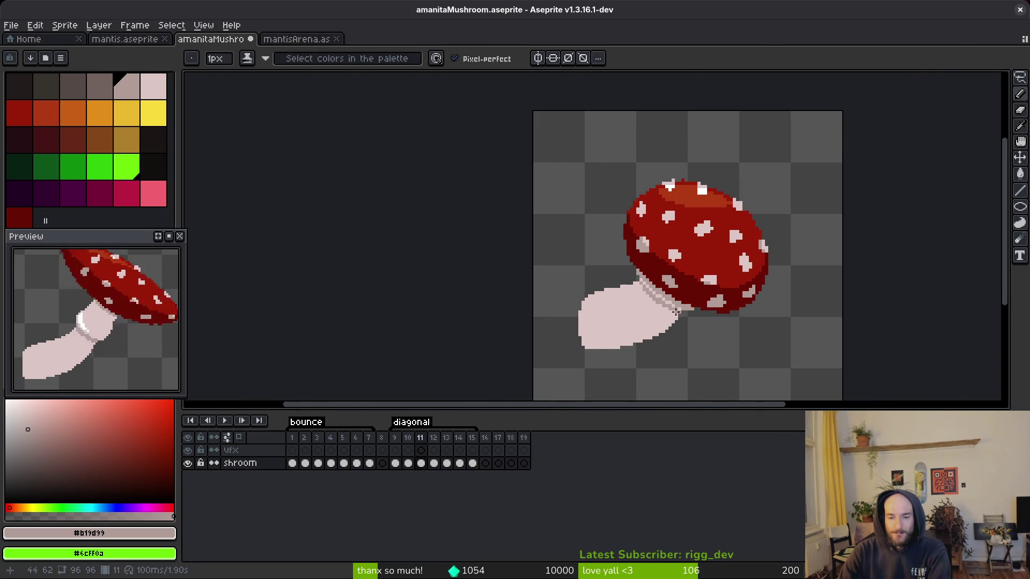
scroll(677, 313, "up", 3)
key("i")
left_click(626, 261)
key("b")
scroll(675, 317, "down", 3)
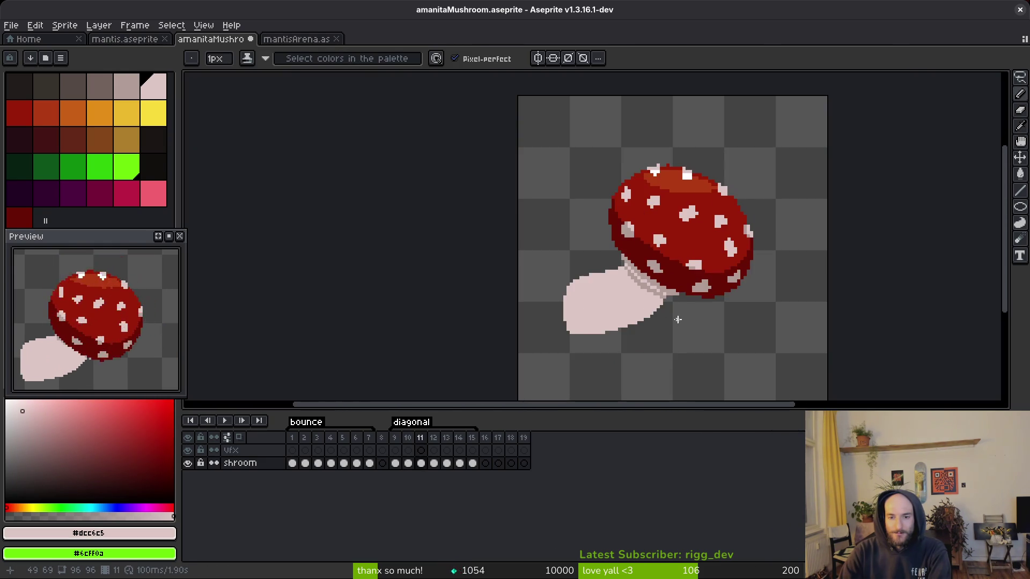
key("i")
key("Left")
key("Right")
key("Left")
key("Right")
key("Left")
key("Right")
key("Left")
key("Left")
scroll(643, 258, "up", 3)
- Draw a white diagonal highlight down the stem collar, undoing an overlong stroke
left_click(676, 267)
key("b")
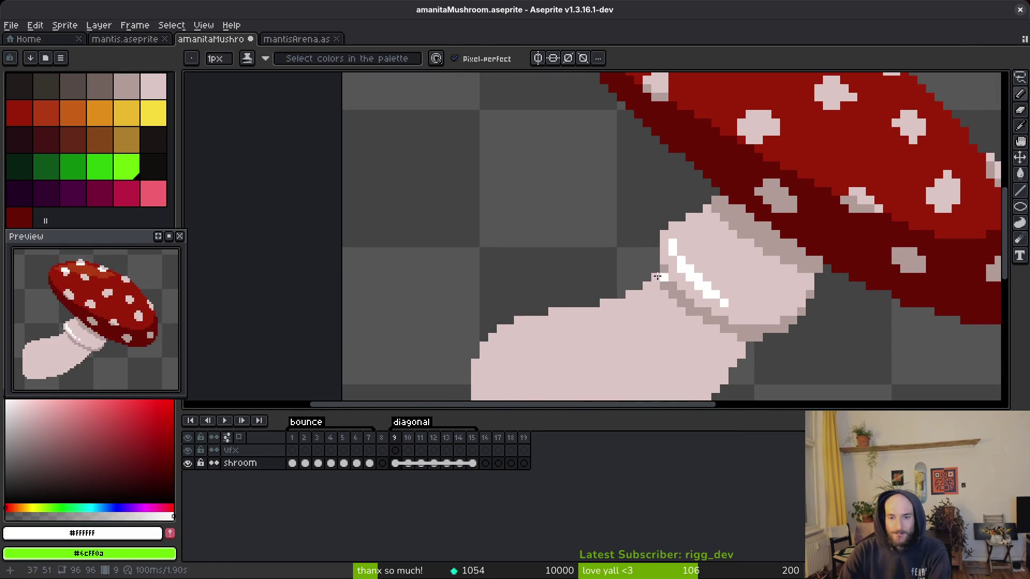
scroll(676, 266, "up", 3)
mouse_move(715, 237)
left_mouse_down()
mouse_move(735, 223)
mouse_move(686, 269)
left_mouse_up()
mouse_move(755, 222)
left_mouse_down()
mouse_move(728, 246)
mouse_move(549, 299)
left_mouse_up()
key("ctrl+z")
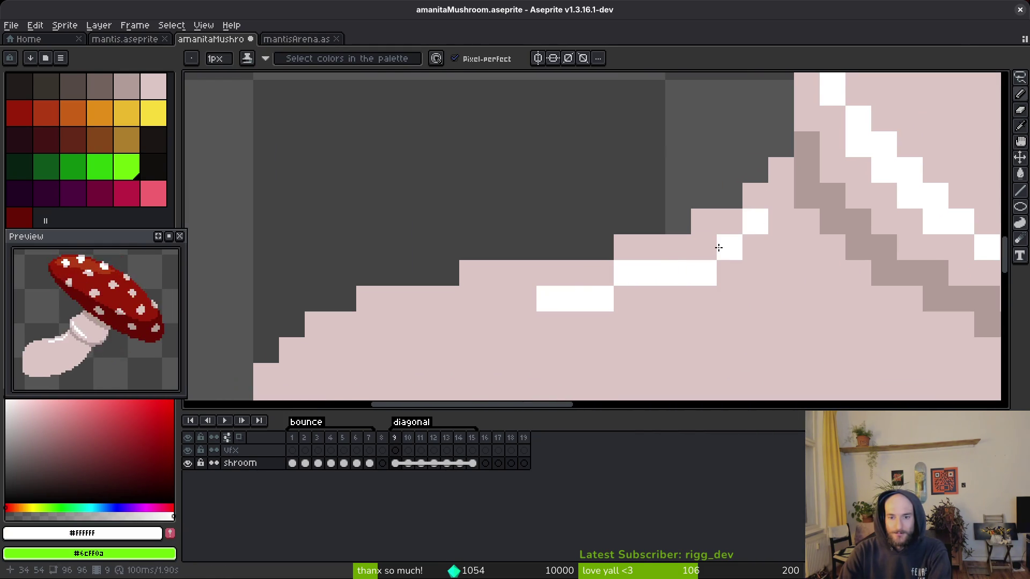
left_click_drag(619, 285, 685, 214)
mouse_move(611, 230)
left_mouse_down()
mouse_move(437, 271)
mouse_move(350, 318)
left_mouse_up()
- Turn stray white pixels back to #dcc6c5 and extend the white highlight up and right
left_click(395, 326, "alt")
left_click_drag(408, 306, 386, 307)
left_click(357, 330)
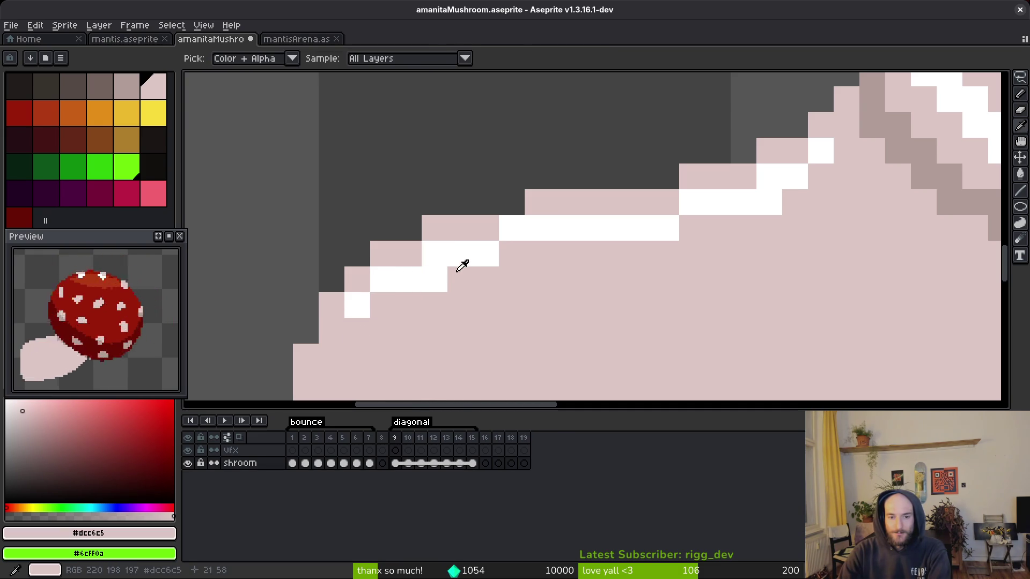
left_click(461, 264, "alt")
mouse_move(448, 275)
left_mouse_down()
mouse_move(490, 246)
mouse_move(700, 223)
mouse_move(669, 225)
left_mouse_up()
left_click(606, 246)
- Touch up the collar highlight, turning one white pixel back to #dcc6c5
scroll(696, 276, "down", 5)
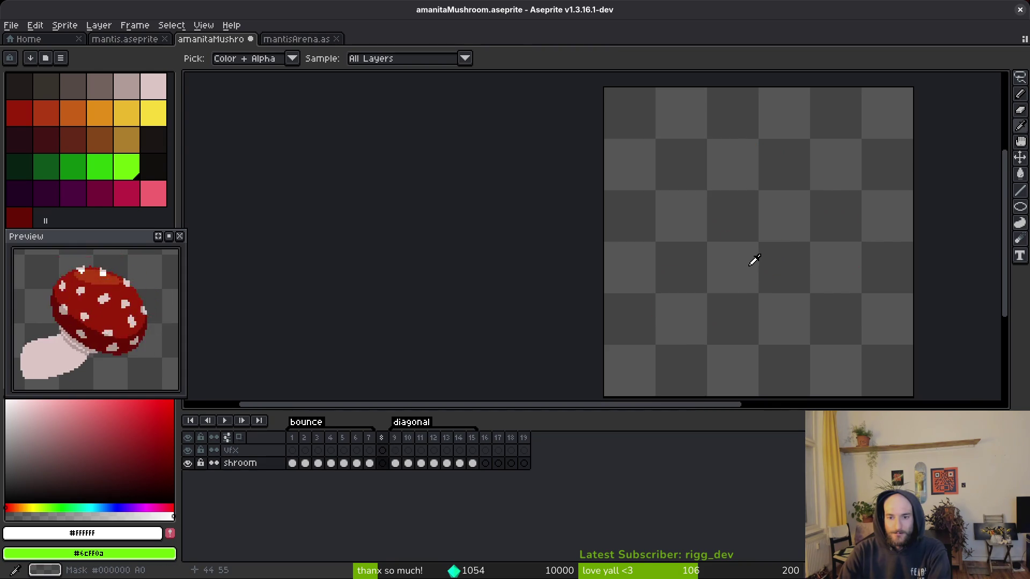
scroll(748, 261, "up", 4)
left_click(709, 232)
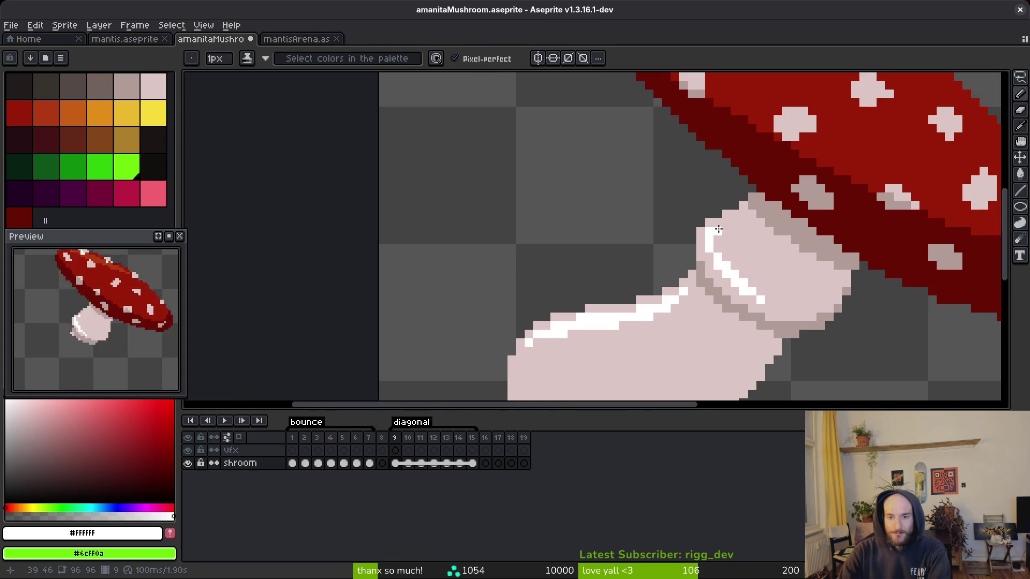
left_click(716, 236, "alt")
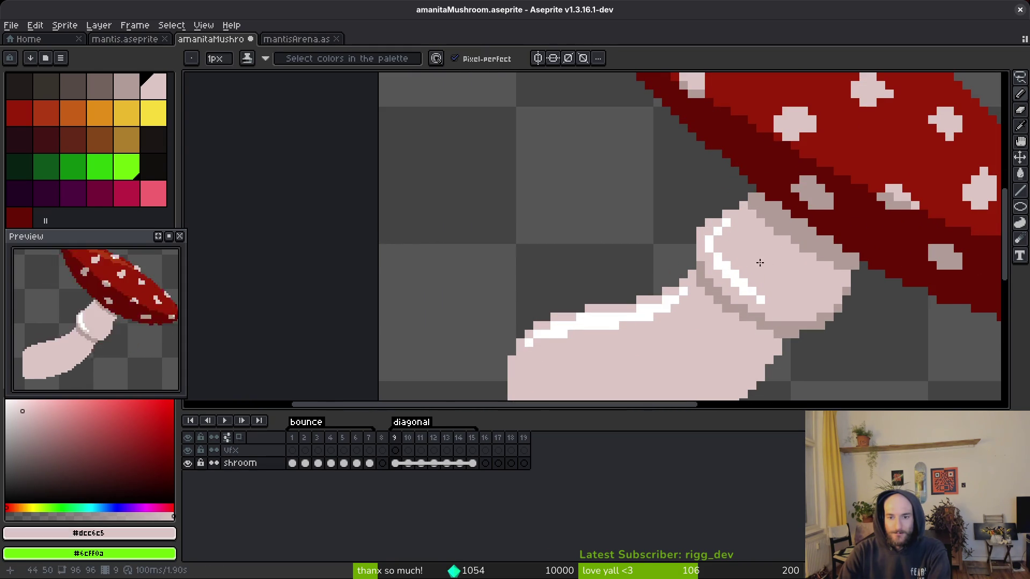
scroll(759, 264, "down", 4)
scroll(762, 265, "up", 4)
scroll(758, 273, "down", 6)
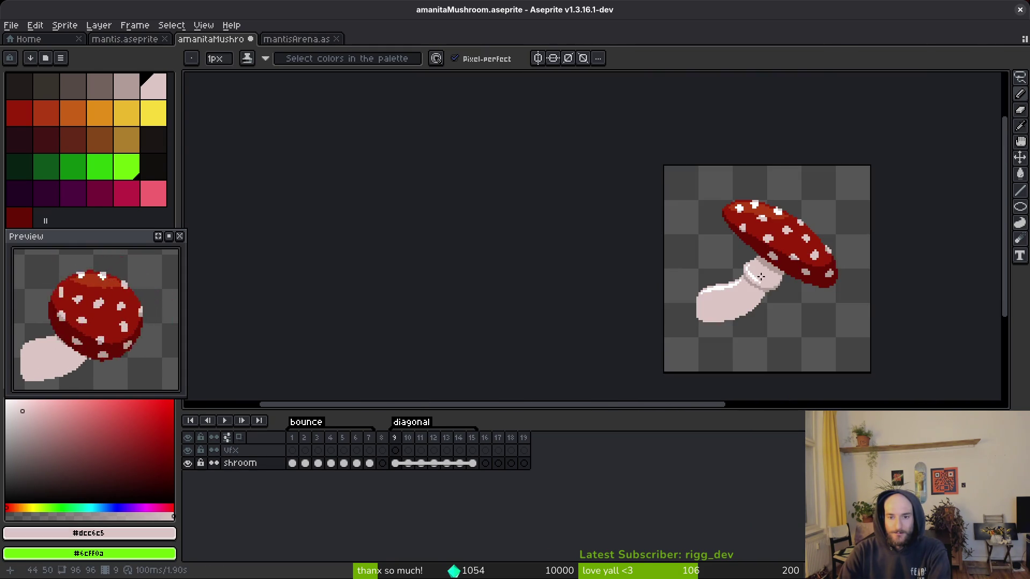
scroll(756, 283, "up", 5)
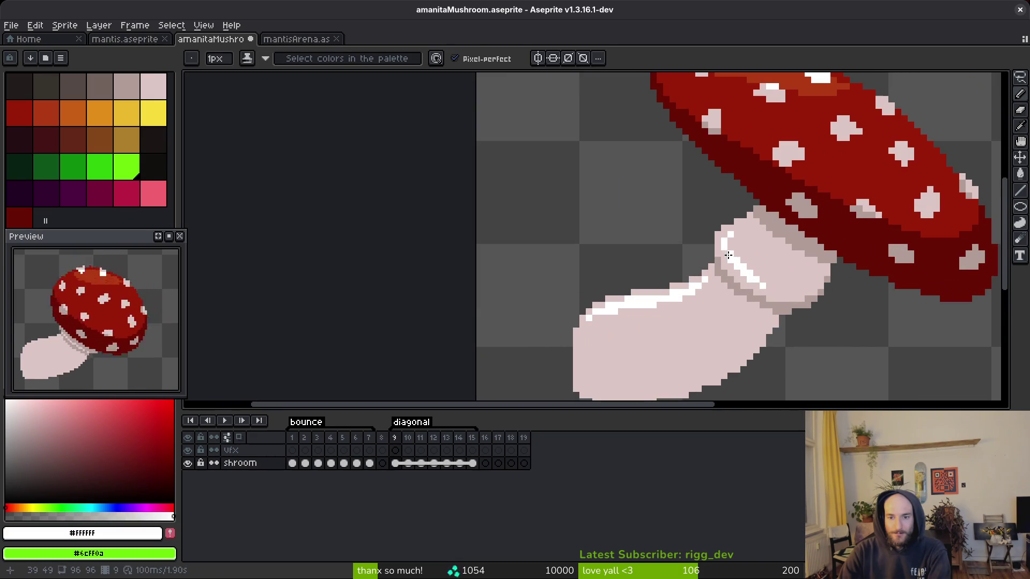
scroll(747, 256, "up", 3)
left_click(756, 265)
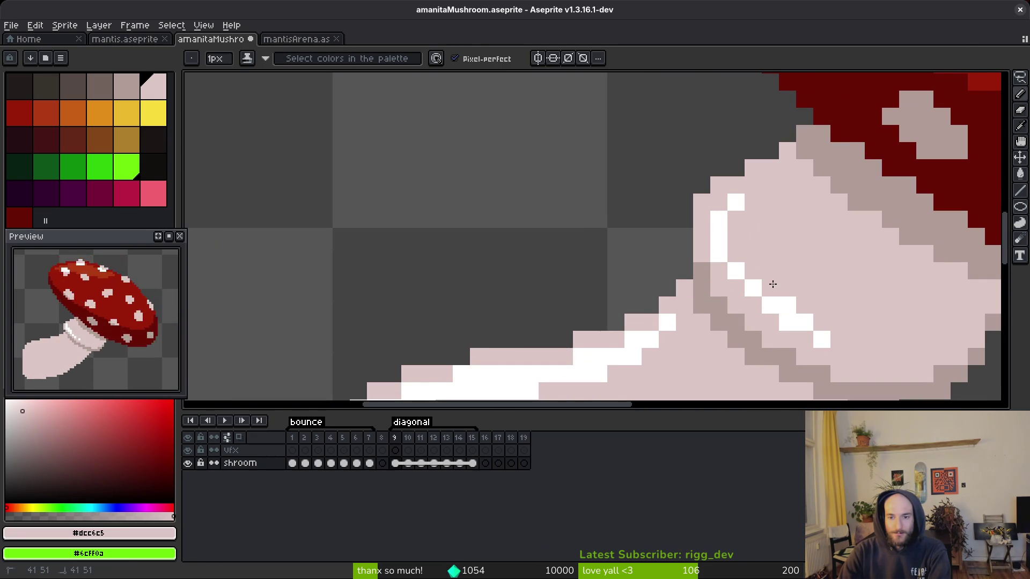
- Add a separate white highlight dot, undoing the strokes that widened the highlight
left_click(737, 272, "alt")
left_click(752, 304)
left_click_drag(779, 321, 799, 302)
key("ctrl+z")
left_click(800, 338)
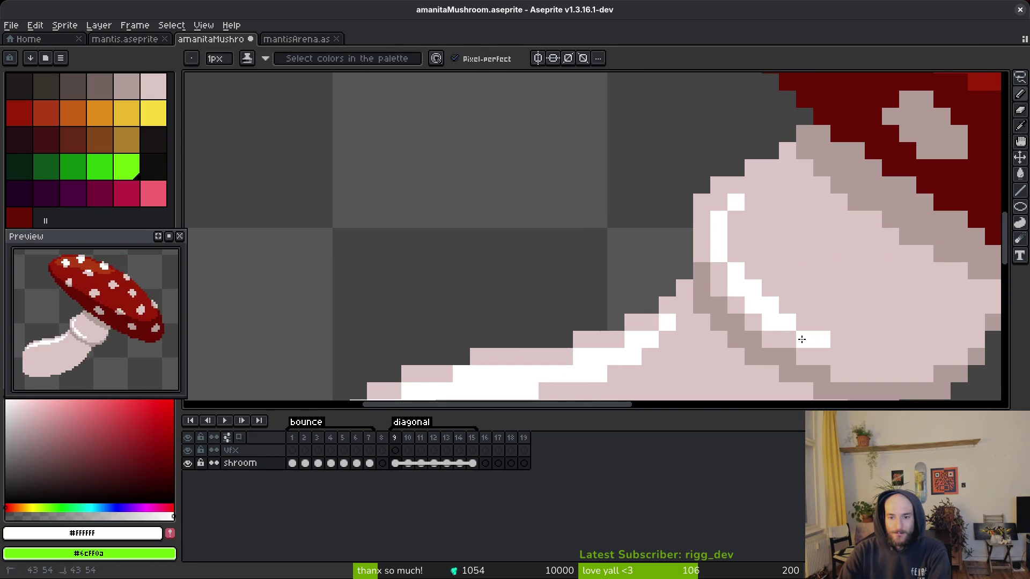
left_click(831, 294, "alt")
scroll(836, 305, "down", 3)
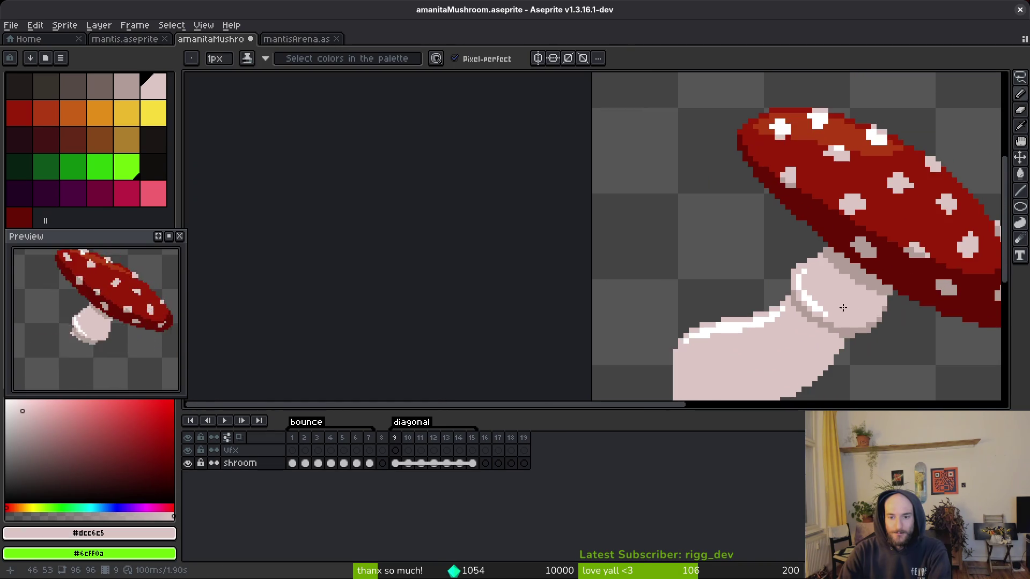
scroll(846, 309, "up", 1)
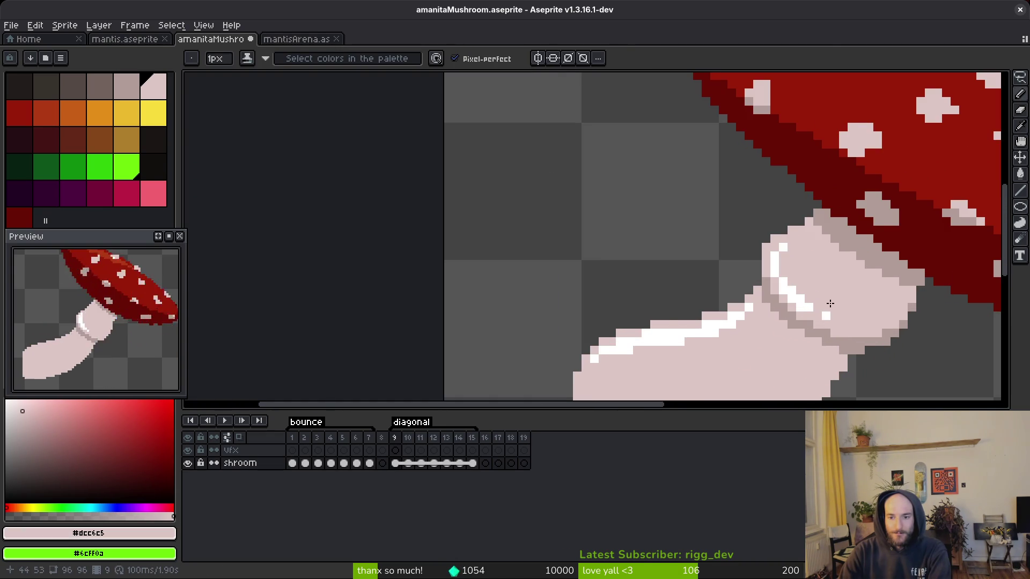
scroll(825, 314, "down", 2)
left_click_drag(792, 327, 783, 321)
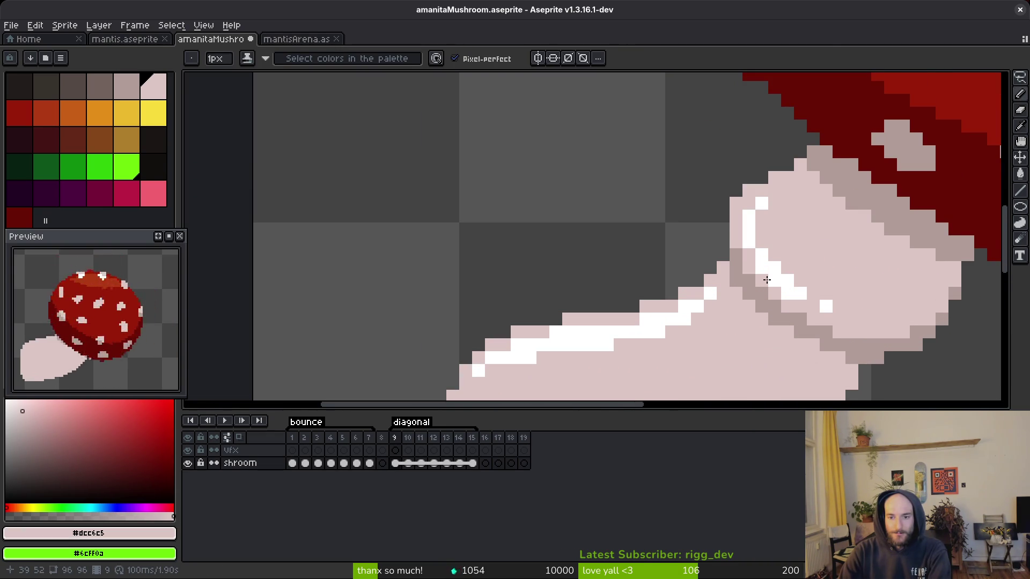
scroll(804, 280, "down", 3)
key("ctrl+z")
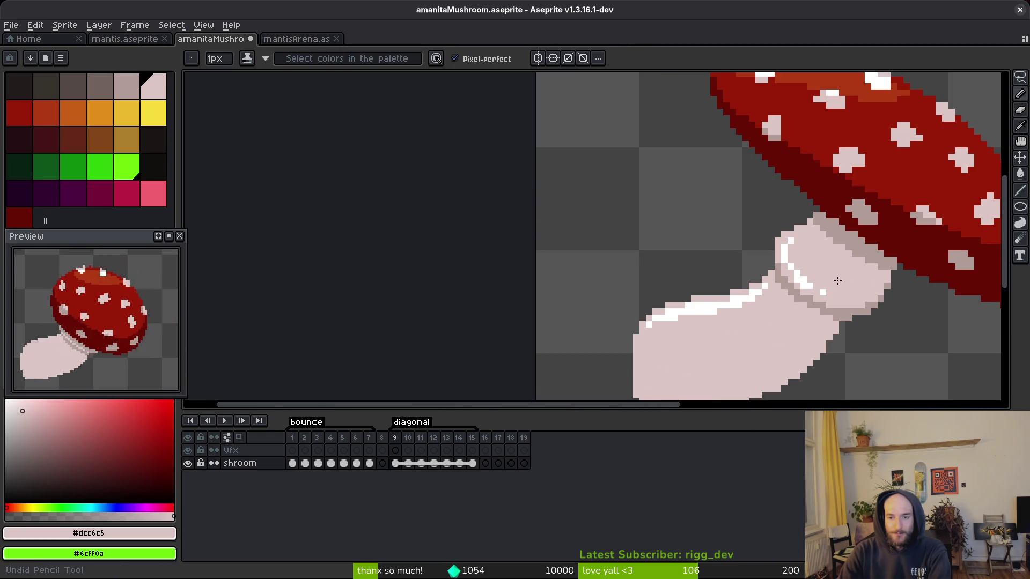
- On frame 10, draw a white line along the stem's upper edge
scroll(837, 280, "up", 1)
key("i")
scroll(781, 260, "down", 2)
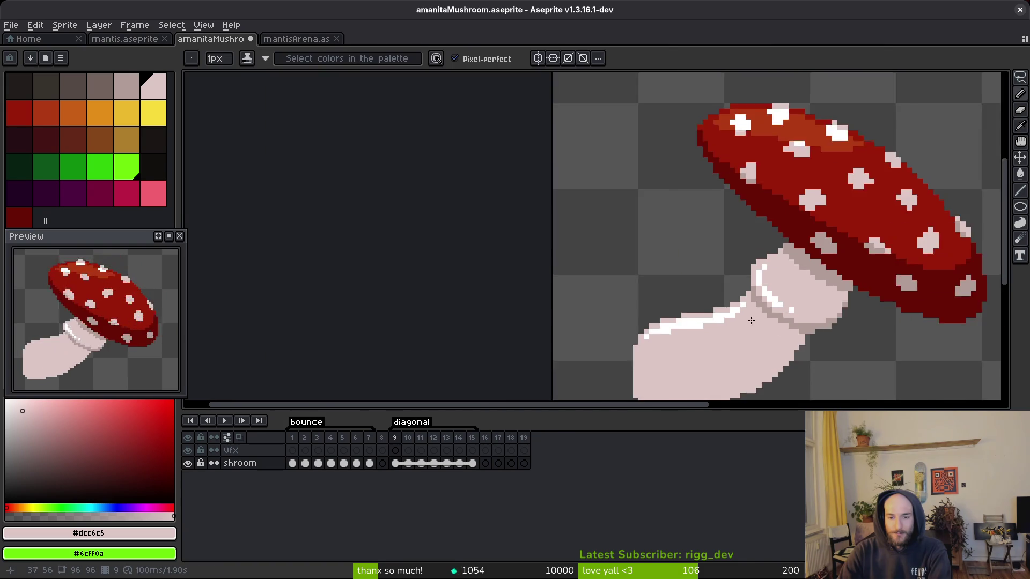
key("comma")
scroll(745, 300, "up", 2)
key("period")
scroll(745, 301, "down", 3)
left_click(724, 285)
scroll(724, 285, "up", 5)
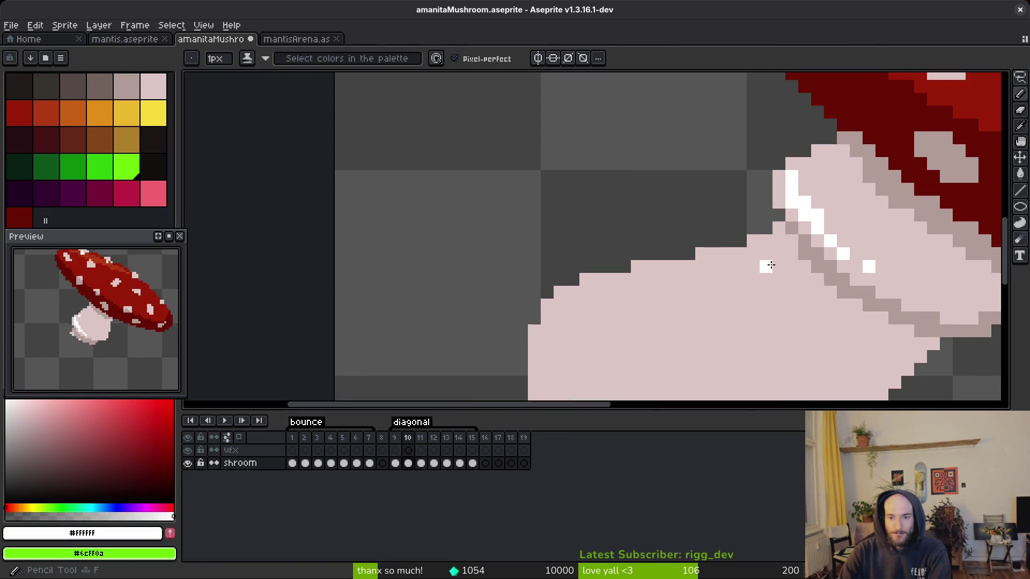
key("period")
key("b")
left_click_drag(778, 252, 692, 278)
left_click_drag(606, 292, 546, 318)
- Add white pixels to the highlight and paint a stray white pixel #dcc6c5
left_click(585, 293)
left_click(571, 309, "alt")
key("alt")
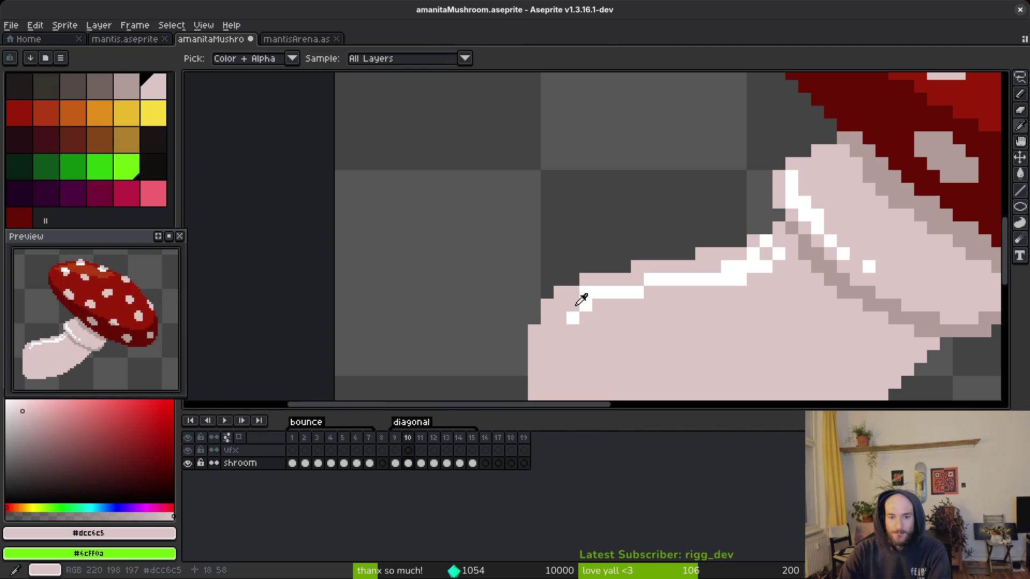
left_click(572, 317, "alt")
left_click(559, 318)
left_click(714, 266)
left_click(766, 253, "alt")
left_click(753, 253)
left_click(776, 251, "alt")
left_click(766, 255)
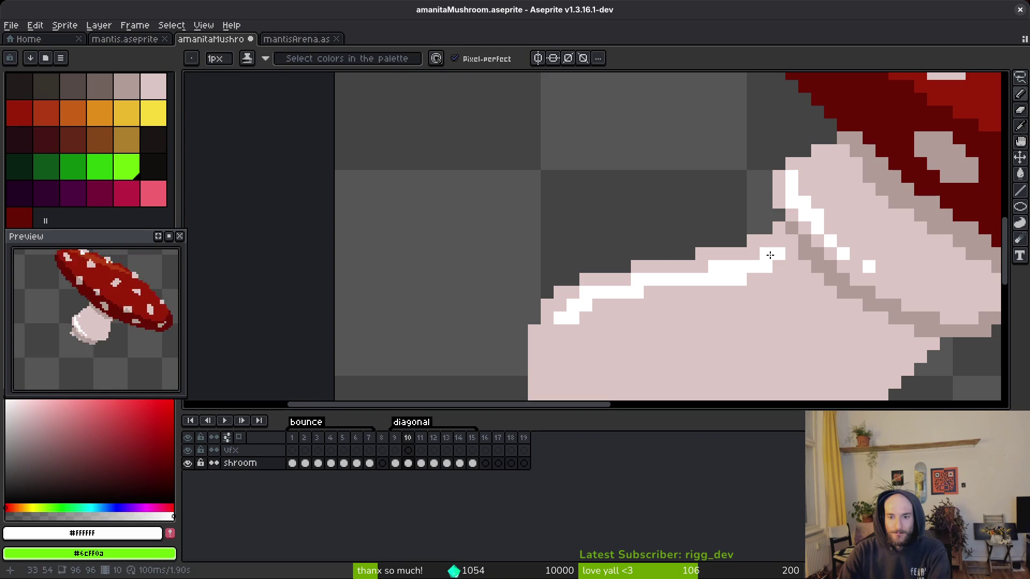
- Thicken the white band, thin it with #dcc6c5, add a lone mid-stem white pixel and save
mouse_move(719, 280)
left_mouse_down()
mouse_move(570, 315)
mouse_move(547, 331)
left_mouse_up()
left_click(576, 325, "alt")
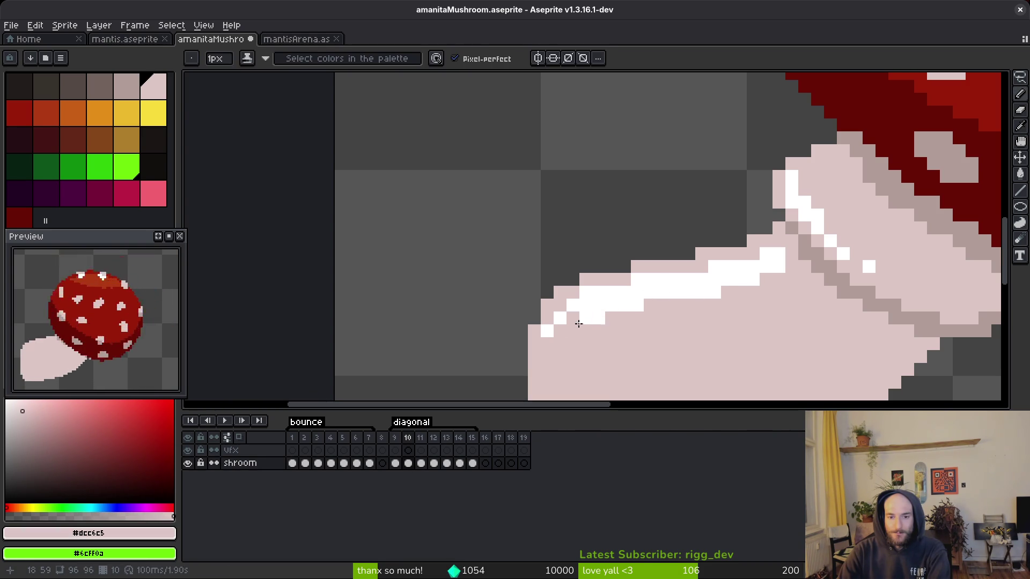
mouse_move(605, 306)
left_mouse_down()
mouse_move(746, 283)
mouse_move(762, 267)
left_mouse_up()
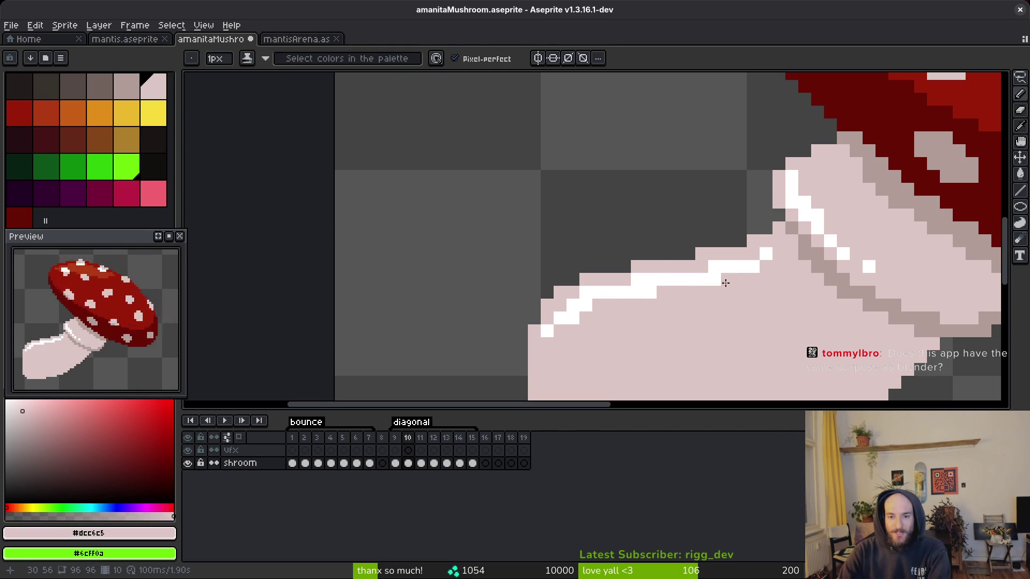
key("ctrl+s")
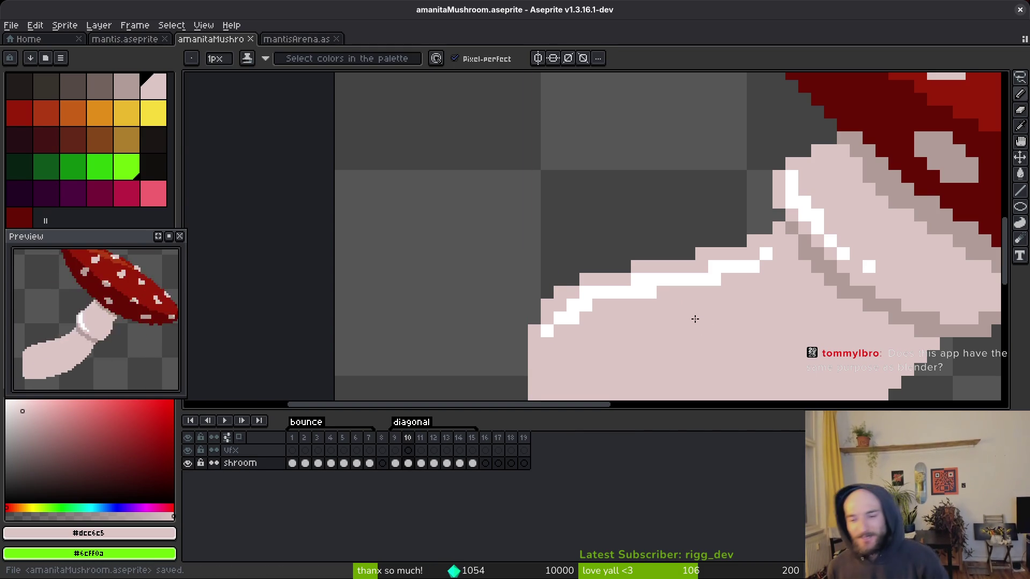
scroll(646, 350, "down", 2)
scroll(646, 349, "left", 2)
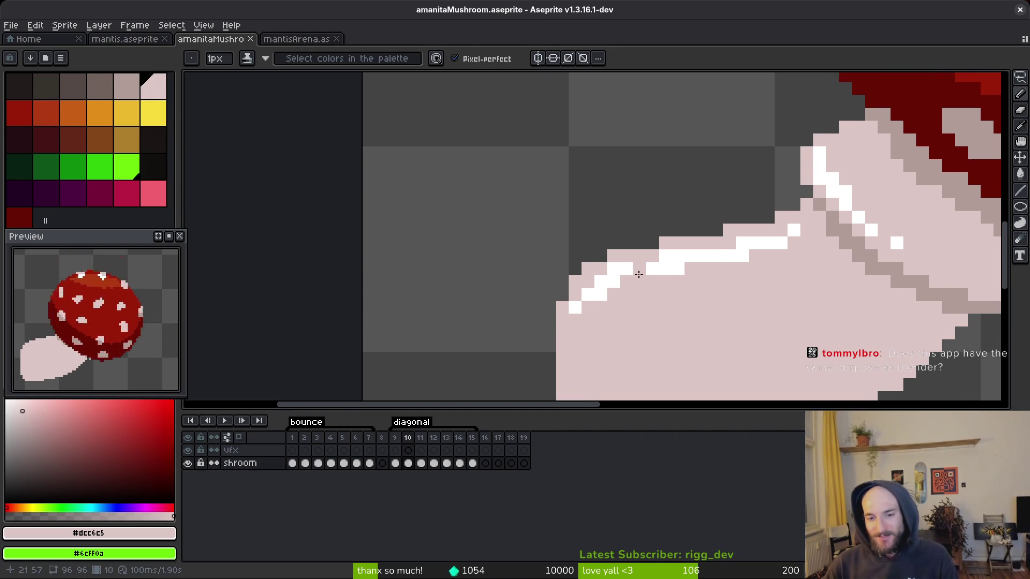
left_click(633, 271, "alt")
left_click(641, 284)
key("ctrl+s")
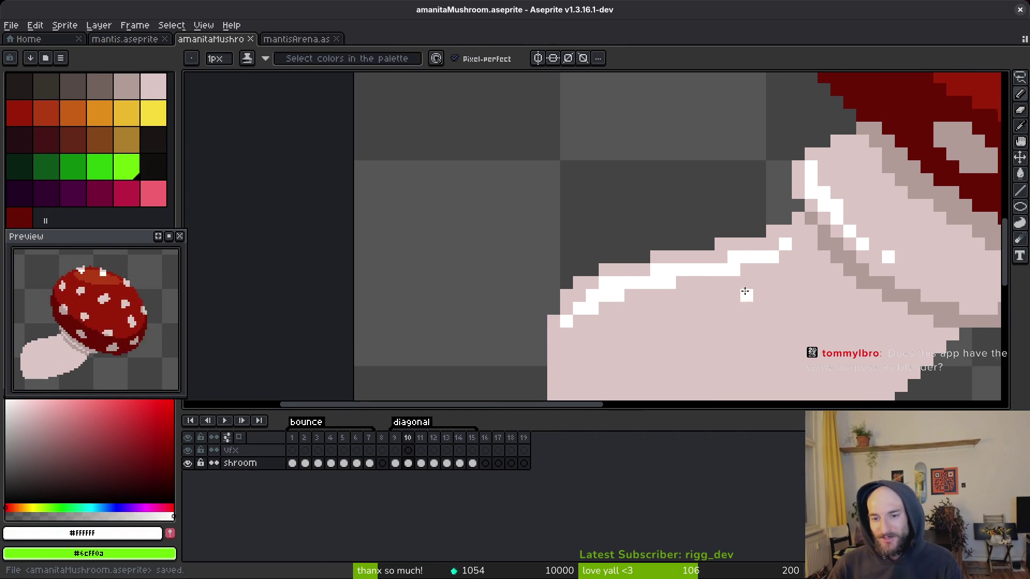
scroll(738, 315, "down", 5)
scroll(739, 315, "down", 1)
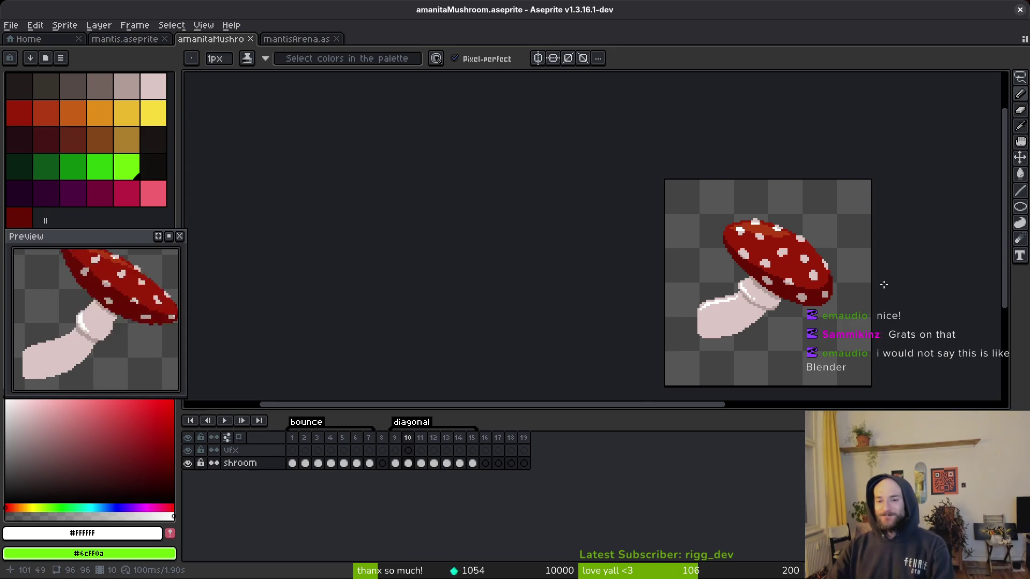
key("ctrl+s")
scroll(729, 307, "down", 2)
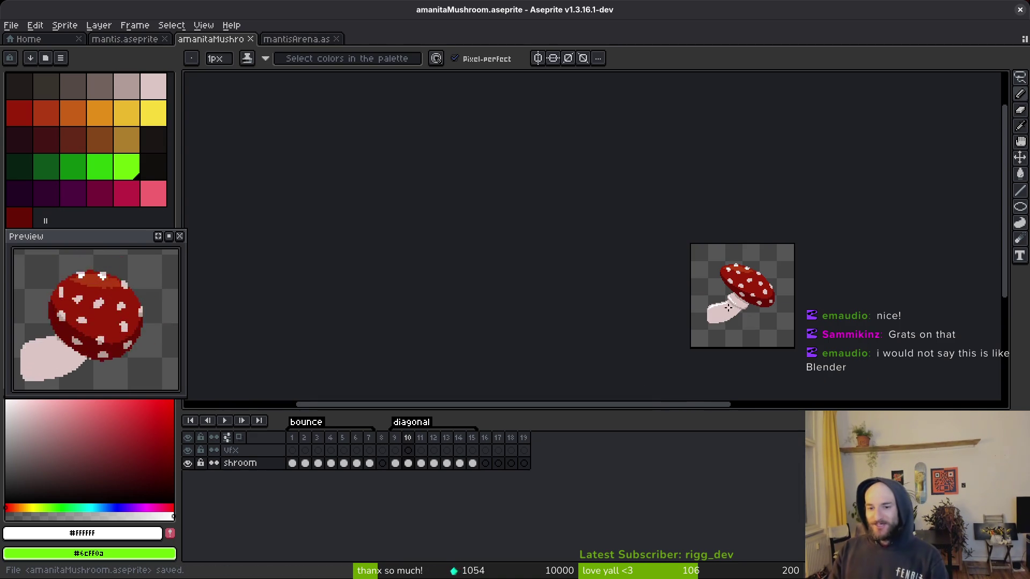
key("b")
scroll(830, 316, "up", 5)
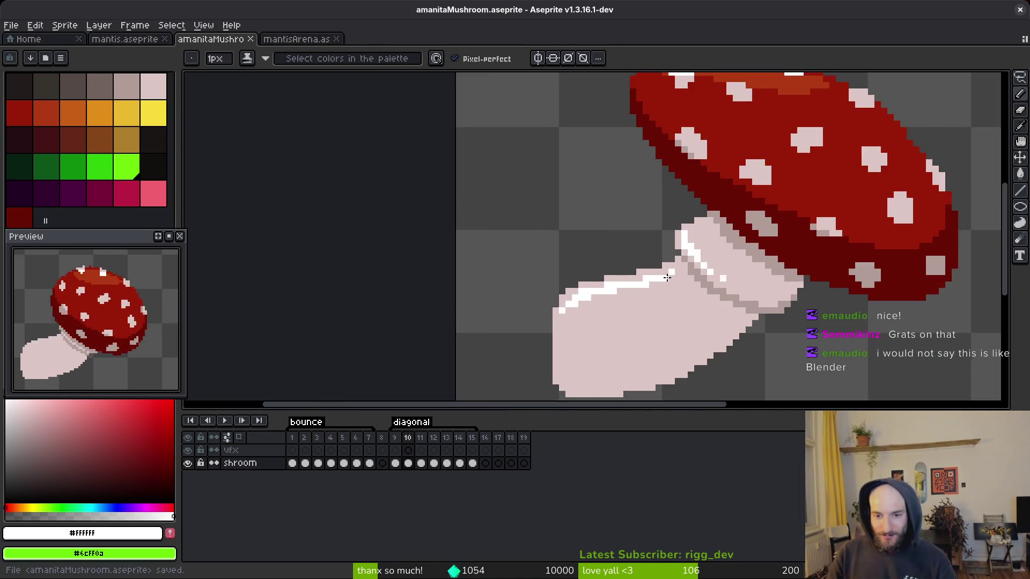
scroll(695, 227, "up", 2)
key("alt")
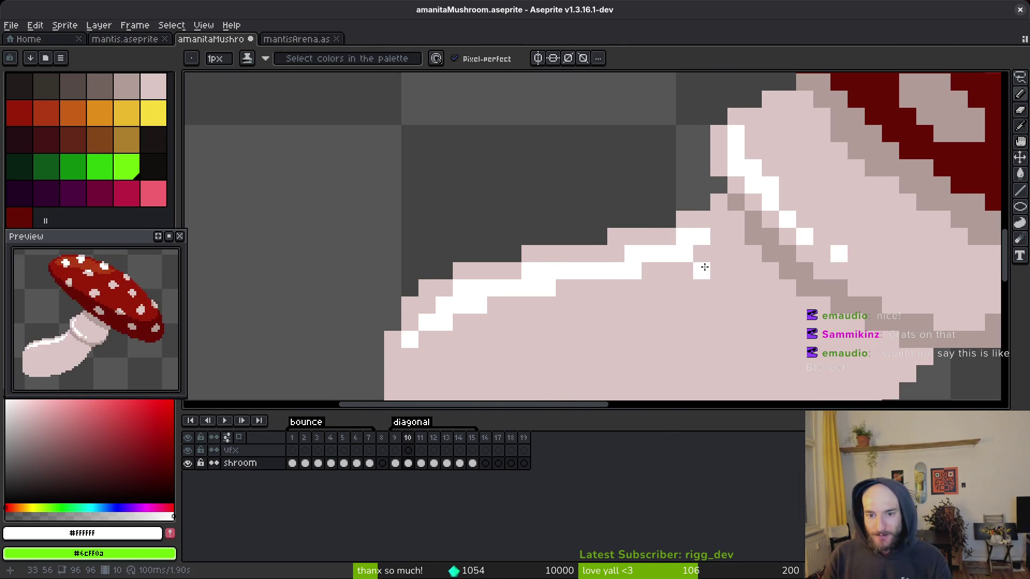
- Paint two stray white pixels on the frame 10 stem in the stem pink #dcc6c5
left_click(697, 267, "alt")
left_click_drag(684, 271, 700, 242)
scroll(639, 274, "down", 3)
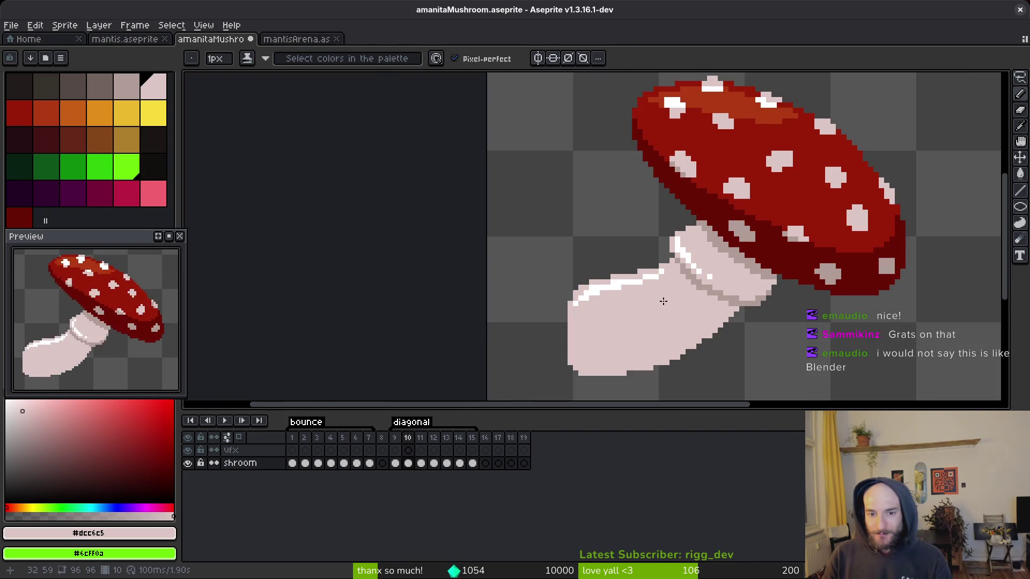
scroll(697, 274, "down", 4)
scroll(695, 276, "up", 1)
scroll(696, 276, "up", 2)
- Resample the stem's white highlight and pink colours and inspect the cleaned stem
left_click(692, 269, "alt")
scroll(699, 270, "up", 2)
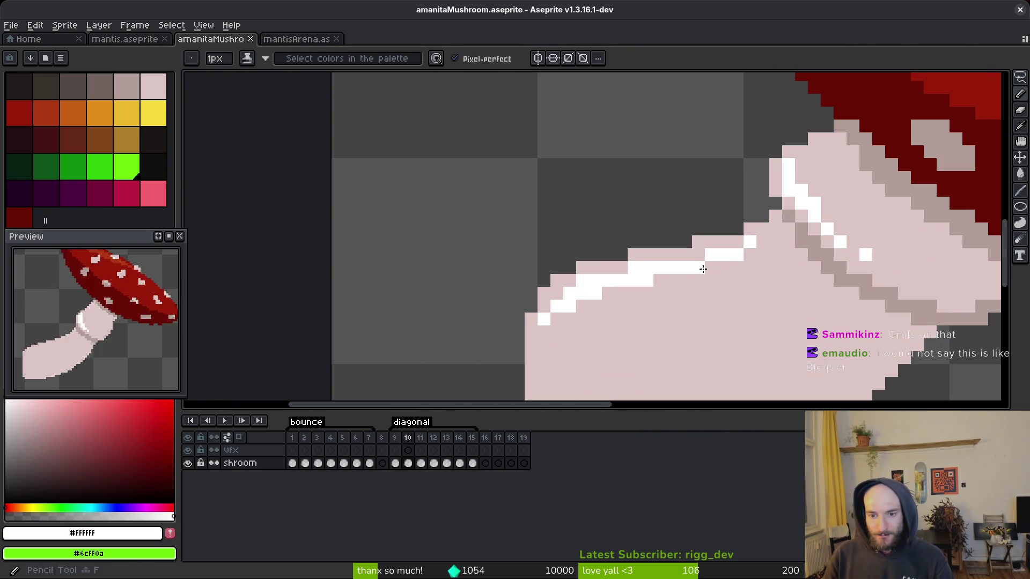
scroll(787, 274, "down", 3)
scroll(748, 251, "up", 3)
left_click(748, 251, "alt")
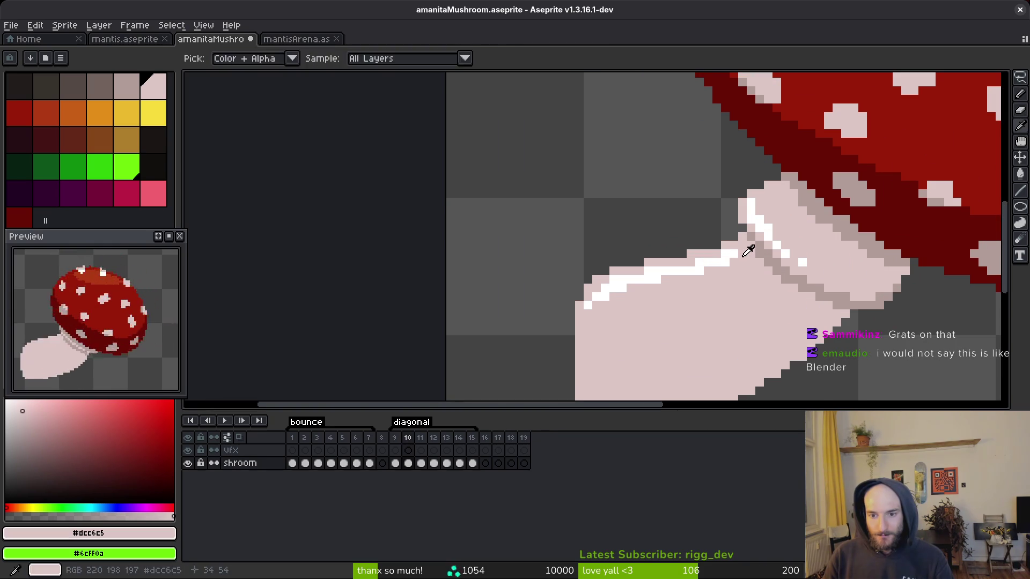
scroll(726, 253, "down", 3)
scroll(742, 298, "right", 5)
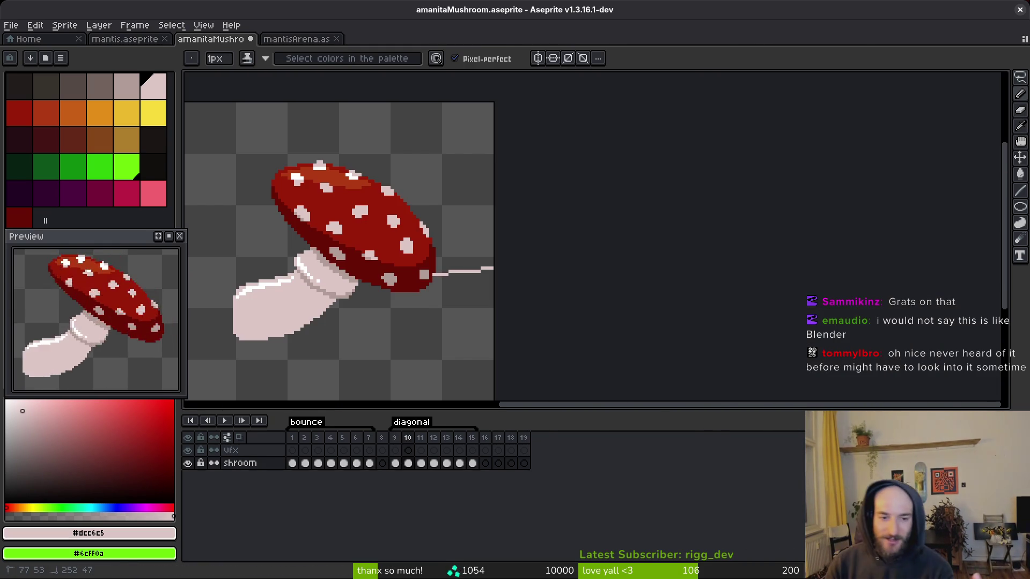
scroll(285, 238, "left", 3)
scroll(646, 257, "down", 4)
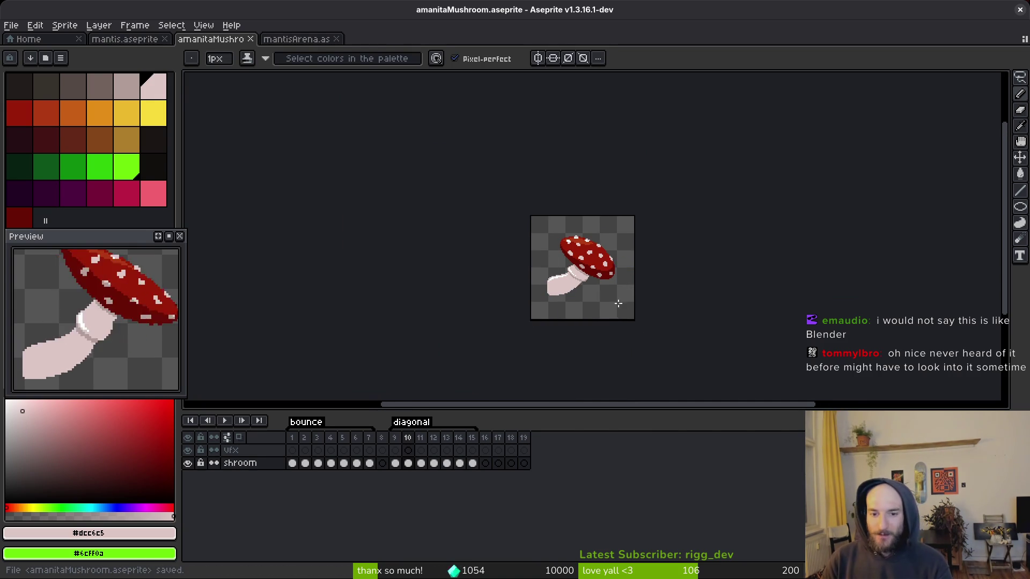
scroll(625, 311, "up", 1)
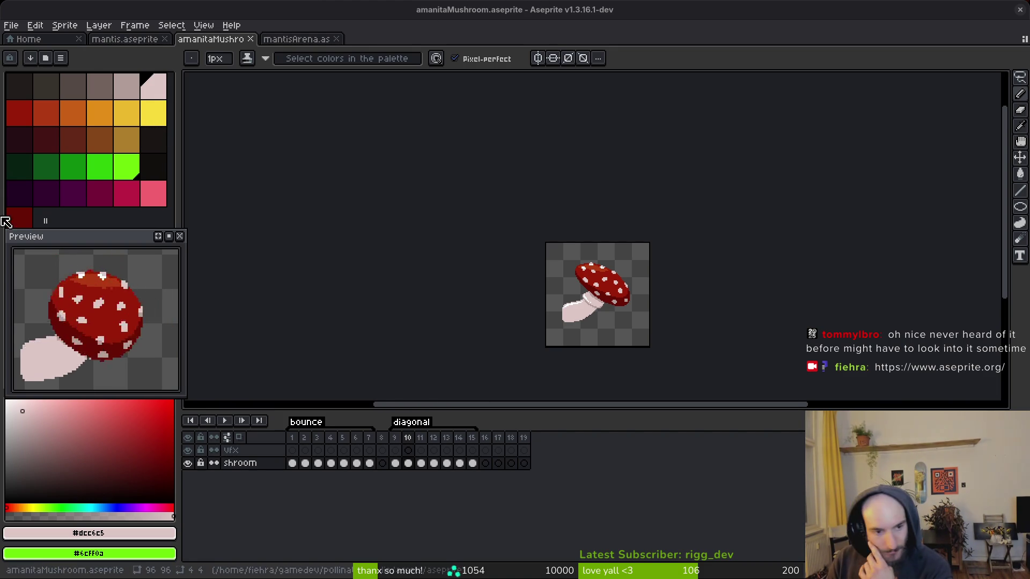
scroll(531, 335, "up", 4)
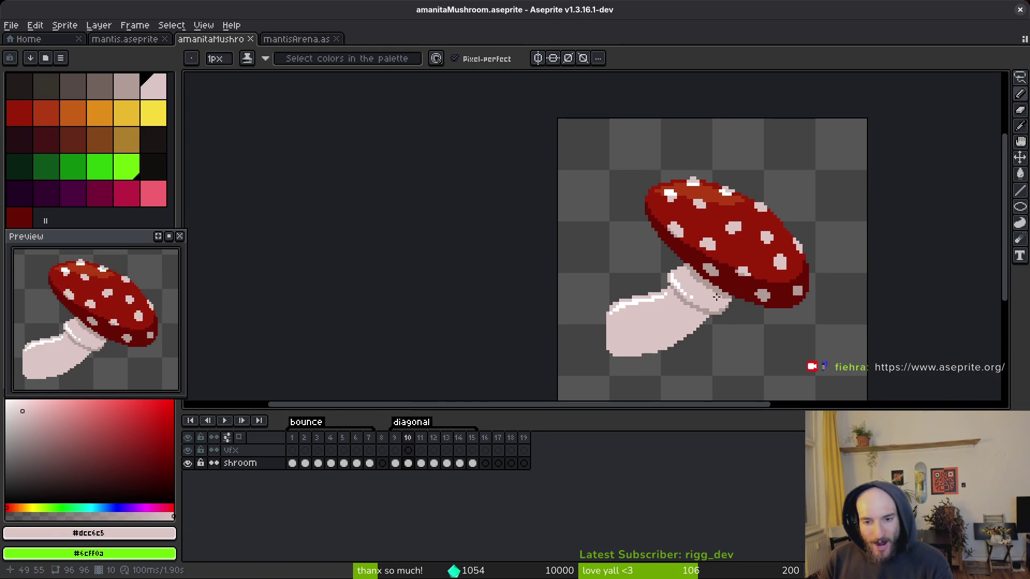
- Compare frame 11 with frame 10 and erase a stray pixel on top of the cap
scroll(717, 297, "up", 2)
scroll(670, 300, "down", 2)
key("i")
key("b")
scroll(606, 323, "up", 2)
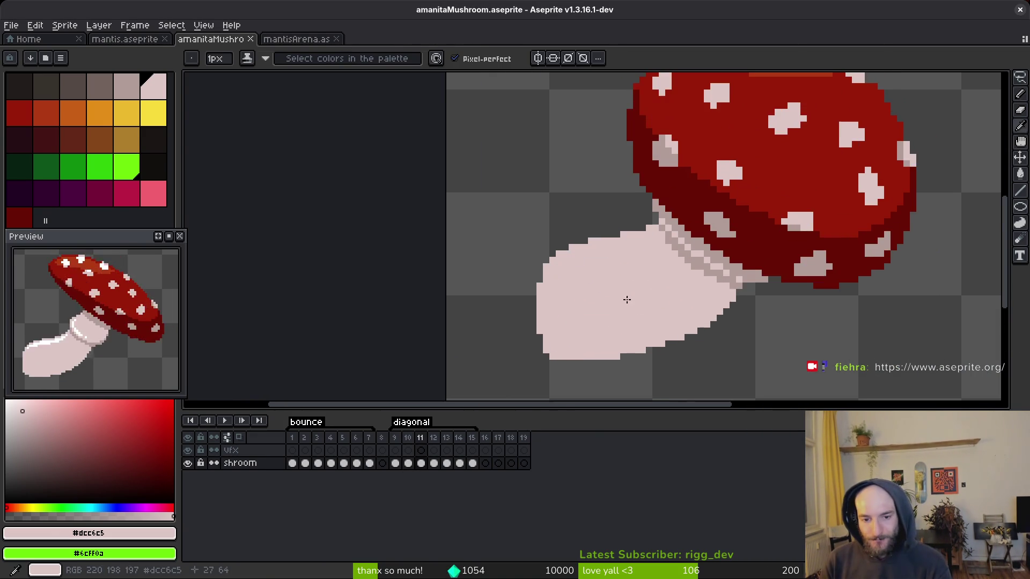
key("comma")
key("i")
key("period")
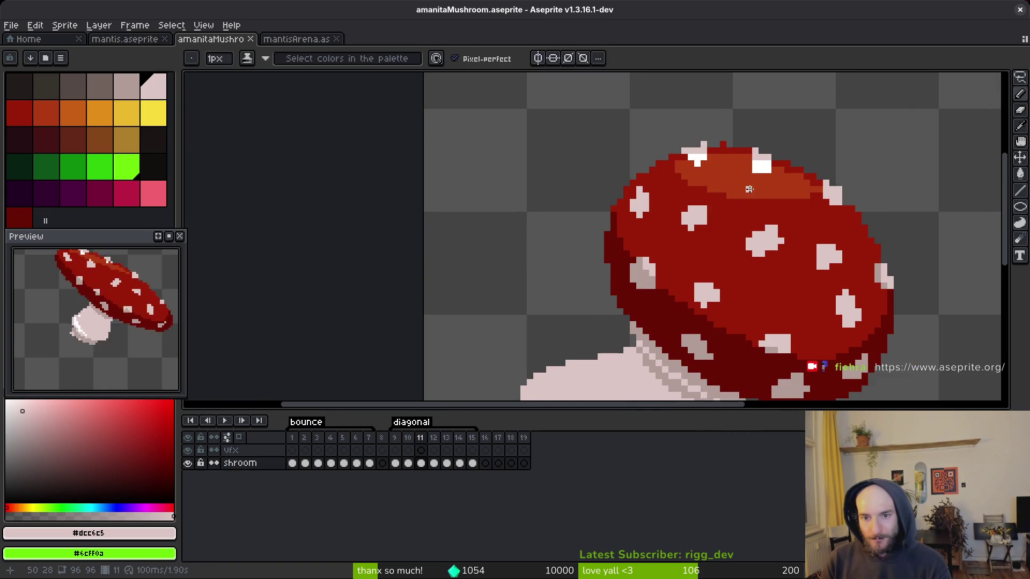
key("e")
scroll(721, 152, "up", 3)
left_click(703, 135)
scroll(721, 139, "down", 3)
scroll(747, 161, "up", 2)
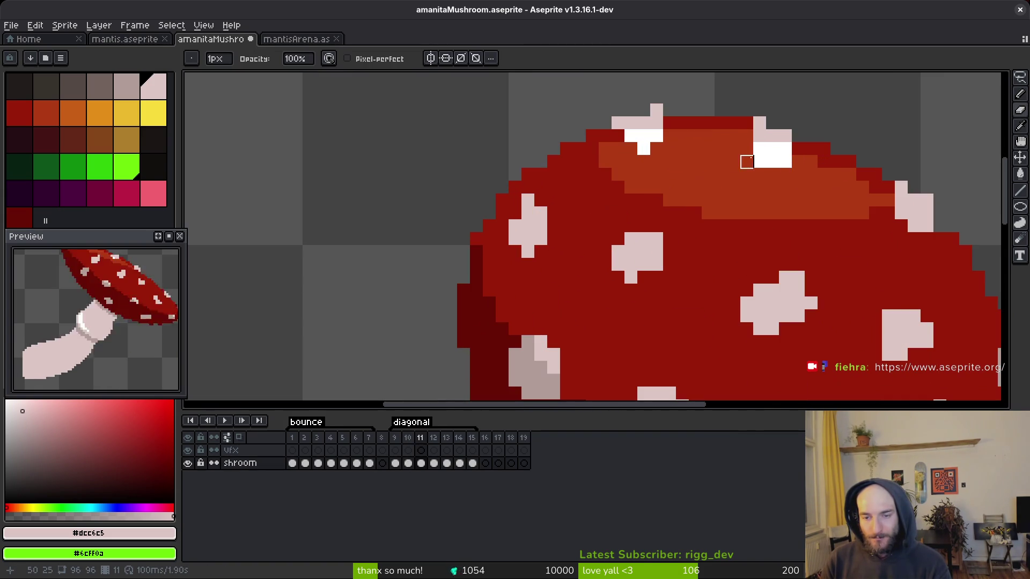
- Extend the orange highlight band along the cap's upper-left edge and fill its dark-red gaps
key("i")
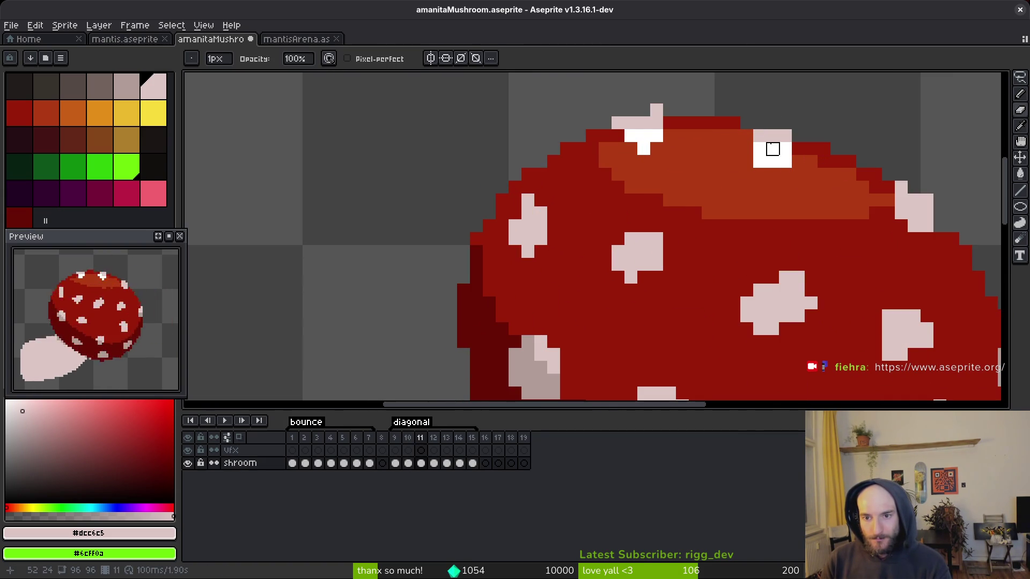
left_click(761, 173)
scroll(829, 217, "down", 3)
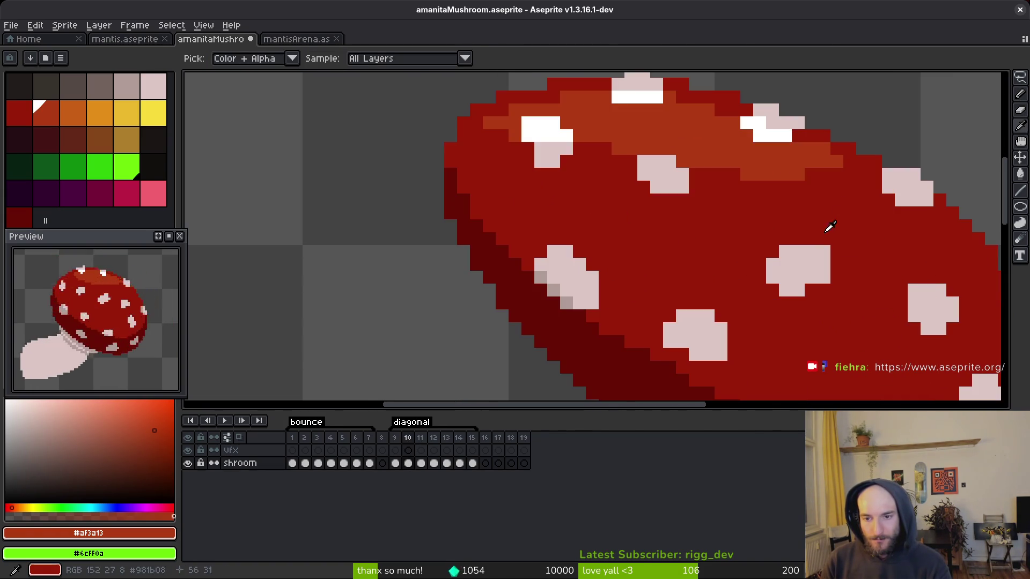
key("b")
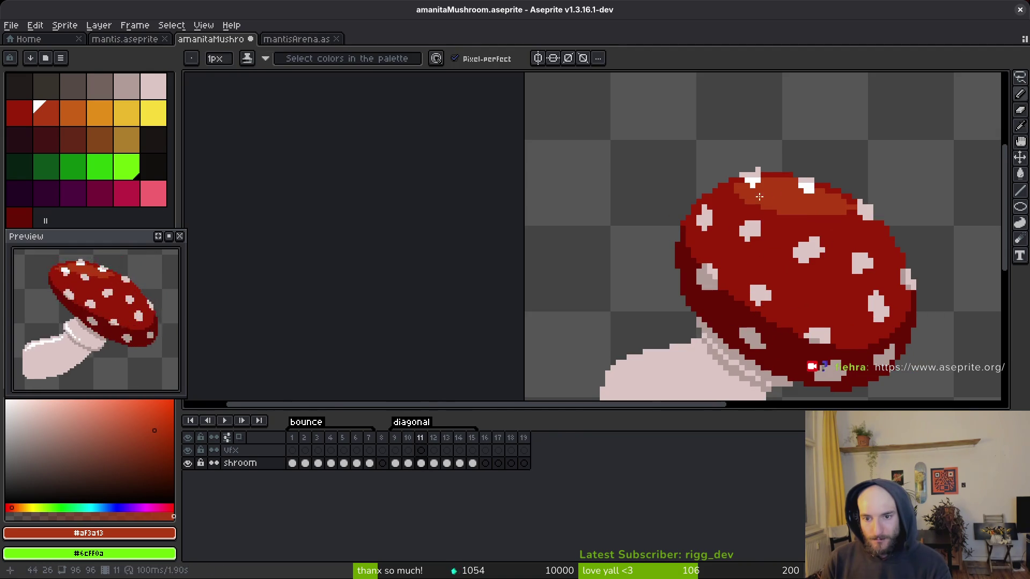
scroll(713, 181, "up", 3)
mouse_move(699, 190)
left_mouse_down()
mouse_move(674, 216)
mouse_move(645, 199)
mouse_move(740, 223)
mouse_move(610, 203)
left_mouse_up()
left_click_drag(722, 209, 690, 197)
- Repaint the orange band's right end in the cap's main red
scroll(689, 196, "right", 2)
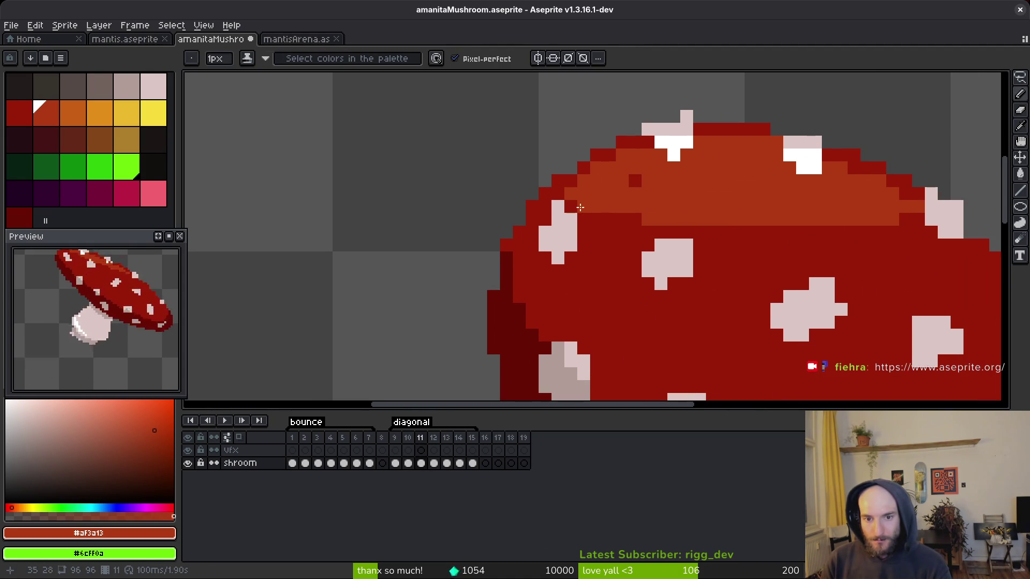
scroll(850, 208, "right", 3)
left_click(850, 208, "alt")
left_click_drag(829, 218, 822, 223)
left_click(829, 205)
scroll(822, 222, "down", 3)
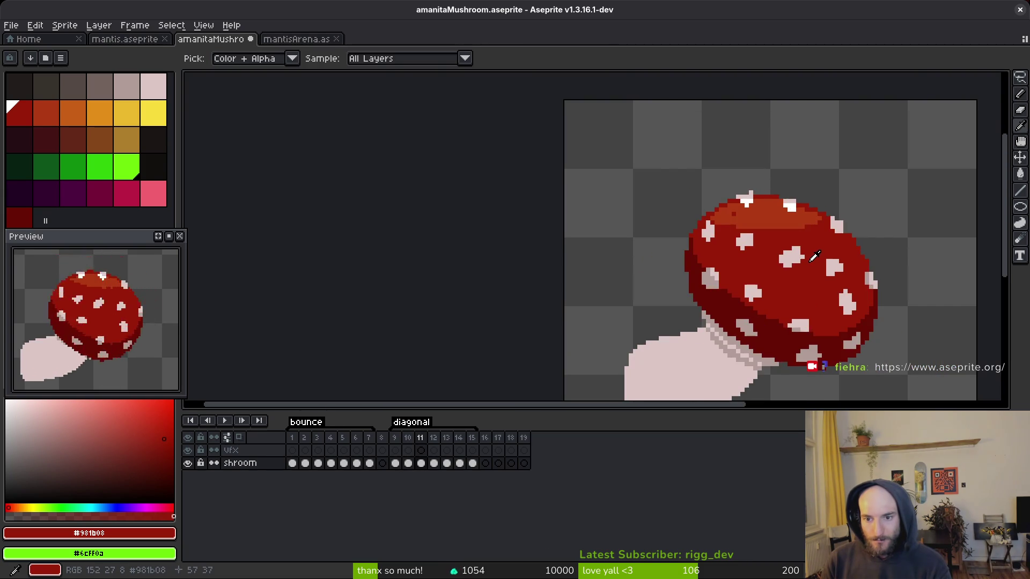
scroll(703, 213, "up", 3)
- Resample the orange, pale spot and red cap colours to touch up the cap top
left_click(703, 213, "alt")
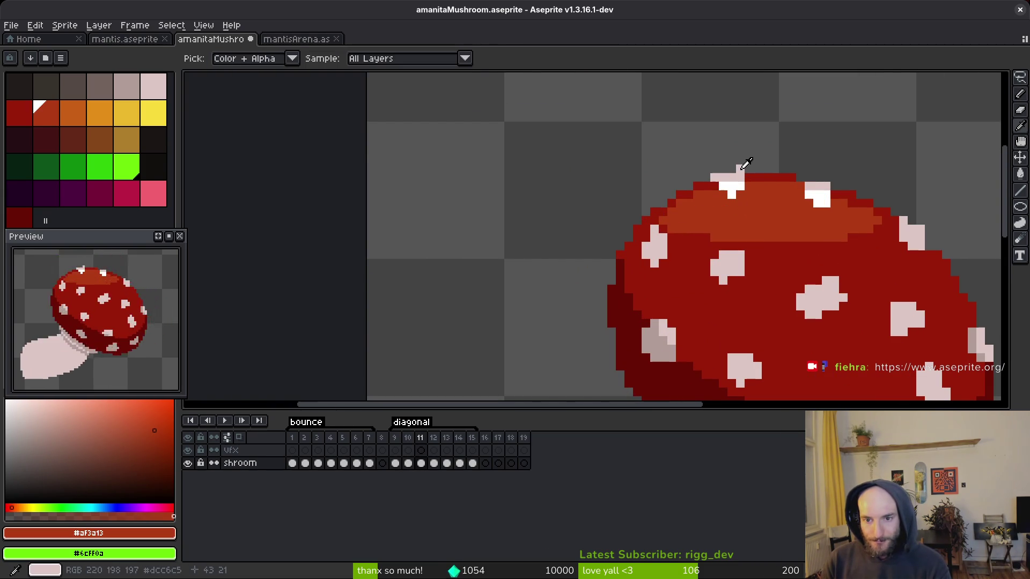
scroll(757, 193, "down", 2)
scroll(758, 193, "up", 4)
left_click(763, 181, "alt")
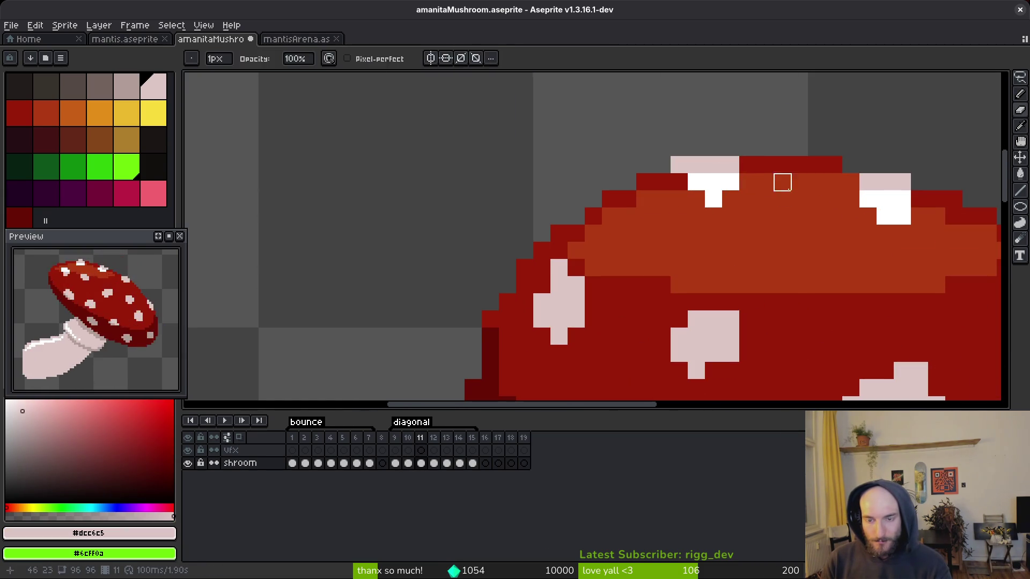
scroll(798, 211, "down", 4)
scroll(767, 200, "up", 2)
scroll(767, 200, "up", 3)
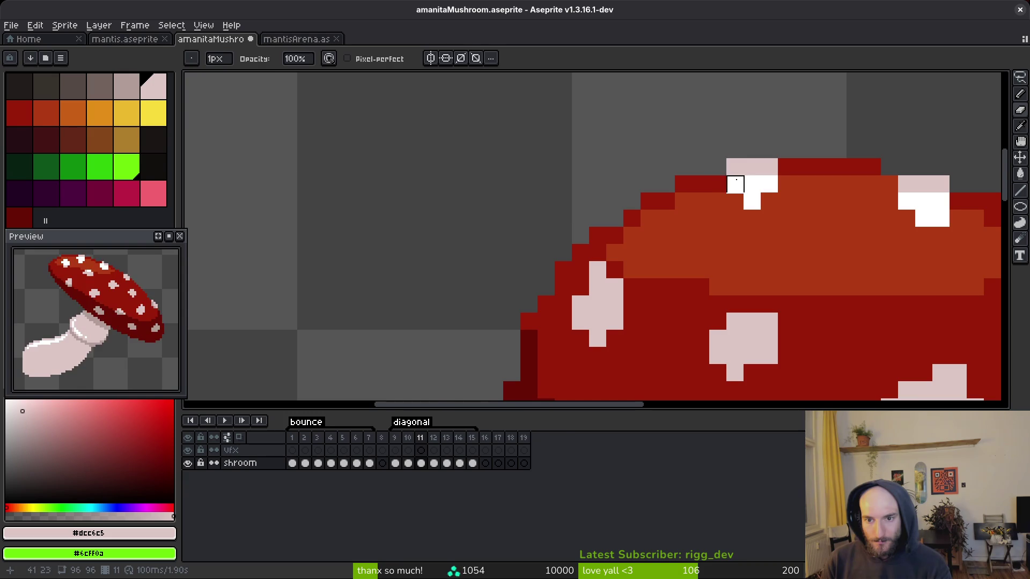
left_click(797, 197, "alt")
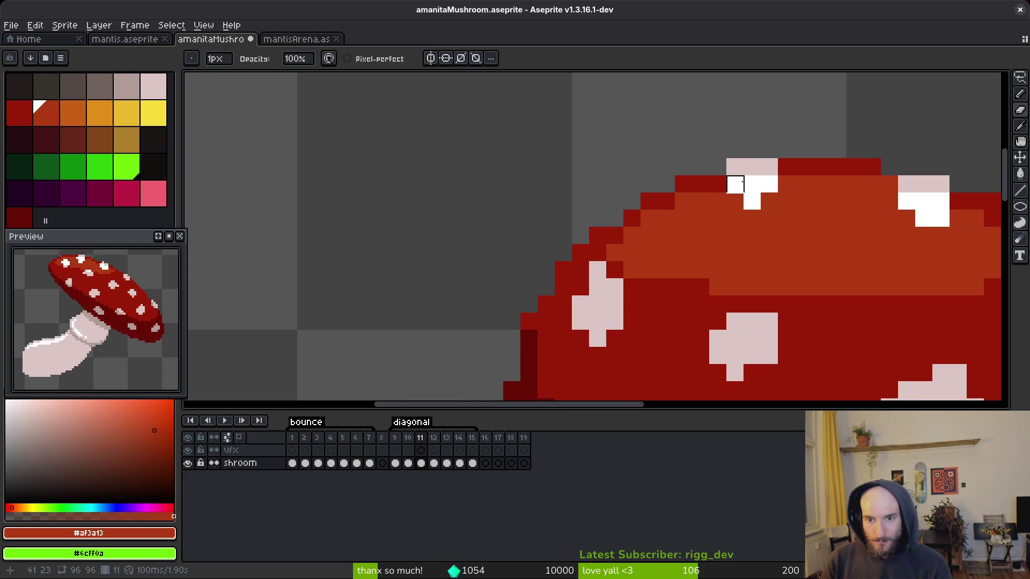
scroll(783, 200, "down", 4)
left_click(770, 196, "alt")
scroll(770, 196, "up", 4)
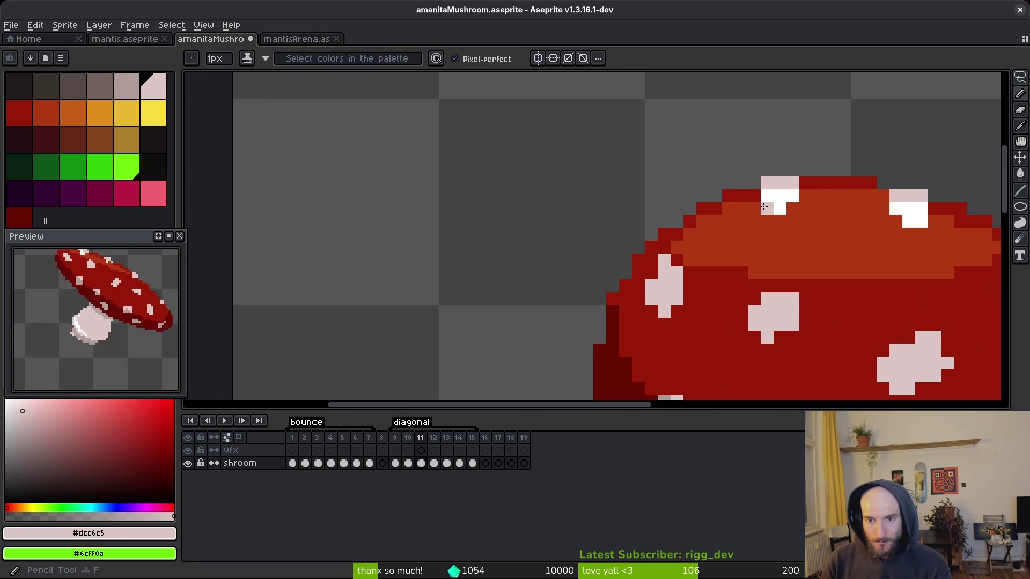
- Add pale and white glint pixels to the two top spots, checking against frame 10
left_click(773, 198, "alt")
left_click(770, 179, "alt")
scroll(793, 209, "down", 4)
key("comma")
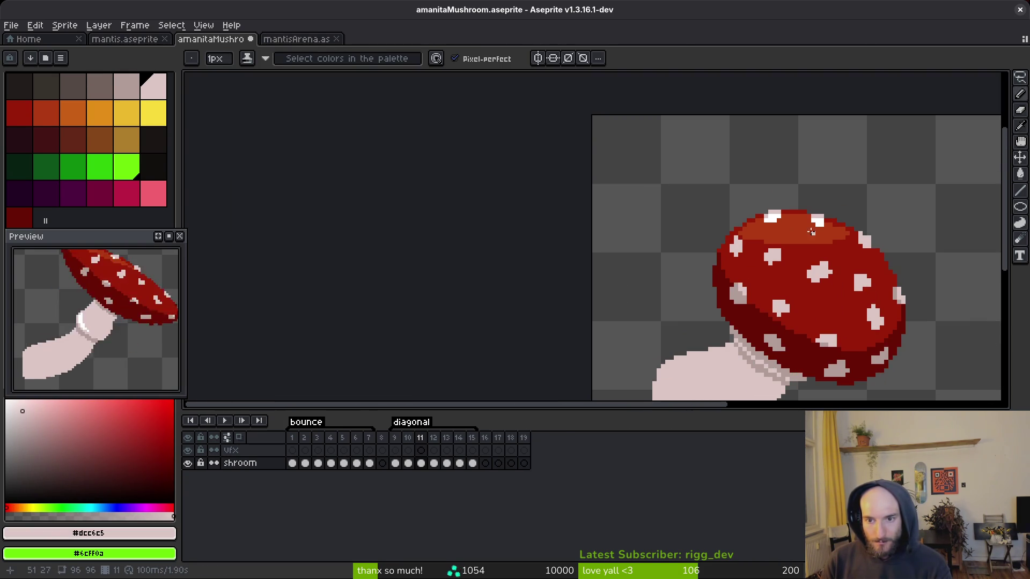
scroll(808, 237, "up", 6)
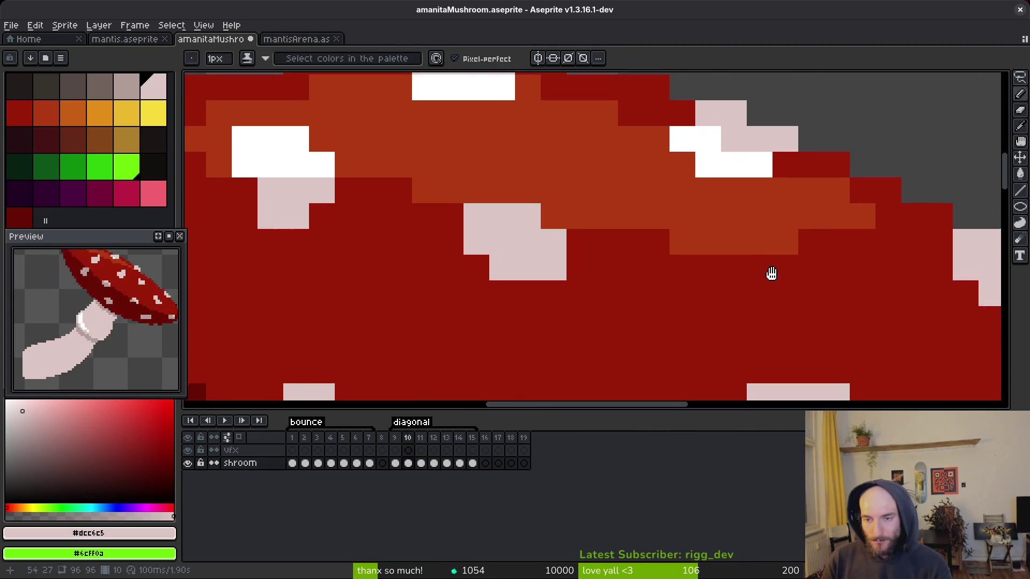
key("period")
left_click(781, 194)
scroll(837, 237, "down", 4)
scroll(823, 236, "up", 3)
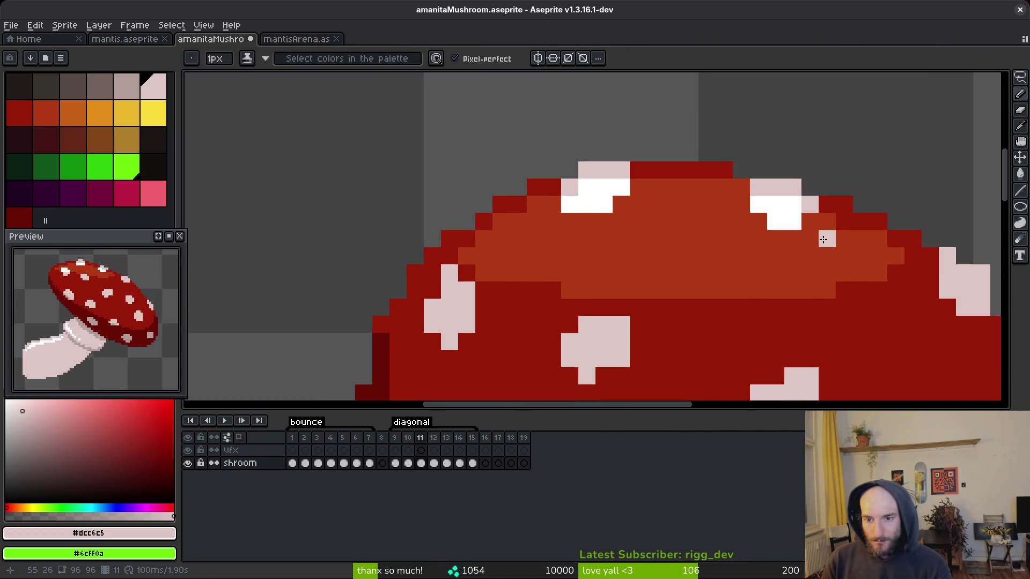
left_click(792, 207, "alt")
left_click(810, 221)
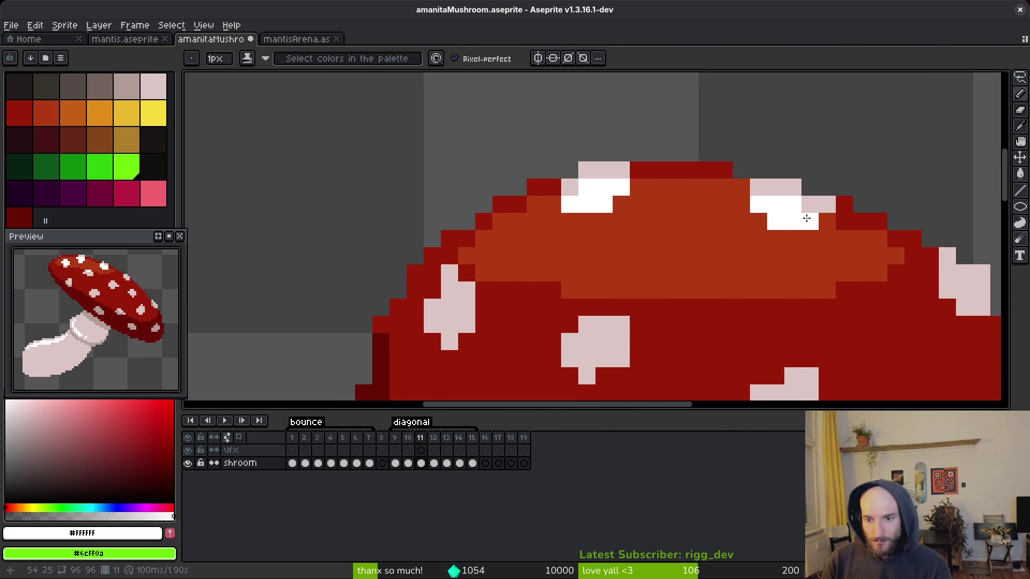
scroll(845, 257, "down", 2)
key("comma")
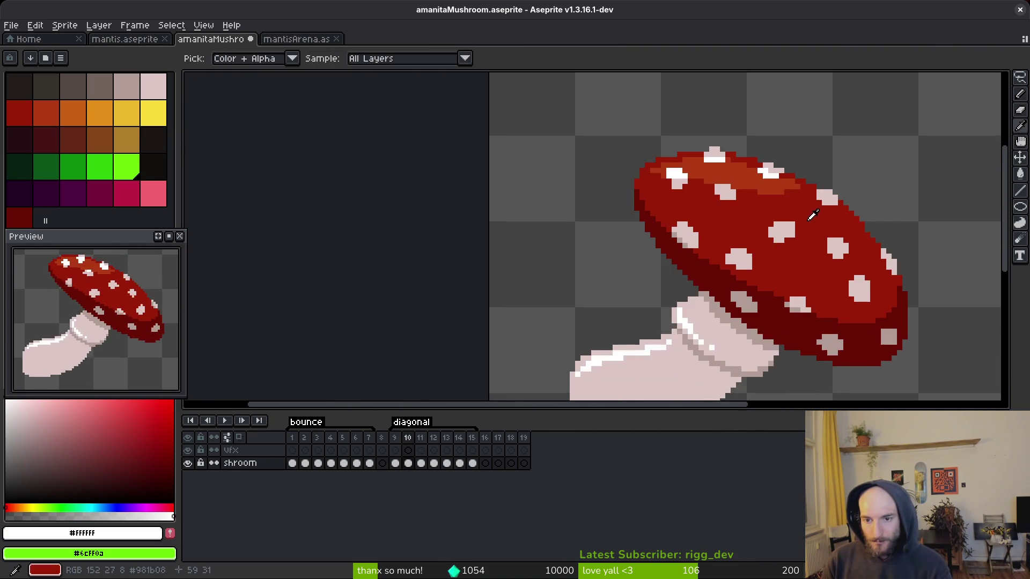
key("period")
scroll(632, 193, "up", 3)
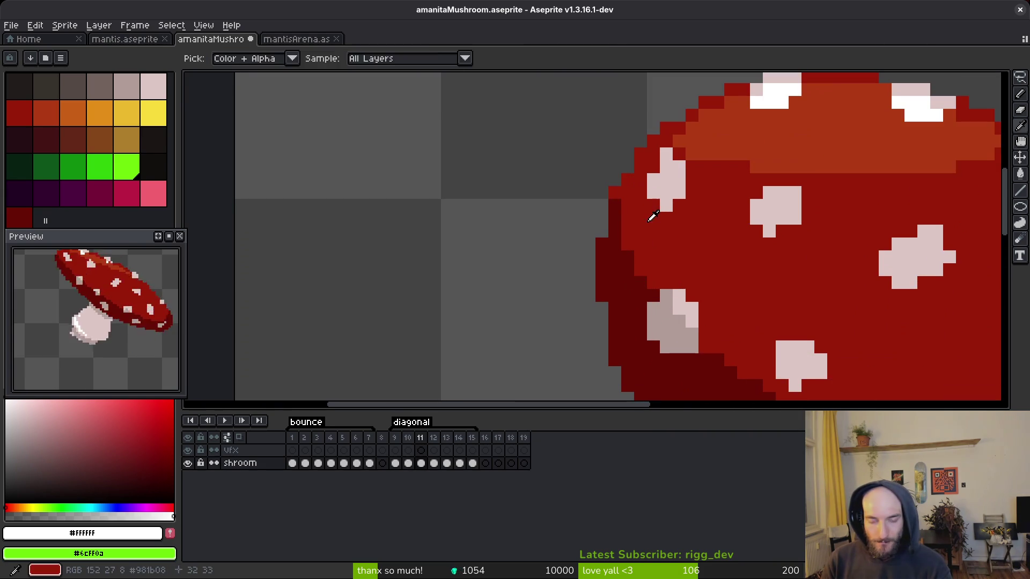
- Repaint dark pixels on the cap's left edge and underside in the main cap red
left_click(623, 180, "alt")
scroll(651, 223, "down", 1)
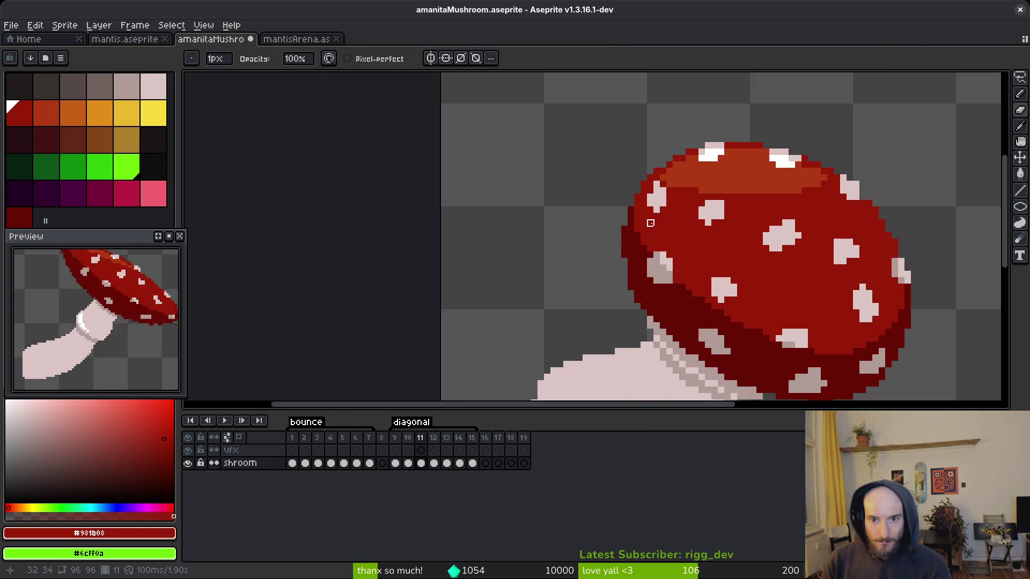
scroll(663, 217, "up", 2)
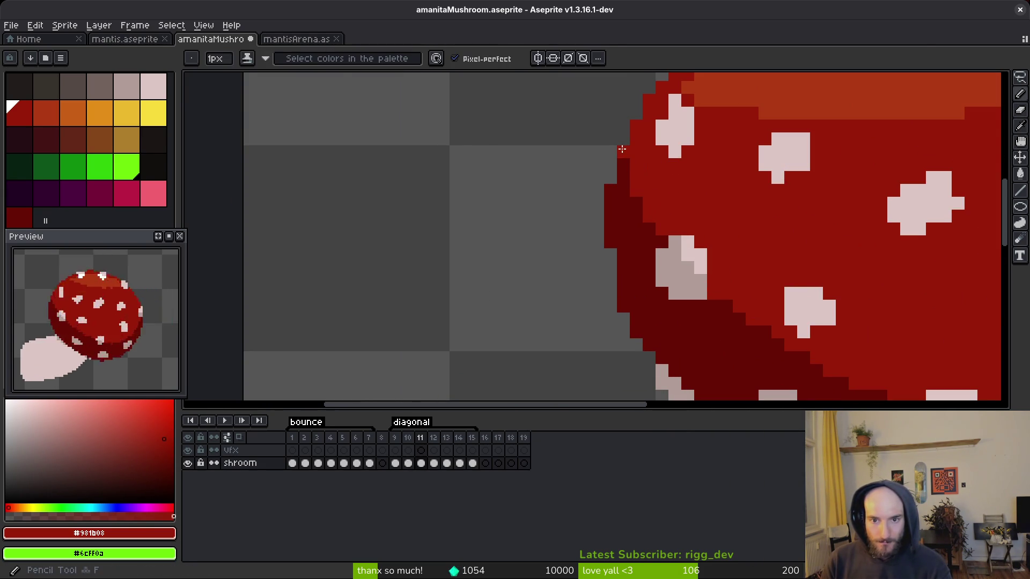
left_click_drag(623, 160, 627, 227)
left_click(635, 212)
left_click(611, 189)
left_click(610, 203)
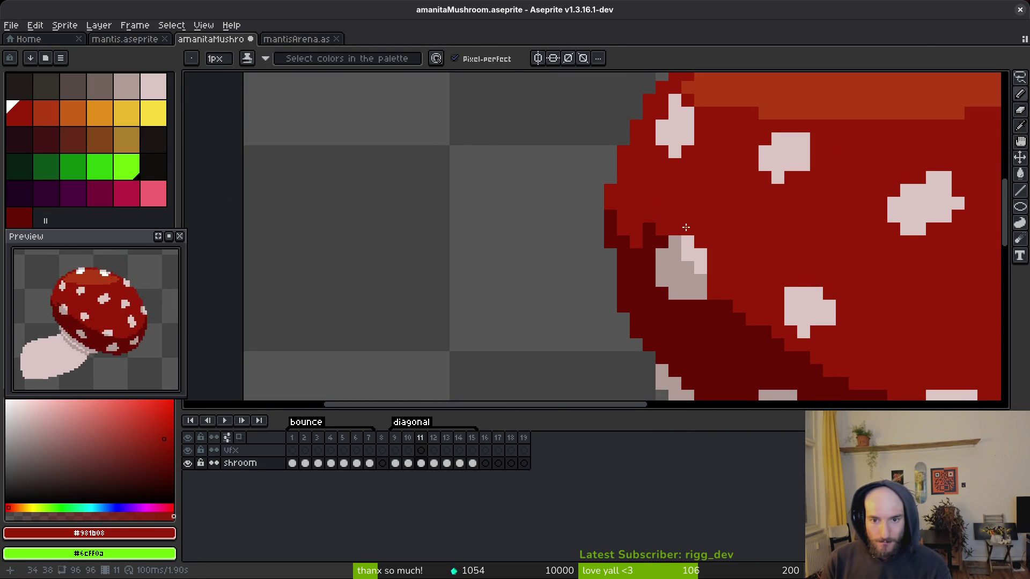
scroll(633, 246, "down", 1)
left_click(635, 240)
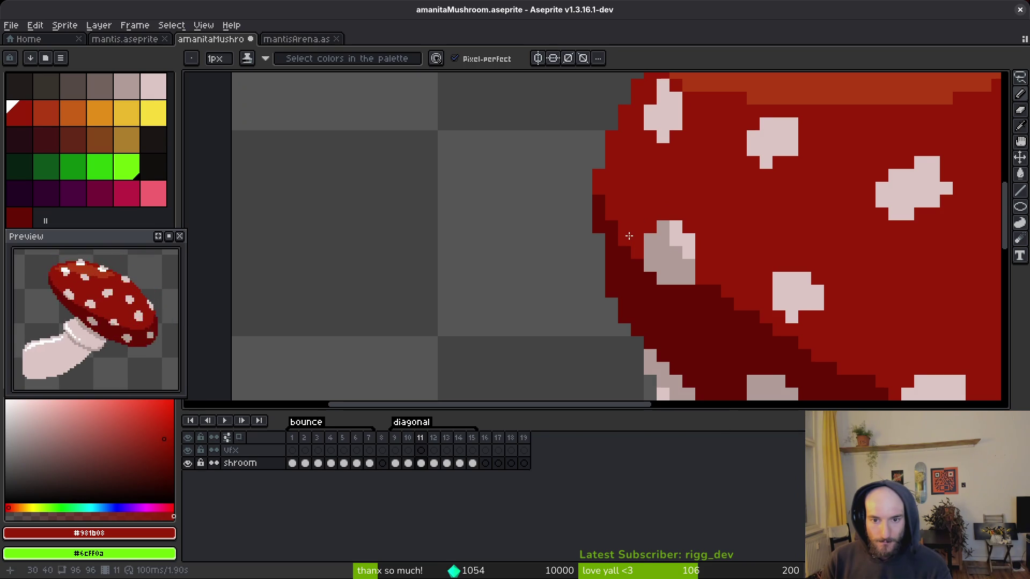
left_click(675, 240)
left_click_drag(675, 239, 649, 176)
left_click_drag(636, 225, 756, 275)
- Add the darkest rim red along the cap edge, including a diagonal run
left_click(591, 236, "alt")
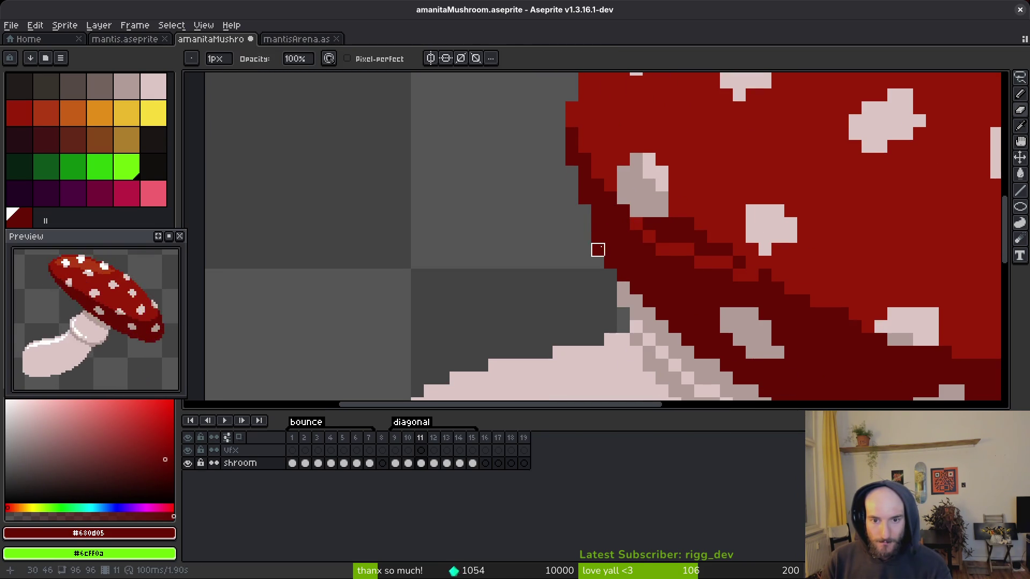
key("b")
left_click(575, 207)
scroll(623, 218, "down", 3)
scroll(611, 243, "up", 3)
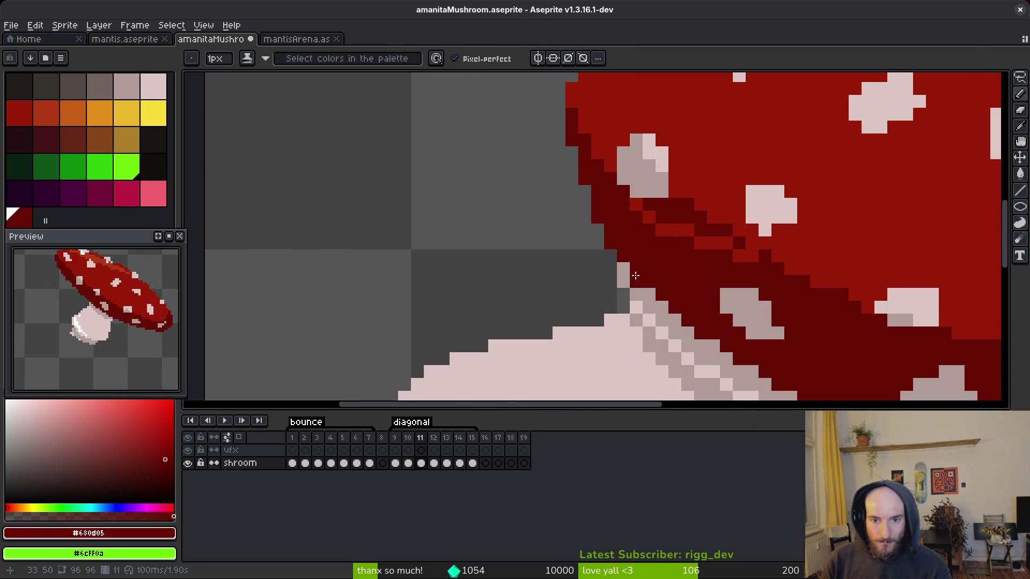
key("e")
scroll(597, 192, "down", 3)
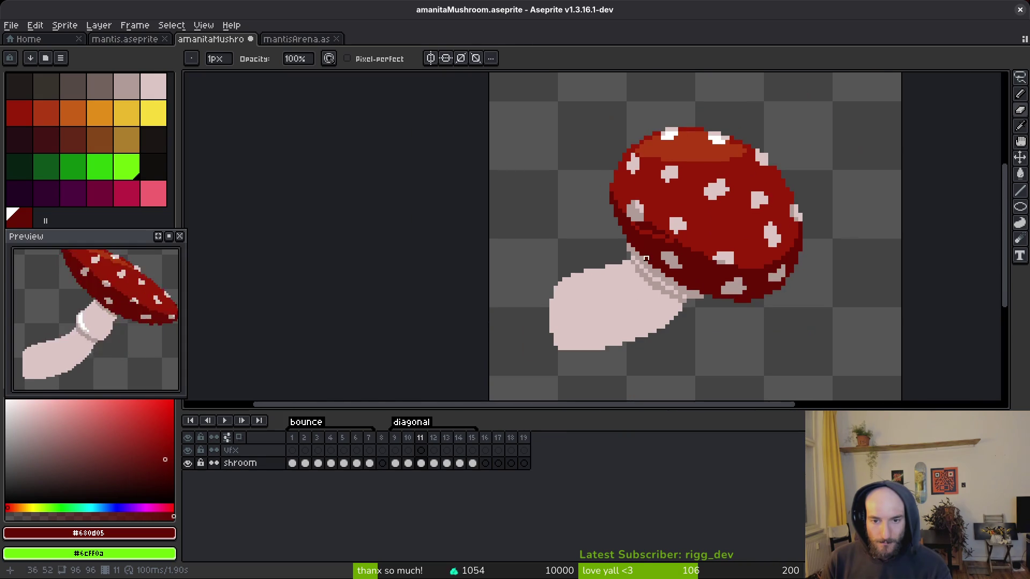
scroll(647, 250, "up", 1)
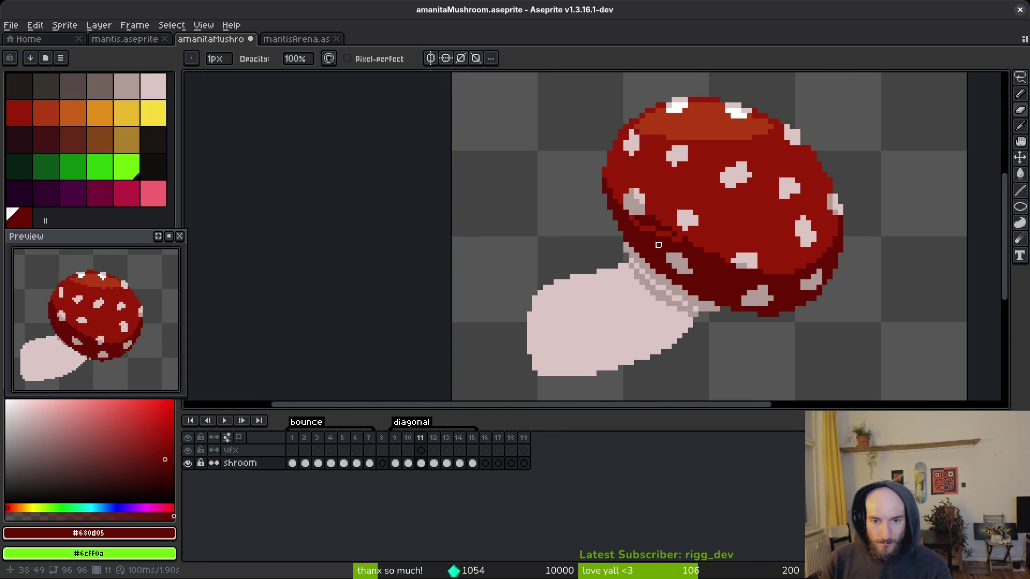
scroll(658, 244, "up", 4)
key("b")
mouse_move(533, 164)
left_mouse_down()
mouse_move(730, 251)
mouse_move(584, 189)
left_mouse_up()
- Turn isolated dark rim pixels back to the main cap red
left_click(606, 163, "alt")
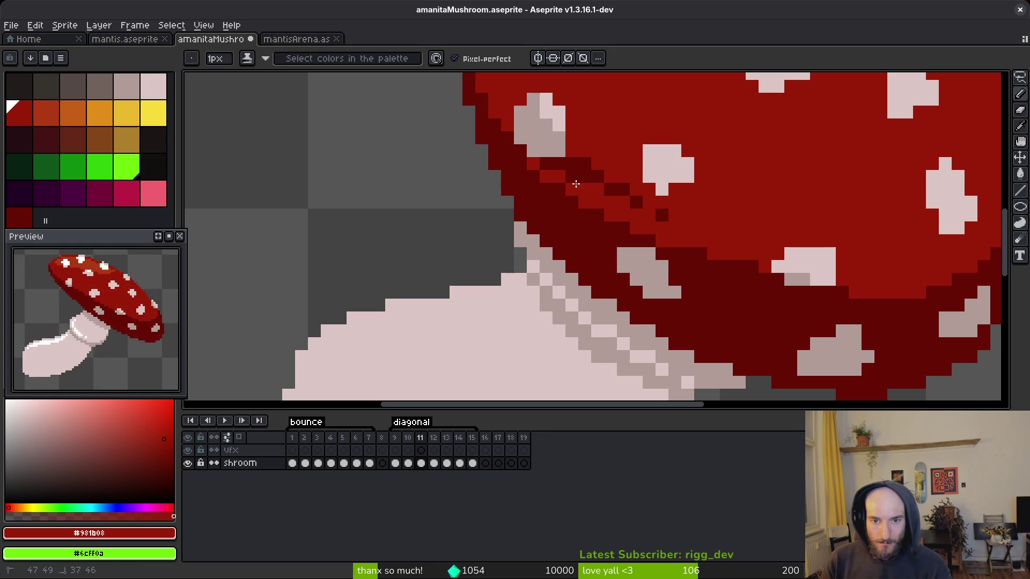
left_click(584, 163)
scroll(584, 163, "down", 3)
scroll(670, 215, "up", 3)
scroll(671, 215, "up", 1)
left_click(541, 231)
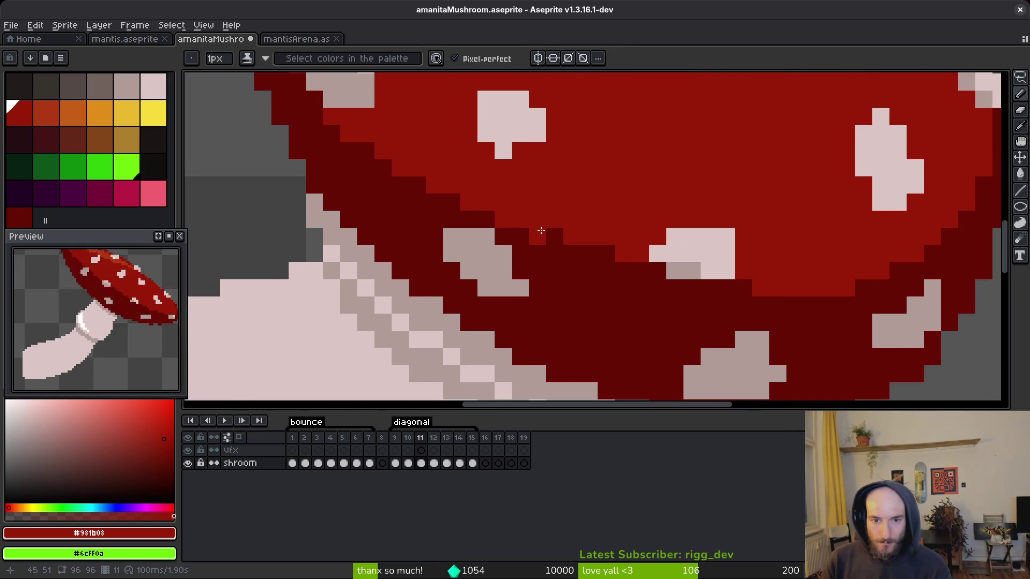
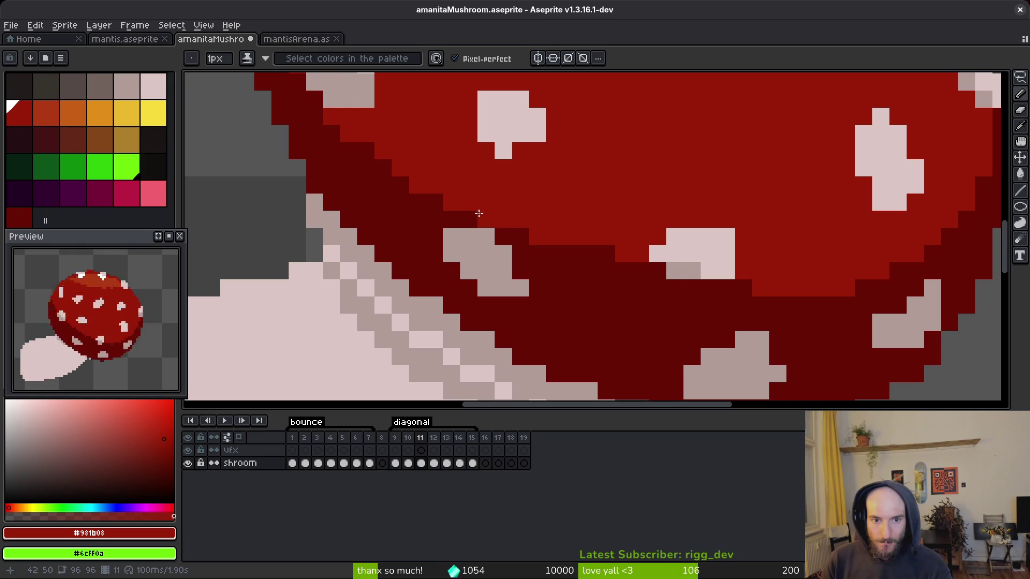
- Fill in the pale spot near the cap's left edge using its sampled colour
scroll(712, 304, "down", 3)
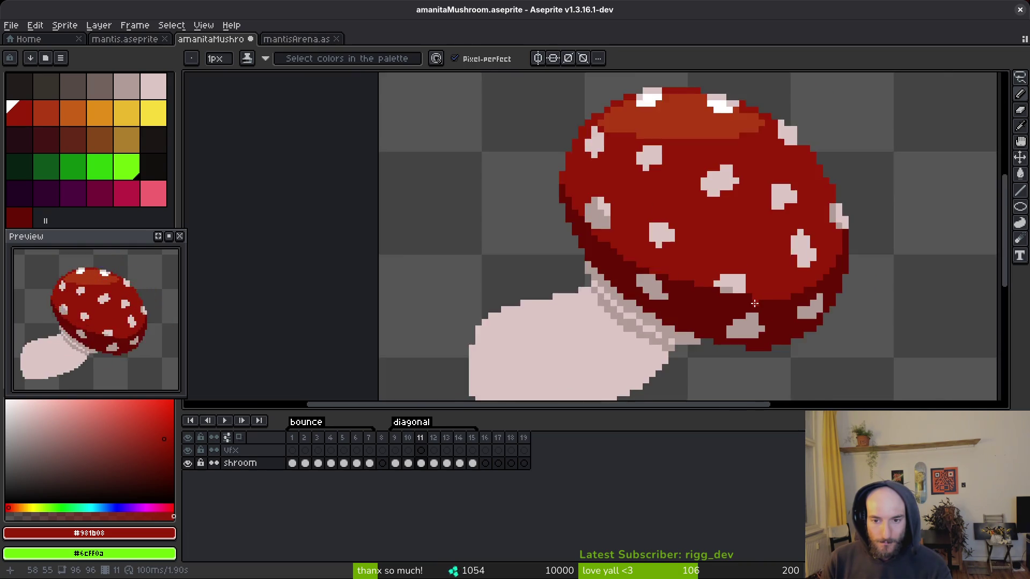
scroll(689, 237, "up", 4)
left_click(655, 248, "alt")
scroll(728, 274, "down", 5)
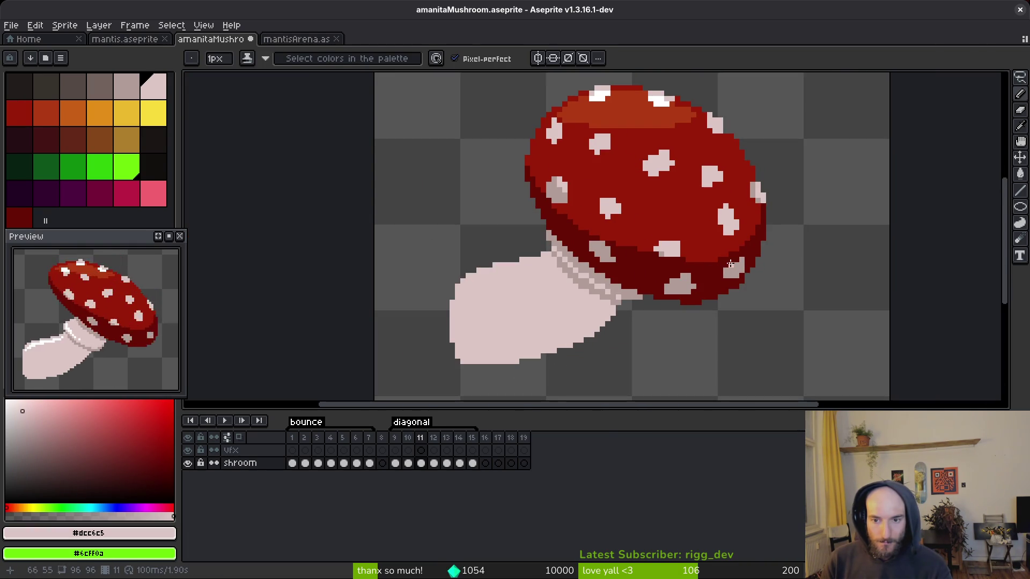
scroll(613, 230, "up", 5)
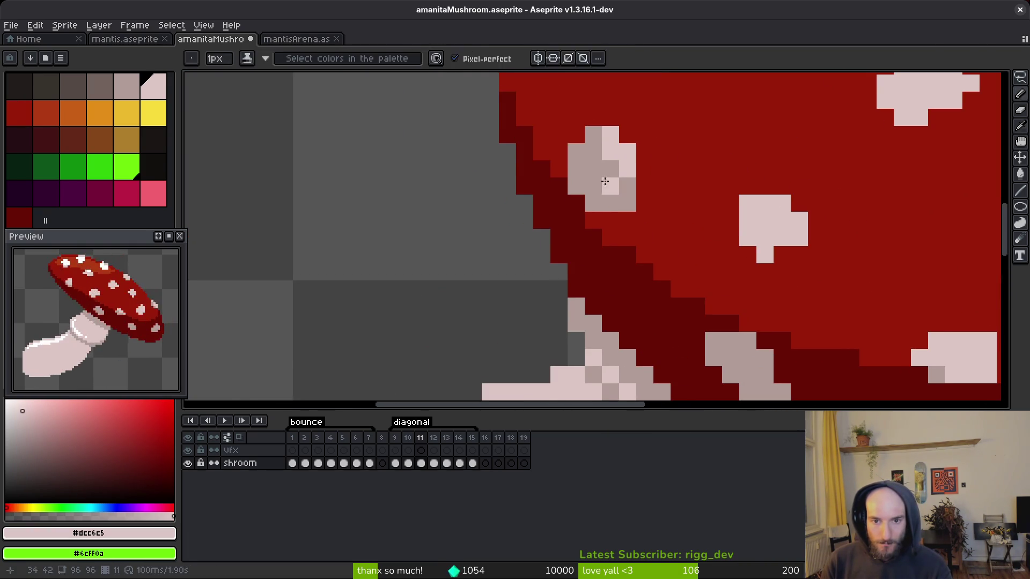
left_click_drag(614, 145, 605, 184)
- Sample the cap's red and pale spot colours with the Pencil (B) active
scroll(605, 184, "down", 4)
scroll(708, 305, "up", 4)
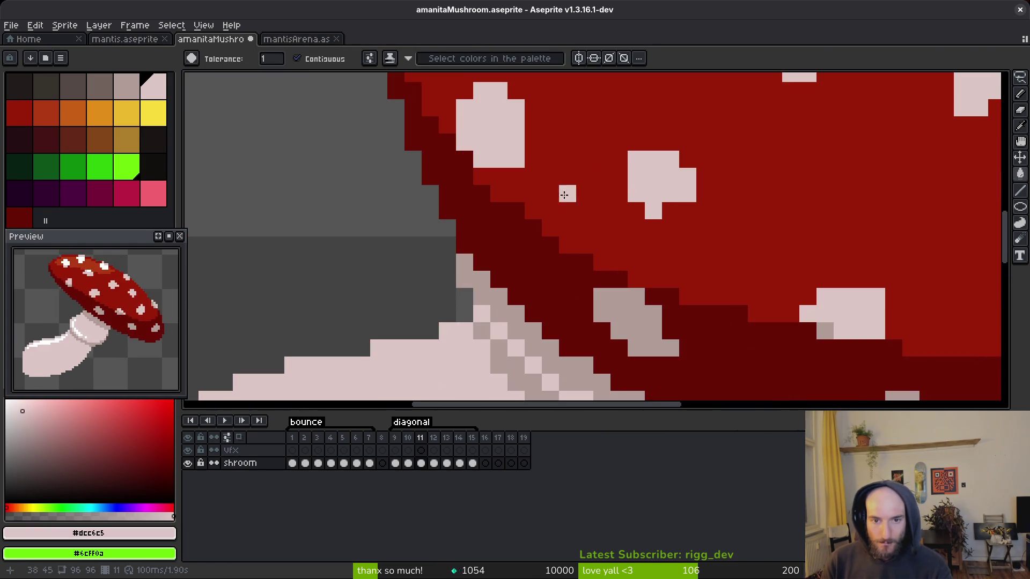
scroll(708, 304, "down", 3)
key("w")
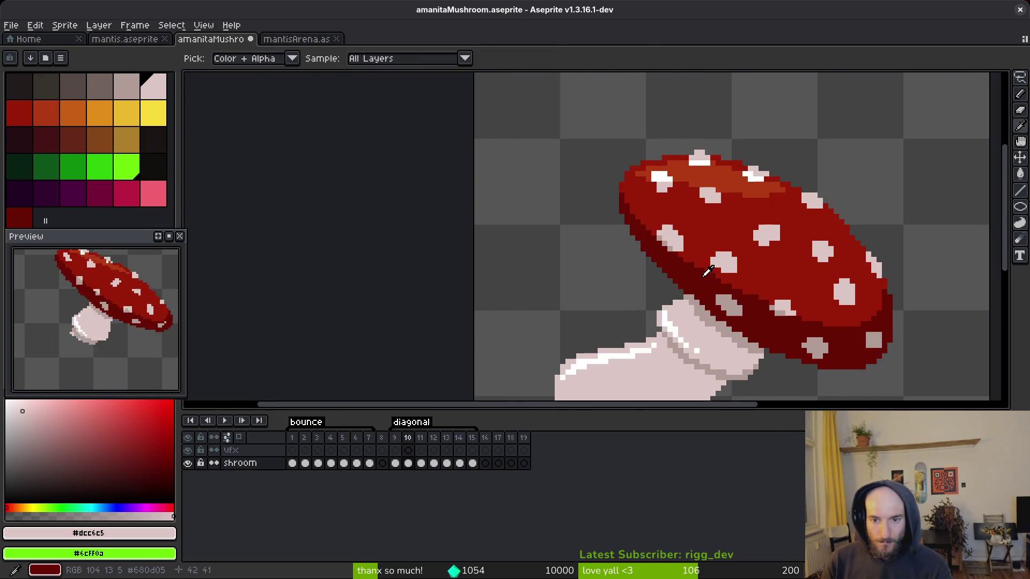
scroll(691, 266, "up", 3)
key("b")
left_click(622, 252, "alt")
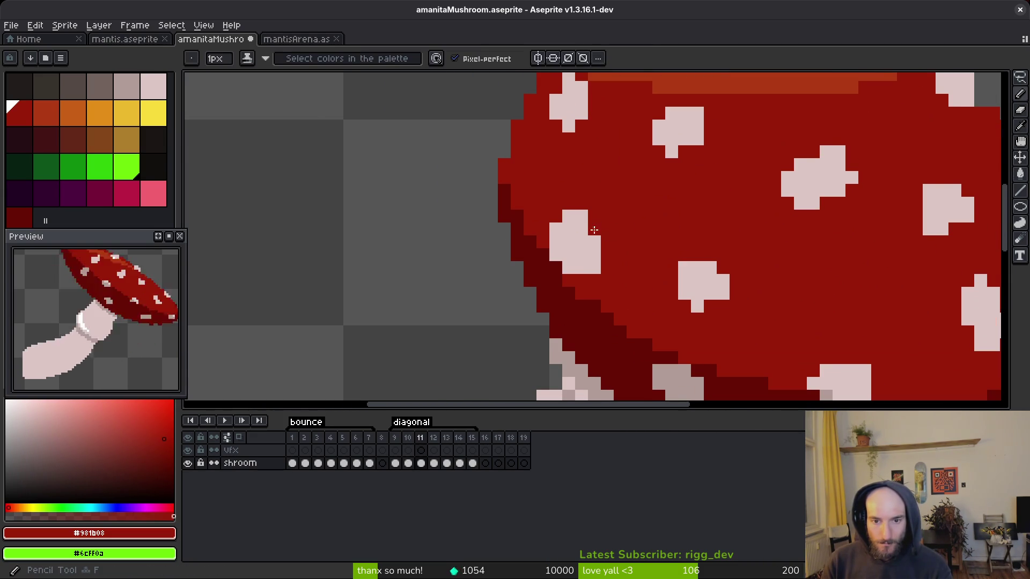
scroll(624, 248, "down", 2)
scroll(595, 239, "up", 1)
left_click(598, 264, "alt")
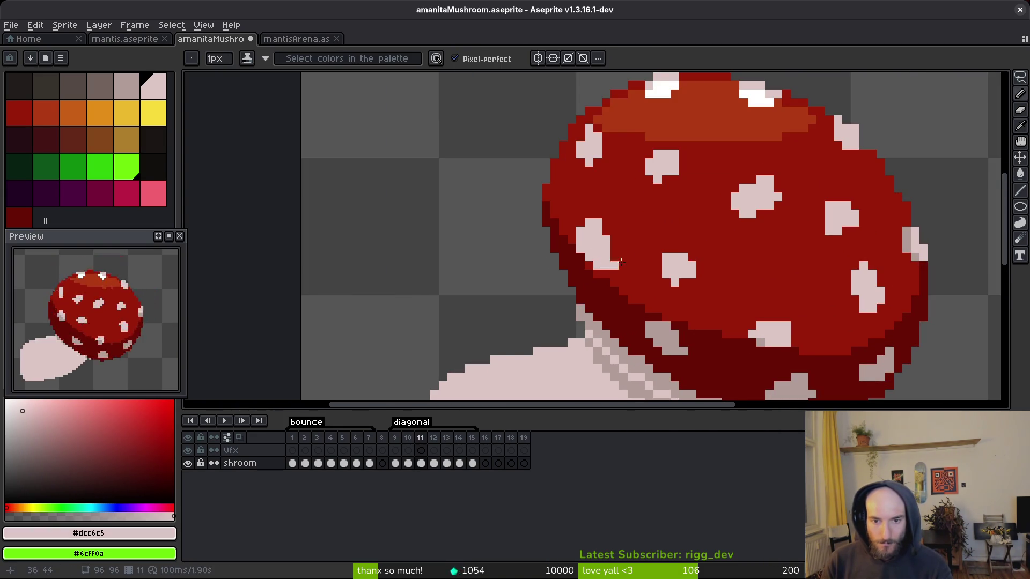
scroll(609, 262, "down", 3)
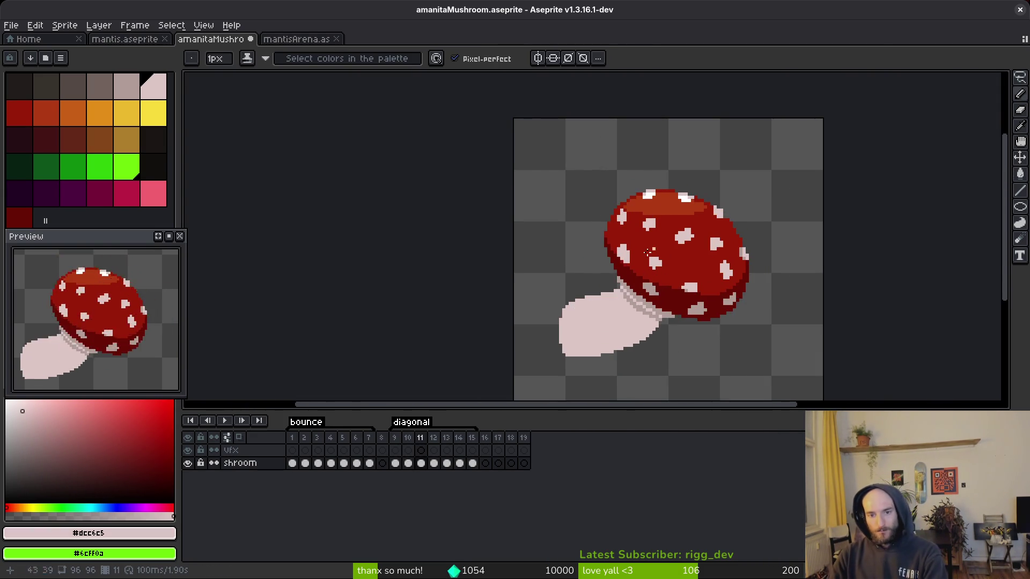
scroll(658, 243, "up", 3)
- Flip between frames 10 and 11 to compare the cap's left edge
key("comma")
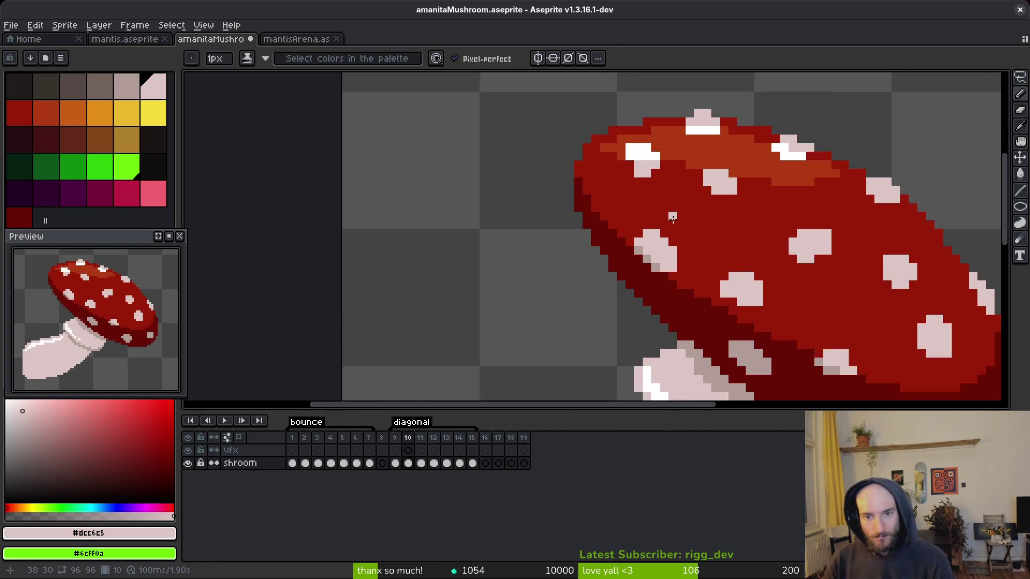
key("period")
key("comma")
key("period")
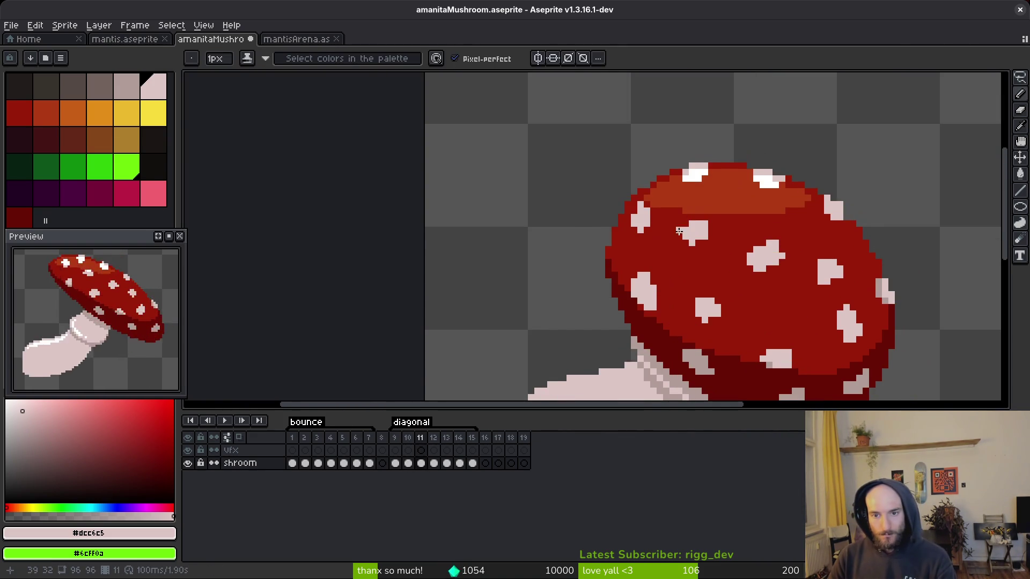
scroll(679, 231, "down", 3)
- Pick the cap's orange highlight colour and return to the Pencil
key("i")
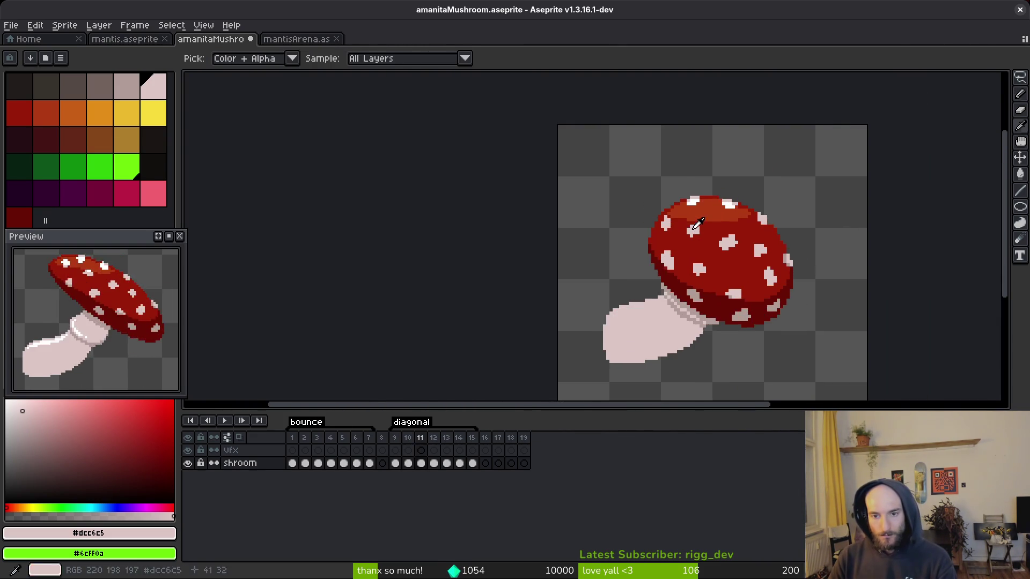
scroll(667, 202, "up", 4)
left_click(666, 203)
key("b")
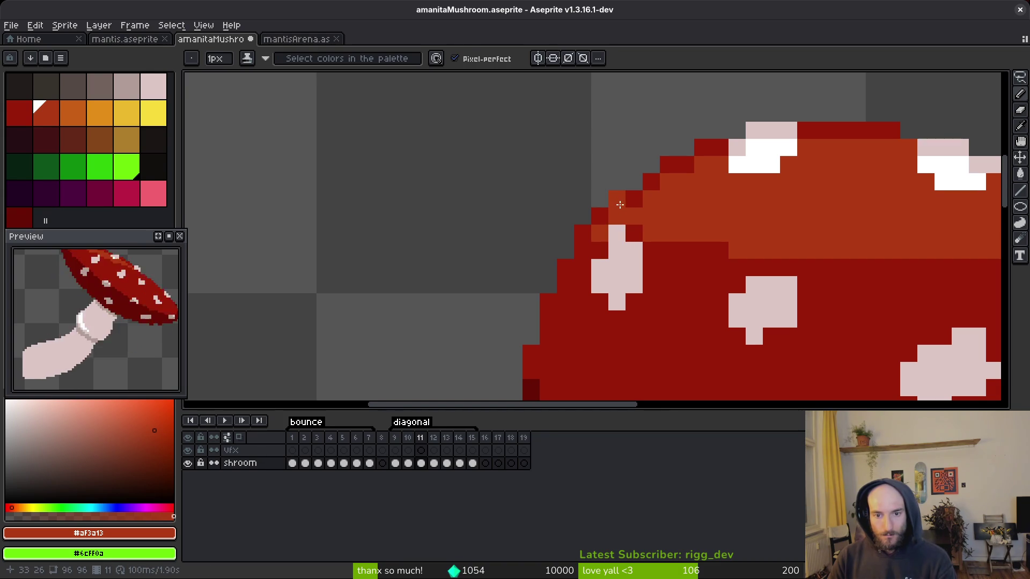
- Recolour two orange edge pixels dark red and add a white glint to the left spot
left_click(628, 196, "alt")
left_click(617, 215)
left_click(600, 232)
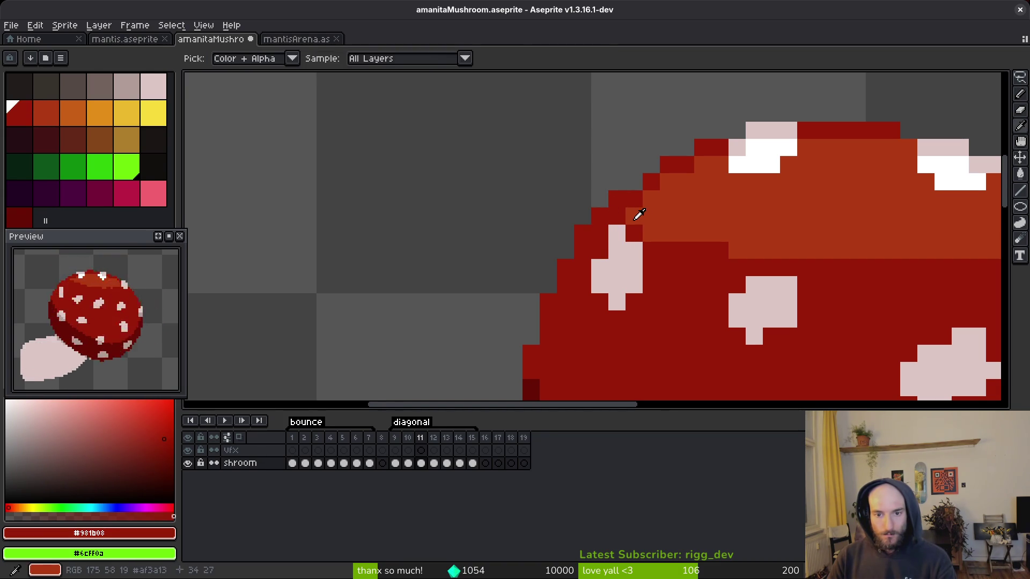
left_click(758, 156, "alt")
left_click(622, 238)
left_click_drag(623, 248, 629, 246)
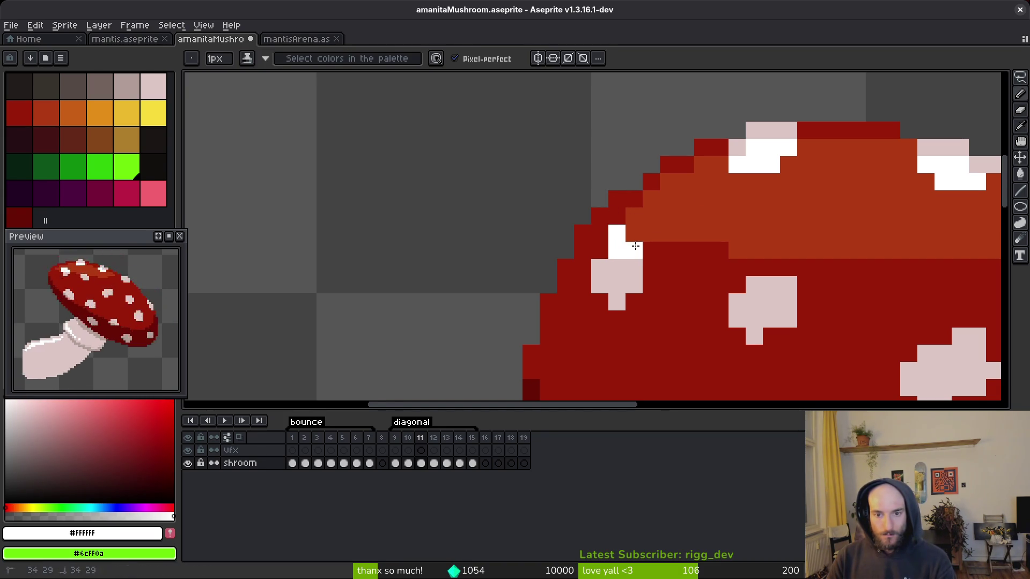
- Paint an orange pixel at the cap edge with a red pixel below it
left_click(687, 225, "alt")
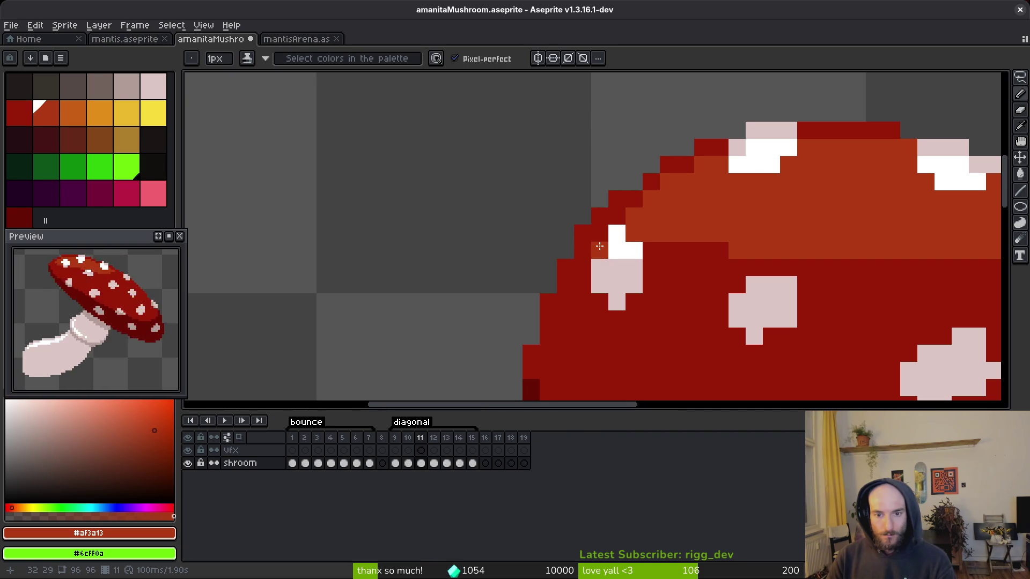
left_click(600, 234)
left_click(584, 243, "alt")
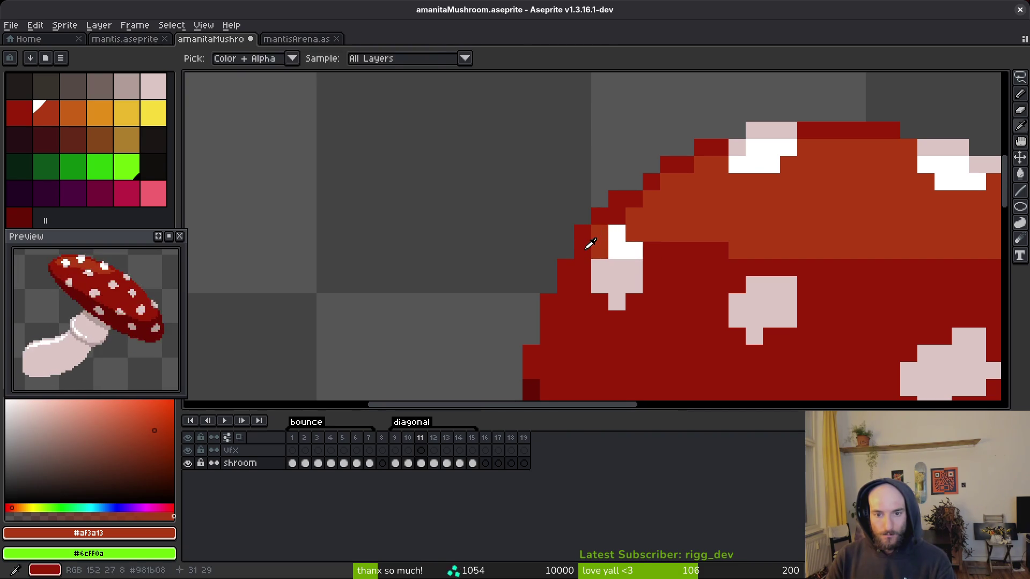
left_click(601, 251)
- Extend the orange highlight band along the cap top by a few pixels to the right
left_click(652, 220, "alt")
left_click(663, 246)
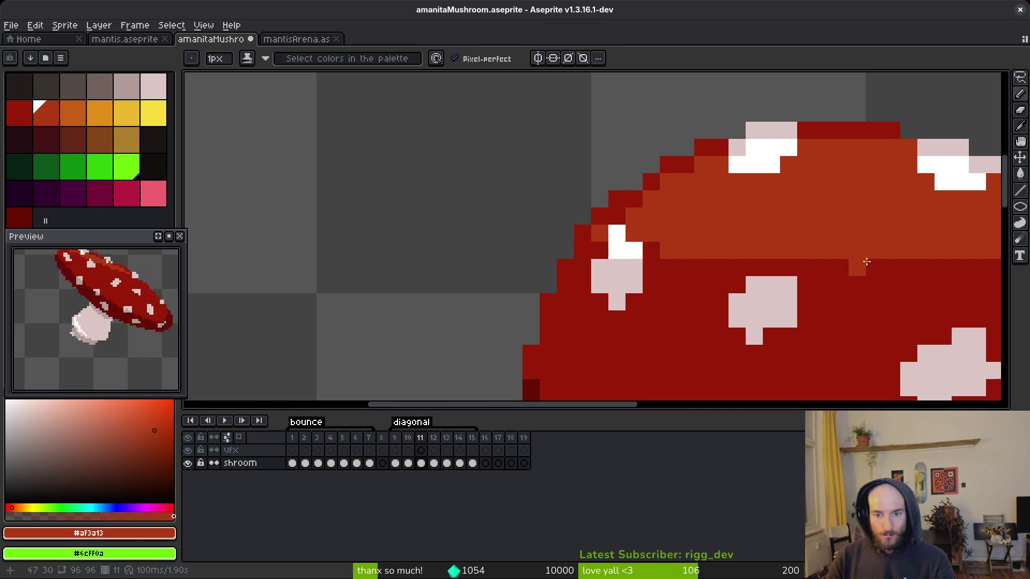
scroll(843, 265, "right", 5)
left_click_drag(695, 263, 712, 263)
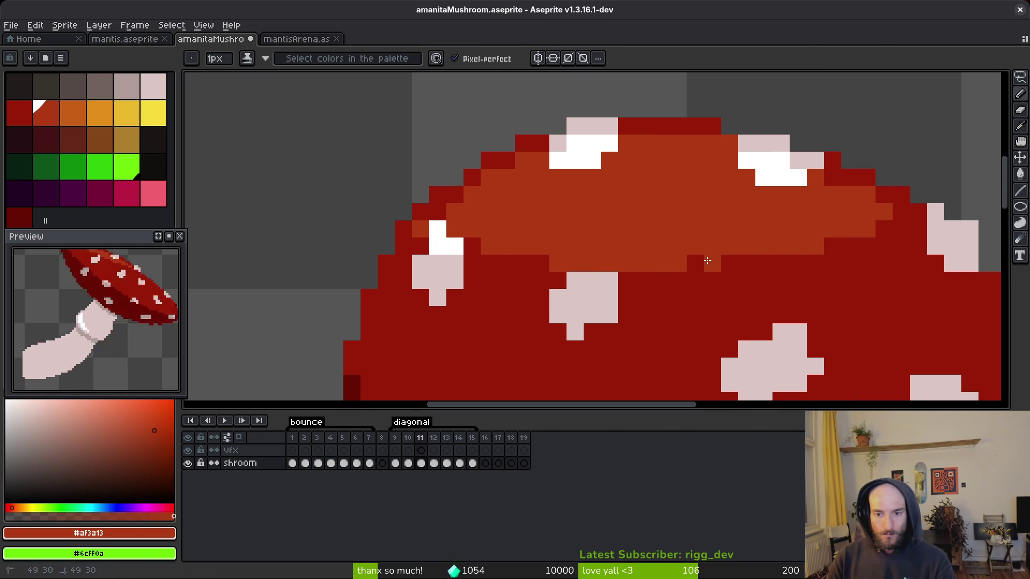
scroll(718, 248, "down", 4)
scroll(718, 249, "up", 1)
scroll(718, 249, "down", 1)
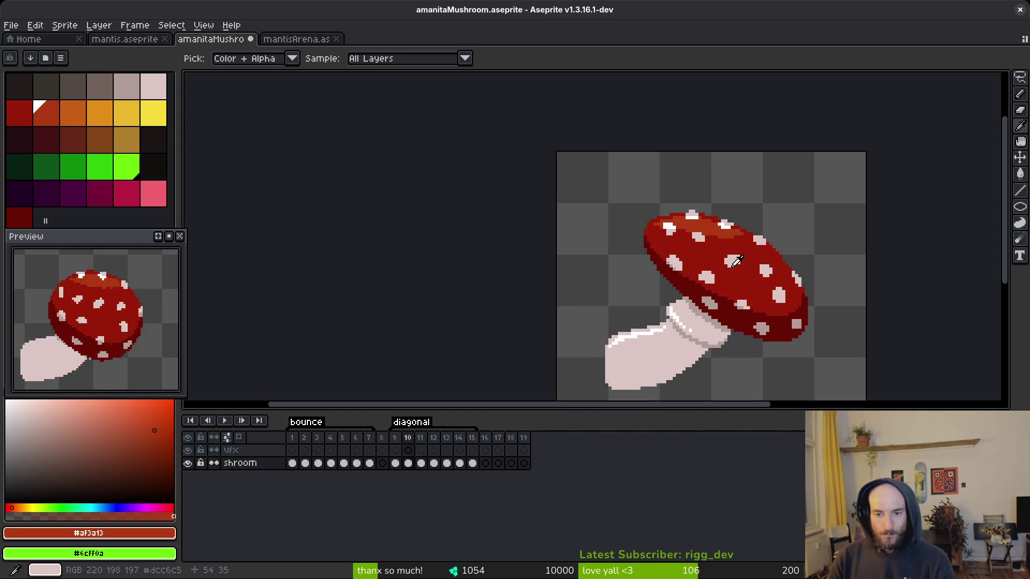
scroll(665, 234, "up", 2)
- Sample the cap's red and pale spot colours near its right edge
left_click(697, 234, "alt")
scroll(732, 262, "down", 2)
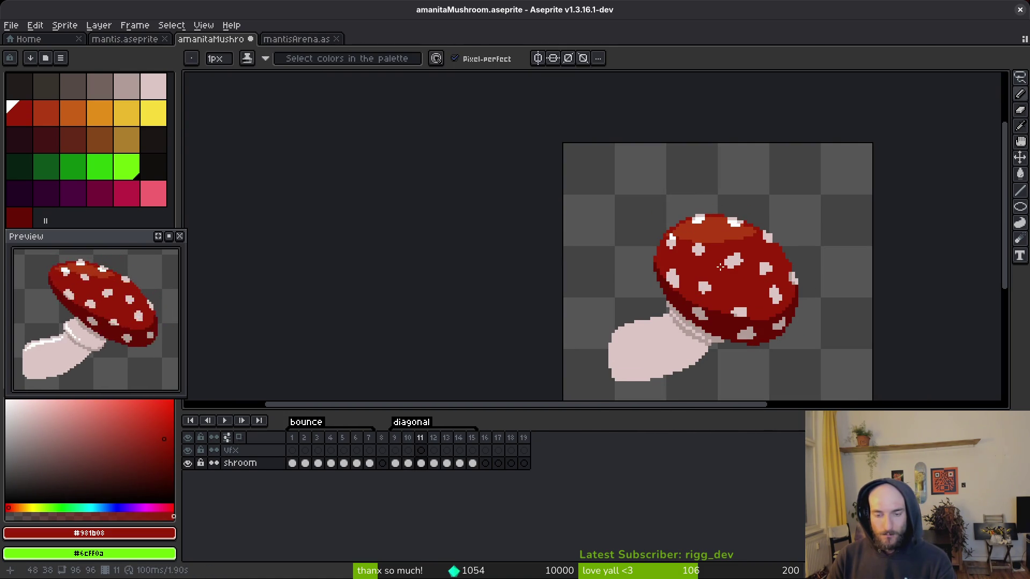
scroll(718, 261, "up", 3)
left_click(673, 230, "alt")
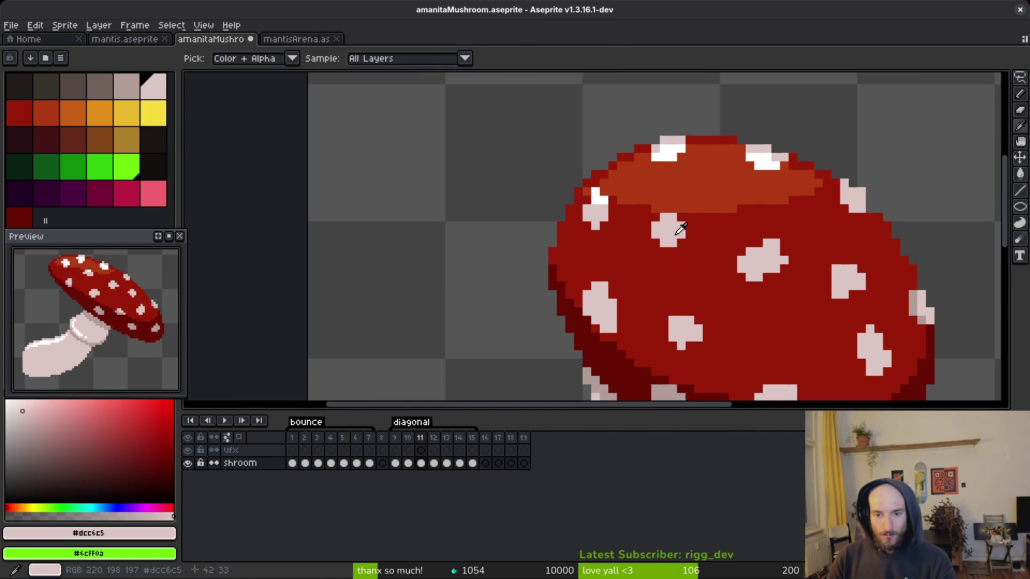
scroll(693, 240, "down", 1)
scroll(693, 240, "down", 3)
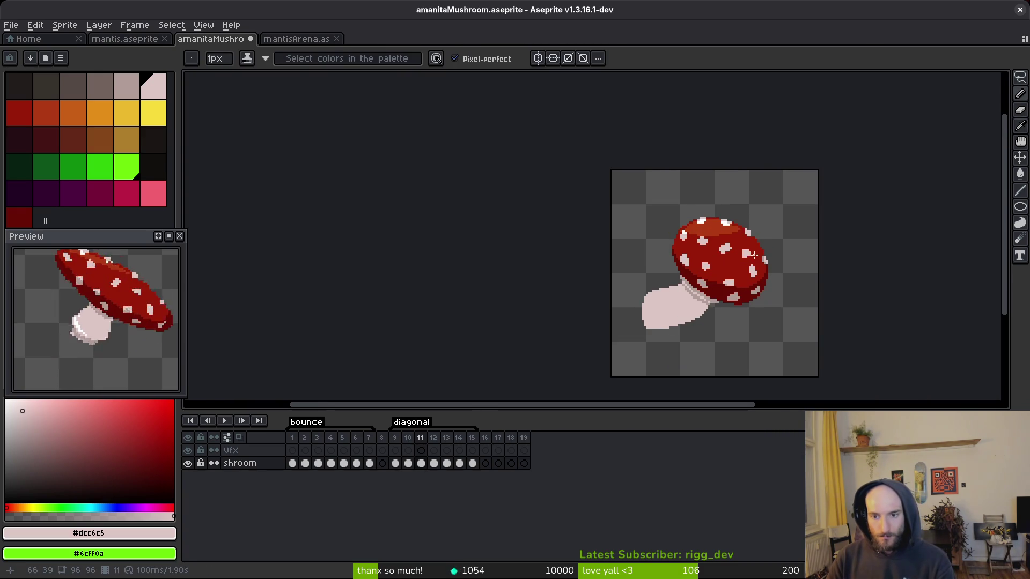
scroll(751, 230, "up", 3)
- Erase and touch up stray pixels on the cap's right edge using the cap red
key("e")
left_click_drag(755, 230, 695, 214)
left_click(668, 183, "alt")
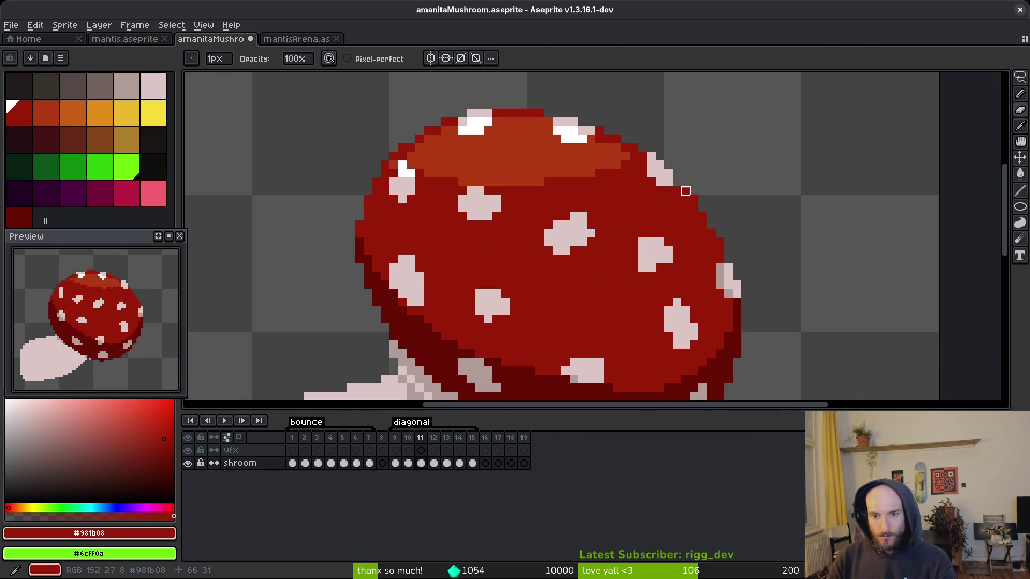
key("f")
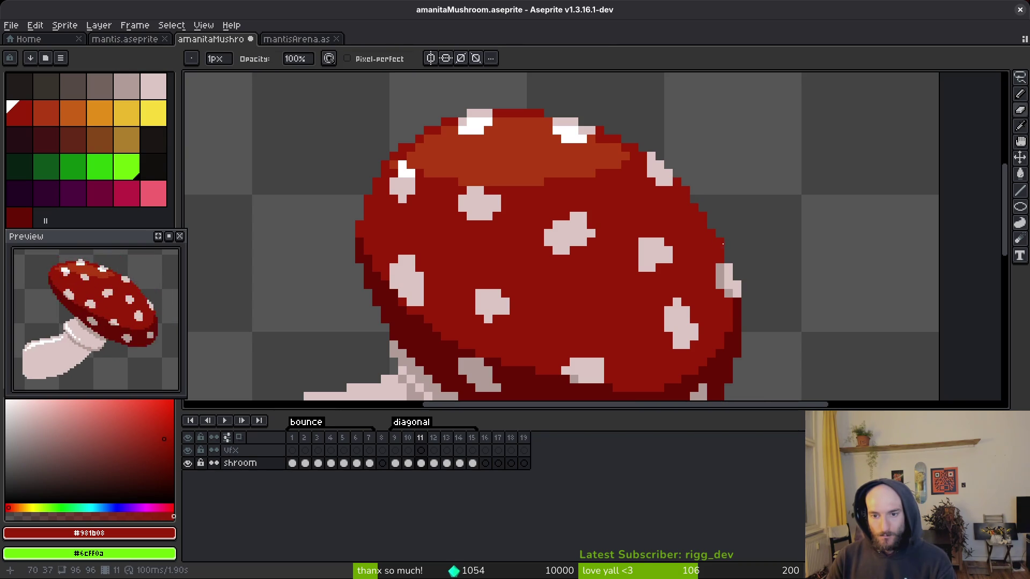
key("e")
scroll(734, 252, "down", 2)
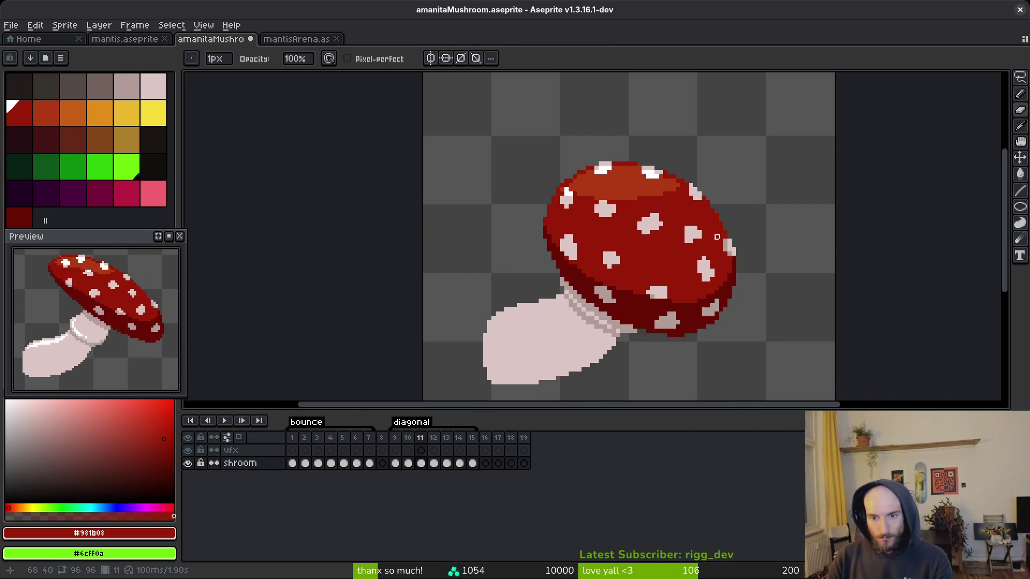
scroll(697, 239, "up", 3)
- Step between frames 9 and 10, sampling the shaded pink and pale spot colours
key("i")
key("Left")
key("Left")
left_click(646, 260)
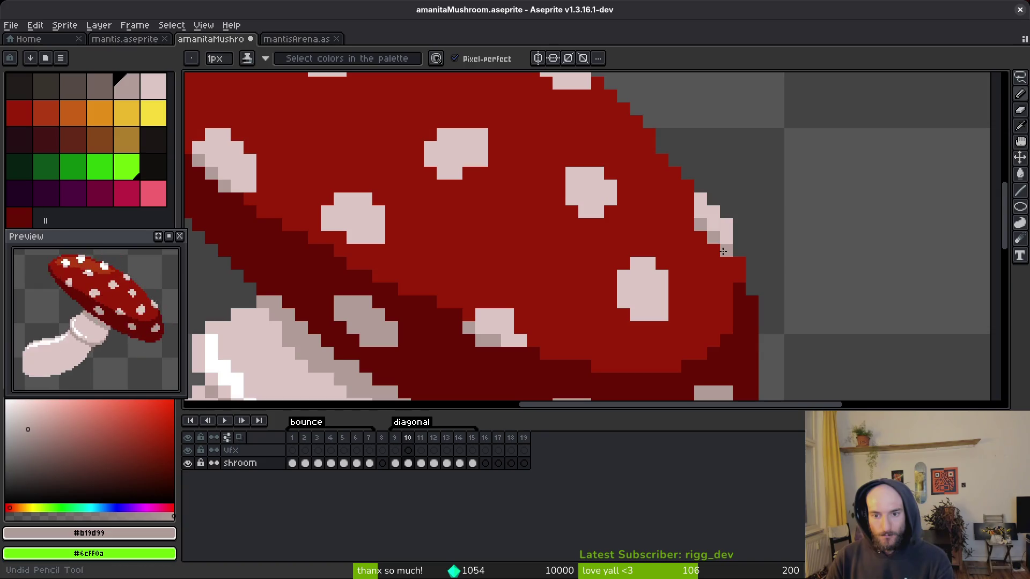
scroll(697, 263, "down", 3)
key("b")
key("Right")
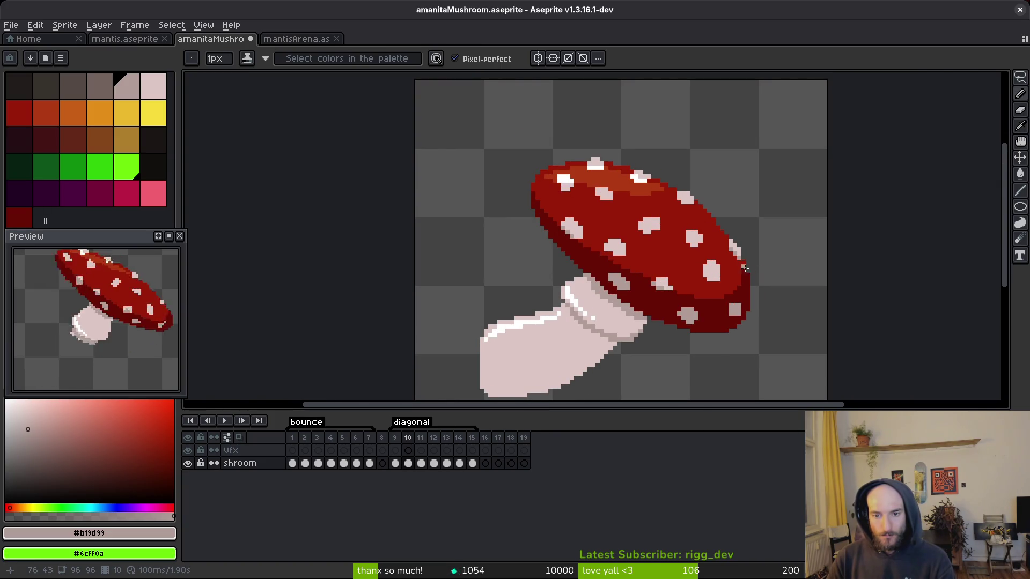
key("Left")
scroll(741, 276, "up", 2)
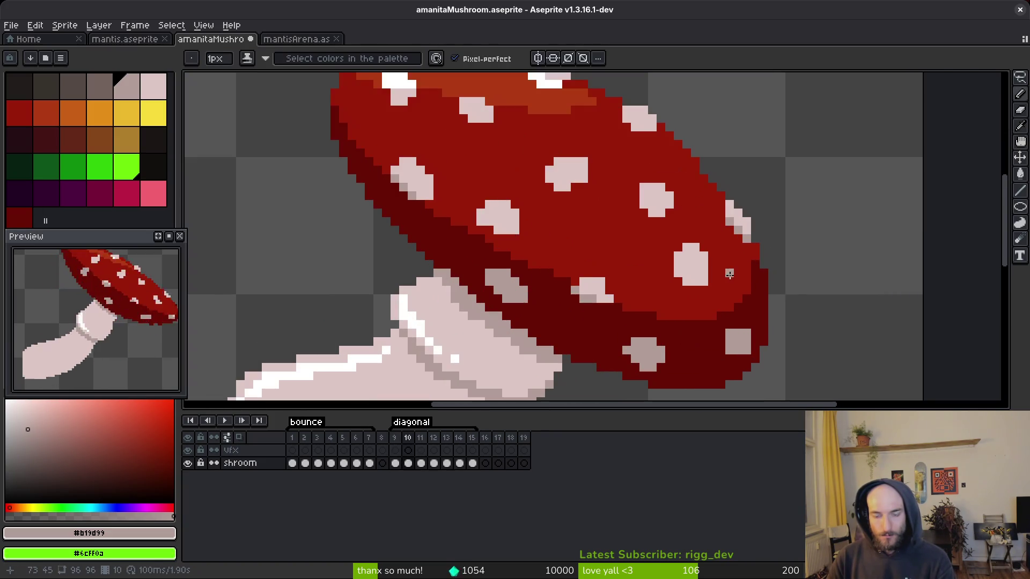
left_click(727, 229)
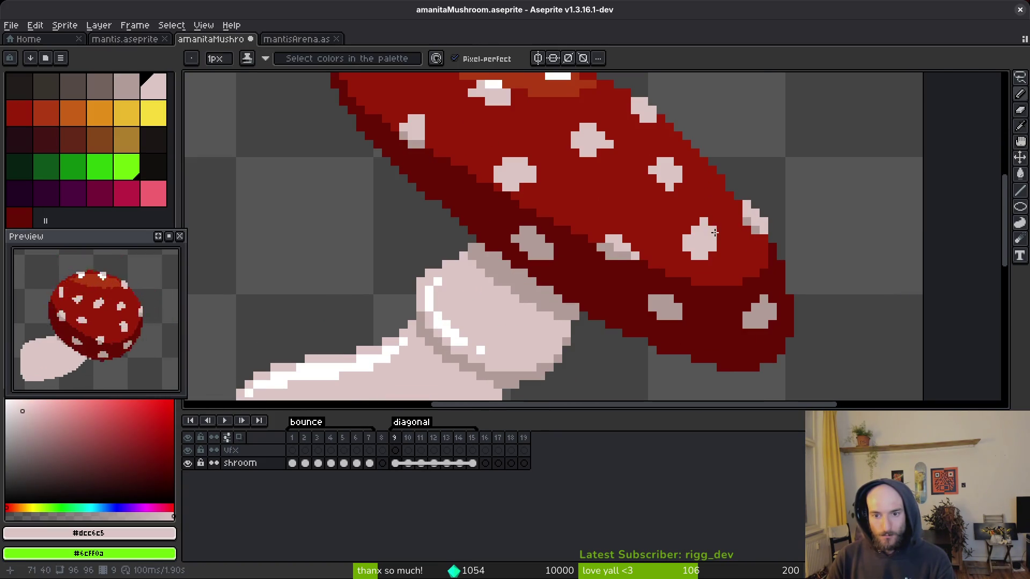
- Flip back and forth through frames 8–11 to compare the diagonal mushroom poses
scroll(734, 246, "down", 3)
key("Left")
key("Right")
key("Right")
key("Left")
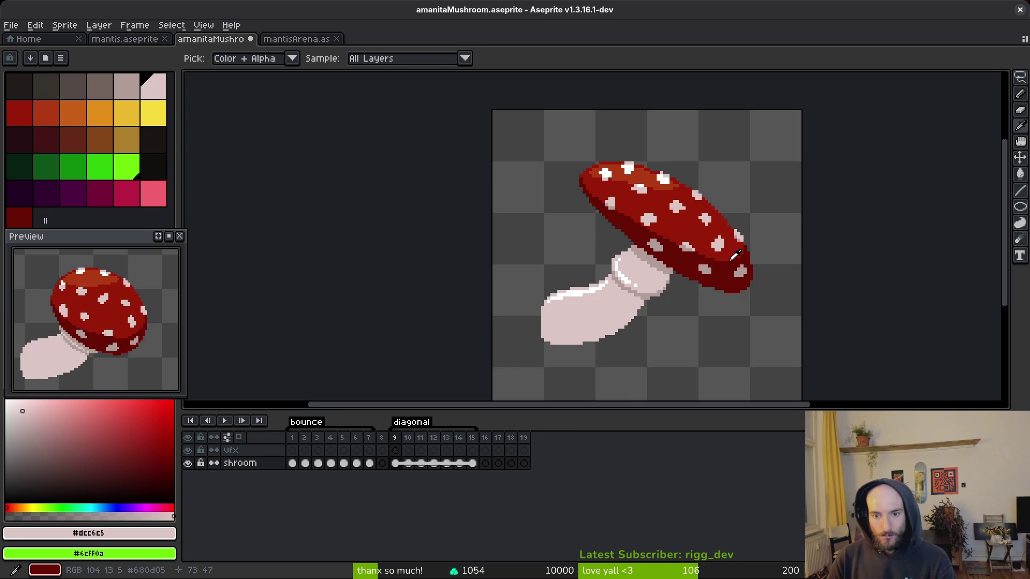
key("Right")
key("b")
scroll(675, 218, "up", 2)
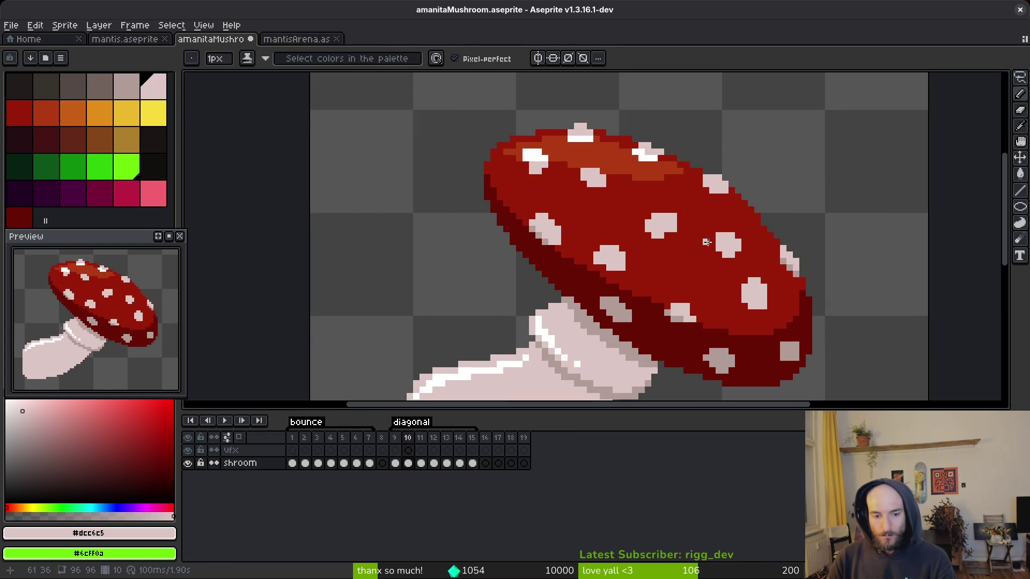
key("Left")
key("Right")
key("Right")
key("Left")
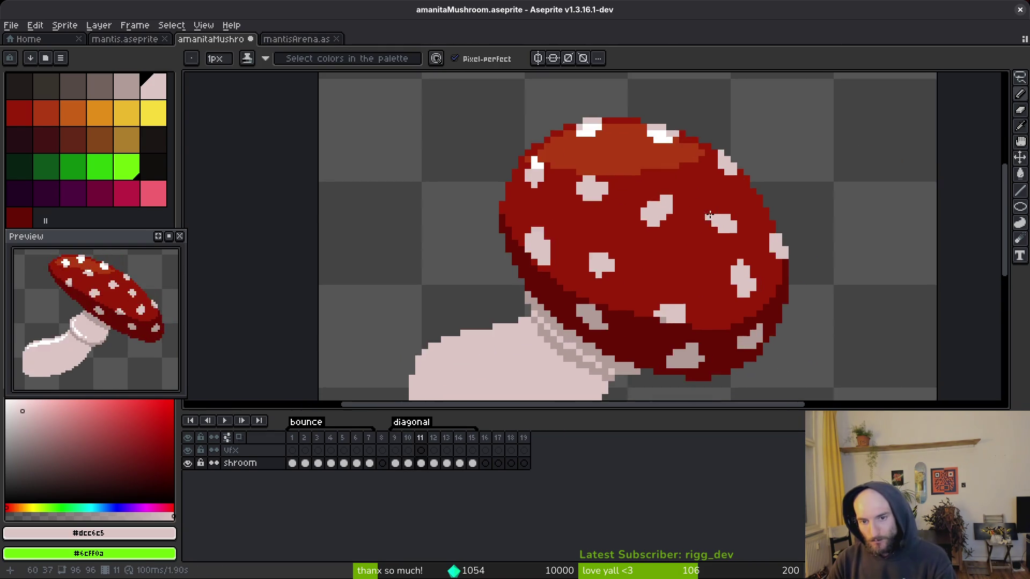
scroll(702, 218, "down", 2)
key("Left")
key("Right")
scroll(709, 220, "up", 3)
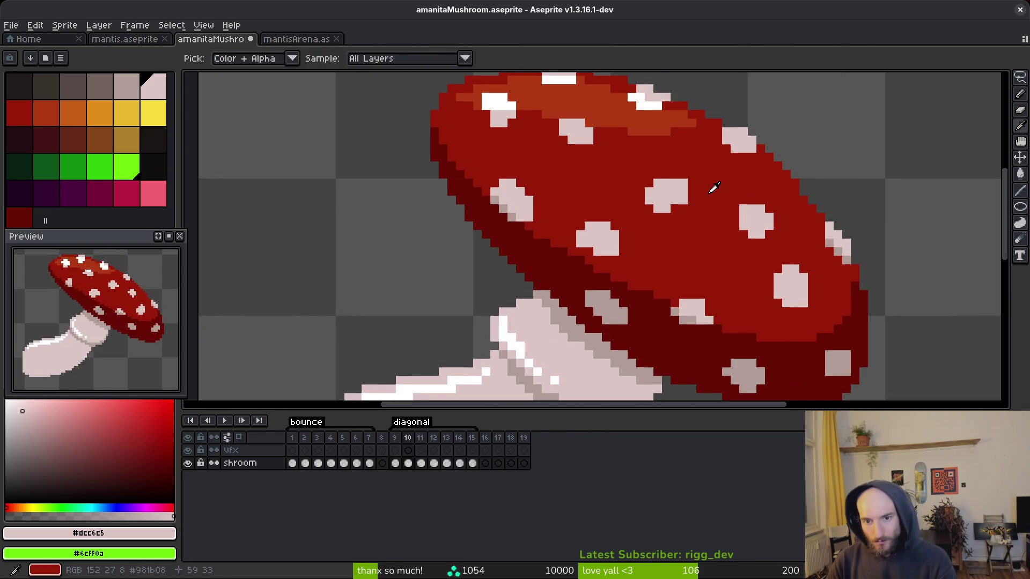
key("Left")
scroll(707, 167, "down", 2)
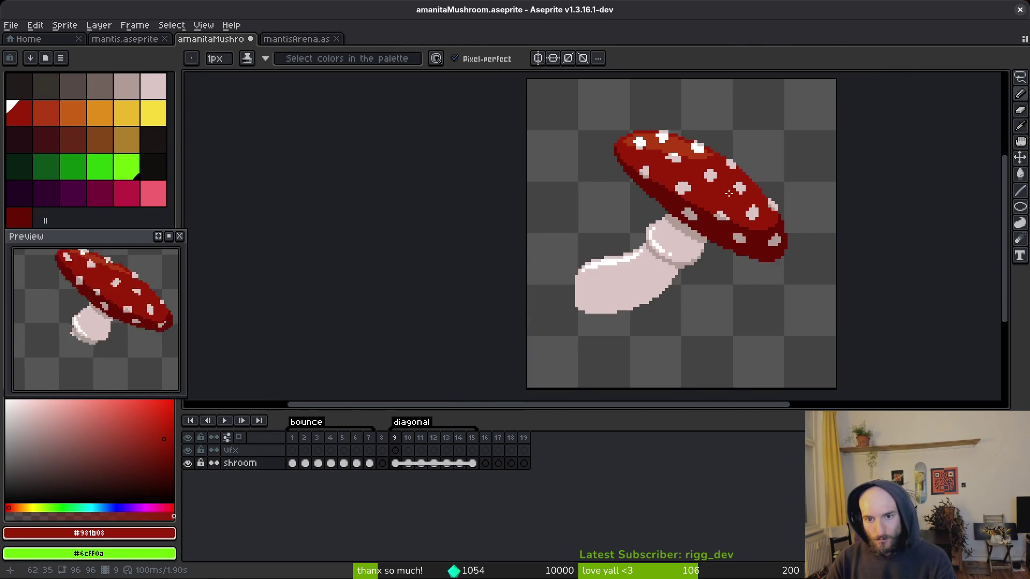
key("Left")
key("Right")
key("Right")
scroll(715, 191, "up", 2)
key("alt")
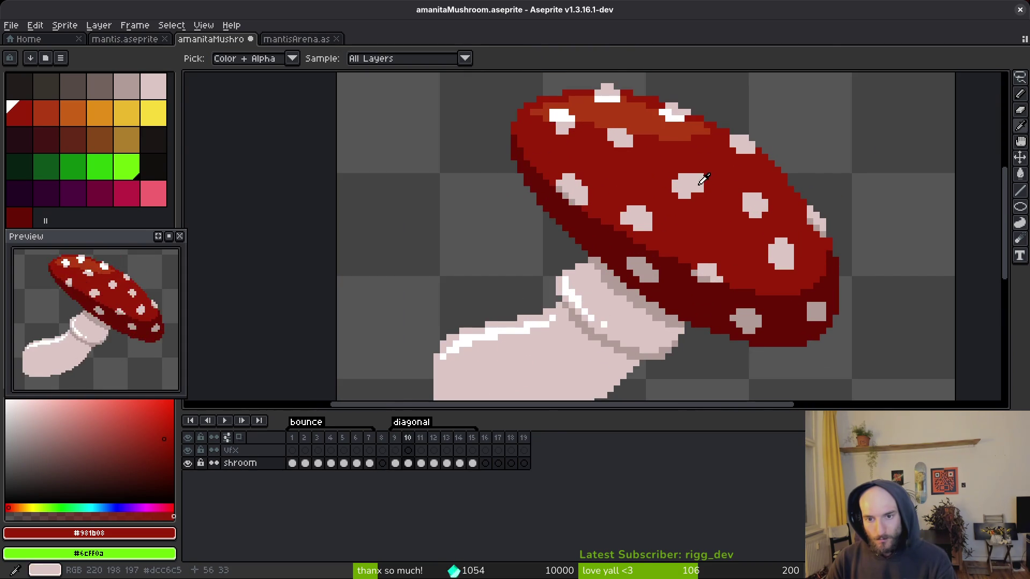
key("Left")
key("alt")
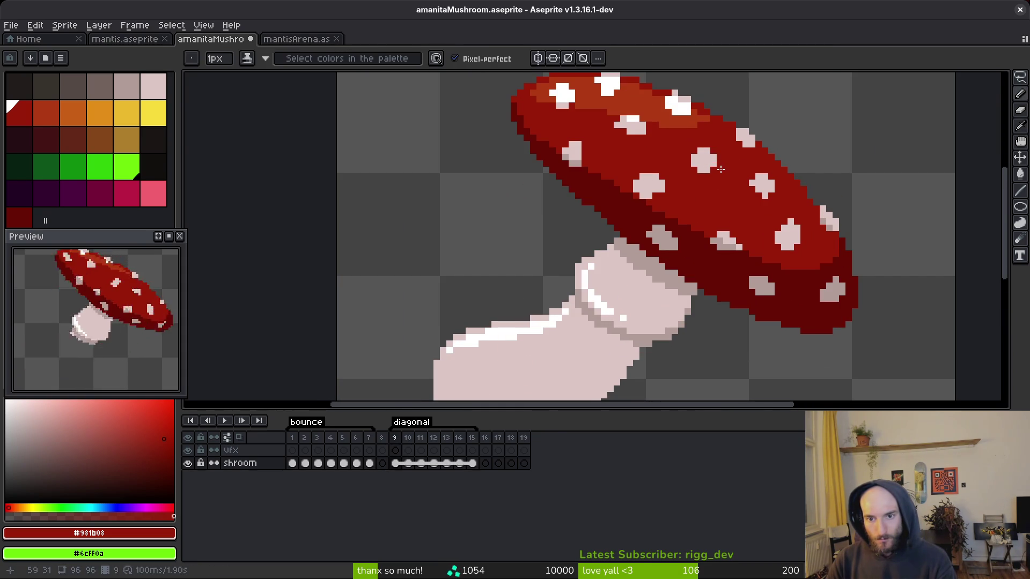
- On frame 10, add a pale pink #dcc6c5 pixel to a cap spot, then pick the dark red
left_click(714, 156, "alt")
key("Left")
scroll(734, 189, "down", 2)
key("Right")
key("Right")
key("Left")
key("Right")
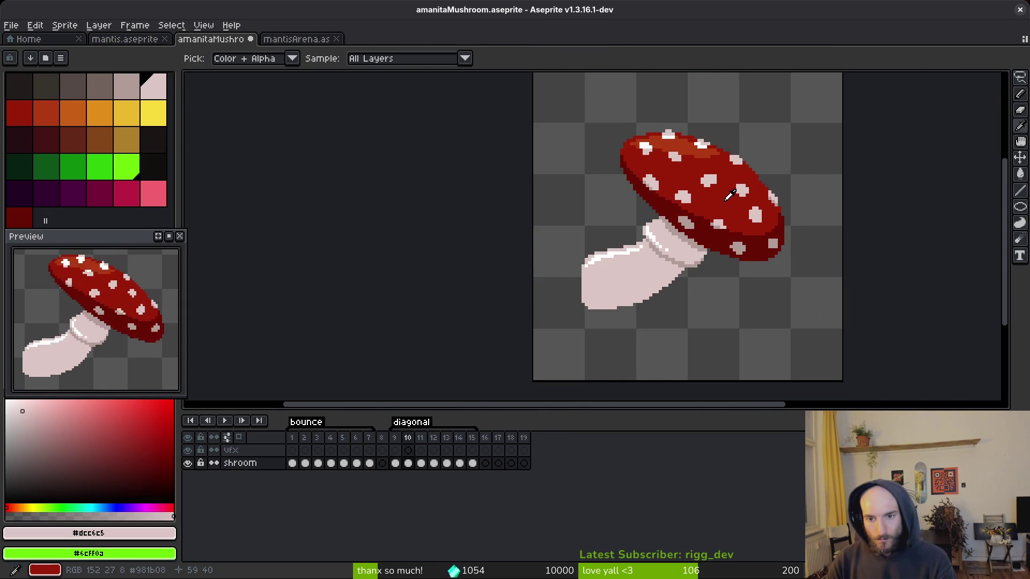
scroll(708, 177, "up", 3)
left_click(693, 165)
left_click(695, 198, "alt")
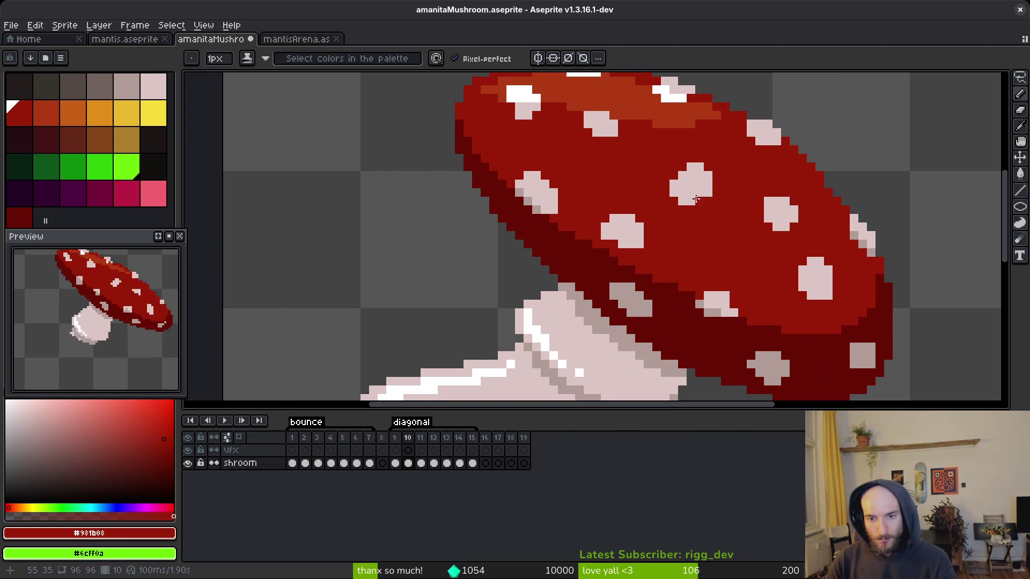
- Compare the cap spots on frames 10 and 11, undo a stray edit, and pick dark red #981b08
scroll(672, 184, "down", 3)
key("Return")
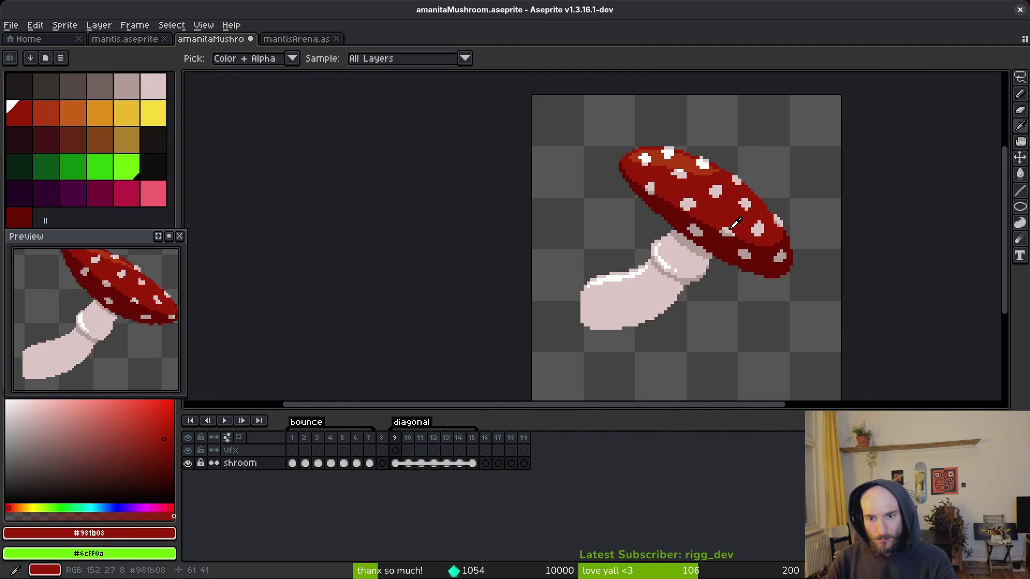
scroll(717, 223, "up", 3)
left_click(704, 207, "alt")
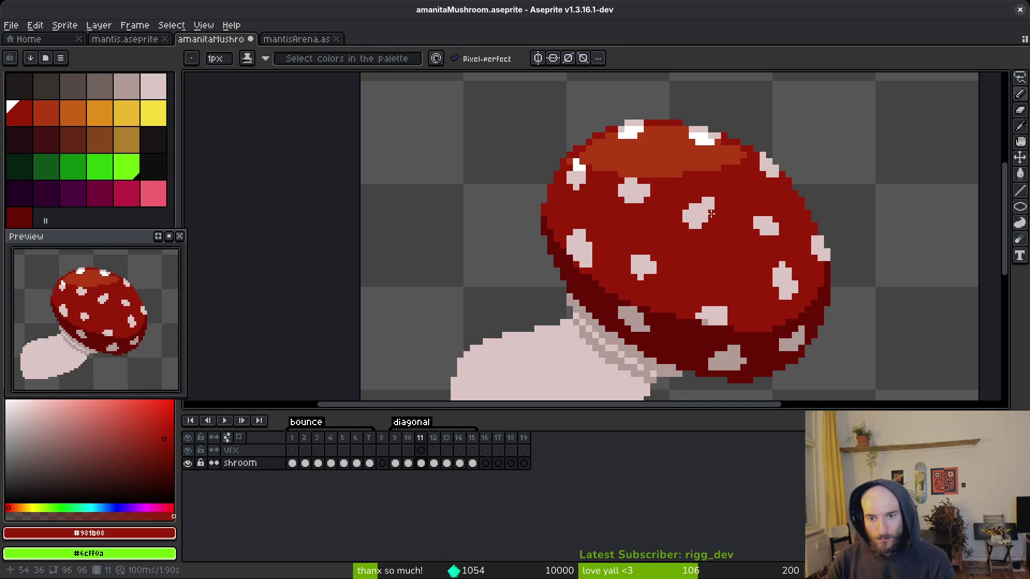
key("Left")
left_click(751, 232, "alt")
key("Right")
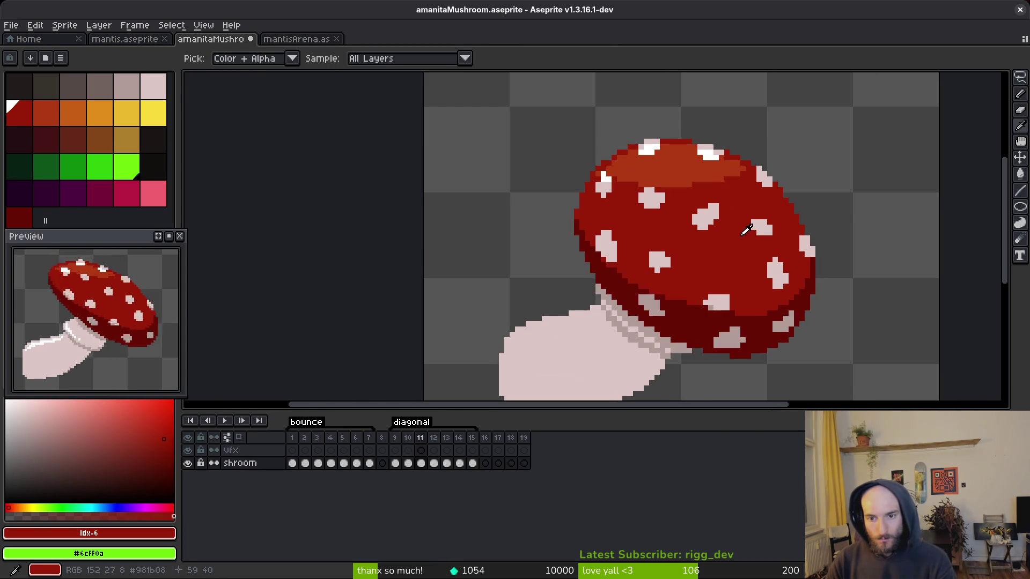
key("Left")
key("Left")
key("Left")
key("Right")
key("Right")
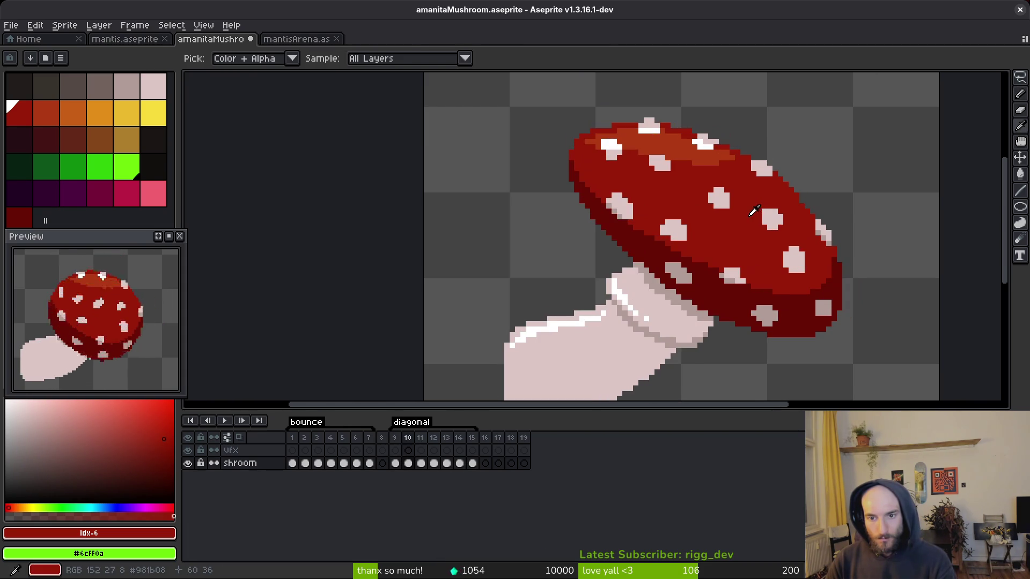
left_click(727, 189, "alt")
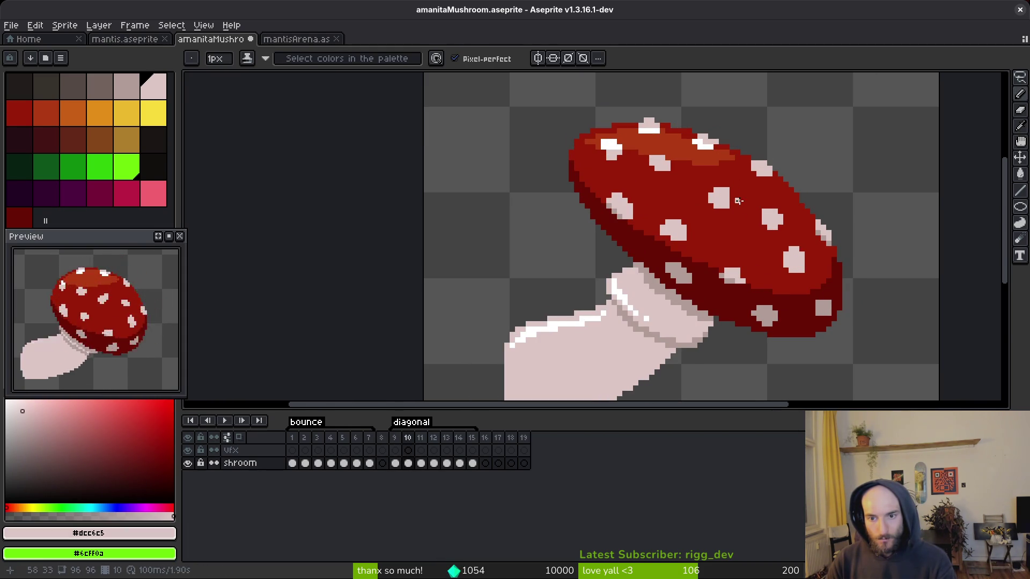
scroll(732, 196, "down", 3)
key("ctrl+z")
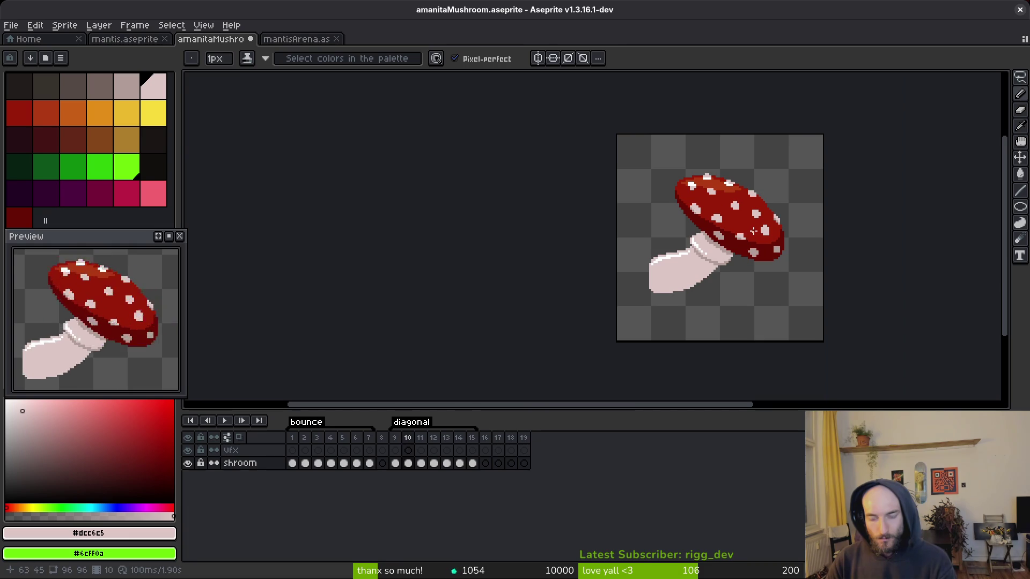
scroll(741, 202, "up", 3)
scroll(739, 211, "up", 2)
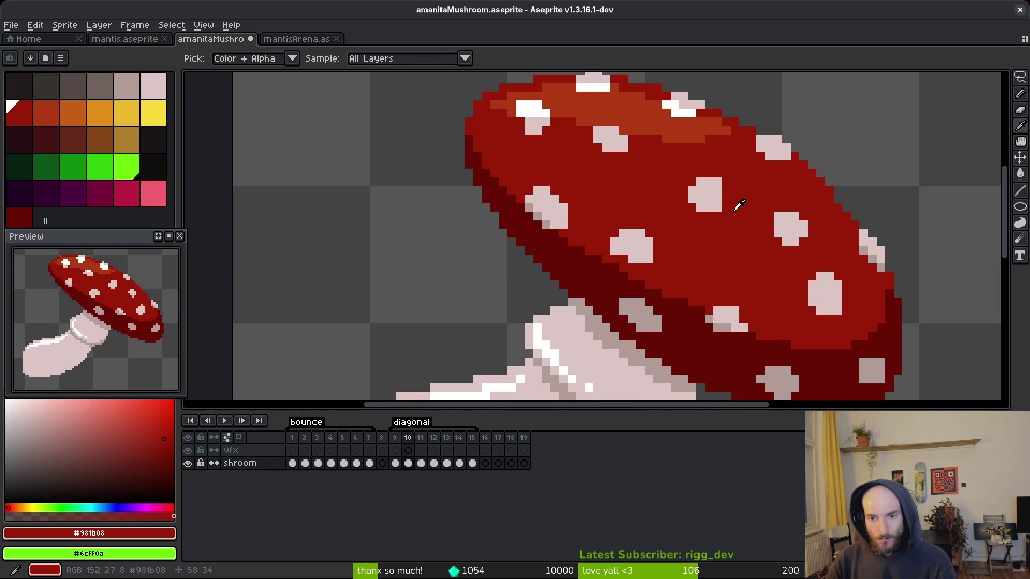
scroll(746, 217, "down", 3)
scroll(753, 224, "up", 1)
left_click(754, 224, "alt")
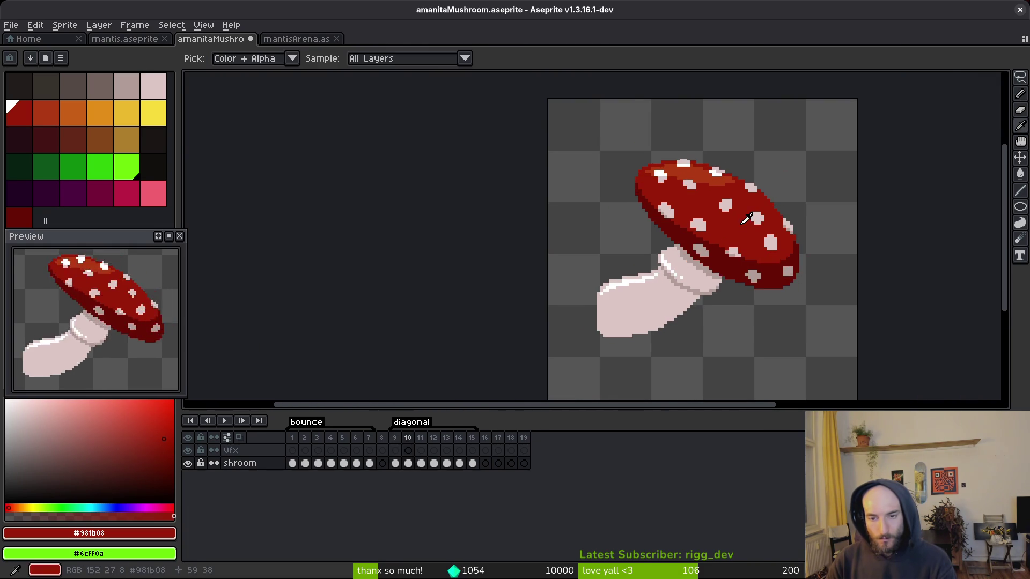
- Briefly play the animation, then sample the darkest red #680d05 and the muted pink spot shadow
key("Right")
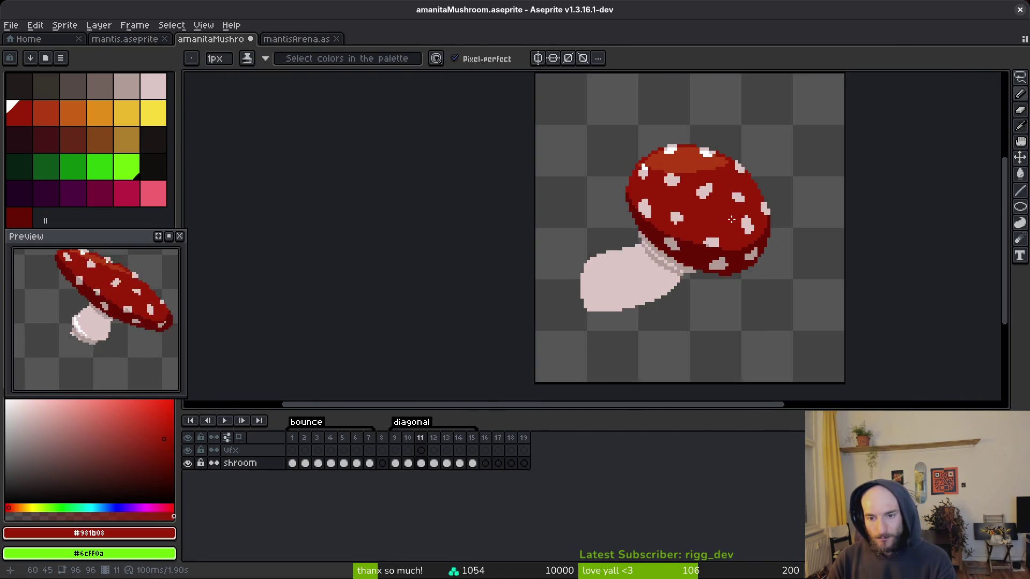
scroll(724, 235, "up", 4)
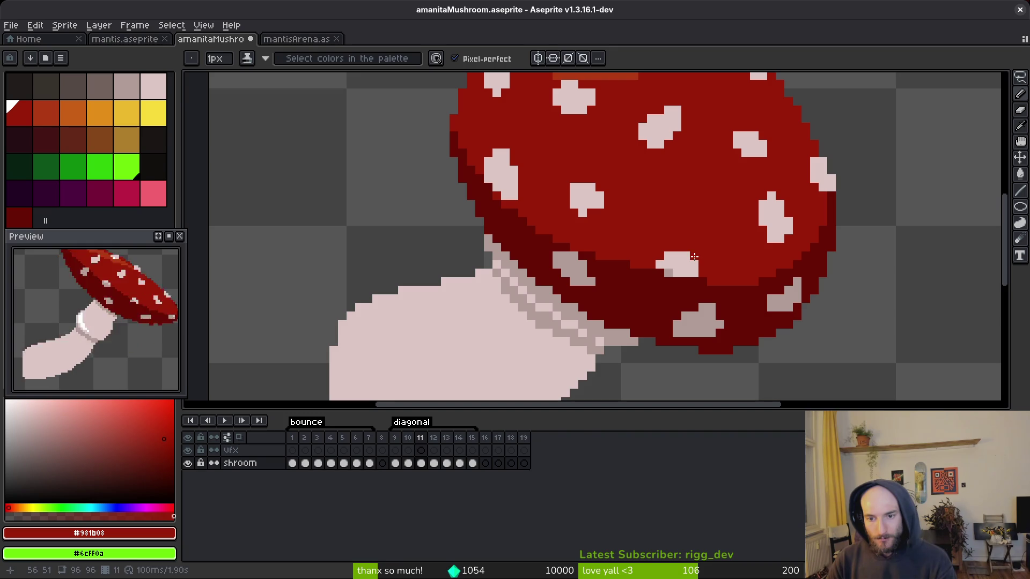
key("Return")
key("Return")
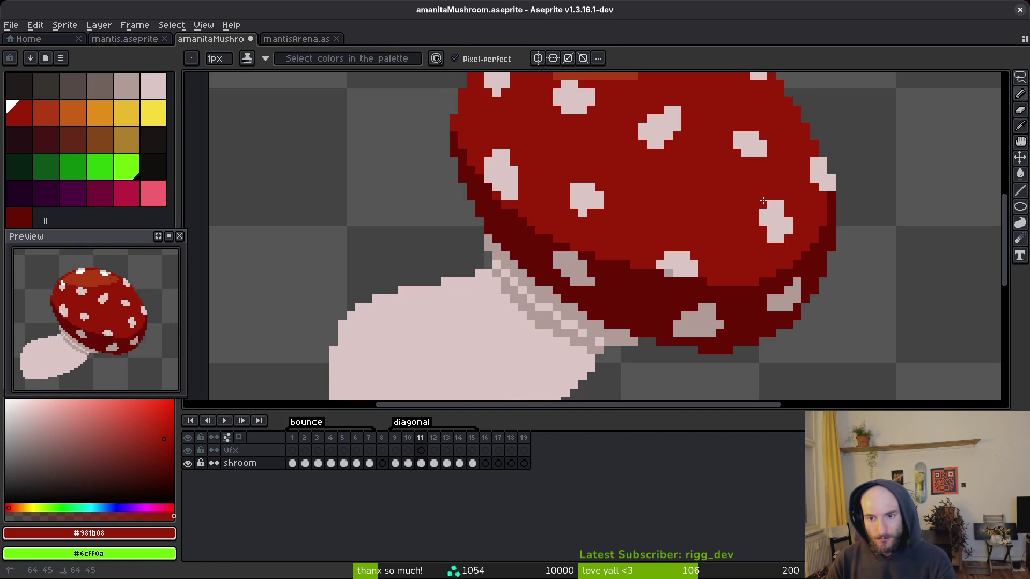
scroll(762, 200, "down", 4)
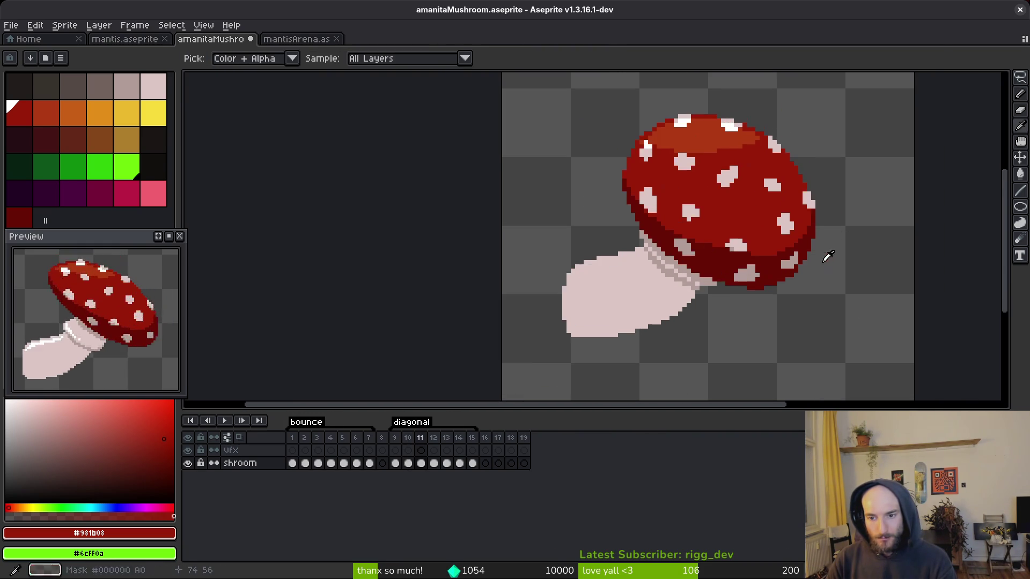
scroll(804, 257, "up", 3)
key("Left")
key("Left")
key("Right")
left_click(831, 240, "alt")
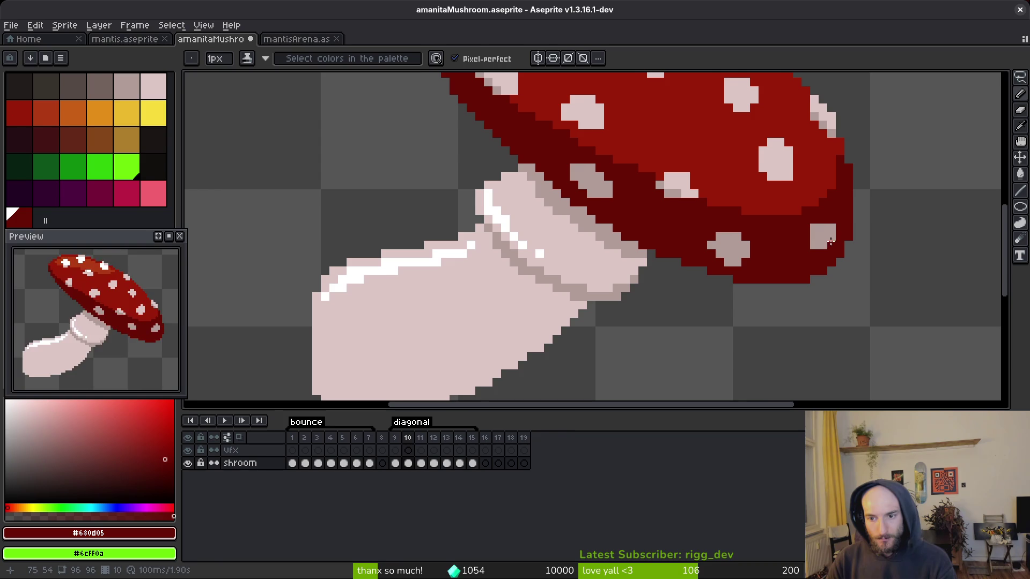
left_click_drag(831, 239, 806, 255)
left_click(800, 238, "alt")
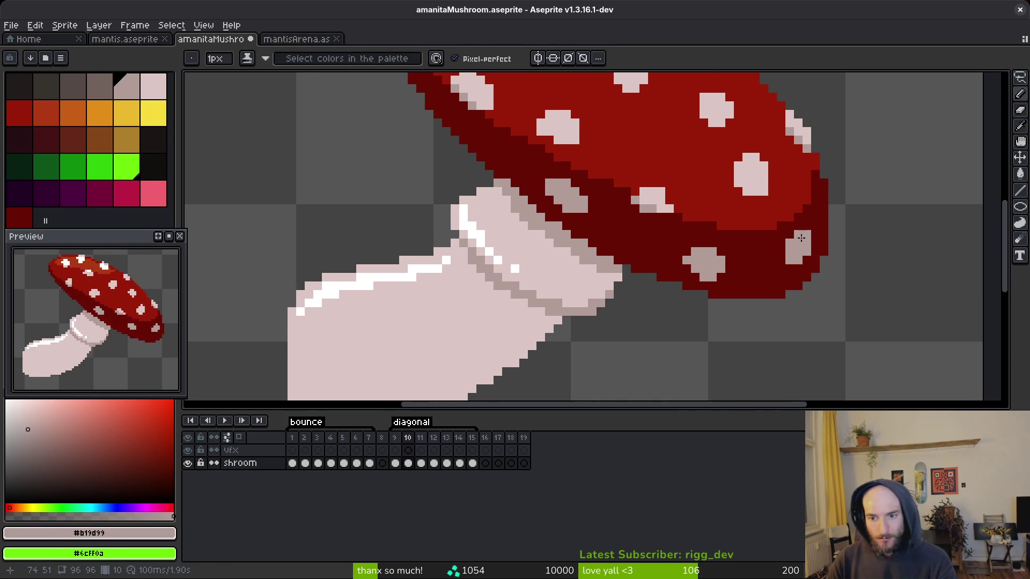
scroll(800, 237, "down", 3)
- On frame 11, shade a pixel on the right-edge spot and sample the cap underside's dark red
key("Right")
scroll(789, 265, "up", 3)
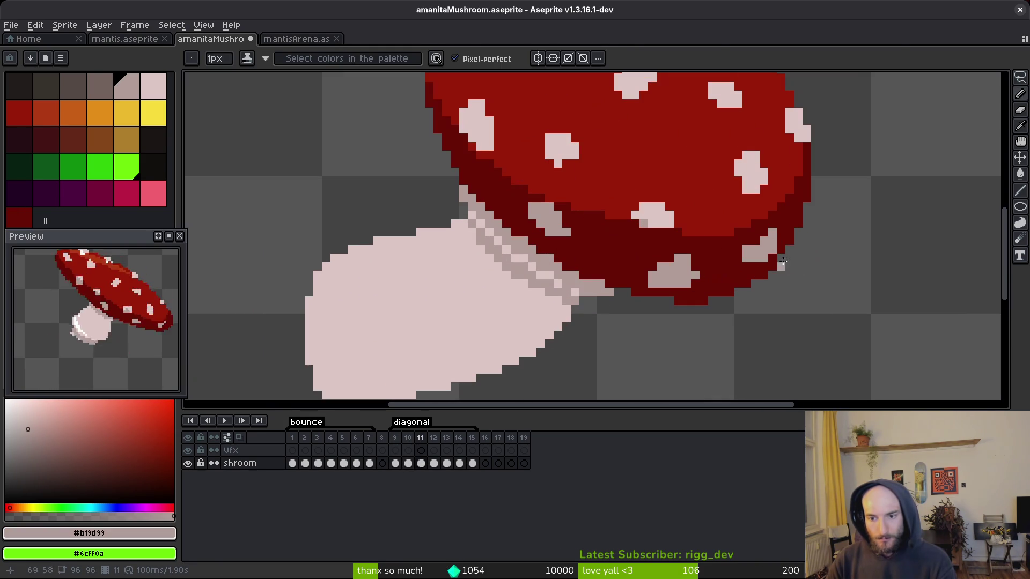
scroll(767, 235, "down", 3)
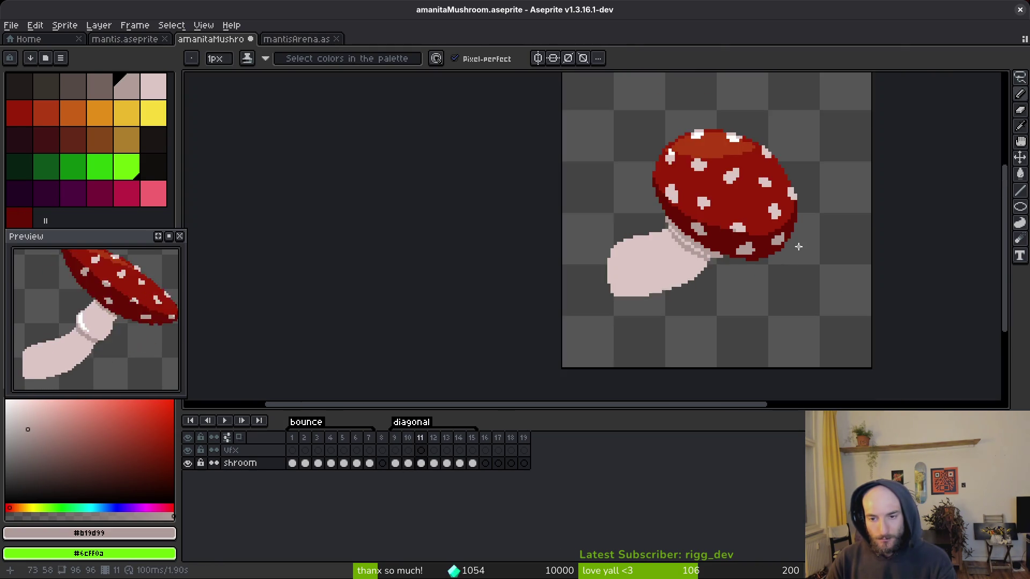
scroll(788, 246, "up", 3)
scroll(789, 185, "down", 2)
scroll(808, 287, "up", 2)
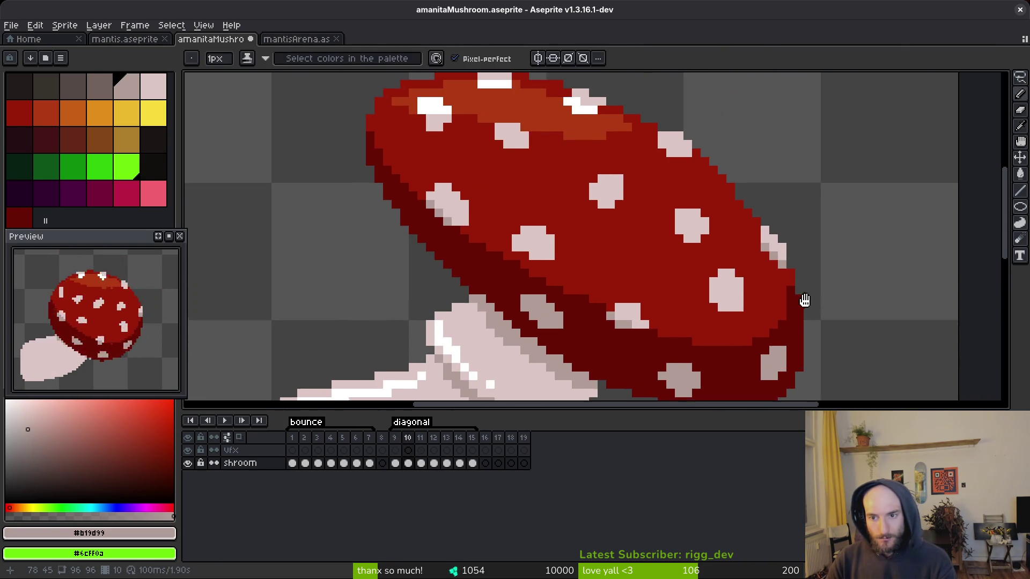
key("alt")
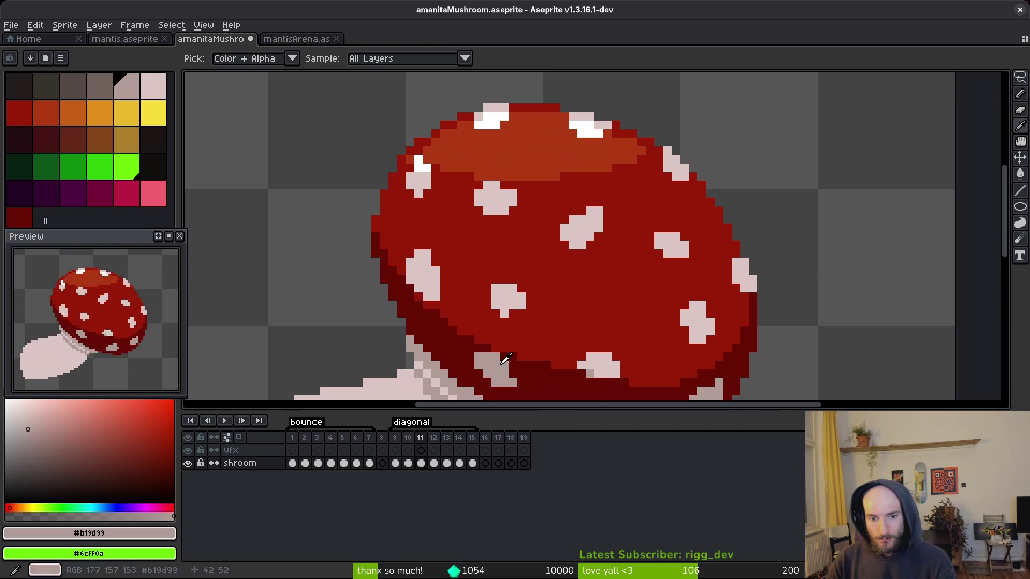
scroll(735, 282, "up", 1)
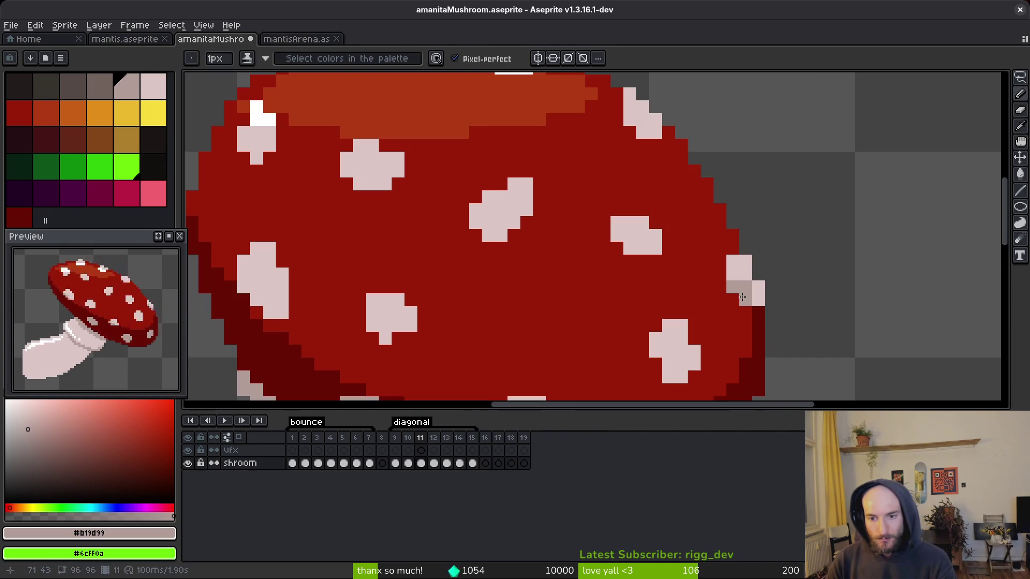
left_click(742, 297)
left_click(724, 262, "alt")
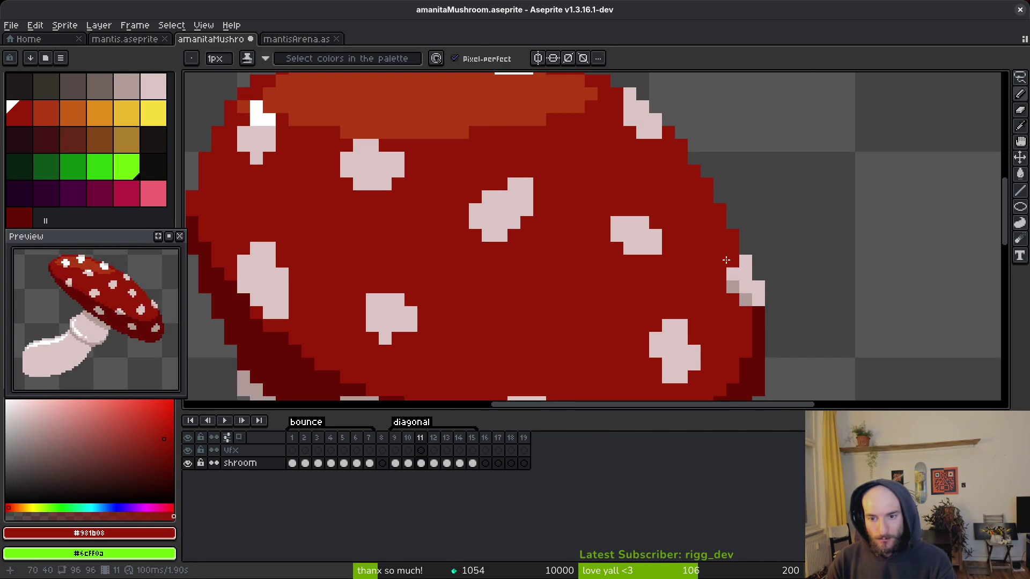
scroll(751, 271, "down", 5)
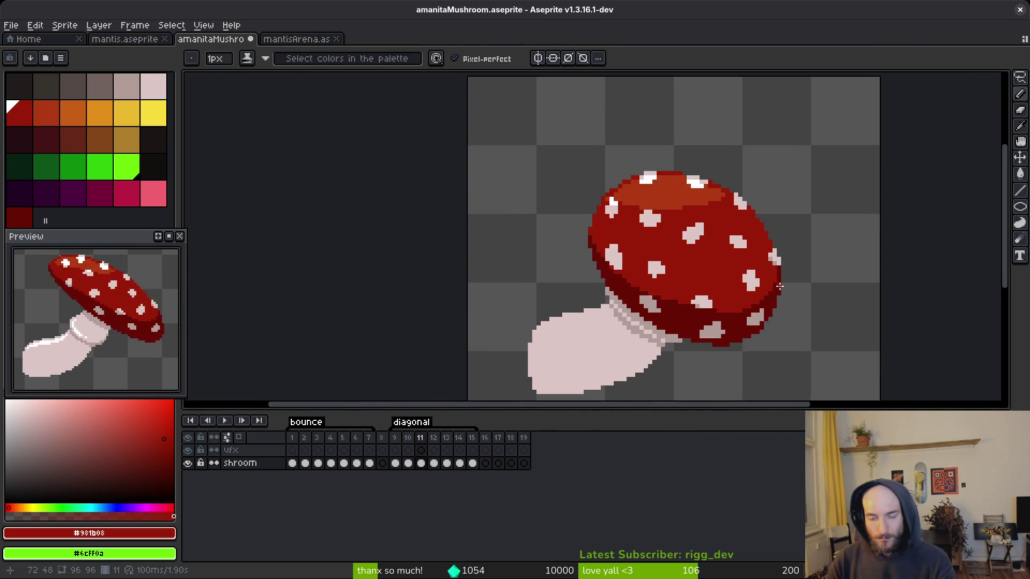
scroll(778, 287, "up", 2)
key("Left")
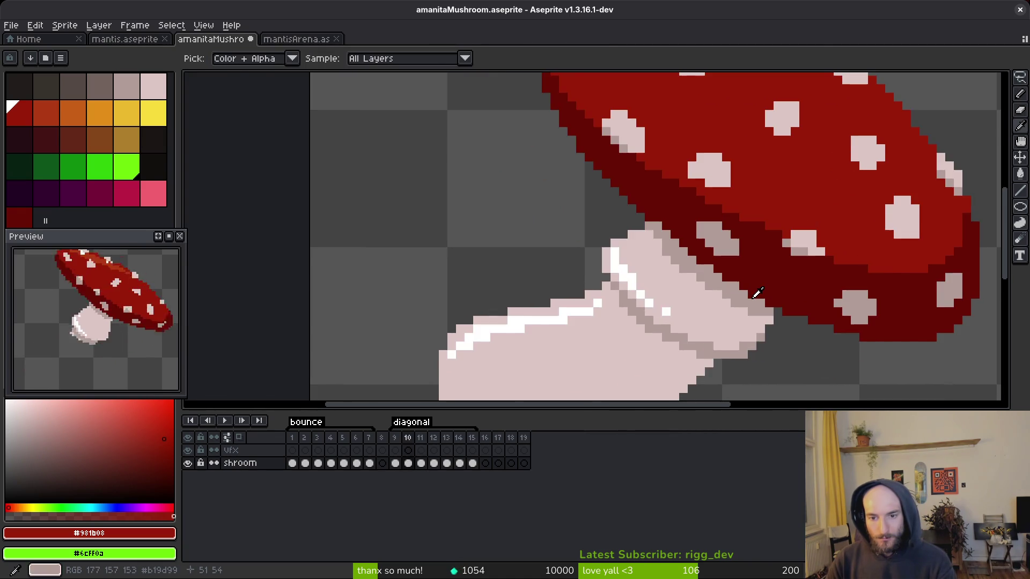
key("Right")
scroll(719, 280, "up", 2)
left_click(684, 325, "alt")
scroll(685, 327, "down", 1)
scroll(635, 282, "down", 4)
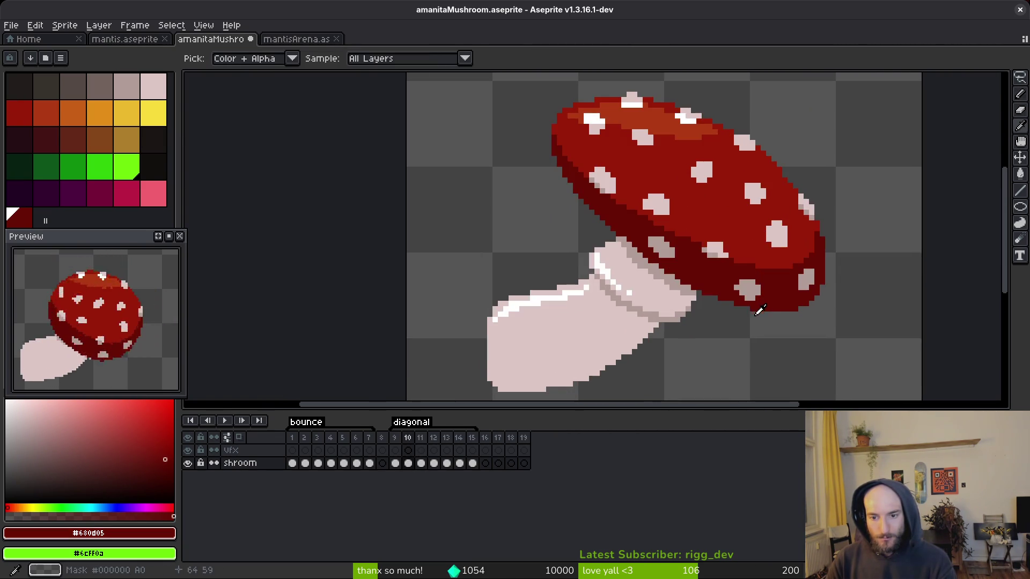
scroll(706, 318, "up", 4)
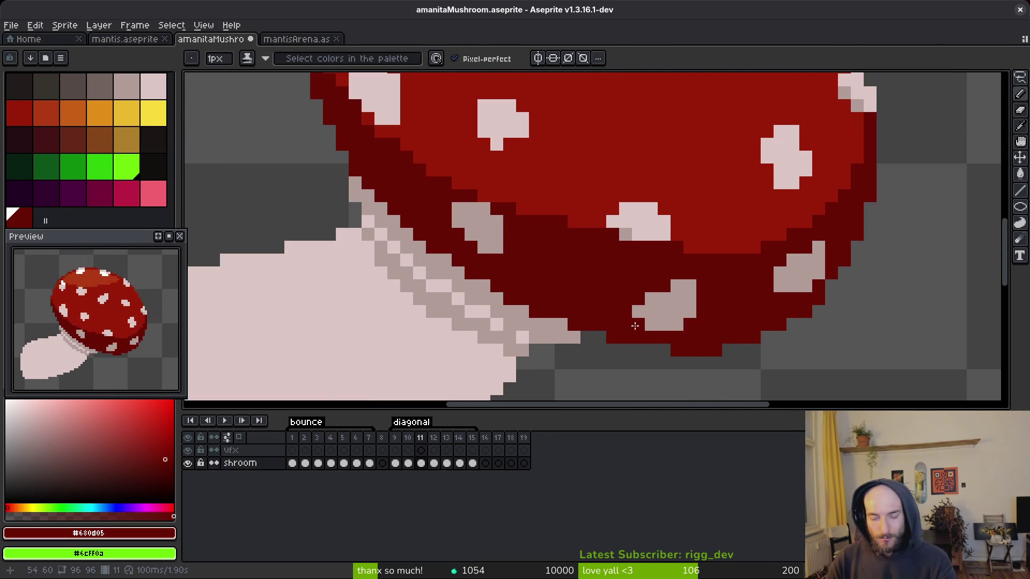
scroll(635, 325, "down", 5)
key("alt")
- Flip repeatedly between frames 10 and 11, sampling the stem's light pink along the way
key("Left")
key("Right")
key("Left")
key("Right")
key("Left")
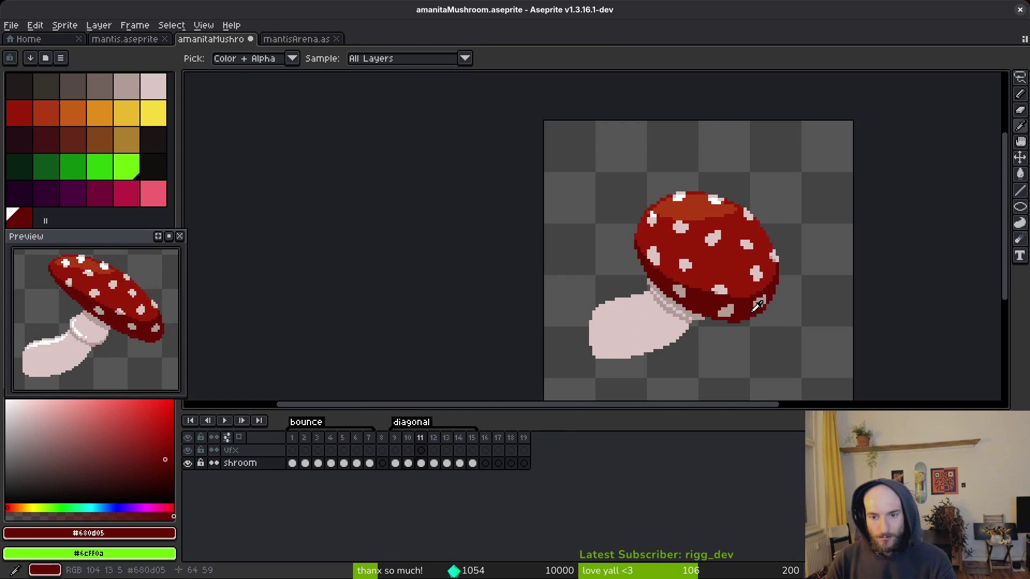
scroll(758, 310, "up", 3)
left_click(758, 310)
scroll(752, 297, "down", 3)
key("Right")
key("Left")
key("Right")
scroll(766, 322, "right", 2)
key("Left")
key("Right")
key("Left")
key("Right")
key("Left")
key("b")
key("Right")
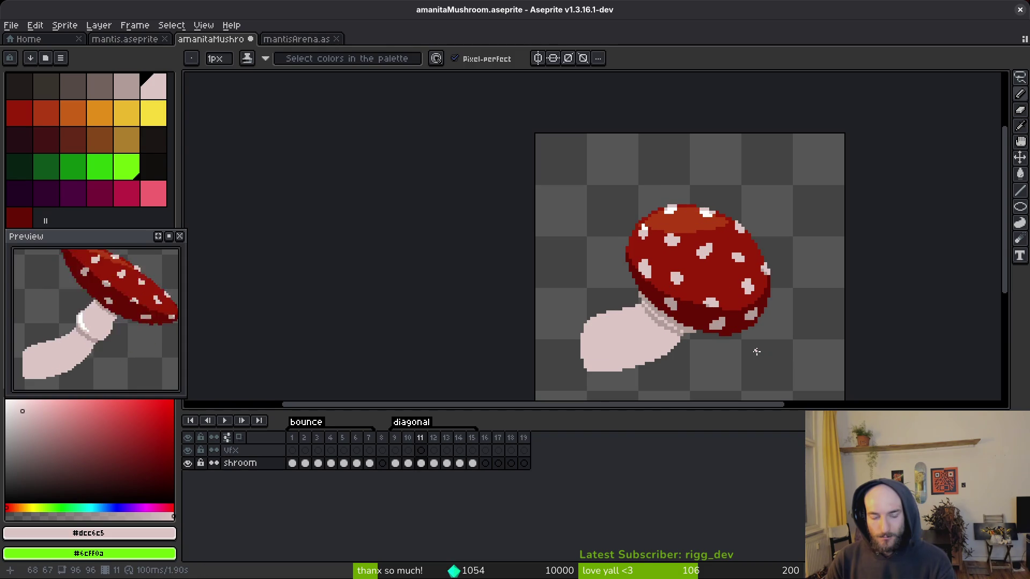
- Sample the cap's top highlight, then the pure white #FFFFFF glint on the cap
scroll(133, 354, "down", 3)
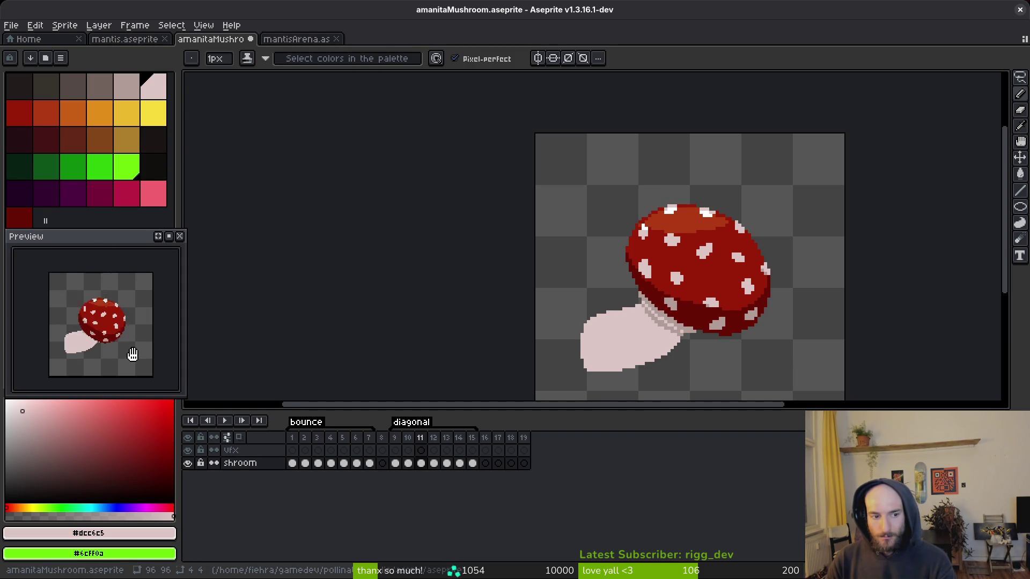
scroll(112, 341, "up", 3)
scroll(687, 292, "up", 2)
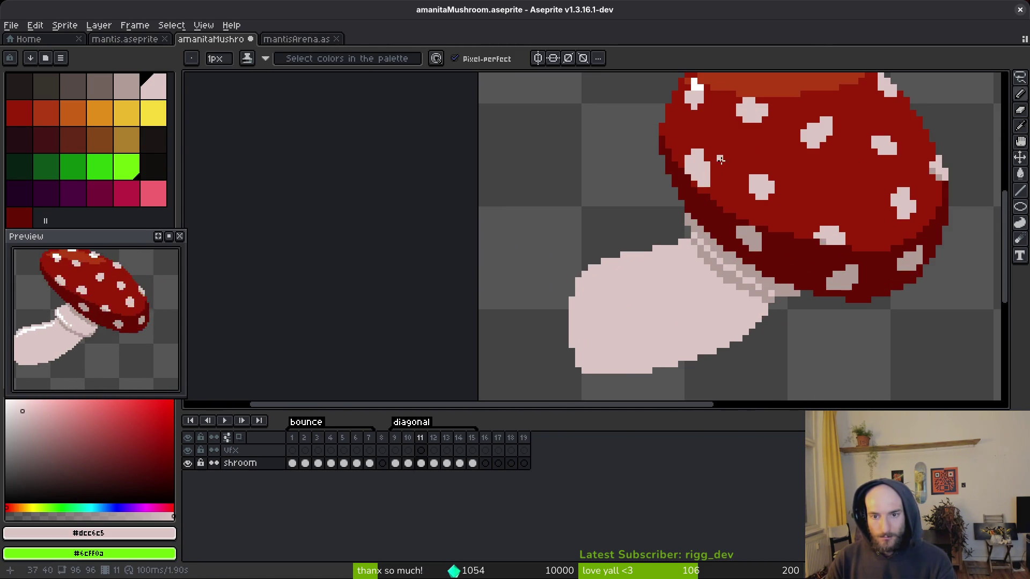
scroll(680, 246, "up", 3)
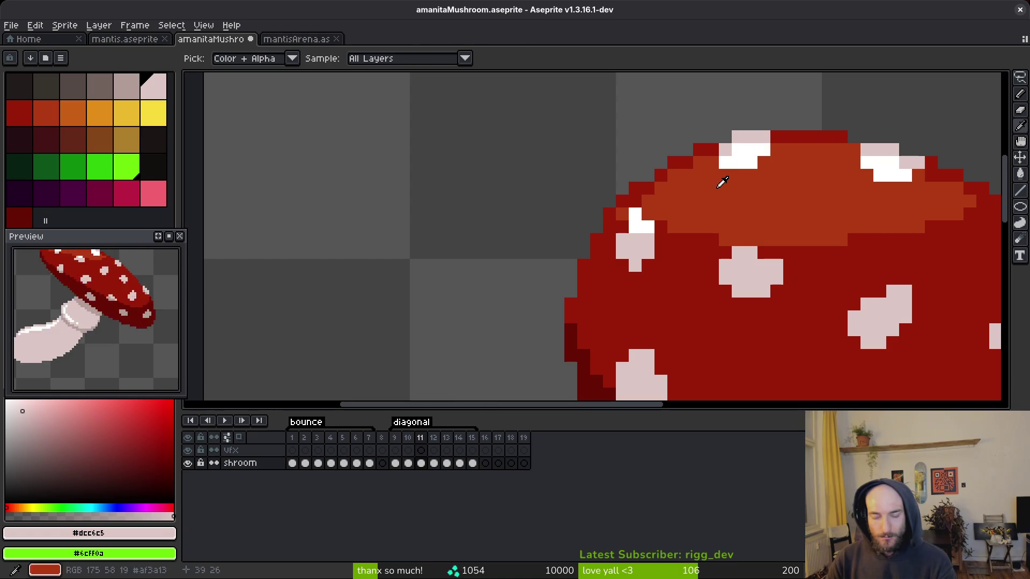
left_click(674, 215, "alt")
scroll(697, 214, "down", 2)
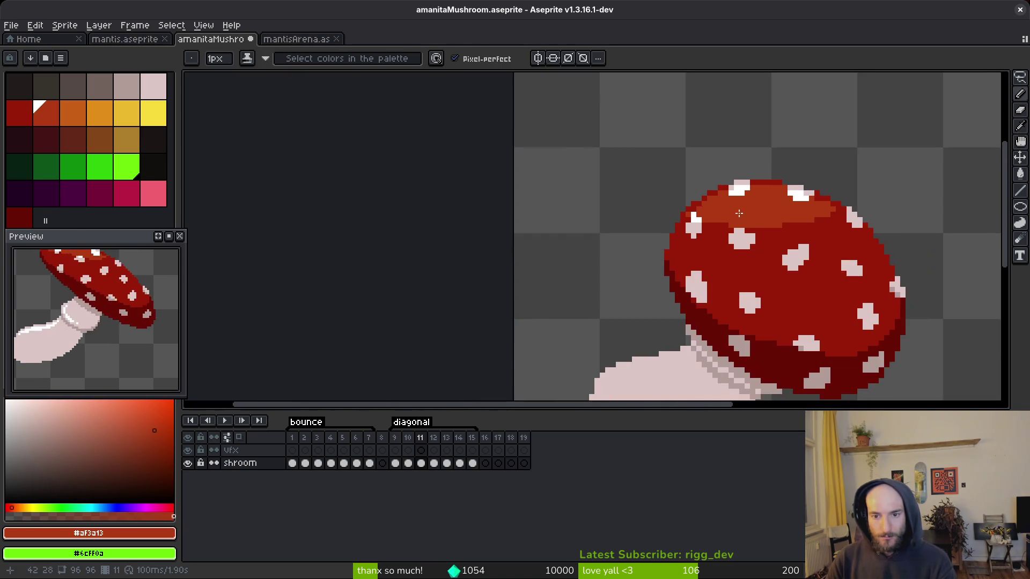
scroll(750, 193, "up", 1)
left_click(753, 187, "alt")
scroll(755, 192, "down", 3)
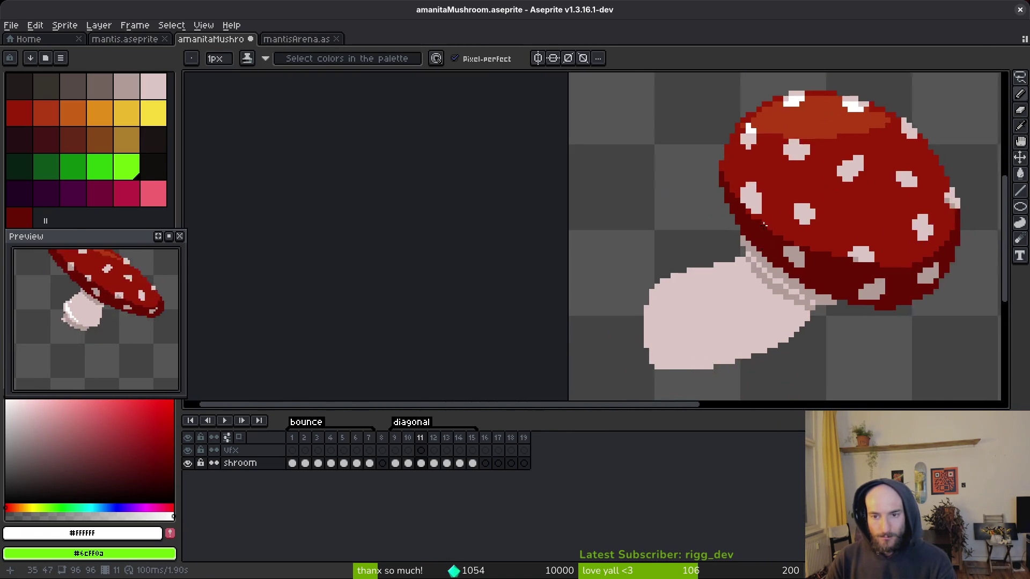
- On frame 11, repaint a stray white stem pixel pink, then sample white from the stem highlight
scroll(770, 241, "up", 4)
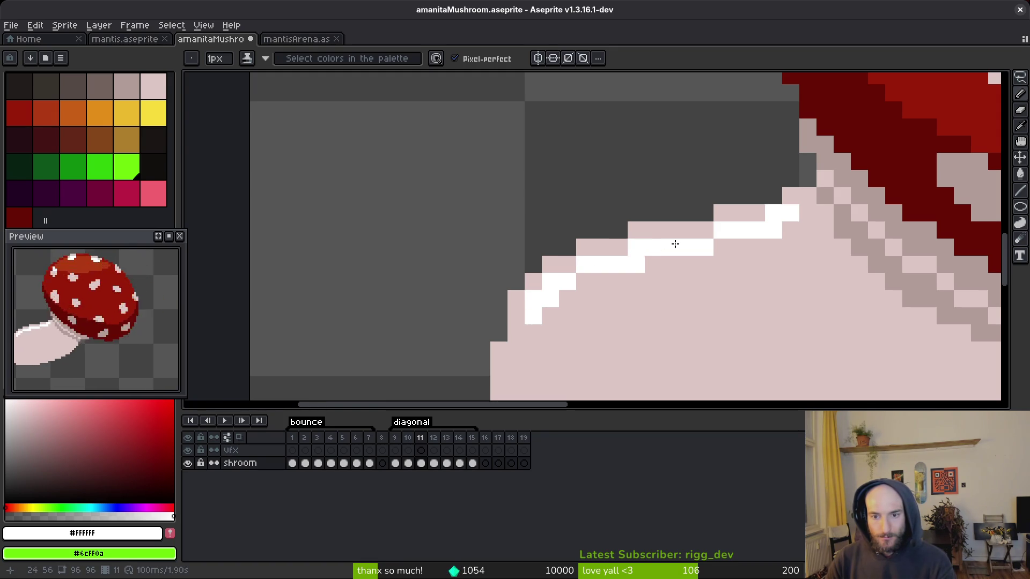
left_click(738, 259, "alt")
left_click(740, 248)
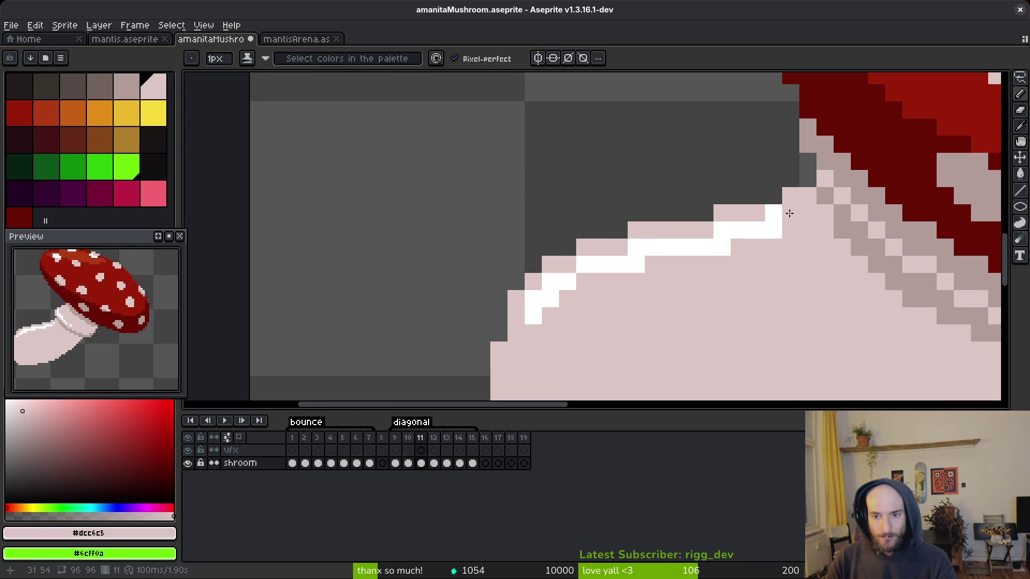
scroll(786, 217, "down", 3)
left_click(697, 251, "alt")
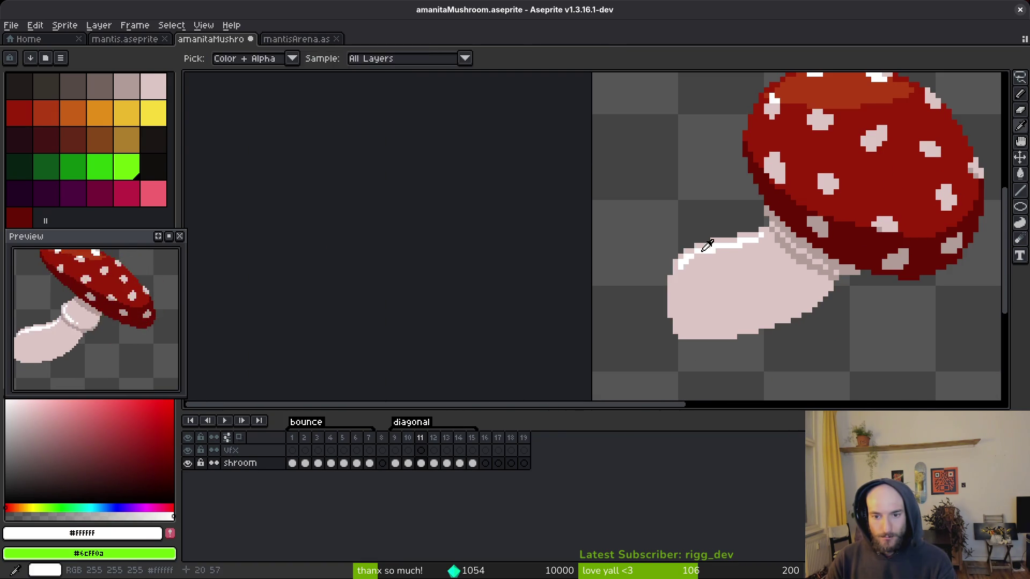
scroll(695, 252, "up", 2)
scroll(662, 266, "down", 5)
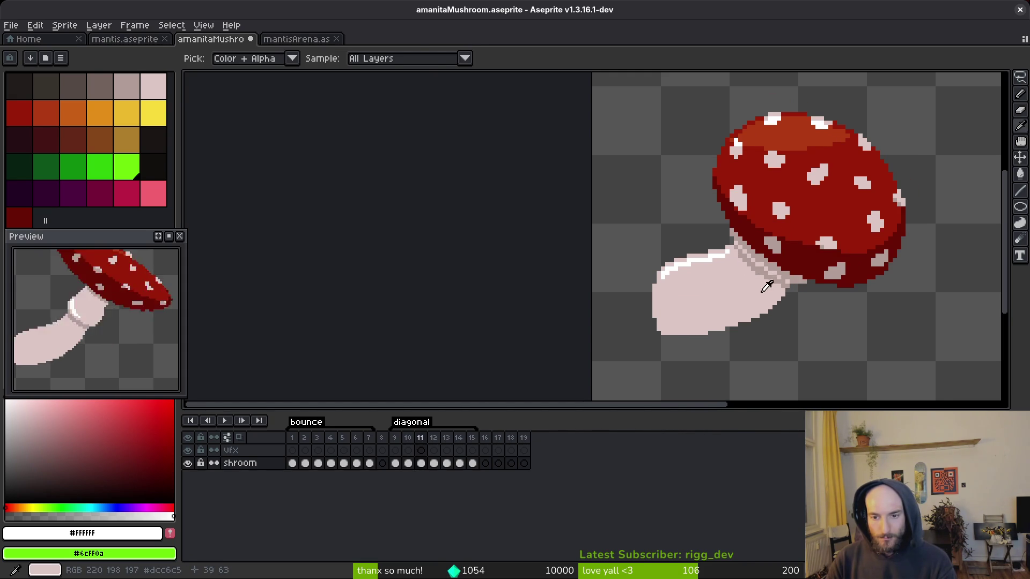
- On frame 12, draw a white line along the stem's top edge and fix stray edge pixels pink
key("period")
scroll(706, 272, "up", 3)
mouse_move(718, 214)
left_mouse_down()
mouse_move(566, 269)
mouse_move(577, 280)
mouse_move(633, 242)
left_mouse_up()
left_click(560, 299, "alt")
left_click(597, 252, "alt")
left_click(731, 217, "alt")
left_click(721, 213)
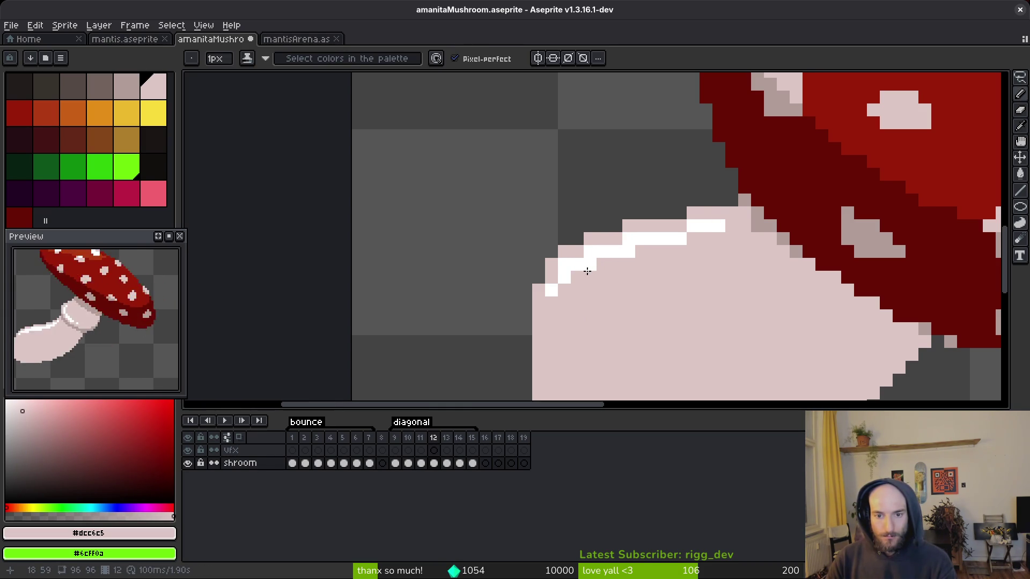
- Paint grey shadow pixels down the cap's underside edge and along the stem rim
scroll(588, 270, "down", 4)
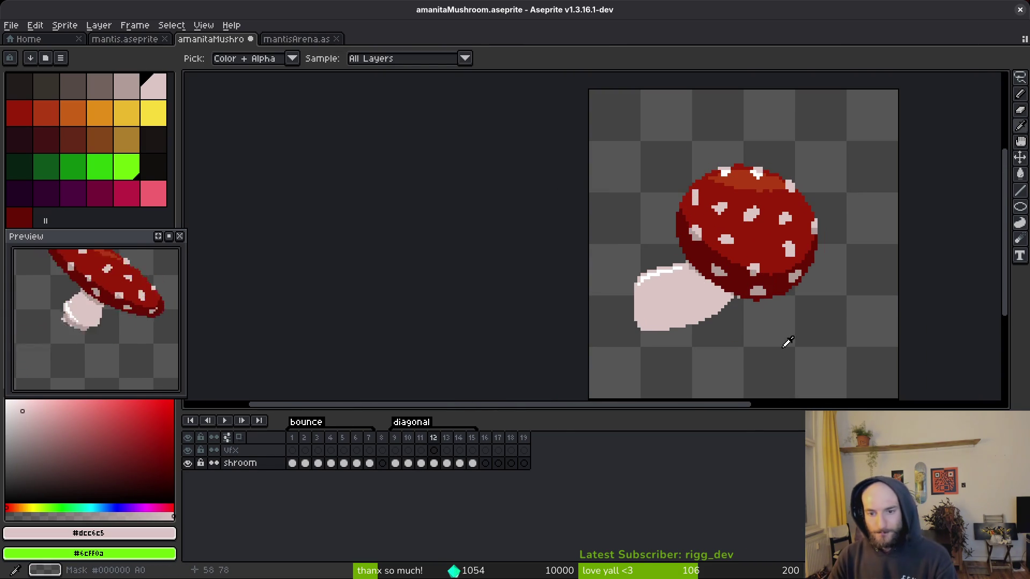
scroll(682, 294, "up", 6)
left_click(694, 160, "alt")
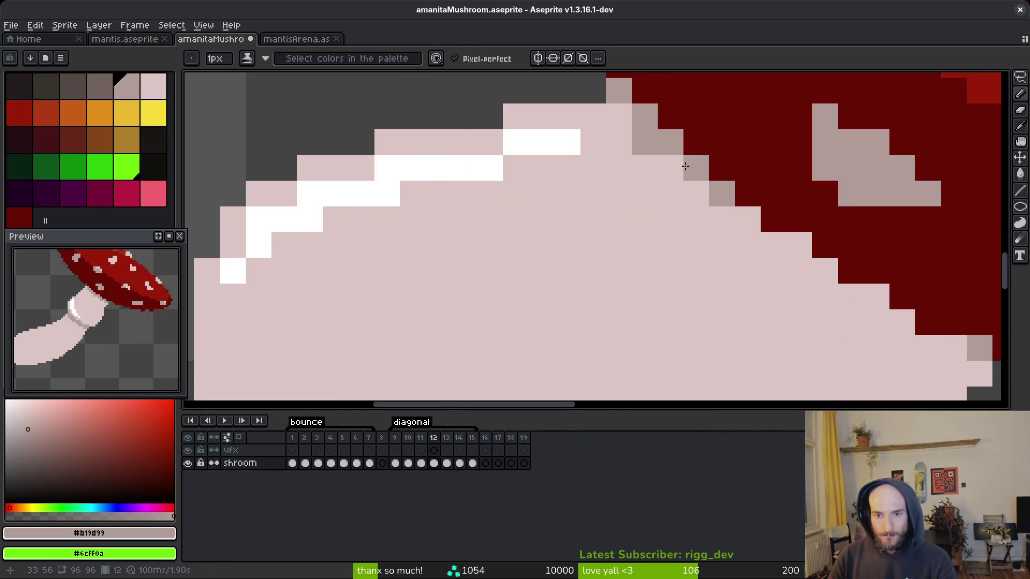
left_click_drag(670, 167, 721, 219)
left_click(799, 271, "shift")
mouse_move(853, 354)
left_mouse_down()
mouse_move(776, 358)
mouse_move(894, 368)
mouse_move(810, 327)
mouse_move(694, 245)
left_mouse_up()
left_click(826, 349, "shift")
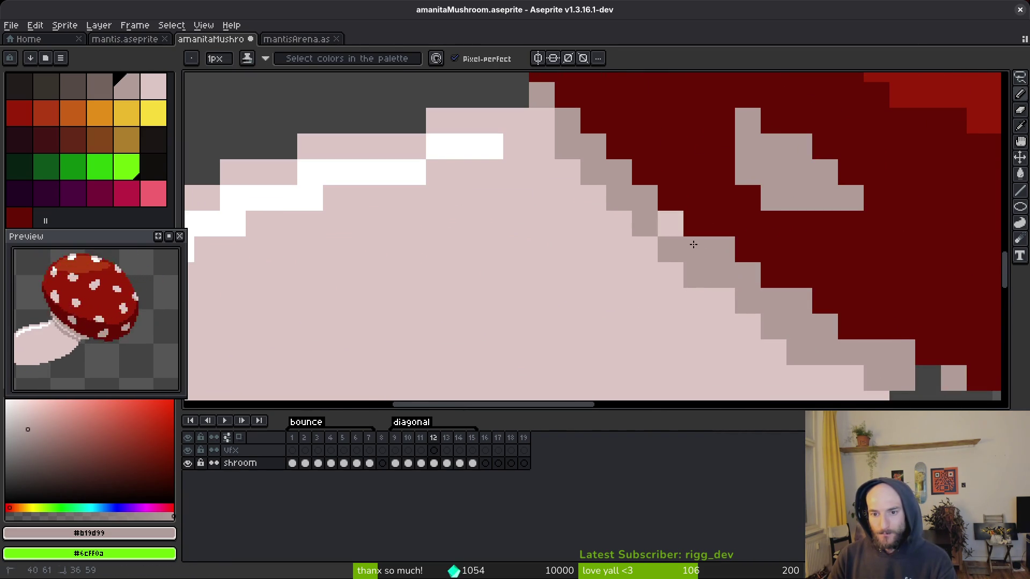
- Recolour one stray grey pixel in the light stem pink, then pick up the grey shadow again
scroll(655, 220, "up", 2)
left_click(588, 209, "alt")
left_click(617, 237)
scroll(667, 319, "down", 6)
scroll(669, 333, "up", 4)
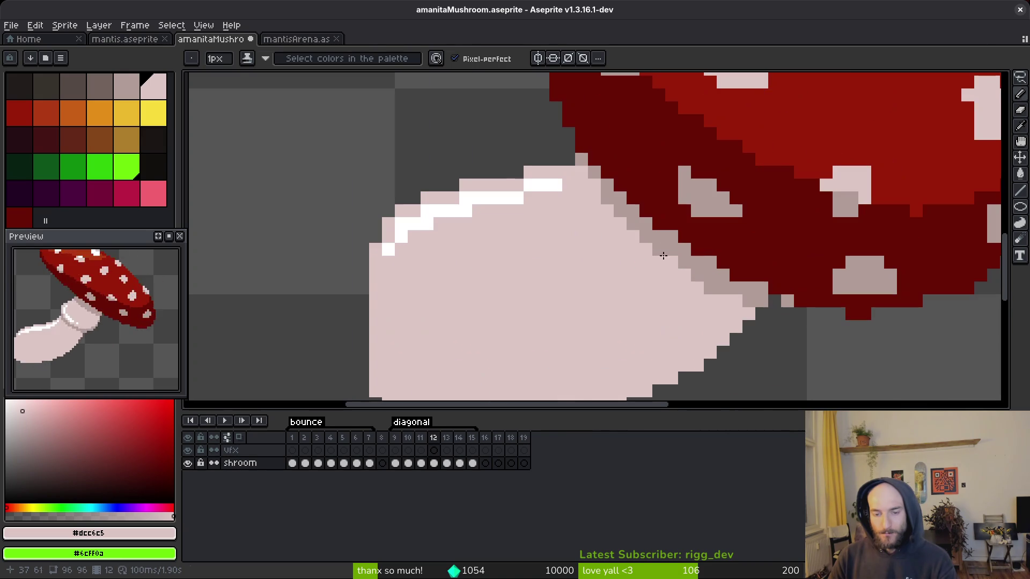
left_click(681, 268, "alt")
scroll(736, 308, "down", 3)
scroll(757, 305, "up", 3)
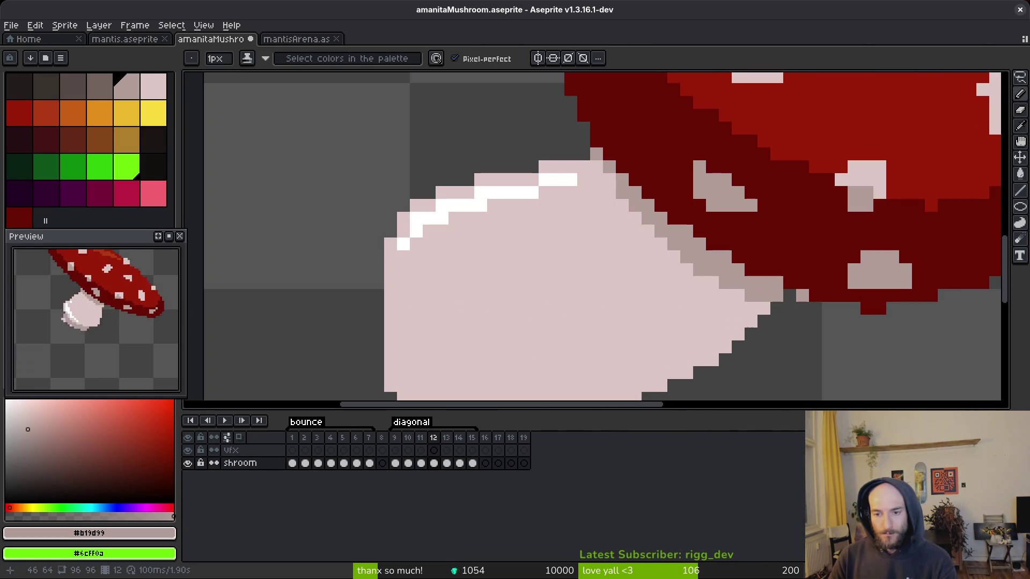
- Toggle between the eraser and the pencil while examining the shading
key("e")
scroll(802, 295, "down", 3)
scroll(764, 297, "up", 3)
key("b")
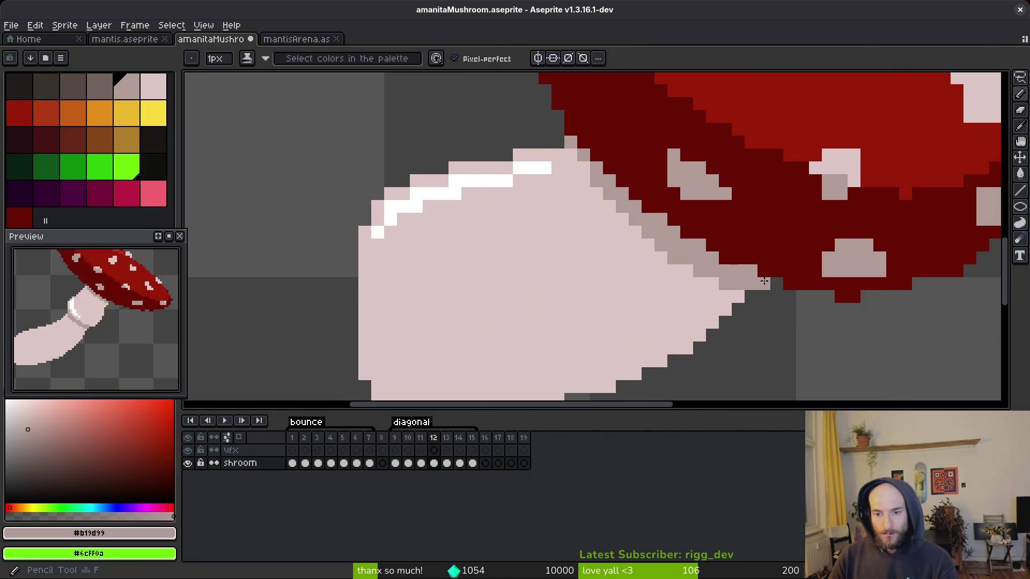
scroll(788, 322, "down", 3)
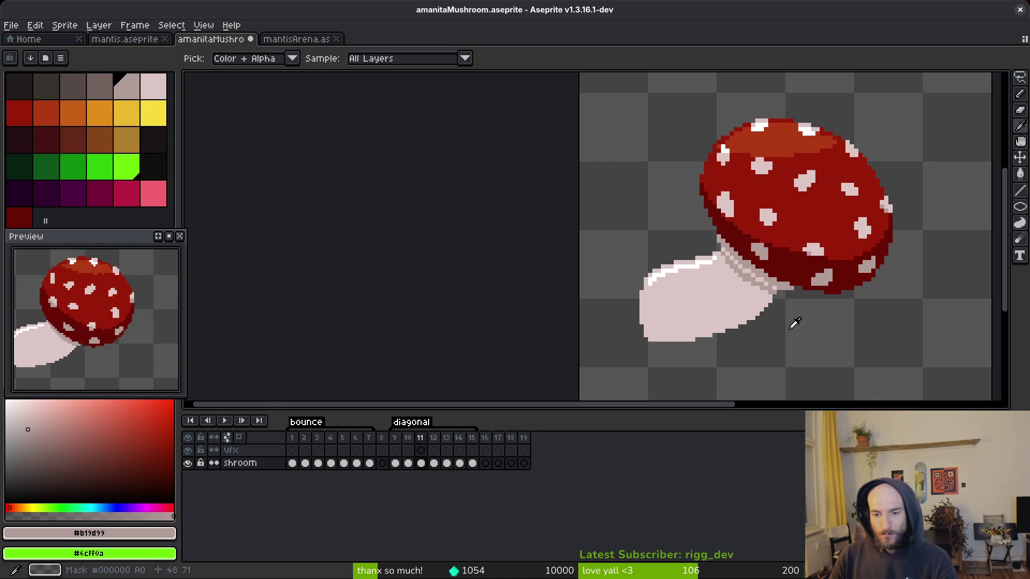
key("alt")
- Flip back and forth between frames 11 and 12 to compare the cap shading
key("Left")
key("Right")
key("Left")
key("Right")
key("Left")
scroll(775, 329, "down", 3)
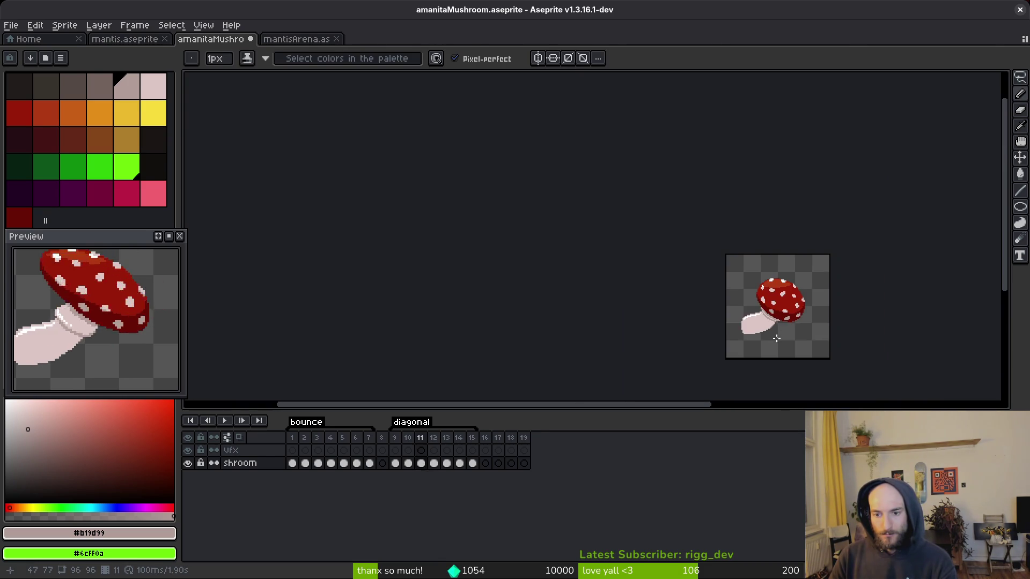
key("Right")
scroll(783, 330, "up", 3)
scroll(794, 323, "up", 3)
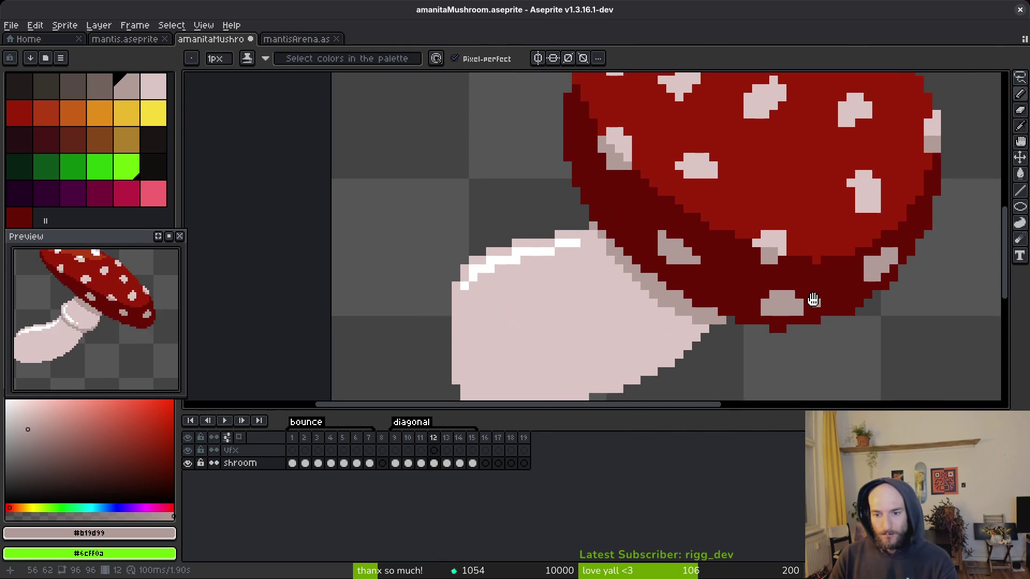
- Add a dark red pixel to the cap rim using the cap edge's own colour
left_click(812, 323, "alt")
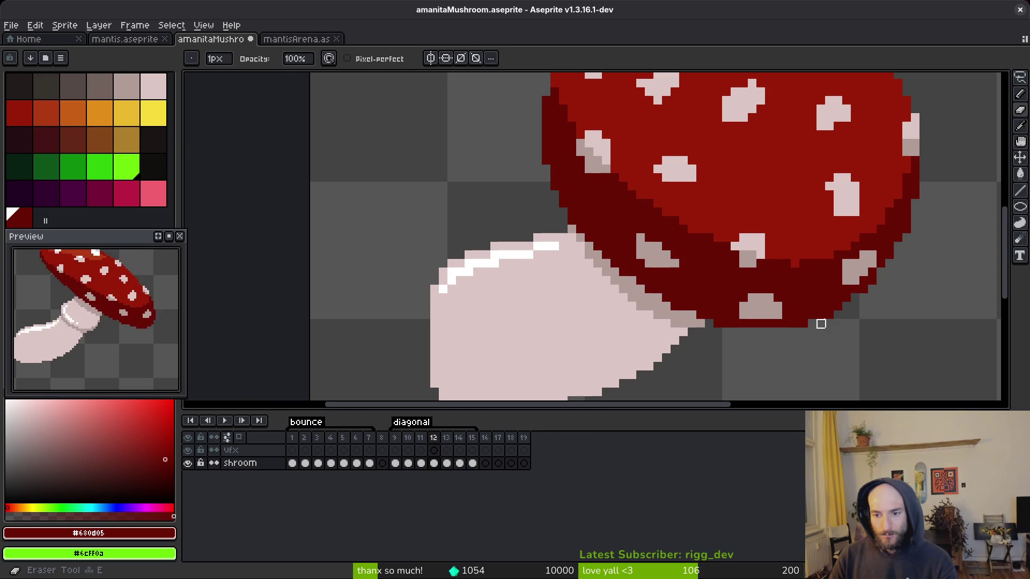
scroll(854, 323, "up", 3)
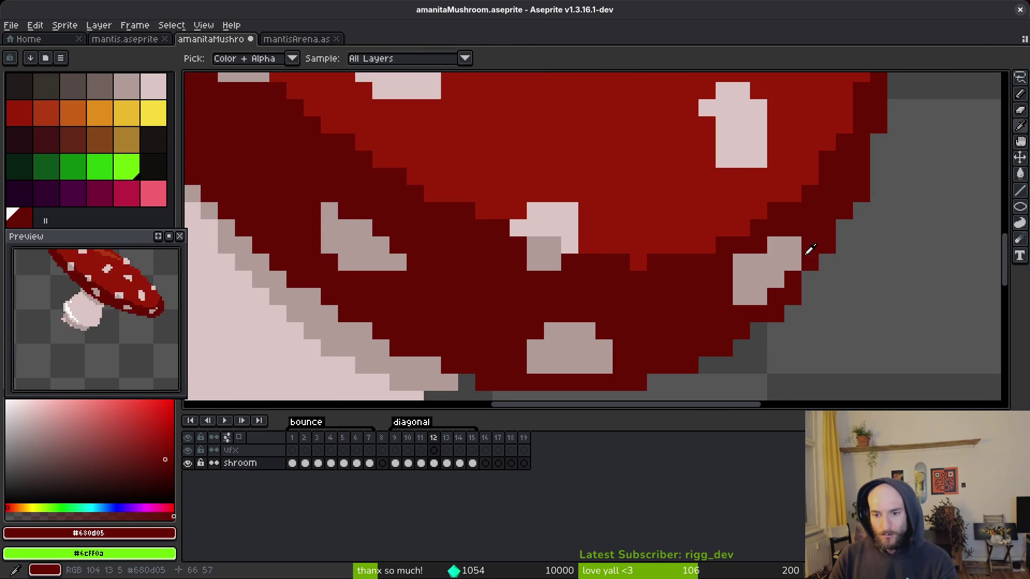
left_click(888, 270)
scroll(888, 271, "down", 4)
key("e")
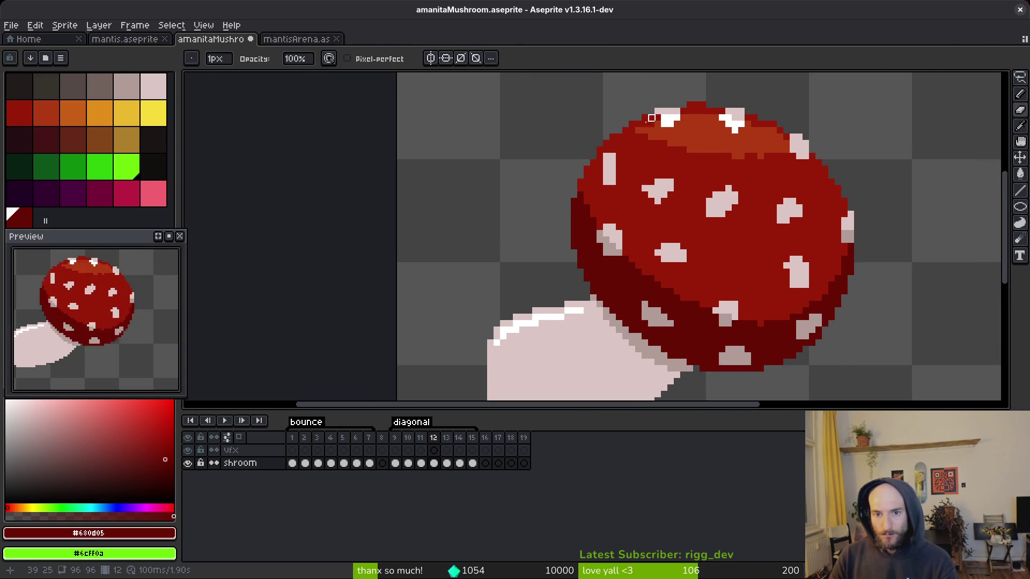
- Compare frames 11 and 12, then load the cap's main red into the pencil
key("comma")
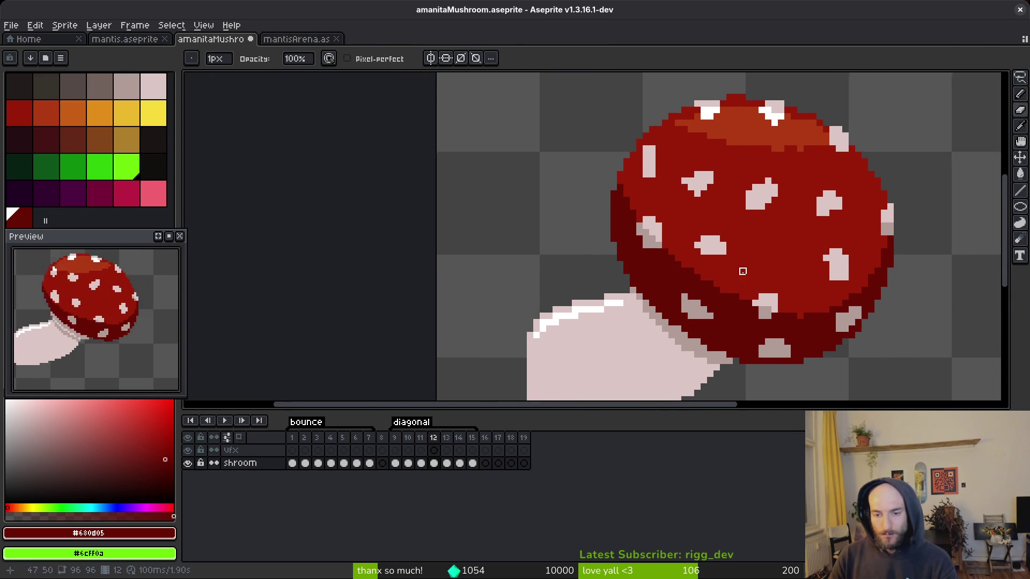
scroll(740, 270, "down", 1)
key("i")
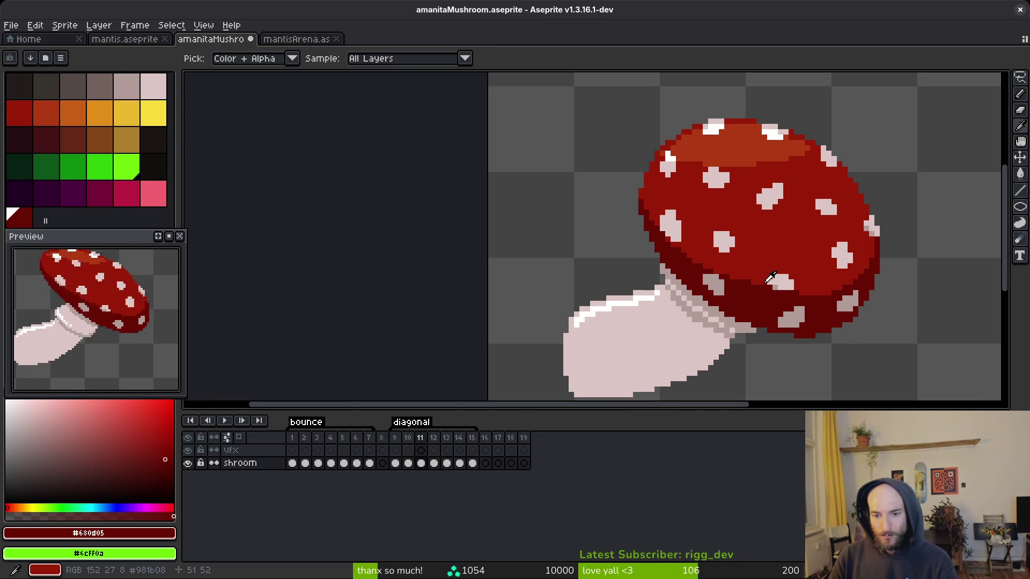
key("period")
key("comma")
key("comma")
key("period")
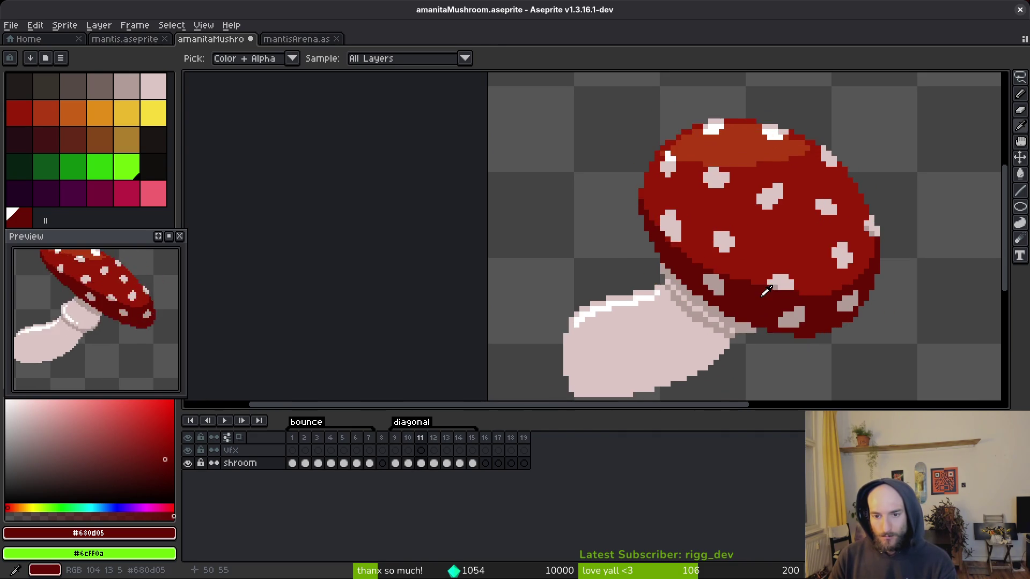
key("period")
scroll(772, 292, "up", 3)
left_click(823, 294)
key("b")
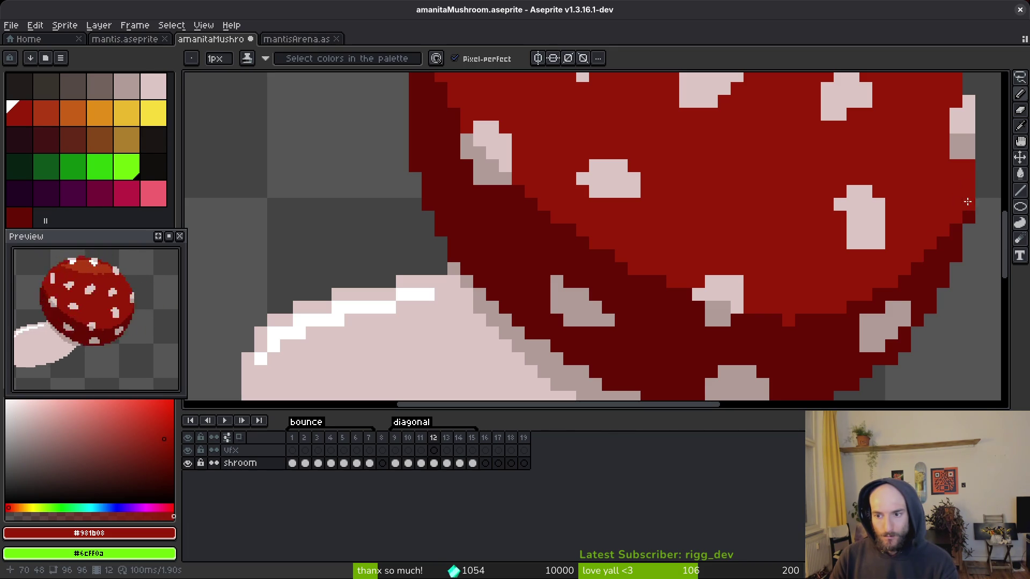
- Step back to earlier frames, flipping between frames 10 and 11 to check the cap edge
scroll(952, 230, "down", 3)
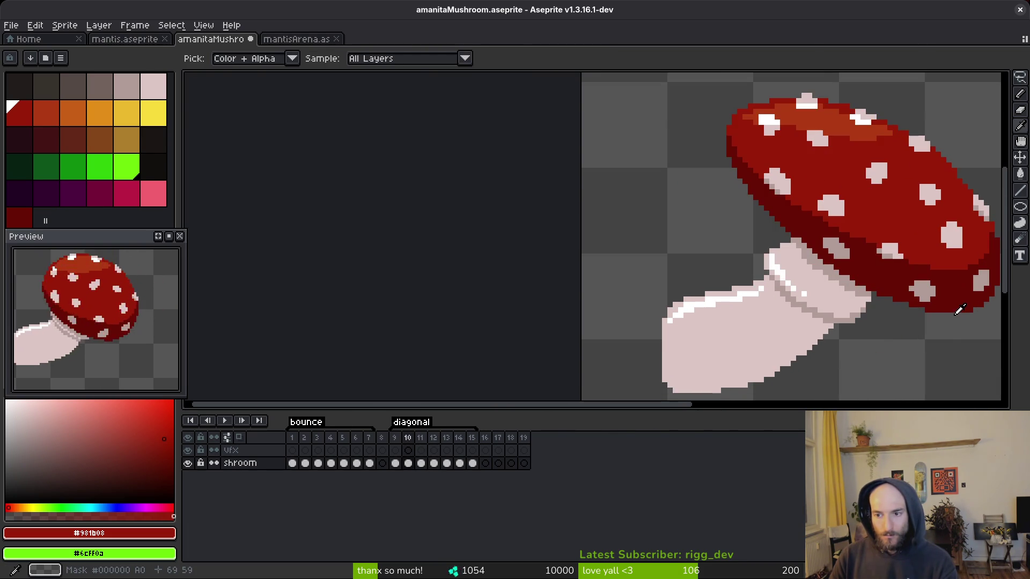
scroll(963, 302, "right", 2)
key("comma")
key("period")
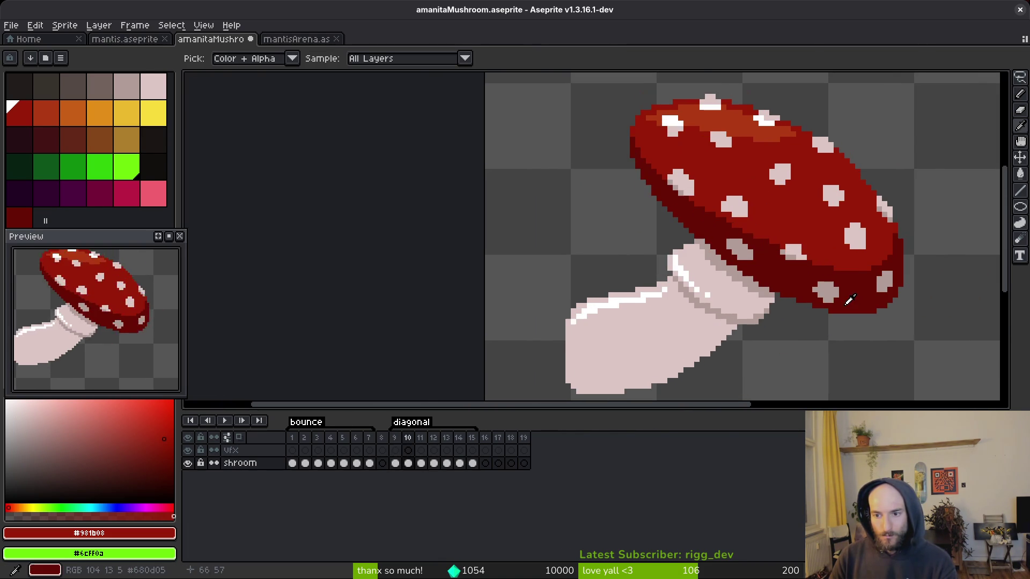
key("comma")
key("comma")
scroll(783, 269, "up", 3)
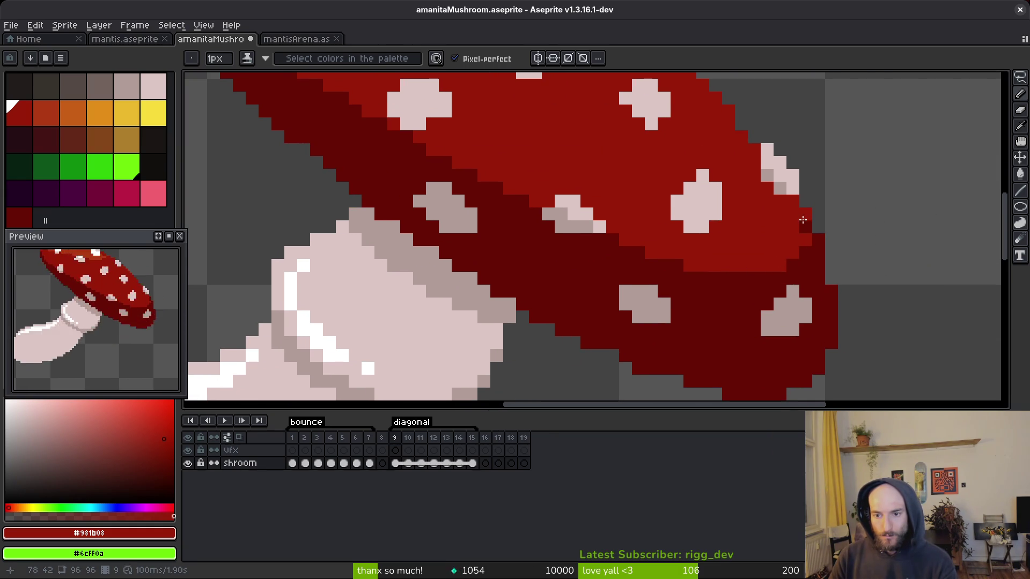
- Try bright red pixels on the cap's right edge, then undo the stroke
left_click_drag(819, 252, 819, 240)
scroll(846, 296, "down", 3)
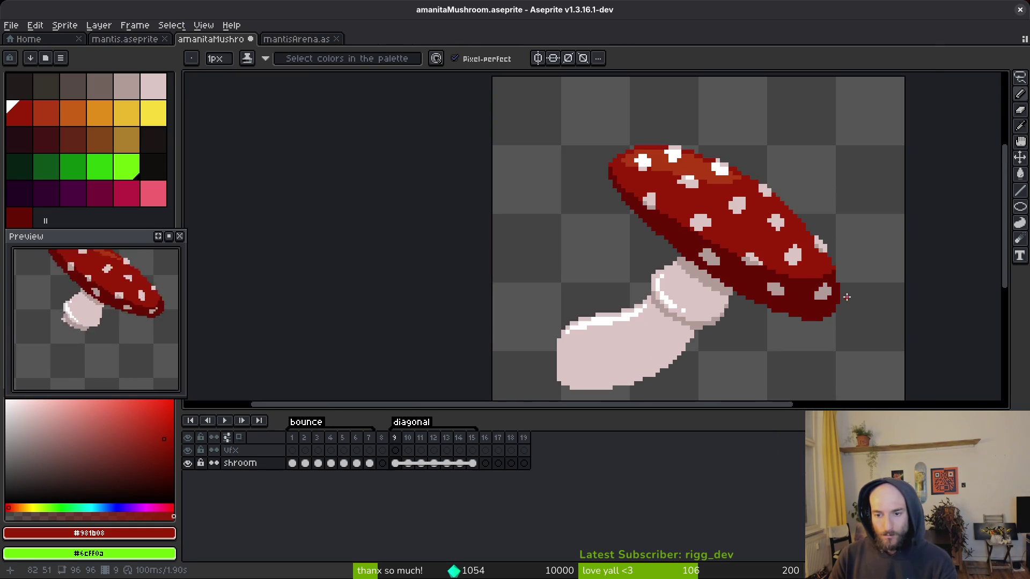
scroll(840, 276, "up", 3)
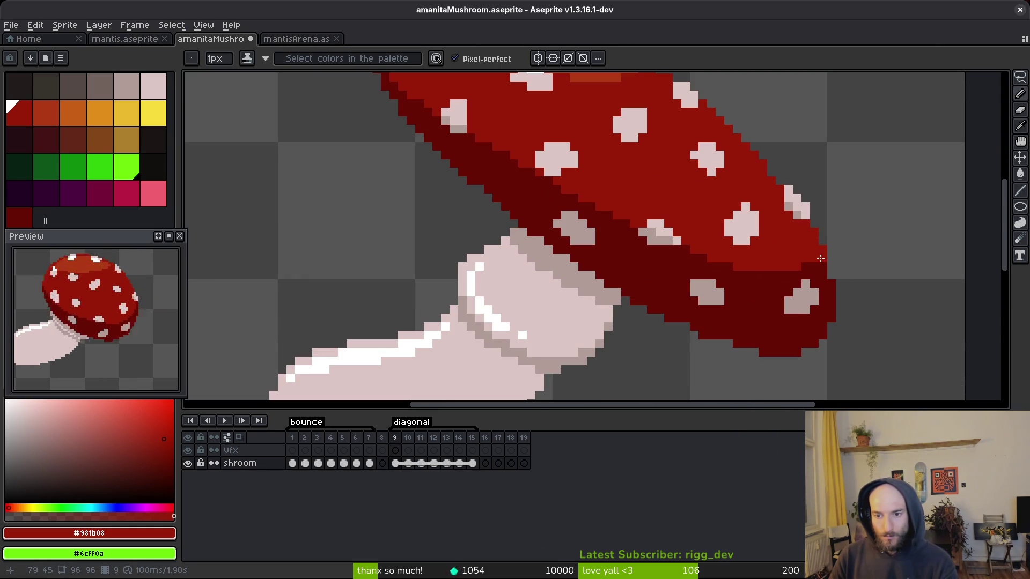
scroll(787, 280, "down", 3)
scroll(805, 271, "up", 3)
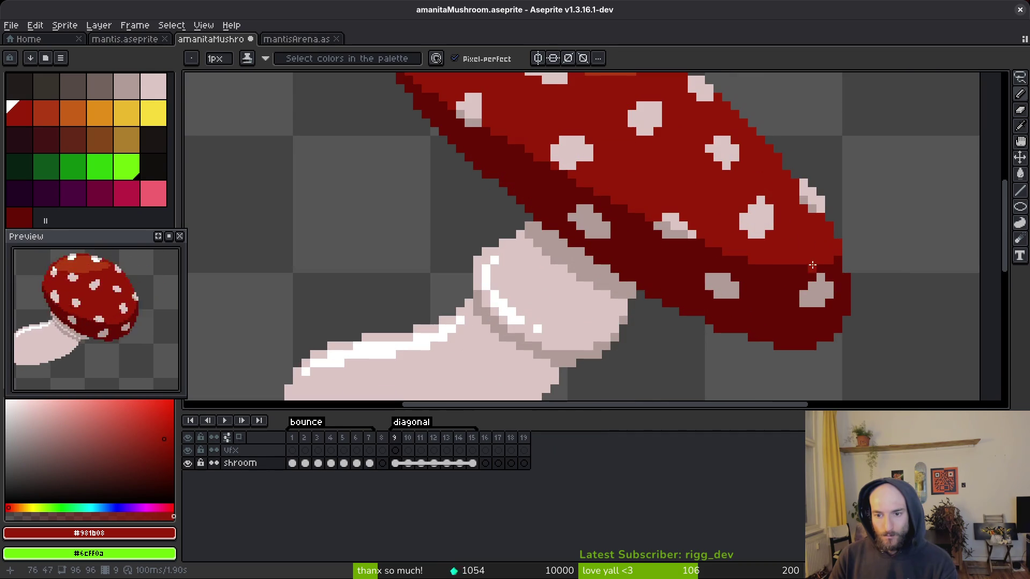
left_click(780, 273, "alt")
scroll(858, 284, "down", 3)
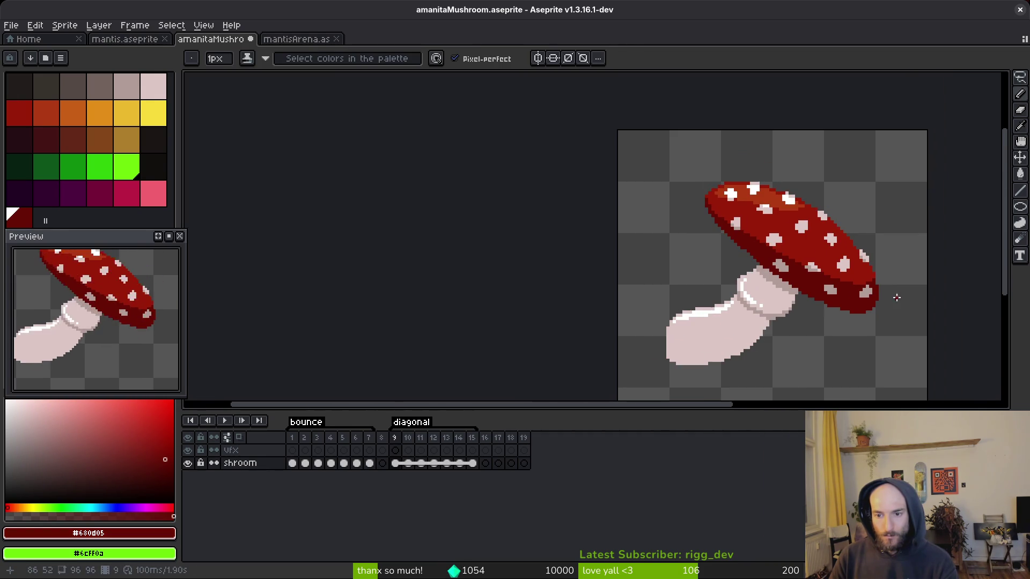
key("ctrl+z")
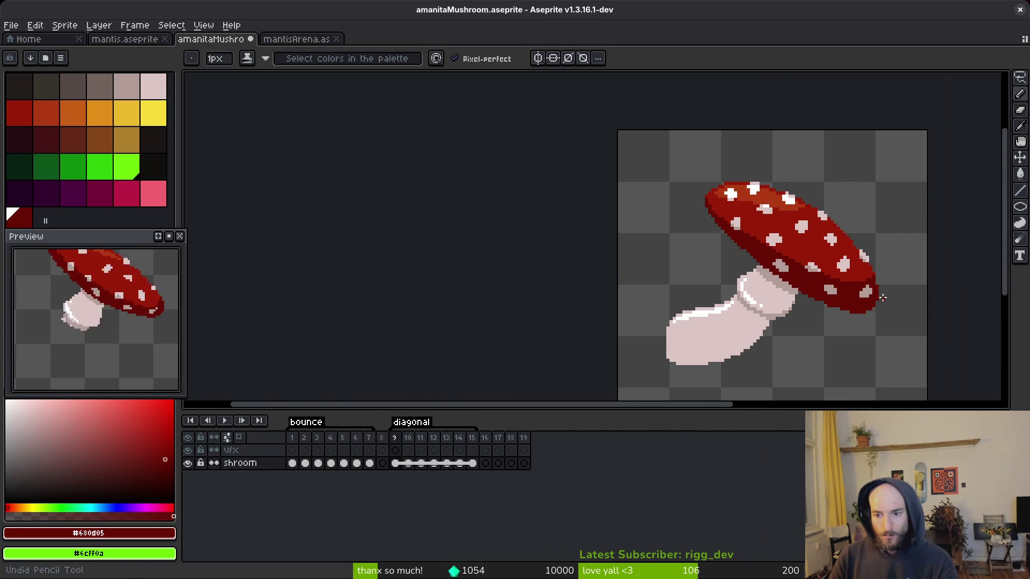
scroll(880, 295, "up", 3)
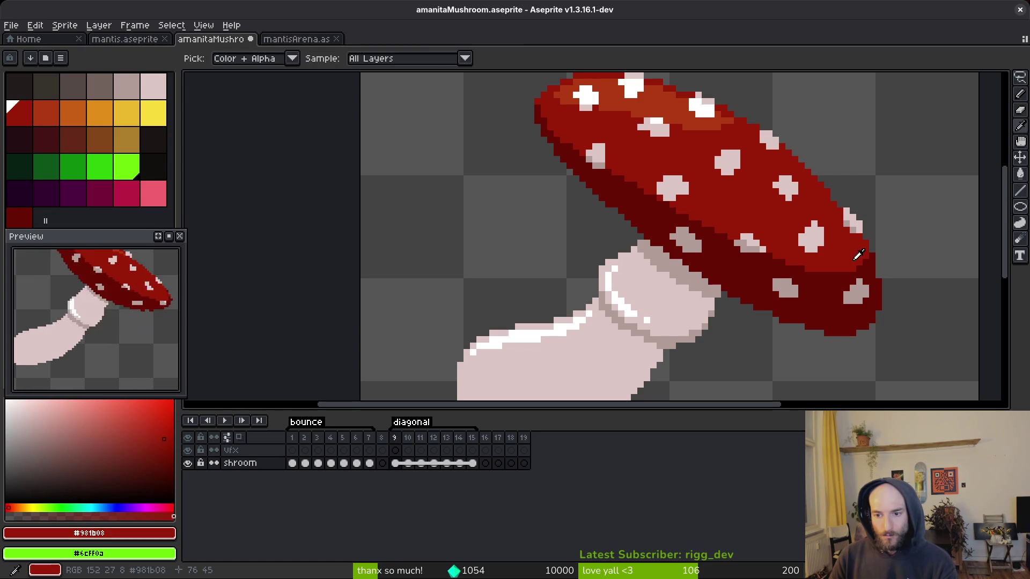
- Change frame and pick the bright cap red #981b08 with the pencil ready
key("period")
scroll(857, 246, "up", 2)
left_click(849, 234, "alt")
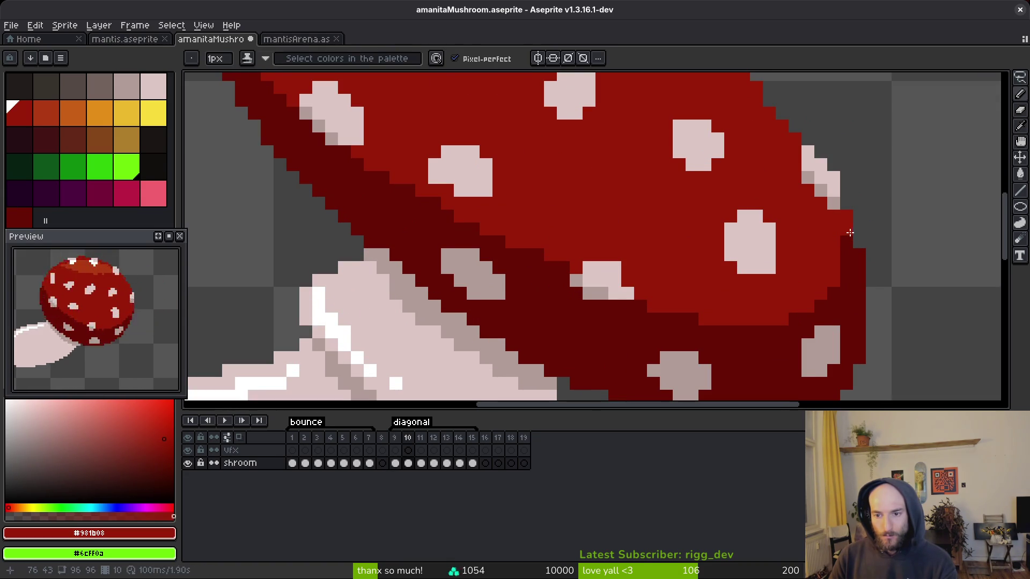
scroll(872, 278, "down", 5)
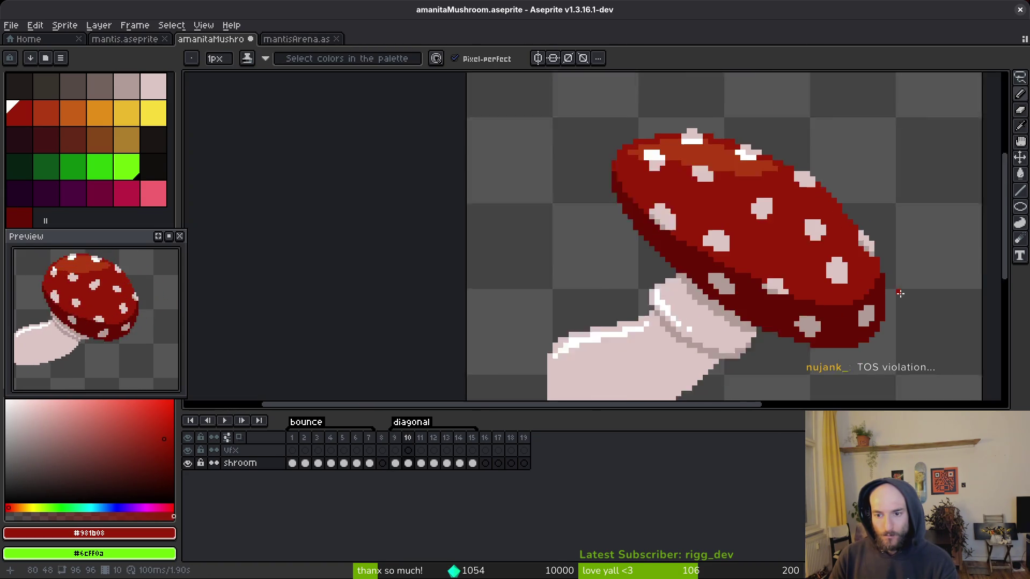
scroll(901, 298, "up", 5)
key("e")
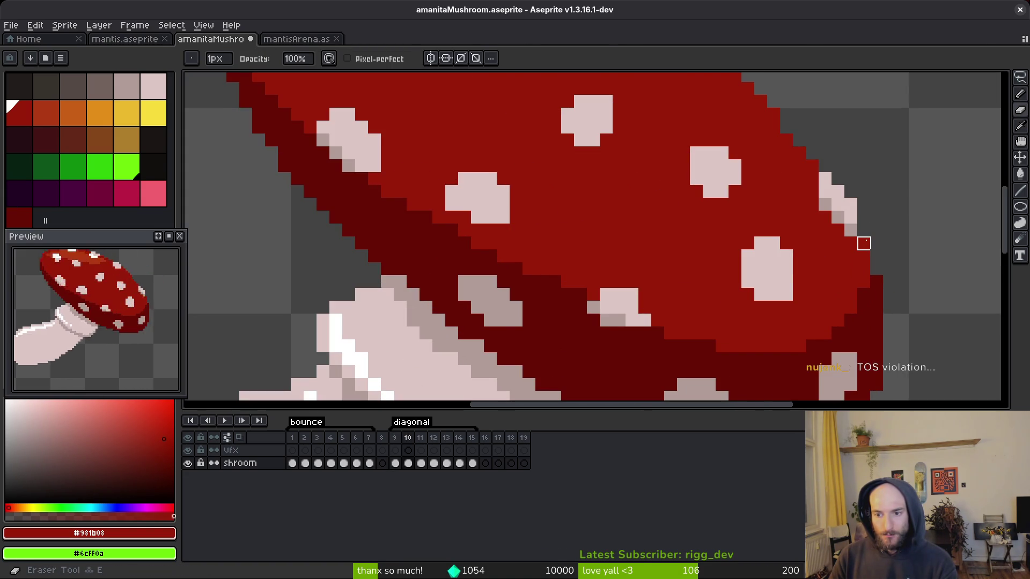
scroll(863, 243, "down", 5)
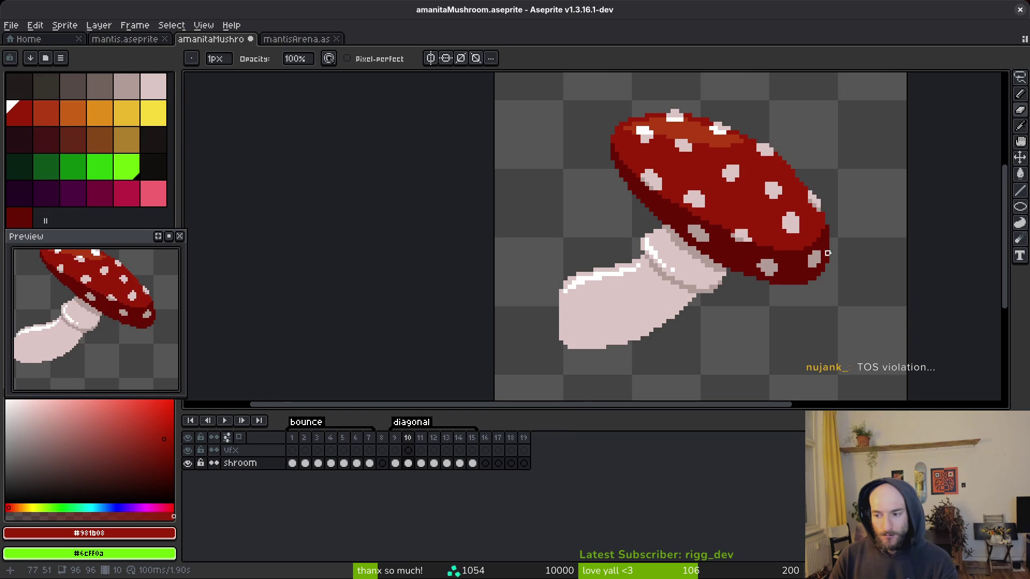
key("e")
scroll(813, 266, "up", 5)
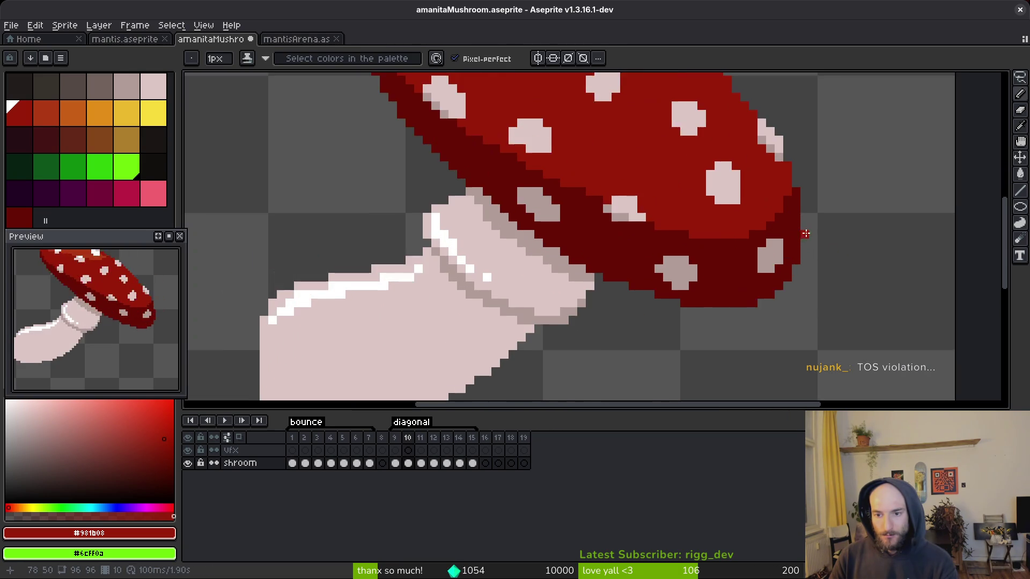
- On frame 11, repaint the dark edge column #981b08, darken one pixel #680d05, and save
key("Right")
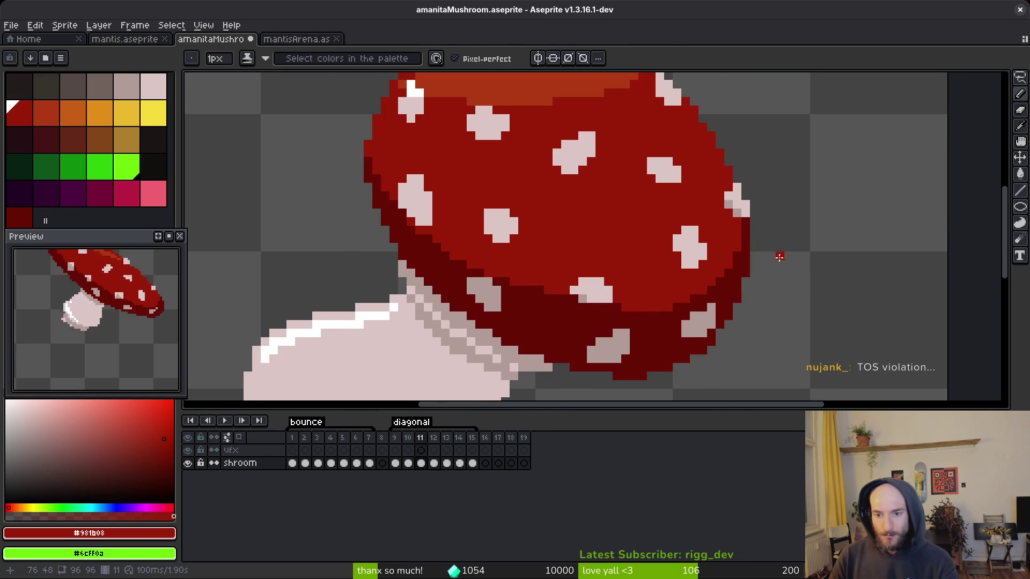
left_click_drag(745, 222, 735, 269)
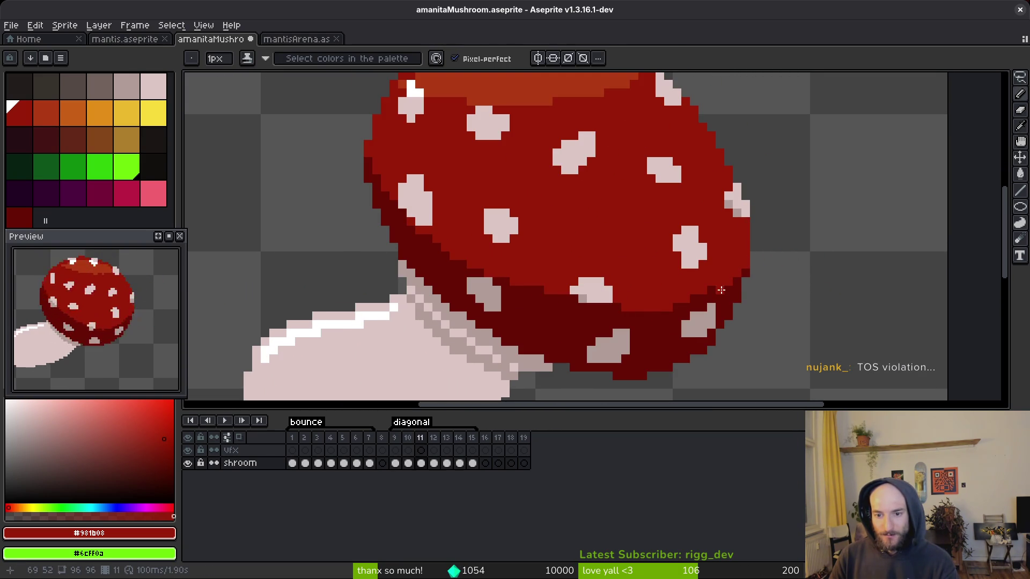
left_click(738, 280, "alt")
left_click(745, 264)
left_click(713, 288, "alt")
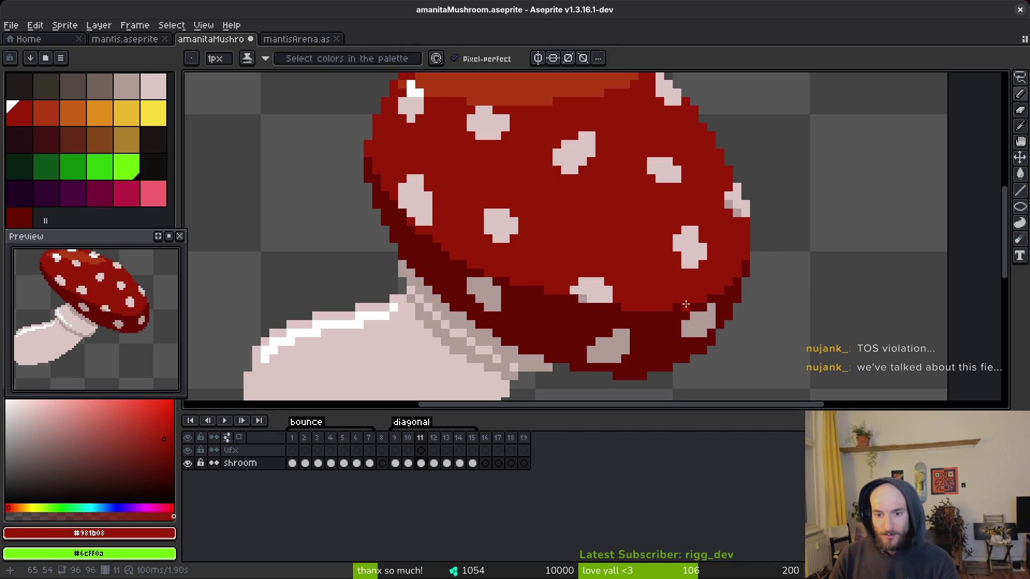
key("ctrl+s")
scroll(628, 292, "down", 4)
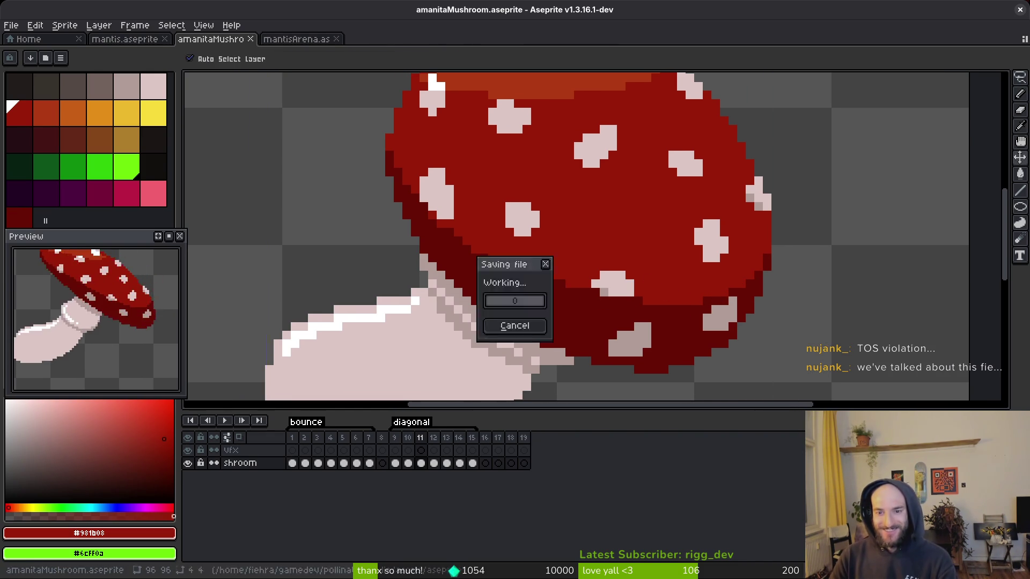
- On frame 12, repaint the cap notch dark red and brighten dark pixels on the cap outline
key("Right")
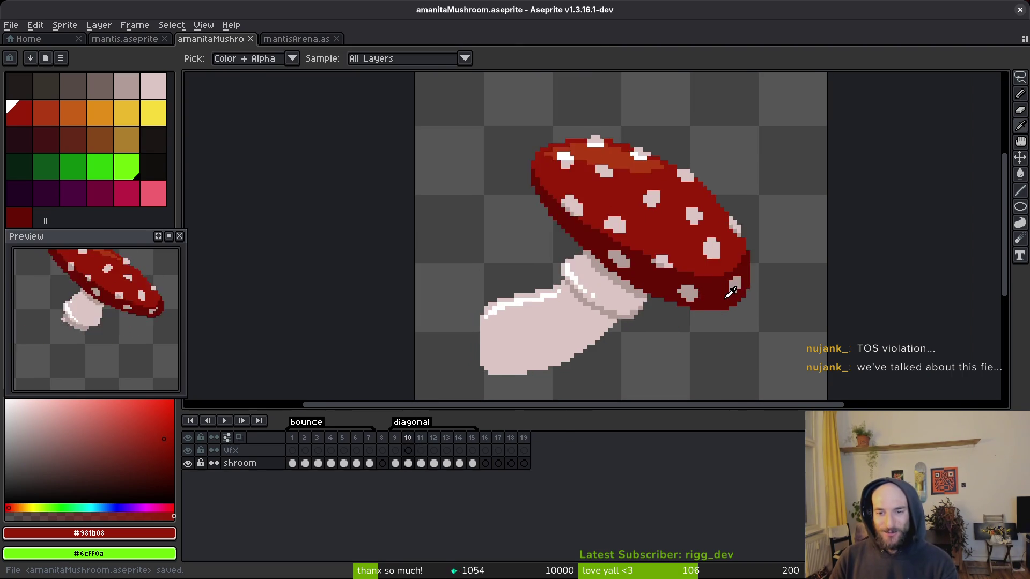
scroll(644, 275, "up", 3)
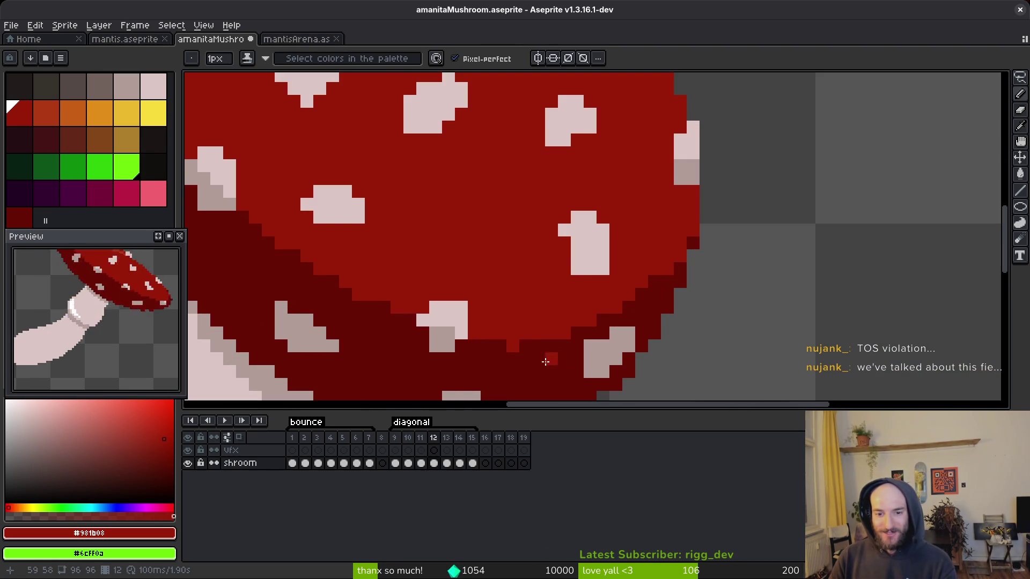
left_click(526, 346, "alt")
left_click_drag(538, 346, 515, 350)
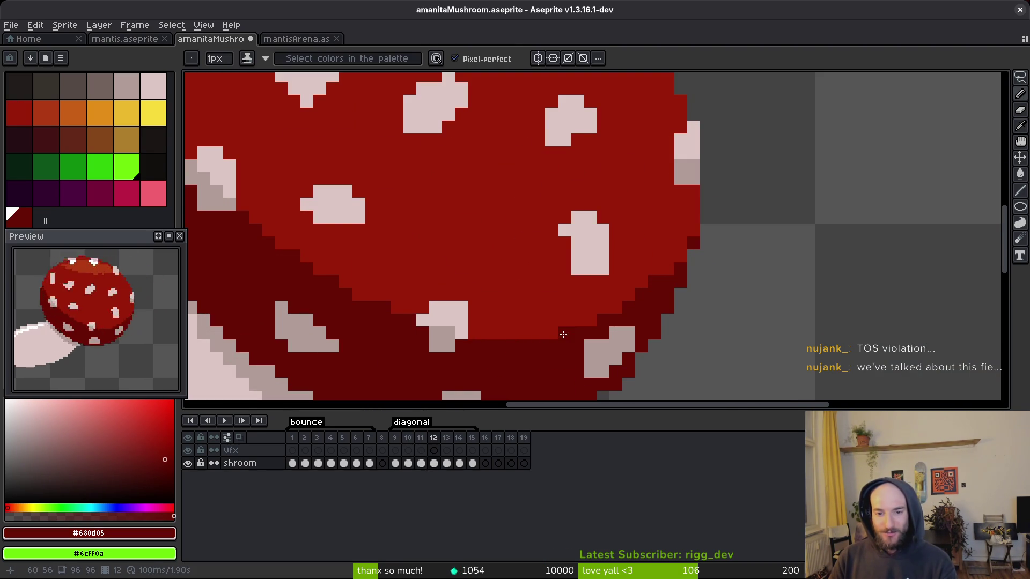
left_click(659, 259, "alt")
left_click(653, 283)
left_click(667, 291, "alt")
left_click(655, 257)
left_click(650, 271, "alt")
left_click(655, 256)
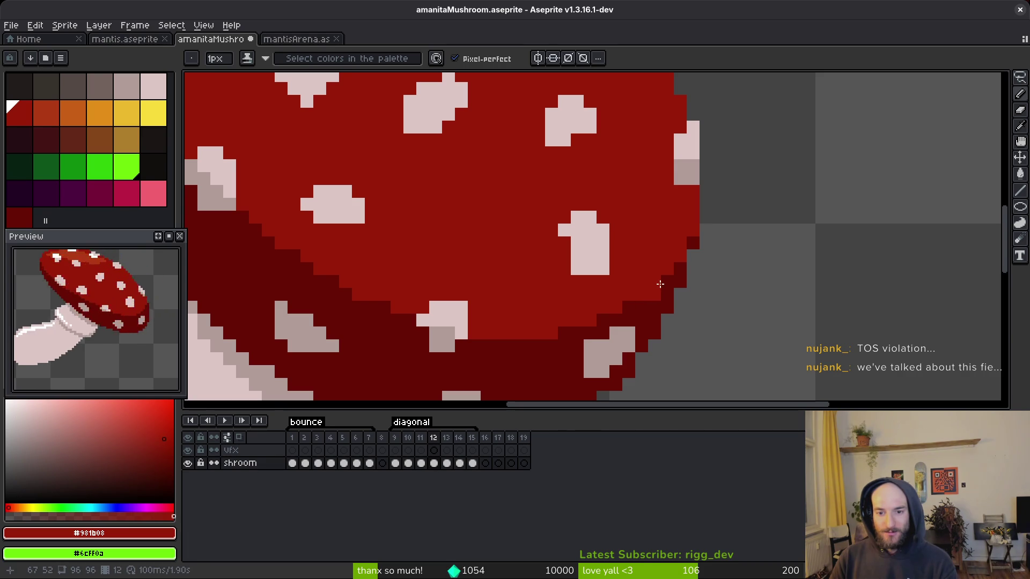
left_click(643, 317)
left_click(642, 294)
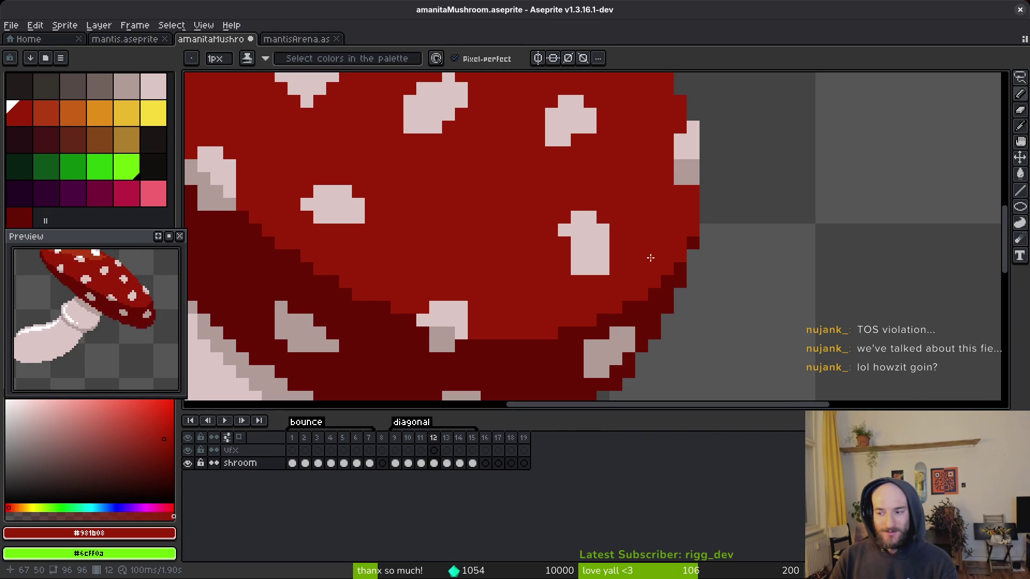
- Sample the dark and bright cap reds, then compare poses with the neighbouring frame
left_click(678, 269, "alt")
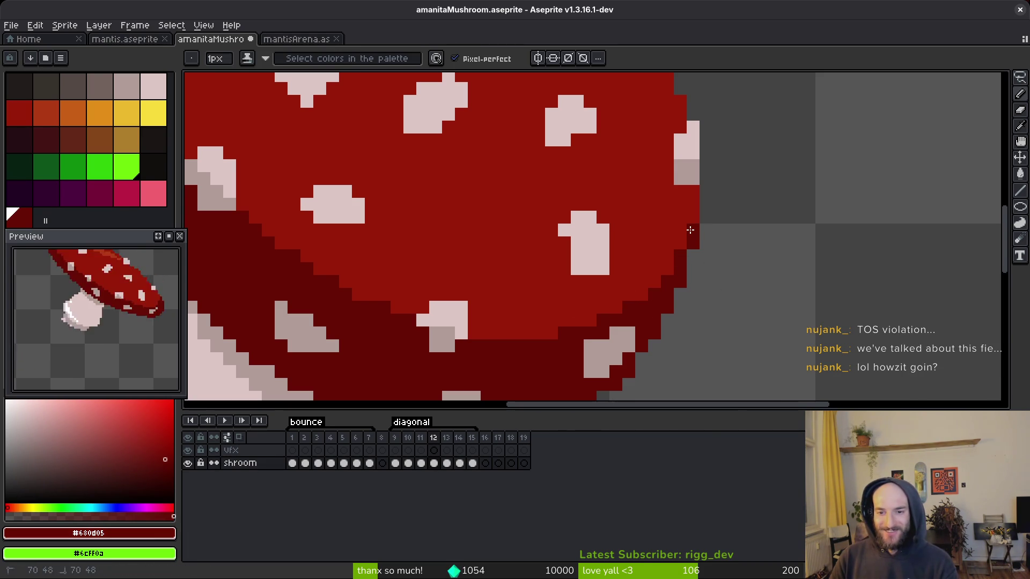
scroll(670, 284, "left", 5)
left_click(684, 290, "alt")
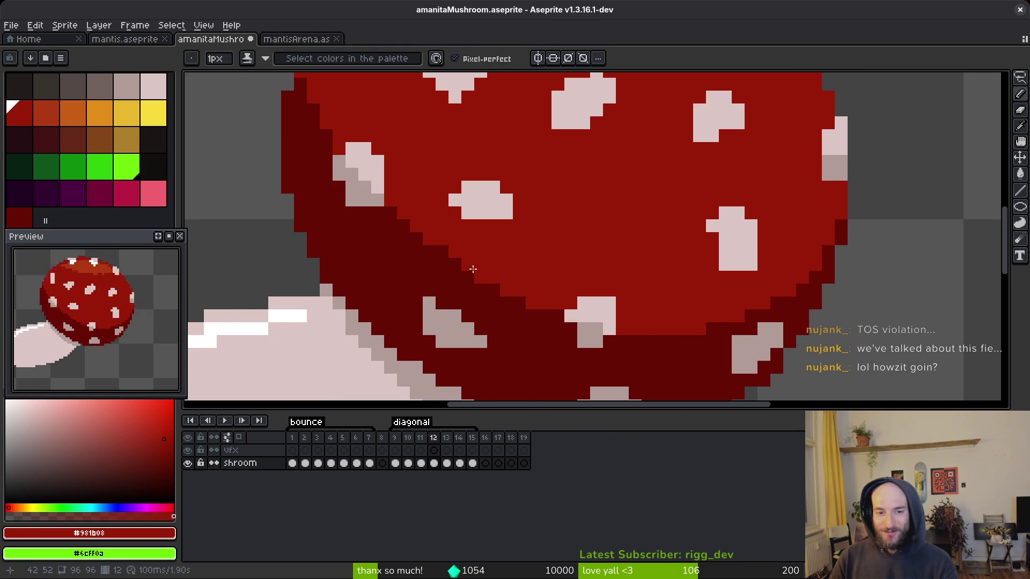
scroll(481, 272, "left", 4)
scroll(481, 273, "up", 2)
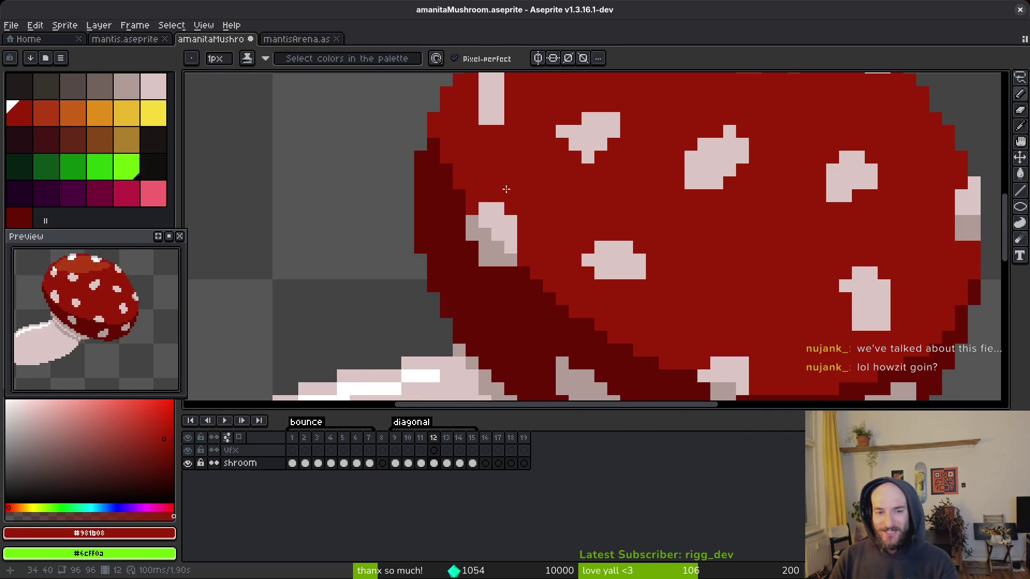
scroll(479, 175, "down", 3)
key("Left")
key("Right")
key("Left")
key("Right")
key("Left")
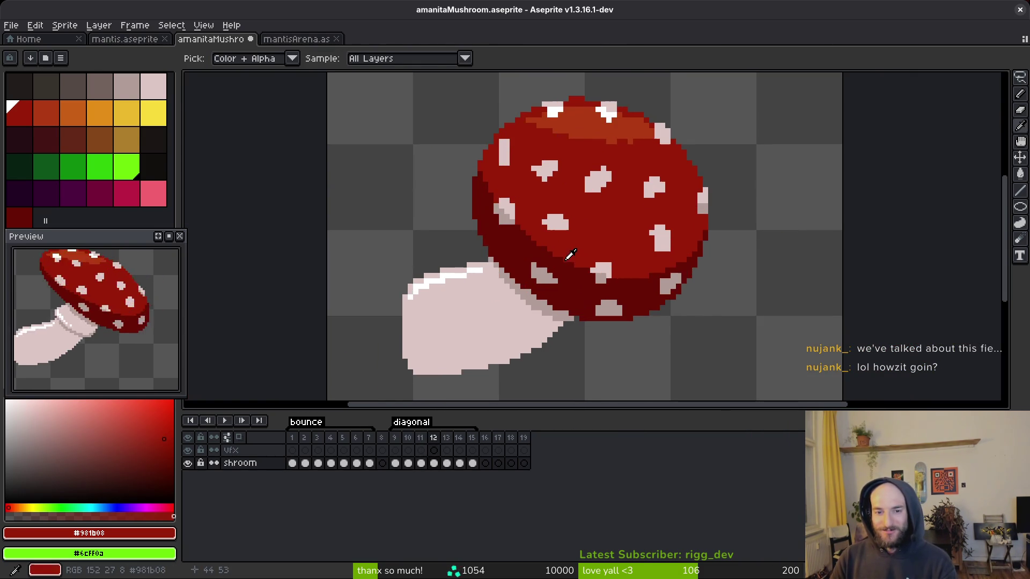
key("Right")
scroll(501, 161, "up", 3)
- Add lighter red pixels along the cap's dark edge, undoing the last diagonal stroke
left_click_drag(499, 184, 501, 156)
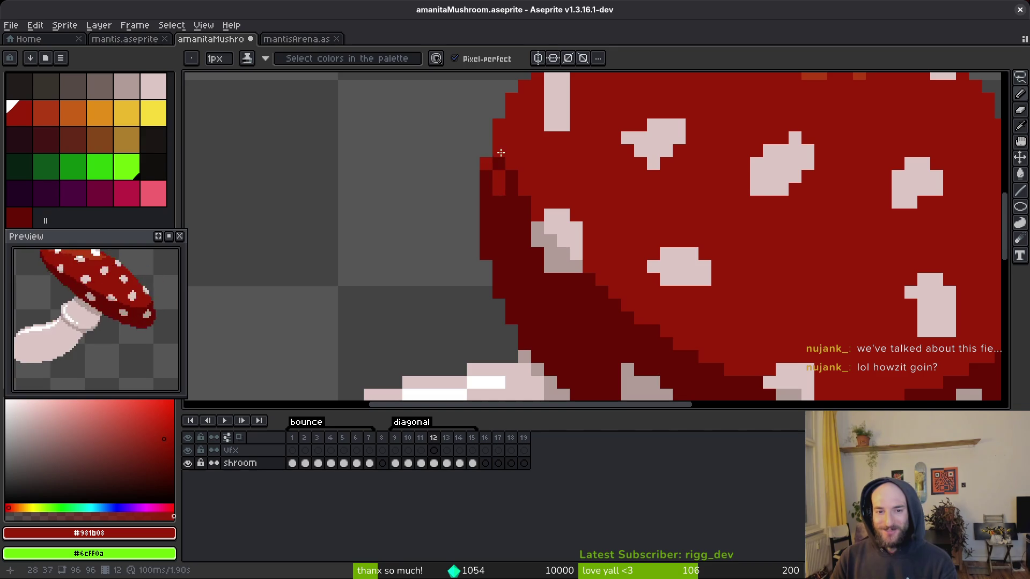
left_click(510, 209)
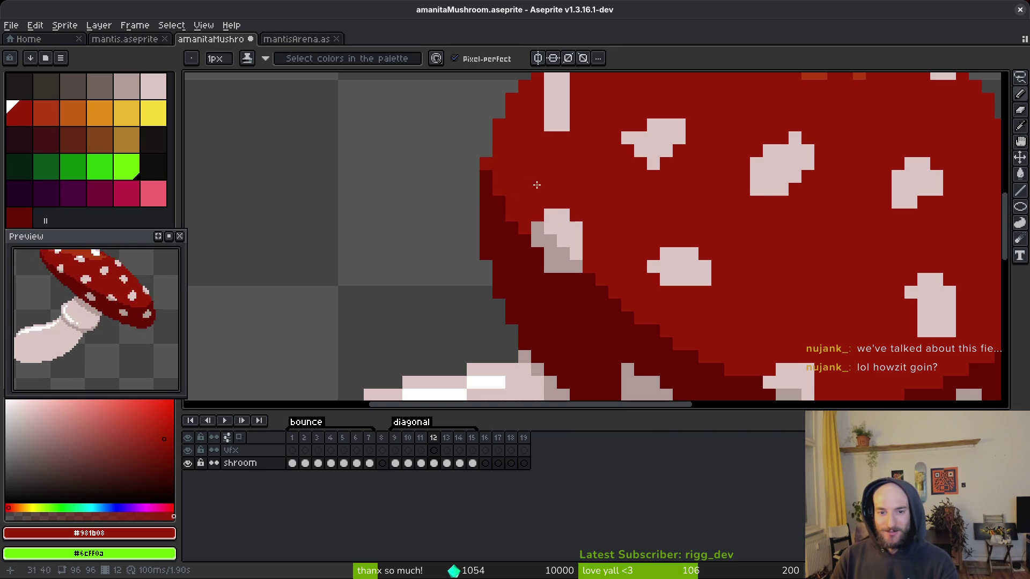
scroll(528, 236, "down", 1)
left_click(531, 238)
mouse_move(517, 239)
left_mouse_down()
mouse_move(565, 278)
mouse_move(638, 305)
mouse_move(533, 239)
left_mouse_up()
key("ctrl+z")
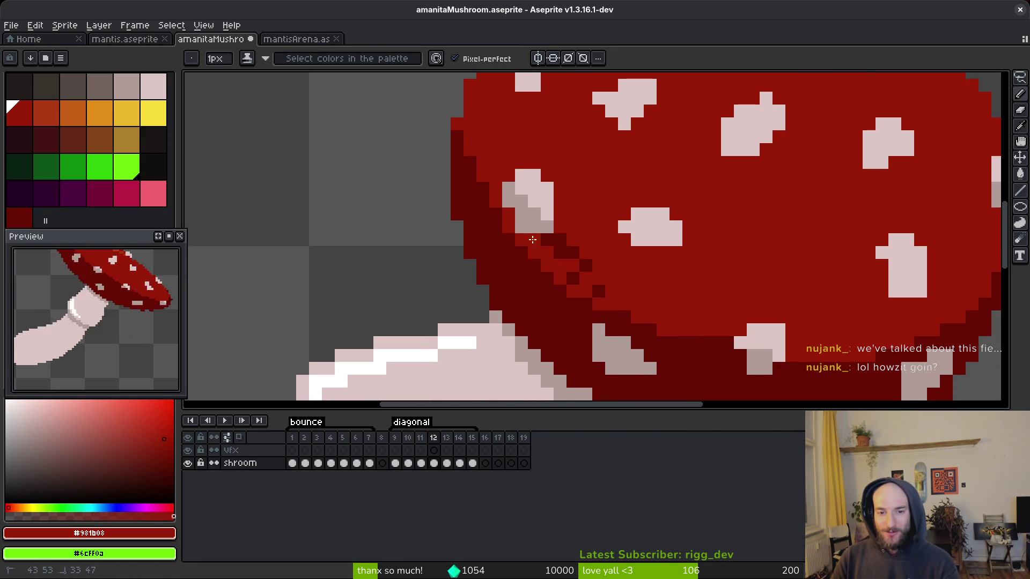
scroll(616, 284, "down", 1)
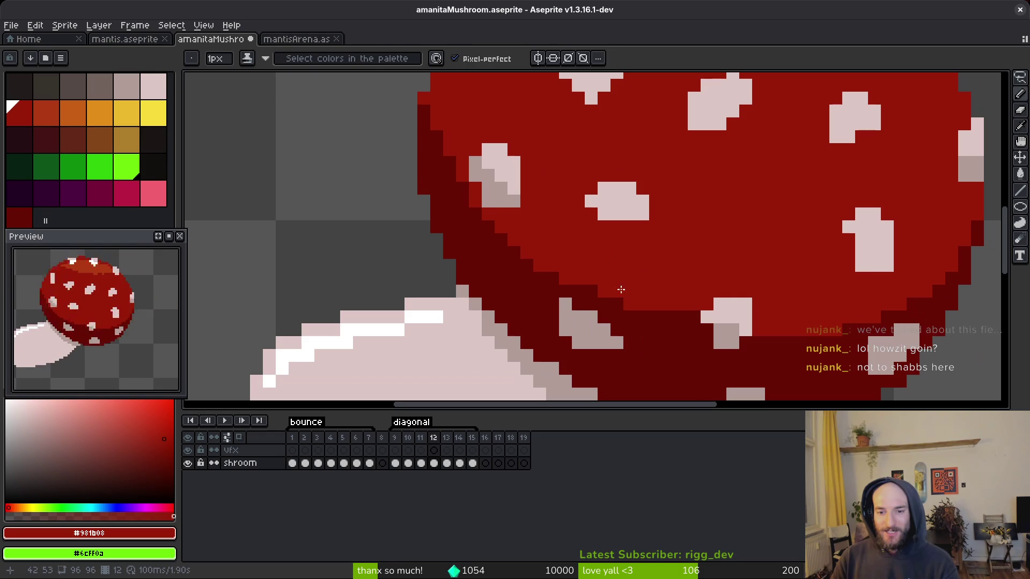
- Sample the cap's dark edge red, then set the main cap red as the pencil colour
left_click(511, 278, "alt")
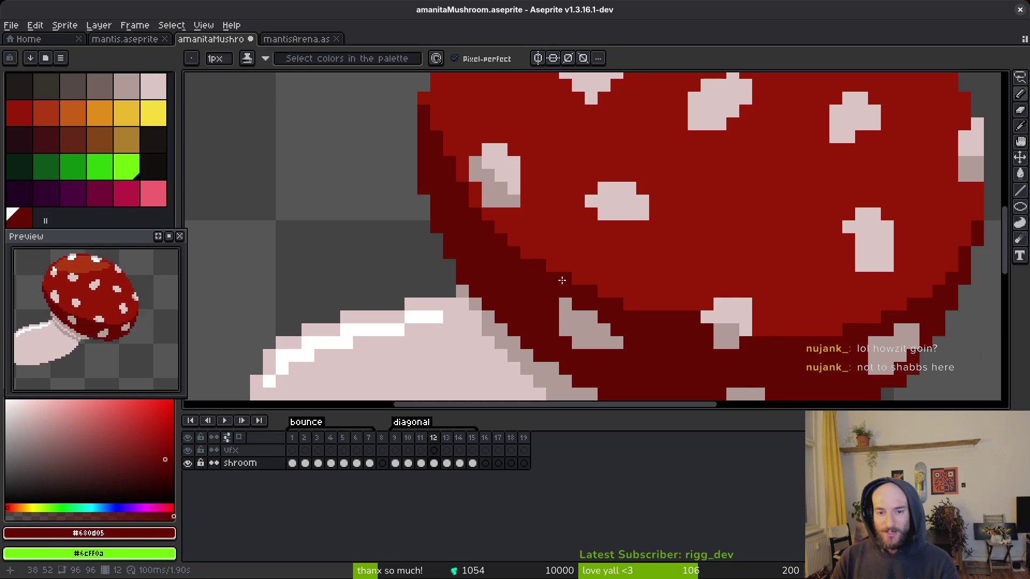
scroll(745, 284, "down", 2)
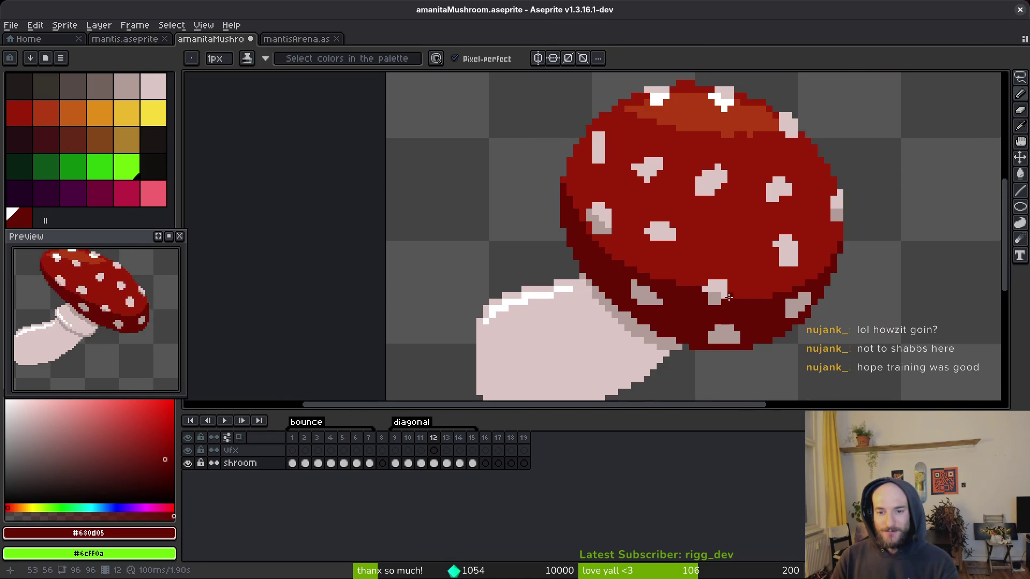
scroll(750, 297, "down", 1)
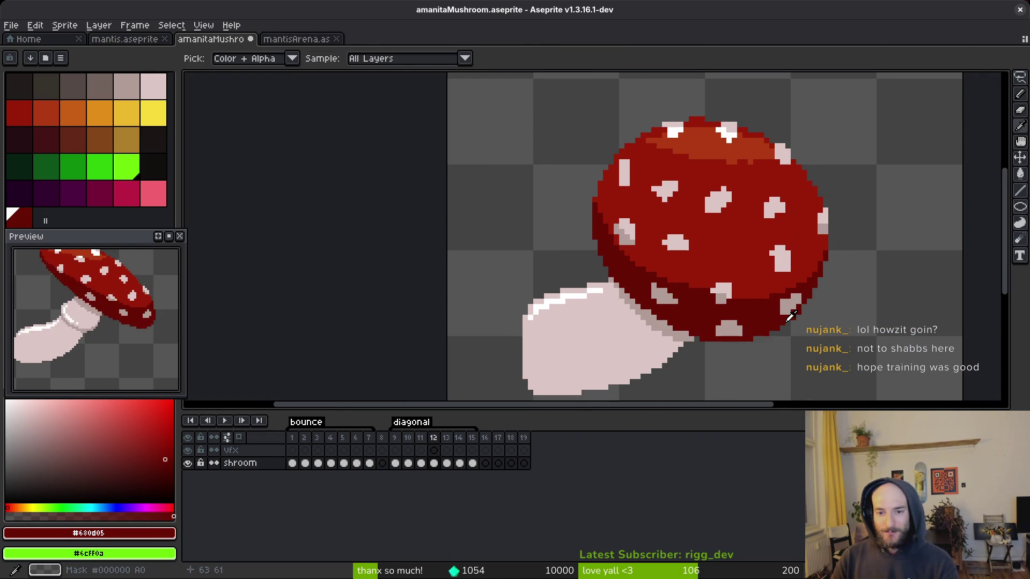
key("Return")
key("i")
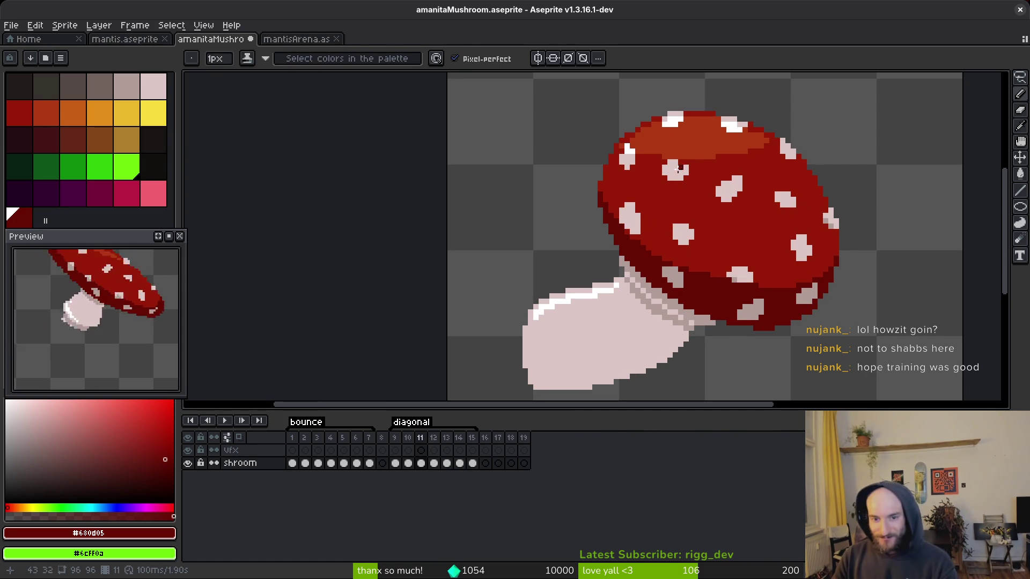
key("b")
scroll(654, 261, "up", 3)
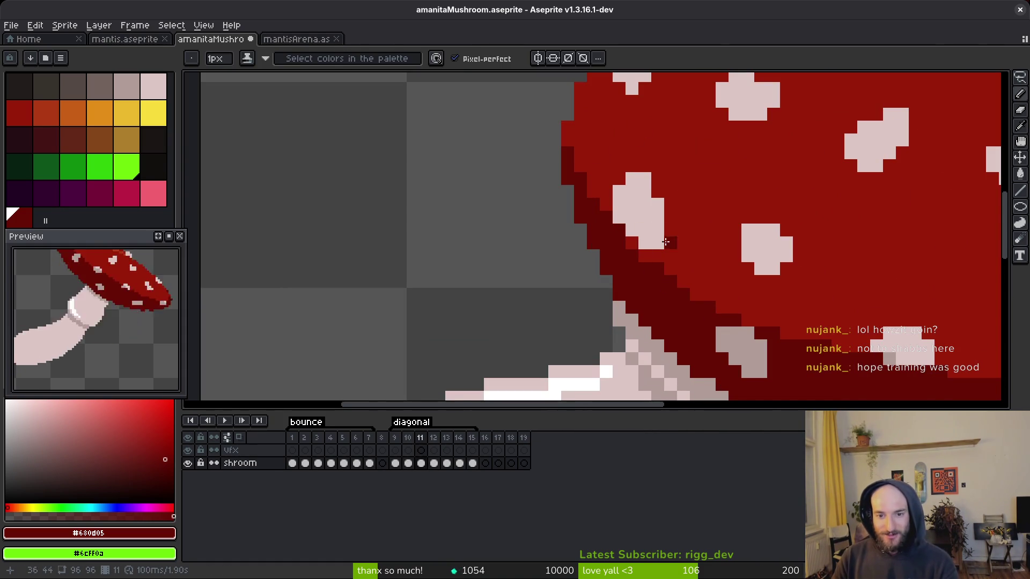
left_click(697, 244, "alt")
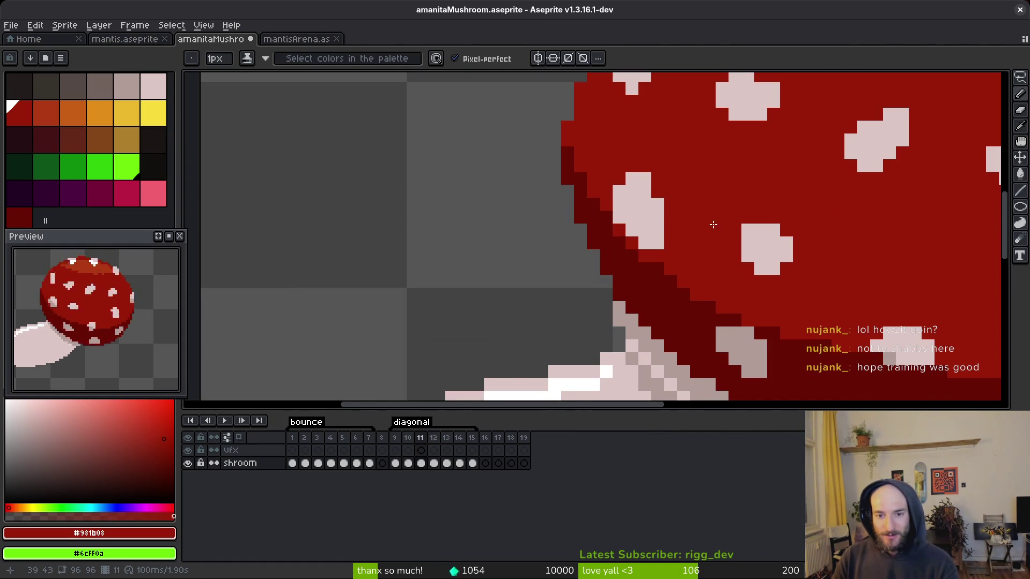
scroll(709, 226, "down", 3)
- Flip between frames 10, 11 and 12 to compare the cap poses
key("alt")
key("Right")
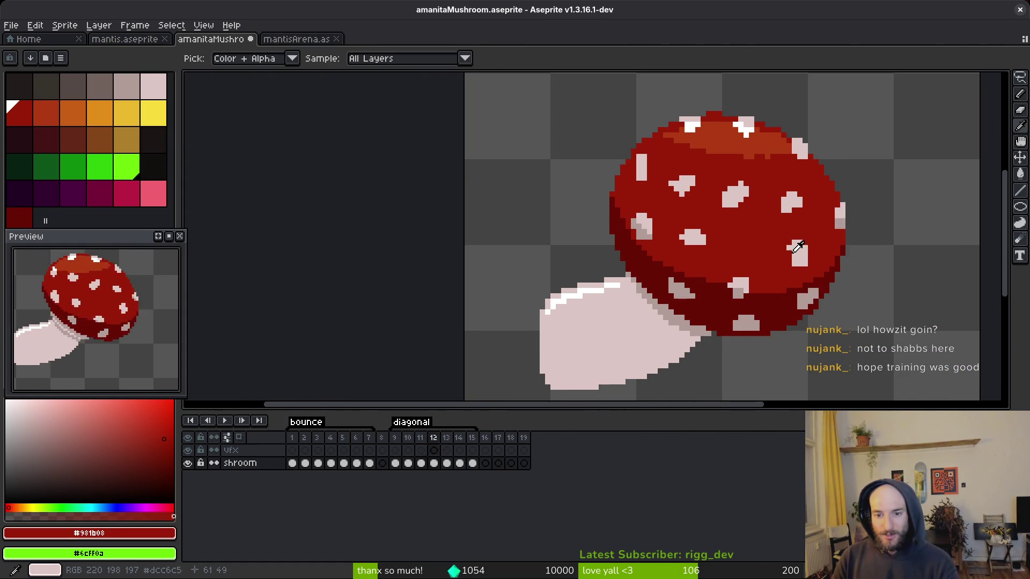
key("Left")
key("Right")
key("Left")
key("Right")
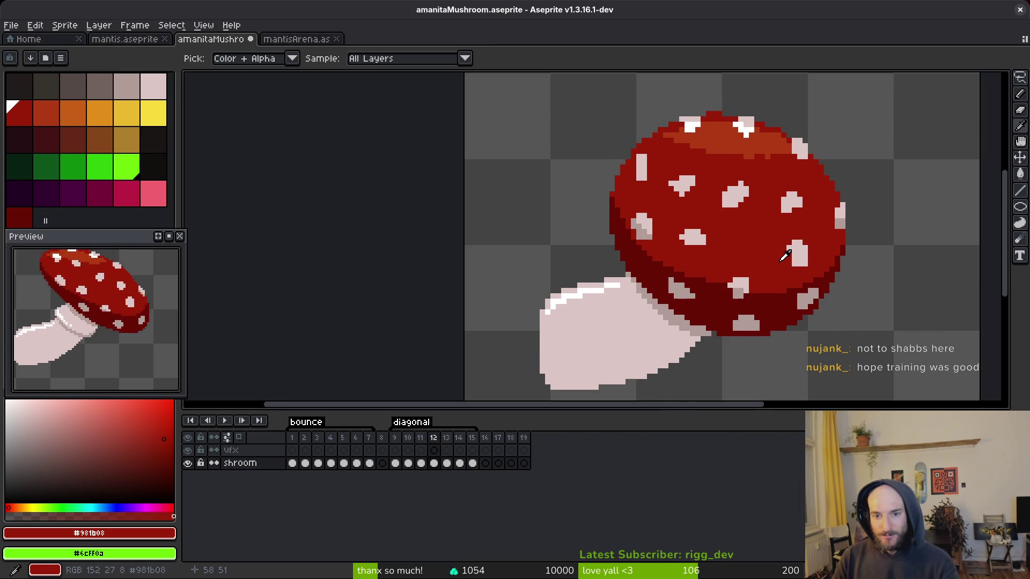
key("Left")
key("Left")
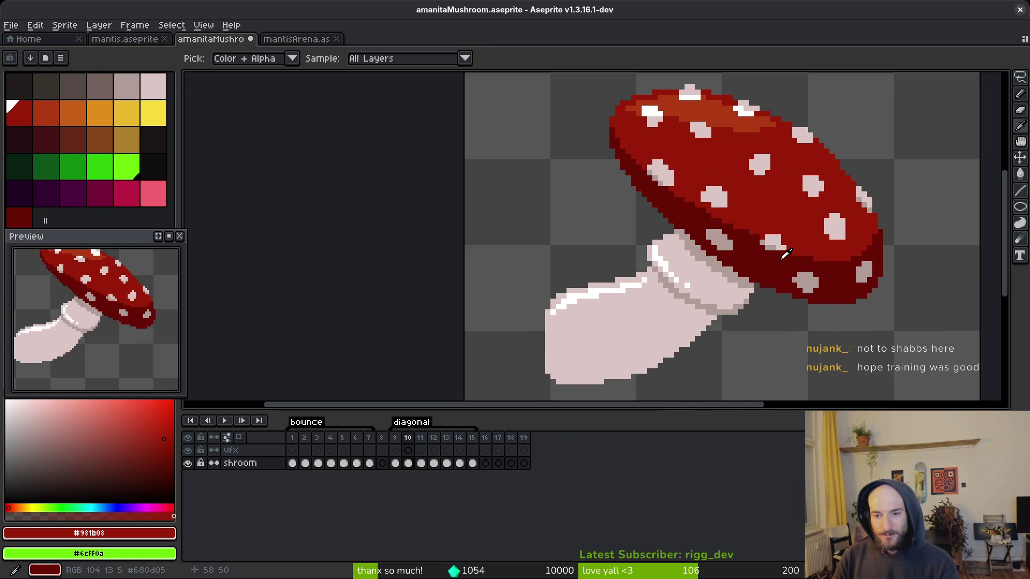
key("Right")
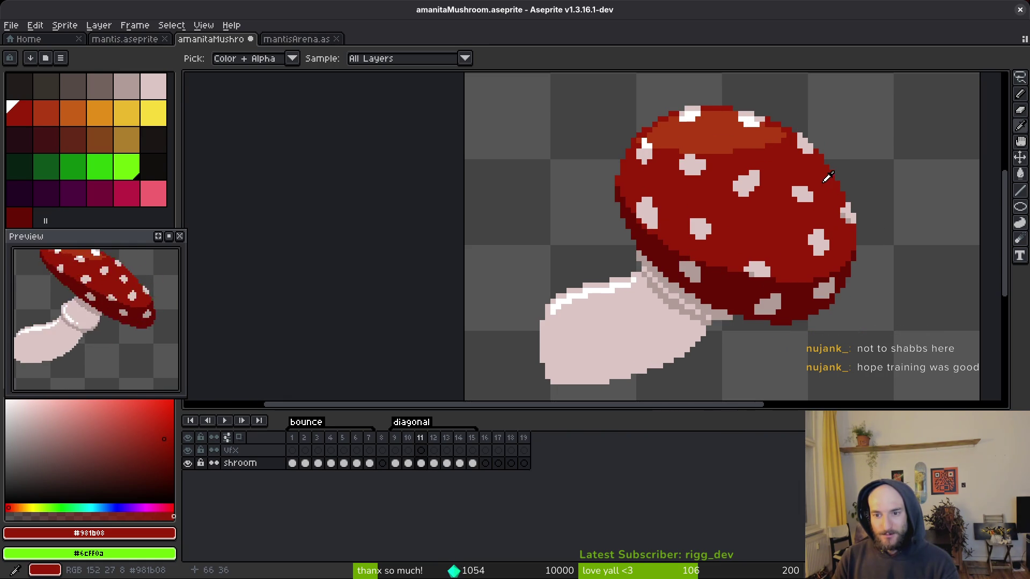
key("Left")
key("Right")
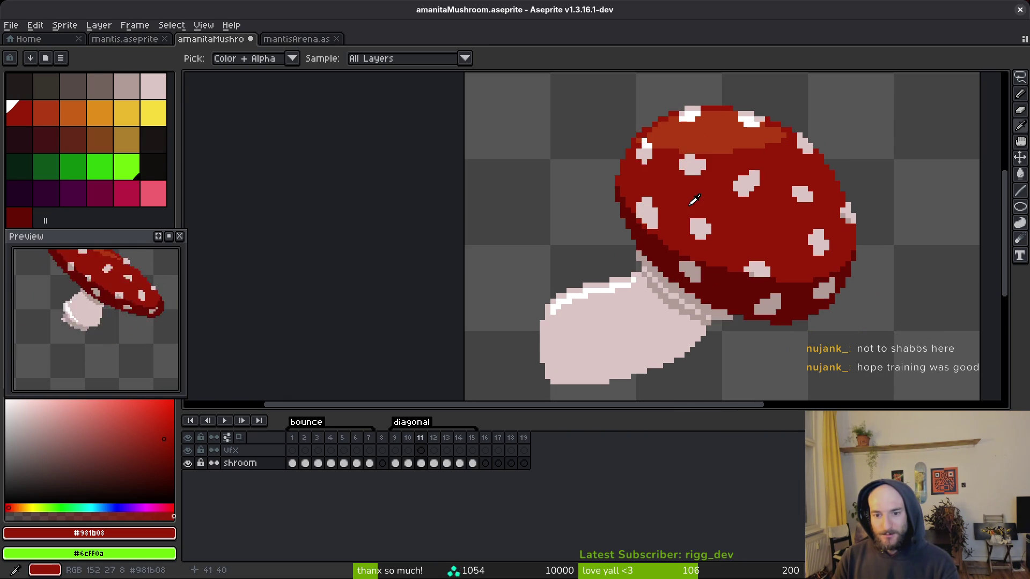
key("Left")
key("Right")
key("Left")
key("Right")
key("Right")
- Fix a pixel on the cap's dark lower rim using the sampled rim red
scroll(759, 305, "up", 3)
left_click(751, 329, "alt")
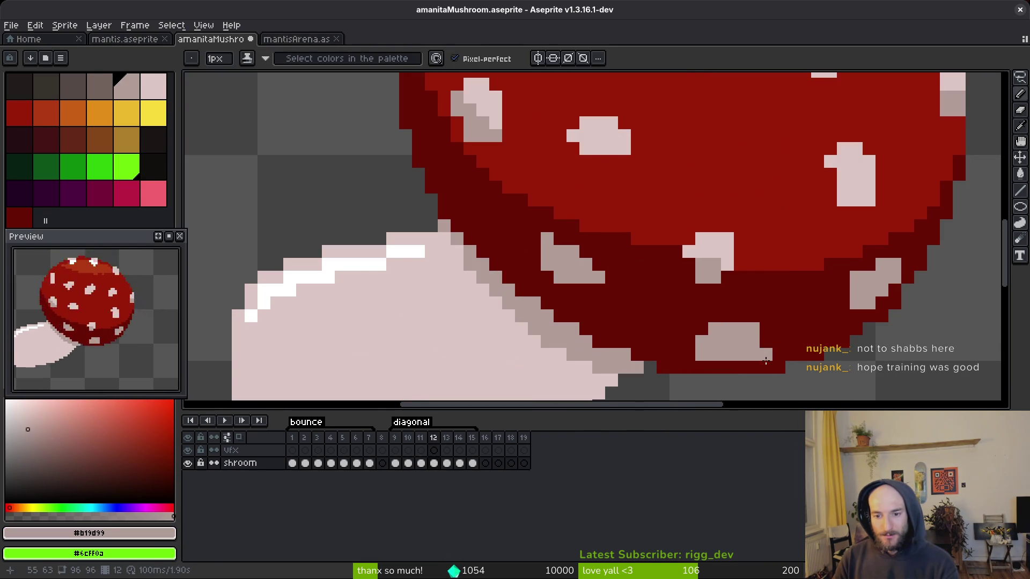
left_click(755, 359, "alt")
scroll(755, 359, "down", 3)
key("Left")
key("Right")
key("Left")
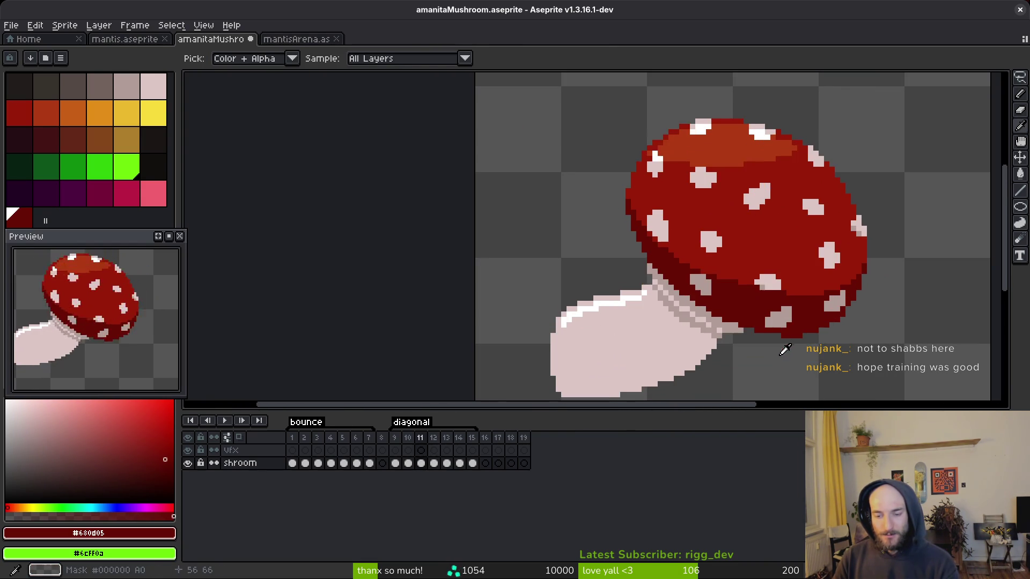
key("Right")
- Paint pale spot pixels on the cap's underside on frame 12
scroll(786, 343, "up", 2)
left_click(756, 328, "alt")
left_click_drag(774, 328, 756, 311)
scroll(756, 312, "down", 3)
key("Left")
key("Right")
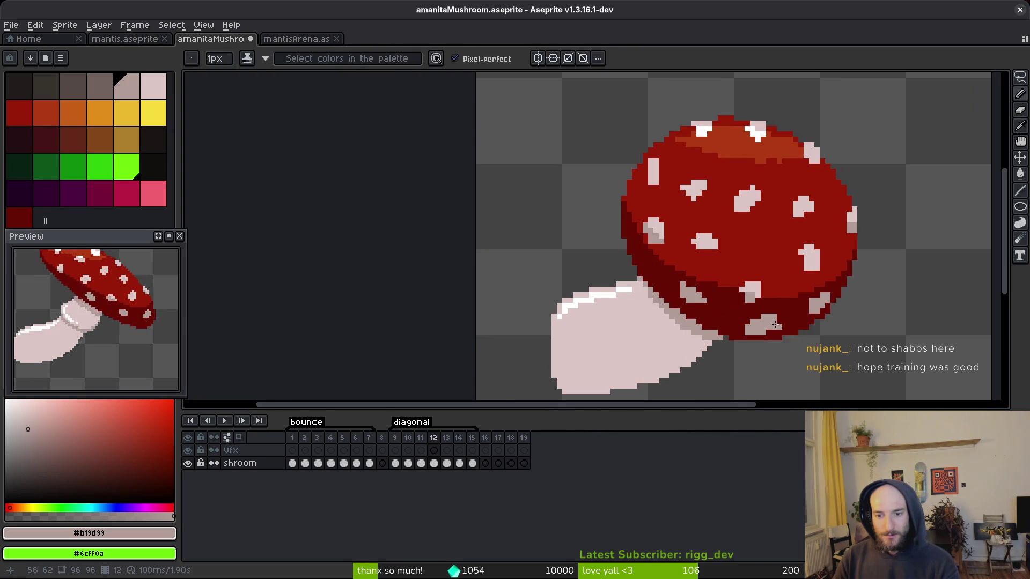
- Sample the dark rim red and compare frame 12 against the adjacent frame
scroll(772, 299, "up", 3)
left_click(772, 299, "alt")
scroll(772, 299, "down", 3)
key("Left")
key("Right")
scroll(792, 317, "up", 3)
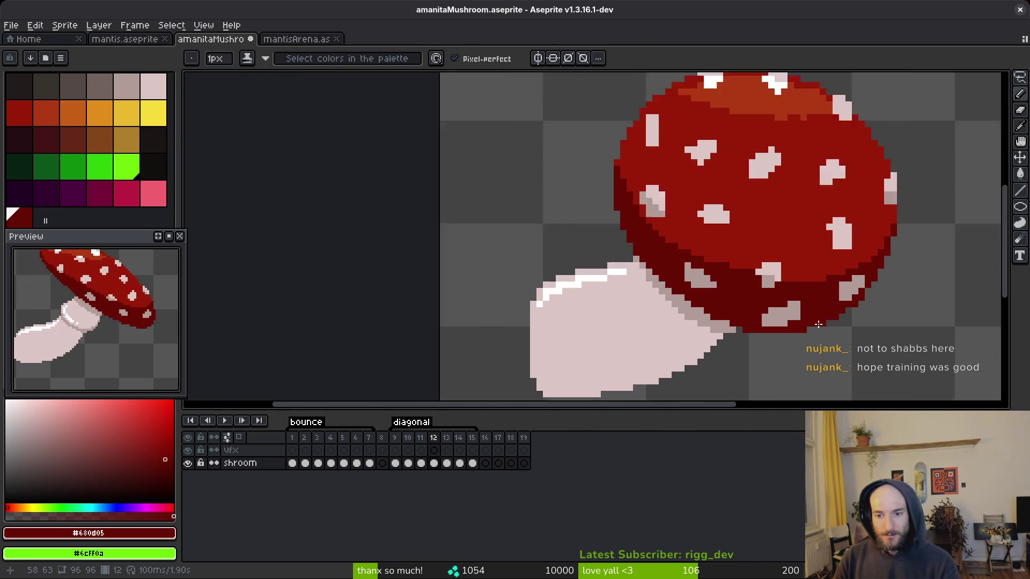
scroll(791, 316, "down", 3)
key("Left")
key("Right")
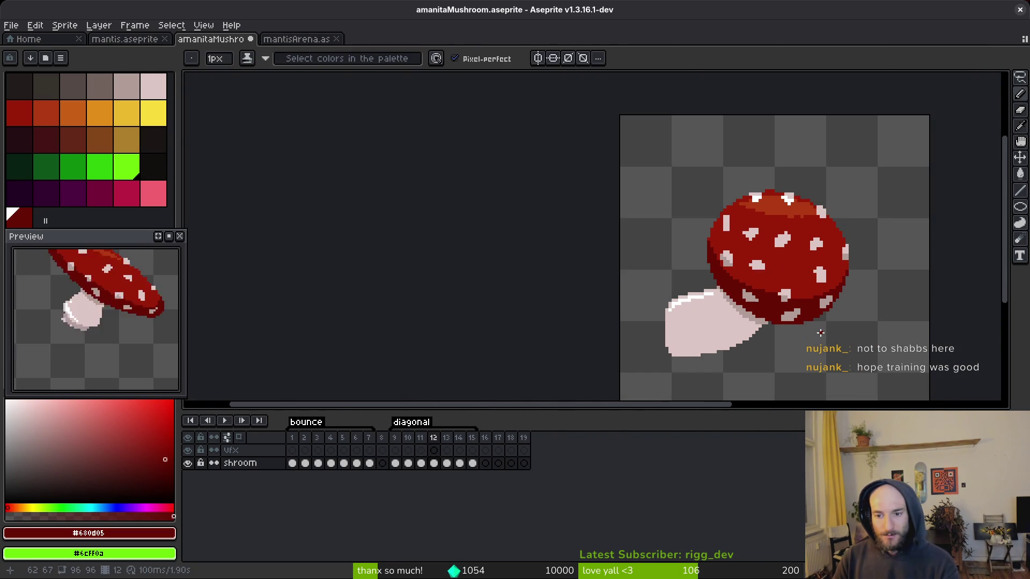
- Alternate sampling the pale spot colour and dark rim red from the cap
scroll(819, 332, "up", 3)
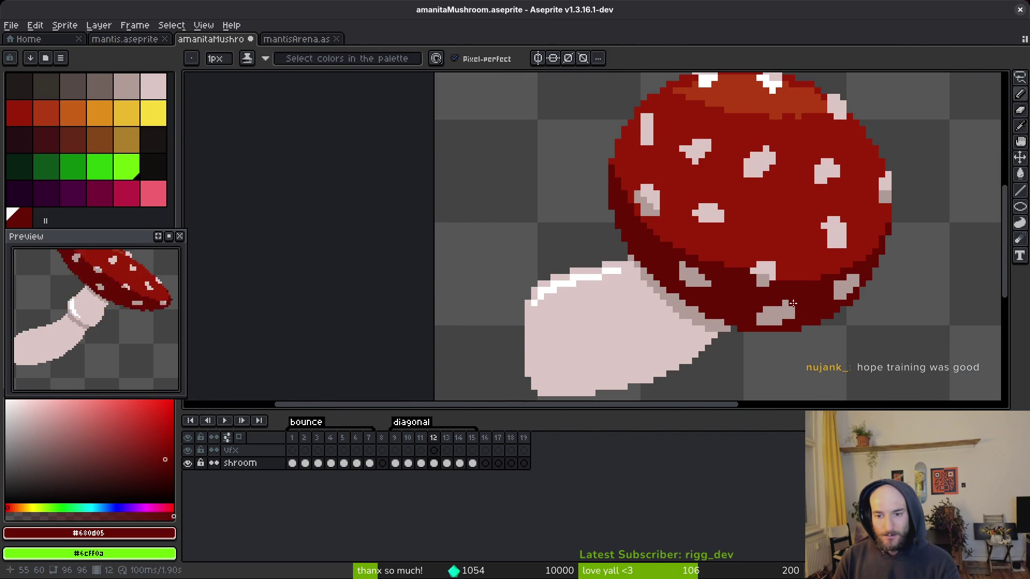
left_click(792, 305, "alt")
scroll(799, 308, "down", 3)
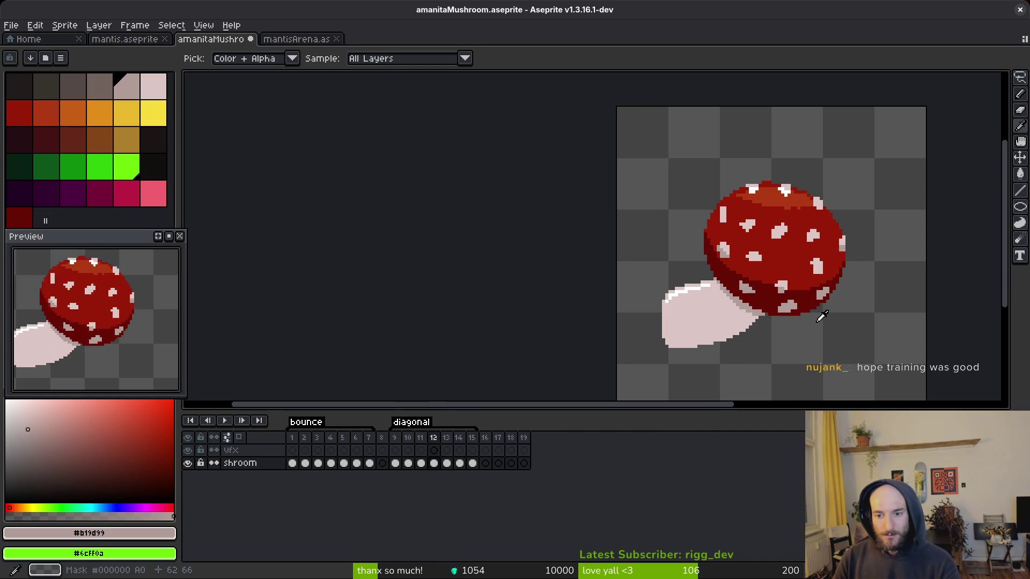
scroll(744, 308, "up", 3)
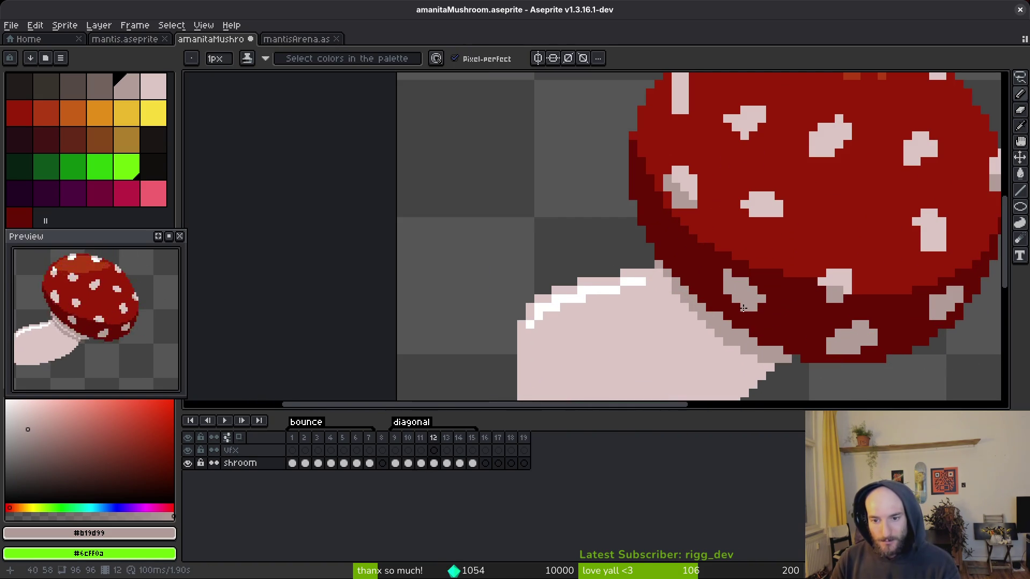
left_click(761, 300, "alt")
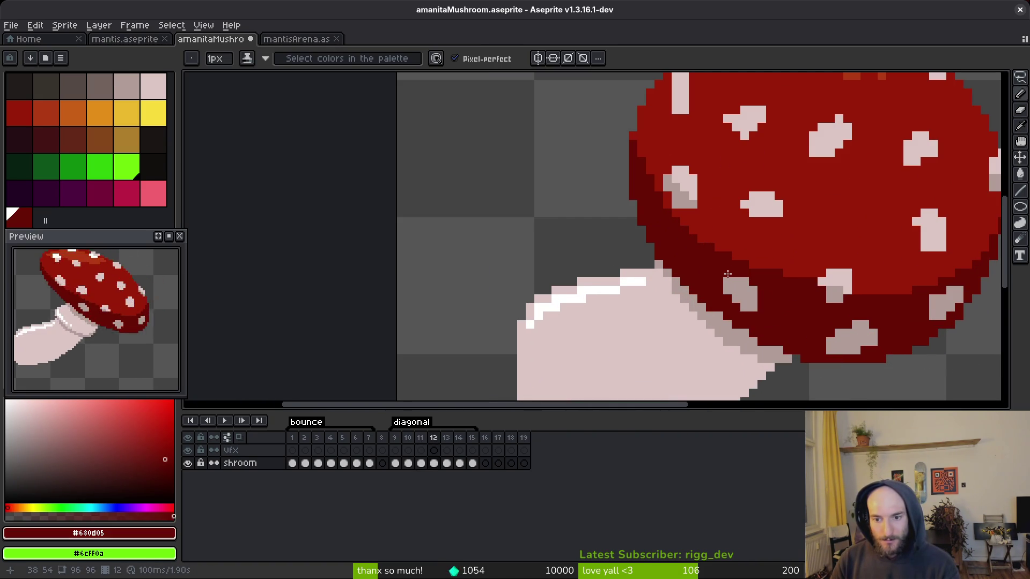
scroll(750, 280, "down", 2)
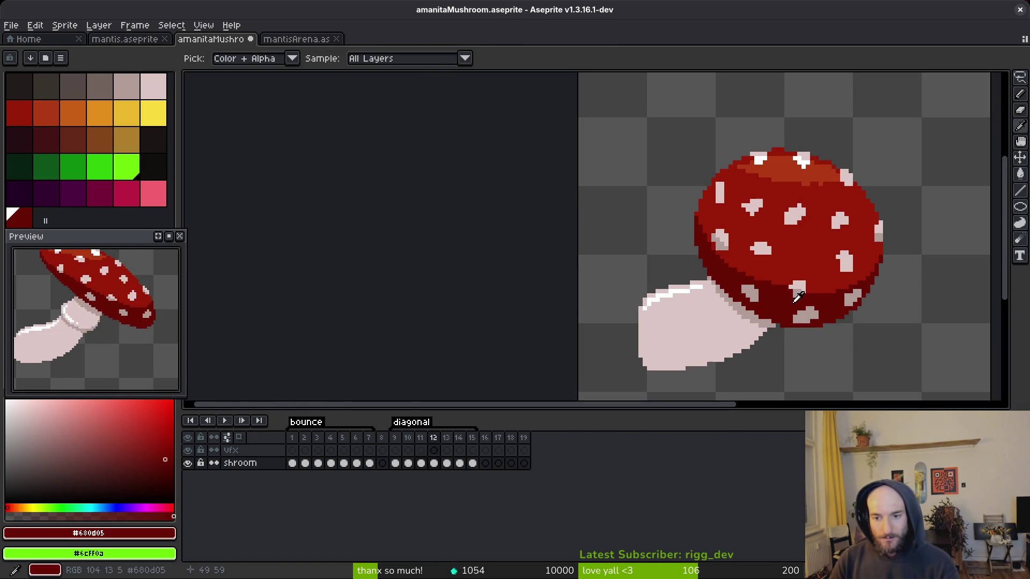
scroll(806, 313, "up", 3)
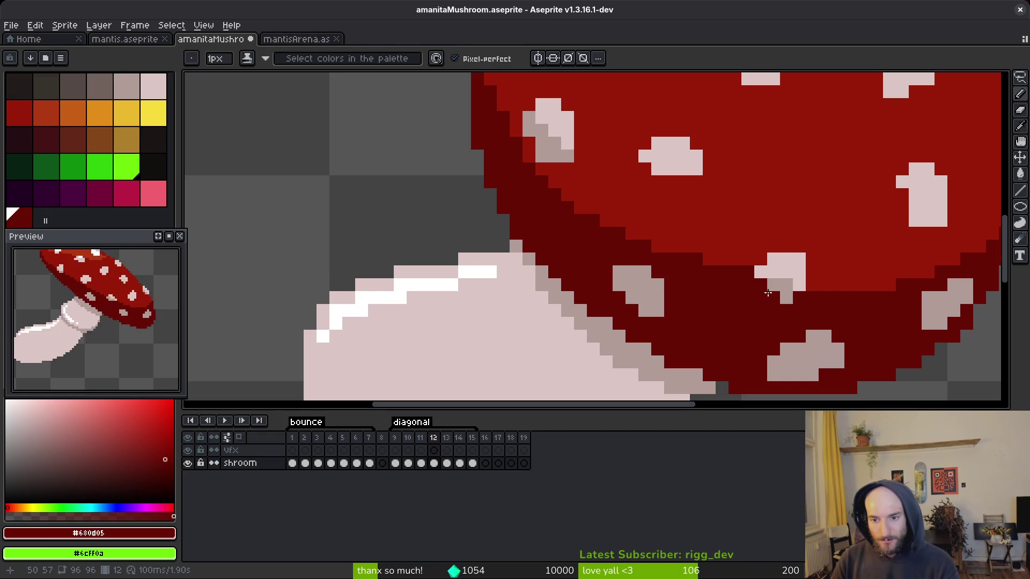
left_click(781, 290, "alt")
scroll(840, 319, "down", 3)
- Step back to earlier diagonal frames, pick the light stem pink, and return to frame 12
key("comma")
scroll(840, 318, "up", 2)
key("comma")
key("comma")
scroll(817, 226, "down", 2)
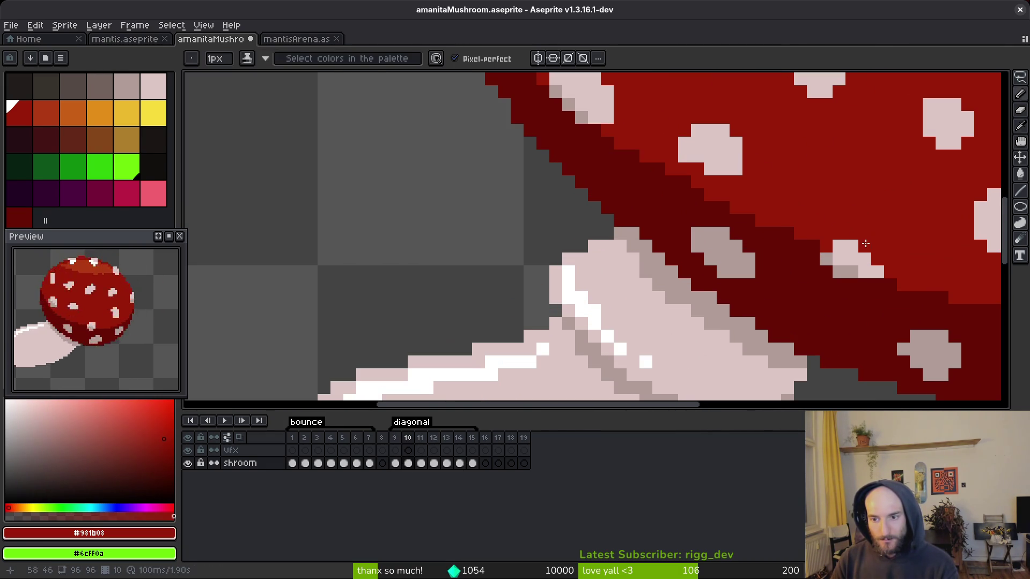
left_click(869, 248, "alt")
scroll(852, 293, "down", 3)
scroll(853, 293, "right", 2)
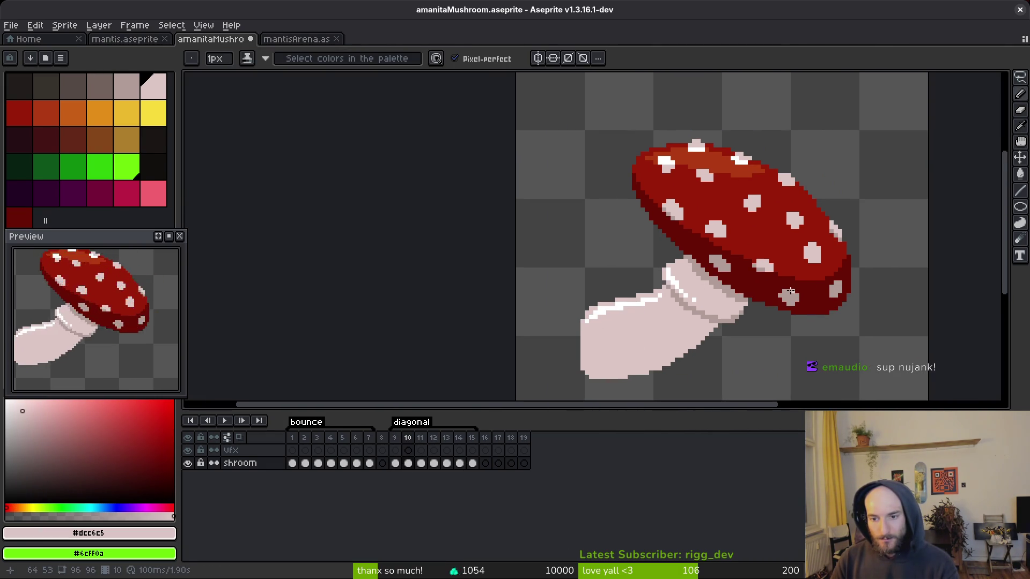
key("alt")
key("Right")
key("Left")
key("Right")
key("Right")
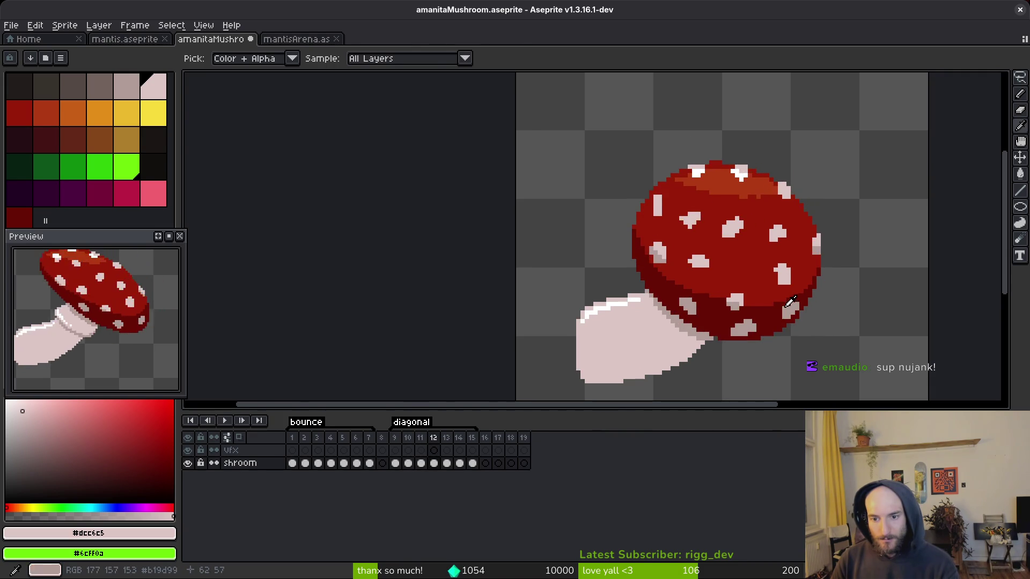
- Touch up the spot on the cap's lower edge with sampled rim and spot shades
scroll(795, 299, "up", 3)
left_click(712, 322, "alt")
left_click(710, 272, "alt")
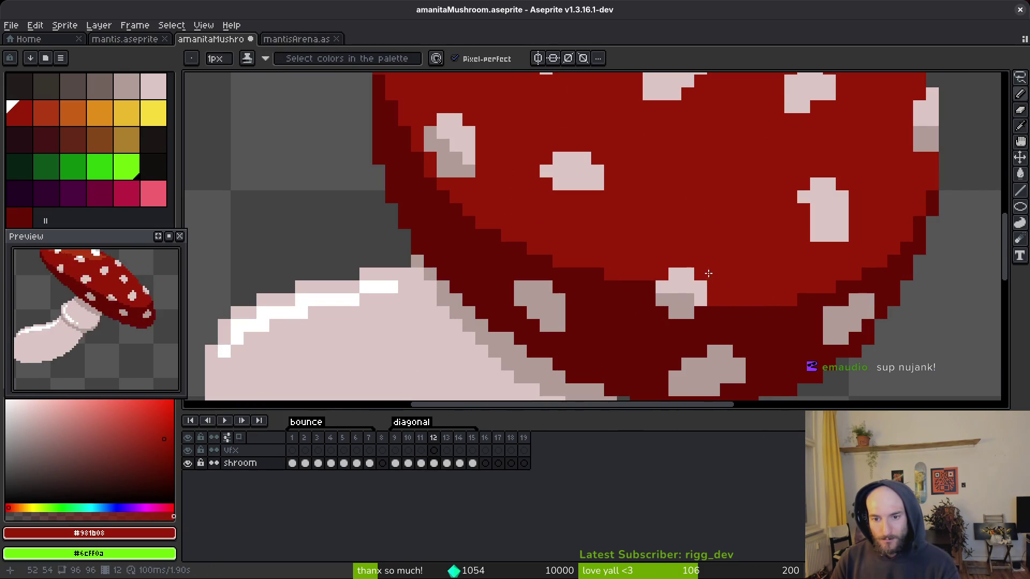
scroll(713, 273, "down", 3)
scroll(718, 272, "up", 3)
left_click(700, 275, "alt")
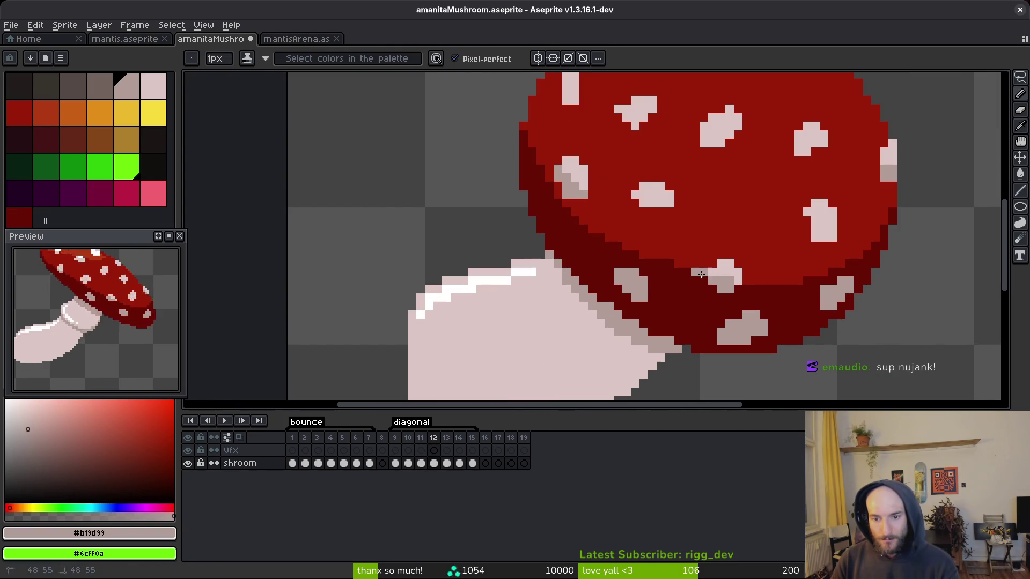
left_click(706, 262, "alt")
left_click(707, 263, "alt")
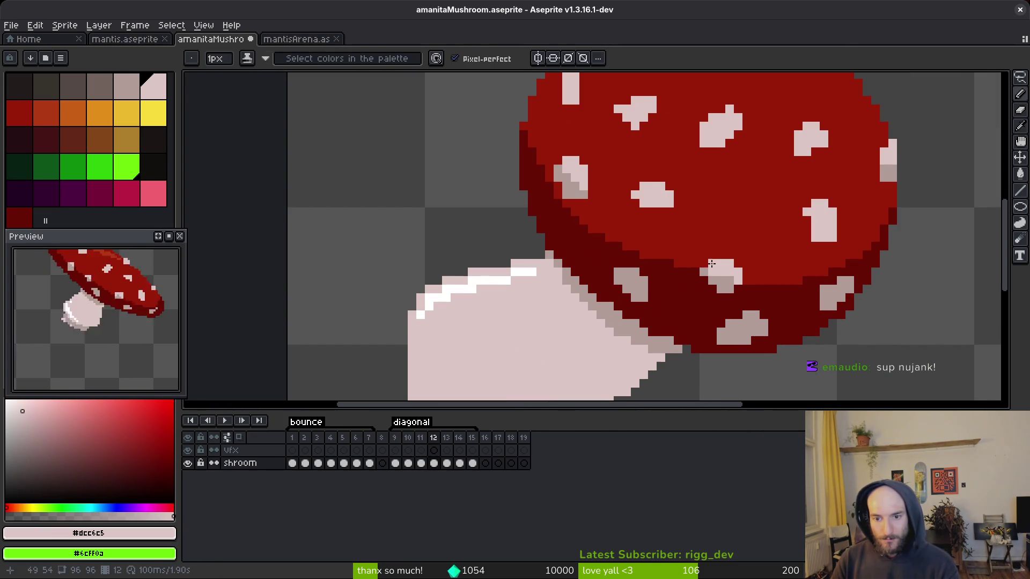
- Save amanitaMushroom.aseprite
scroll(719, 268, "down", 2)
scroll(734, 273, "up", 3)
scroll(742, 277, "down", 3)
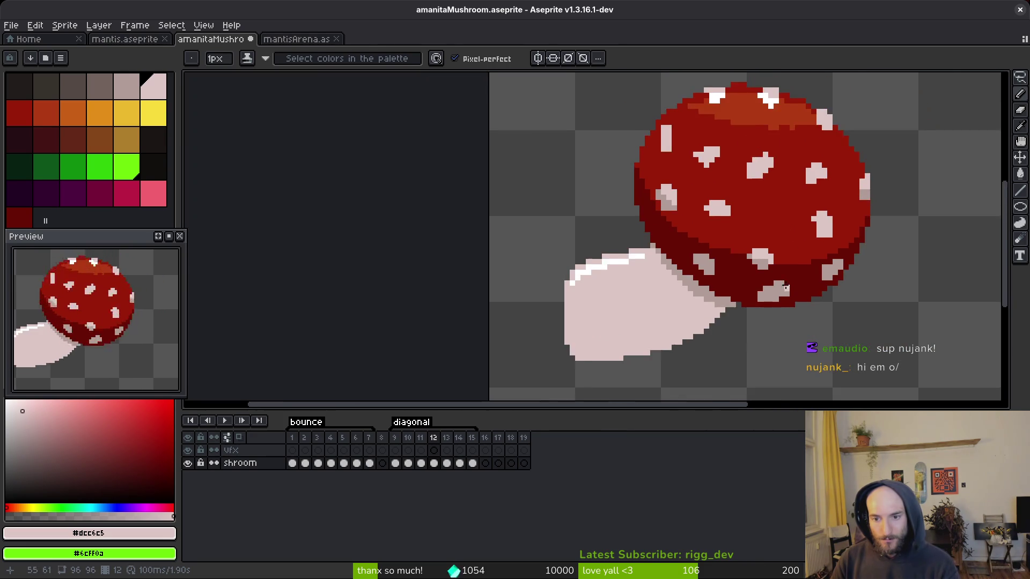
key("ctrl+s")
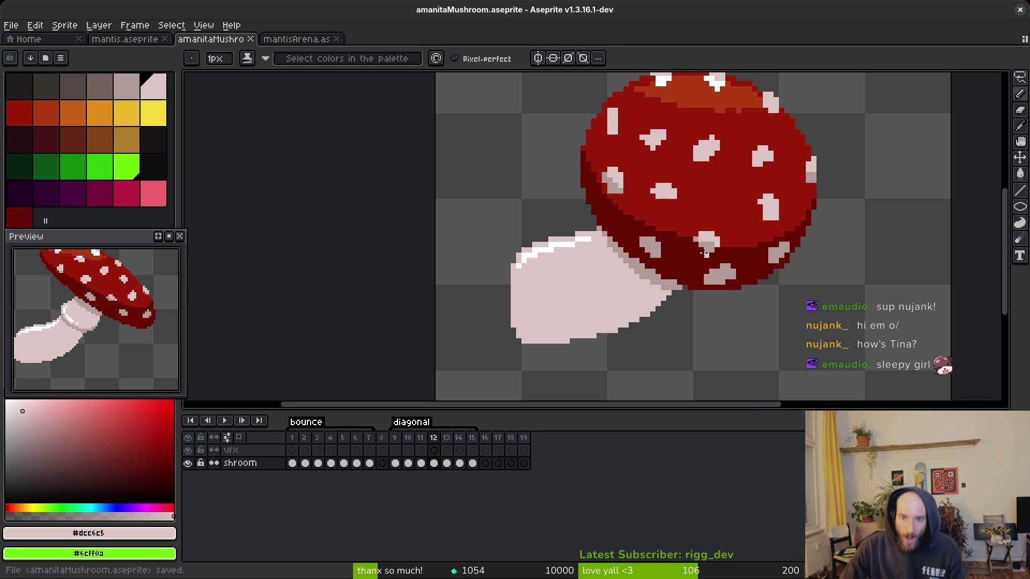
- Zoom the canvas in on the mushroom cap of frame 12
scroll(697, 254, "up", 2)
- Touch up a pixel on the cap's lower edge with the cap red and save the sprite
left_click(627, 250, "alt")
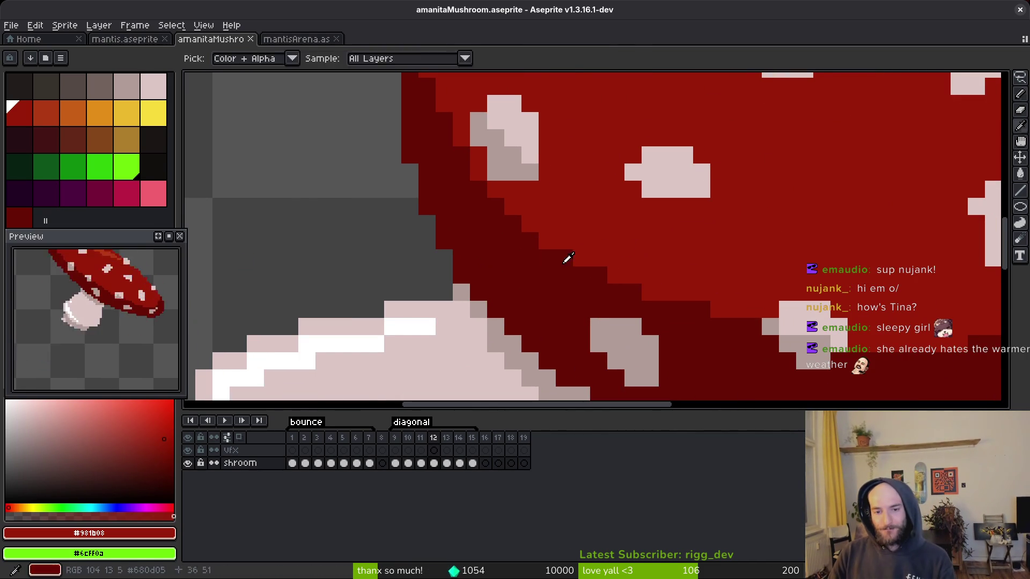
left_click(697, 310)
scroll(769, 251, "down", 2)
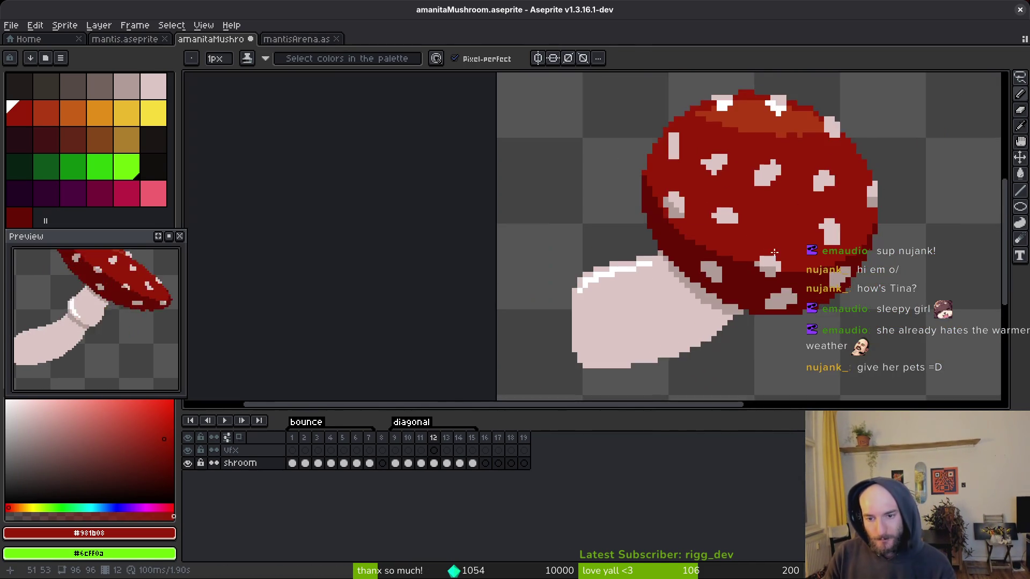
scroll(768, 251, "up", 2)
left_click(762, 275, "alt")
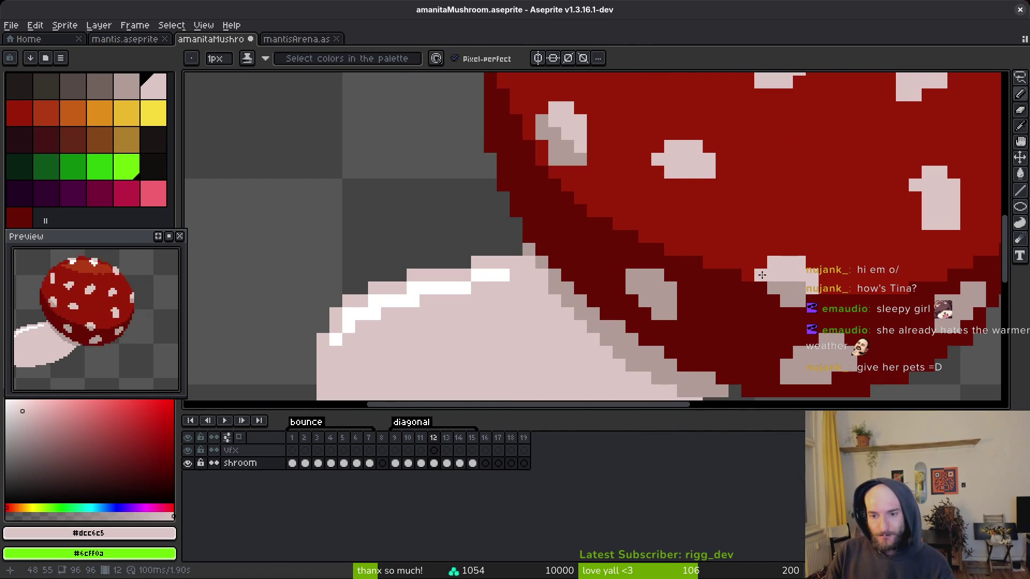
scroll(783, 230, "down", 2)
key("ctrl+s")
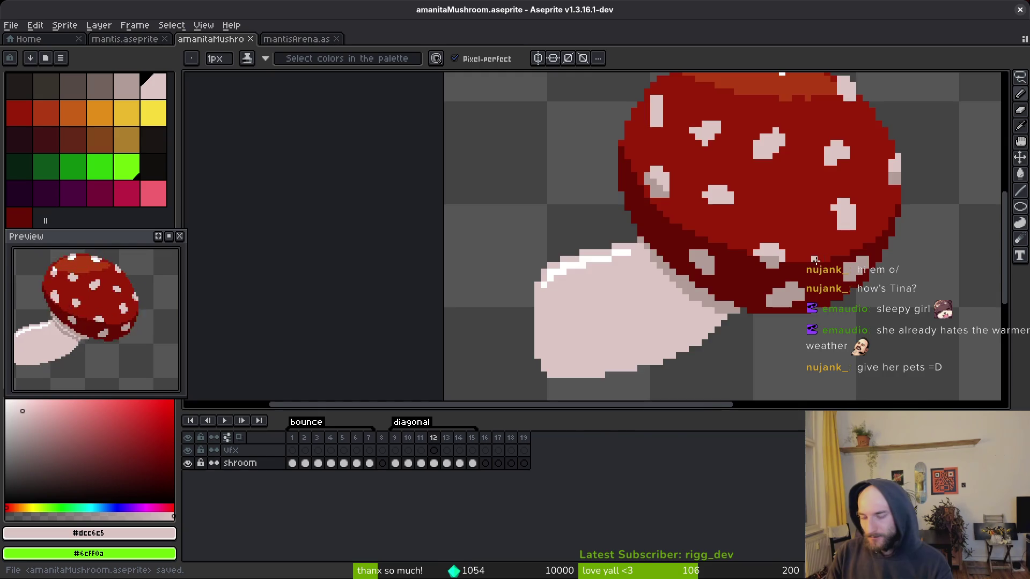
scroll(819, 260, "up", 2)
key("ctrl+s")
- Repaint two dark pixels on the cap edge with the bright cap red
scroll(772, 223, "down", 2)
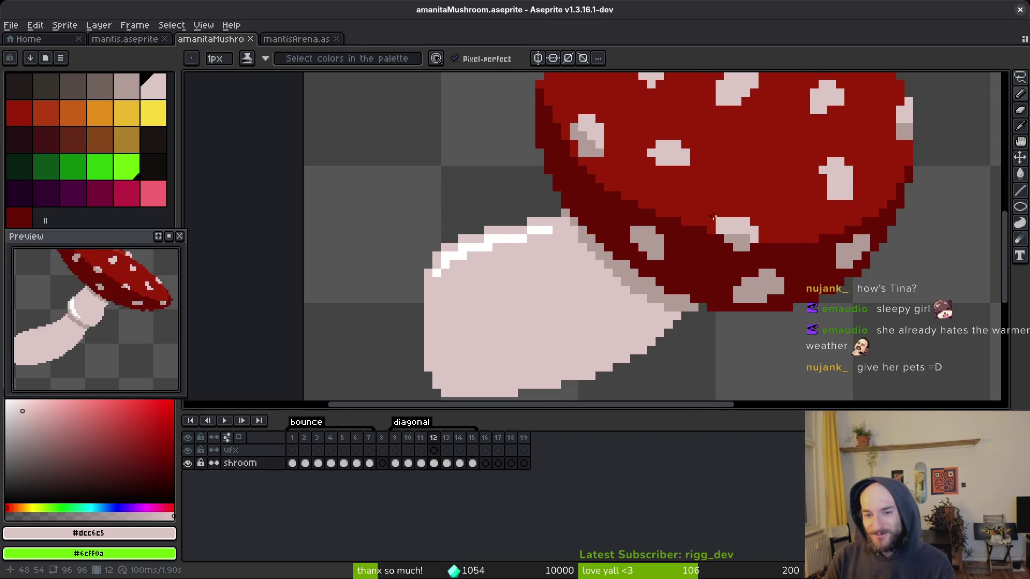
scroll(721, 221, "down", 2)
scroll(689, 196, "up", 2)
left_click(690, 195, "alt")
scroll(652, 195, "up", 2)
left_click(681, 209)
left_click(715, 227)
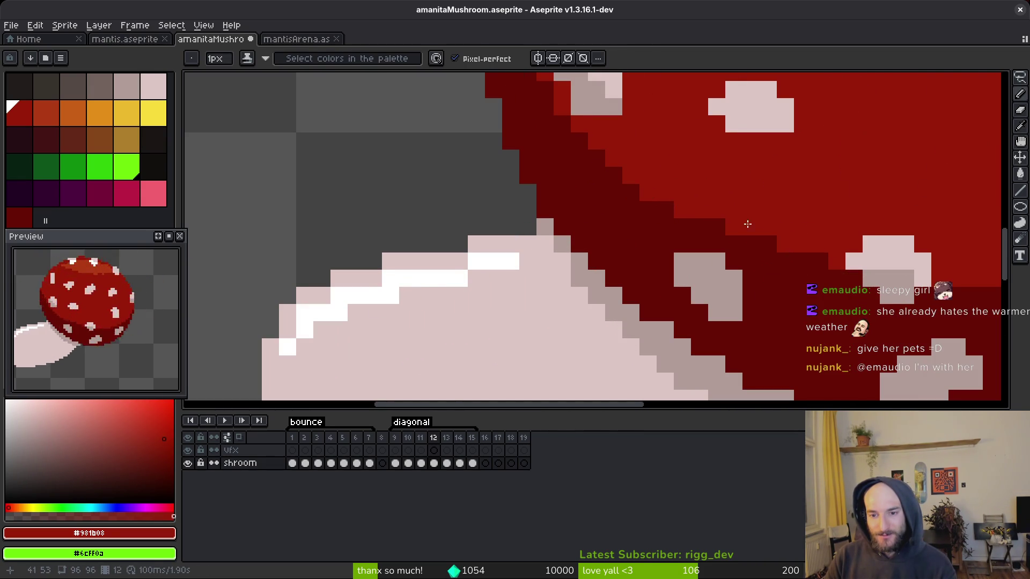
scroll(716, 221, "down", 2)
scroll(681, 196, "up", 3)
- Eyedrop the cap underside's dark red, then the main cap red
left_click(681, 195, "alt")
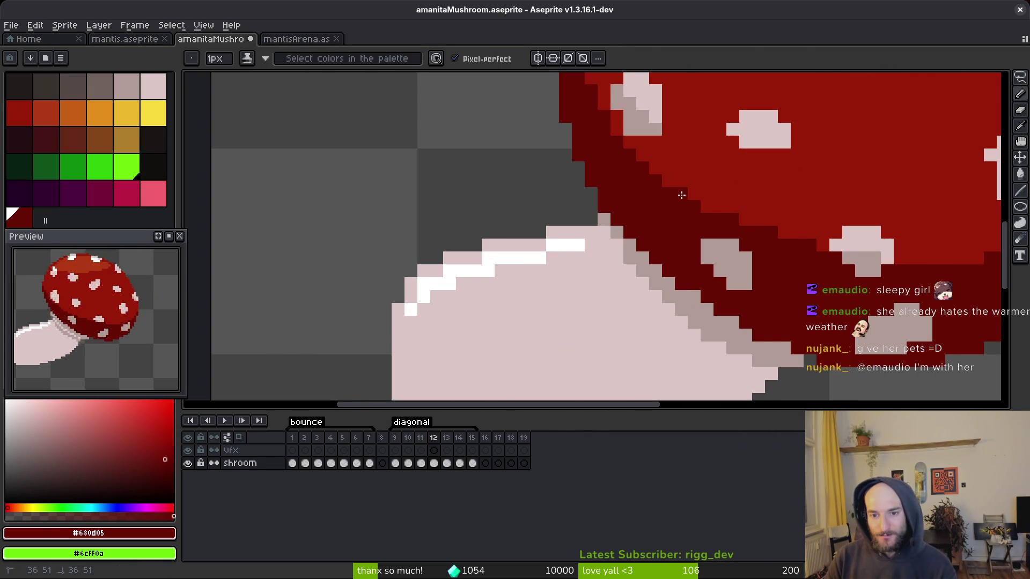
scroll(756, 196, "down", 3)
scroll(745, 199, "up", 2)
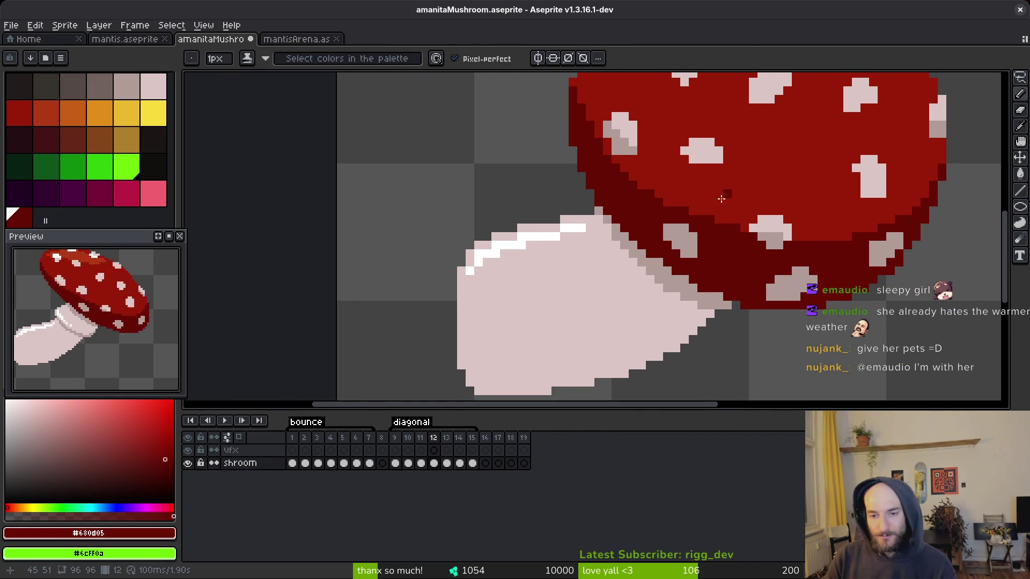
left_click(685, 209, "alt")
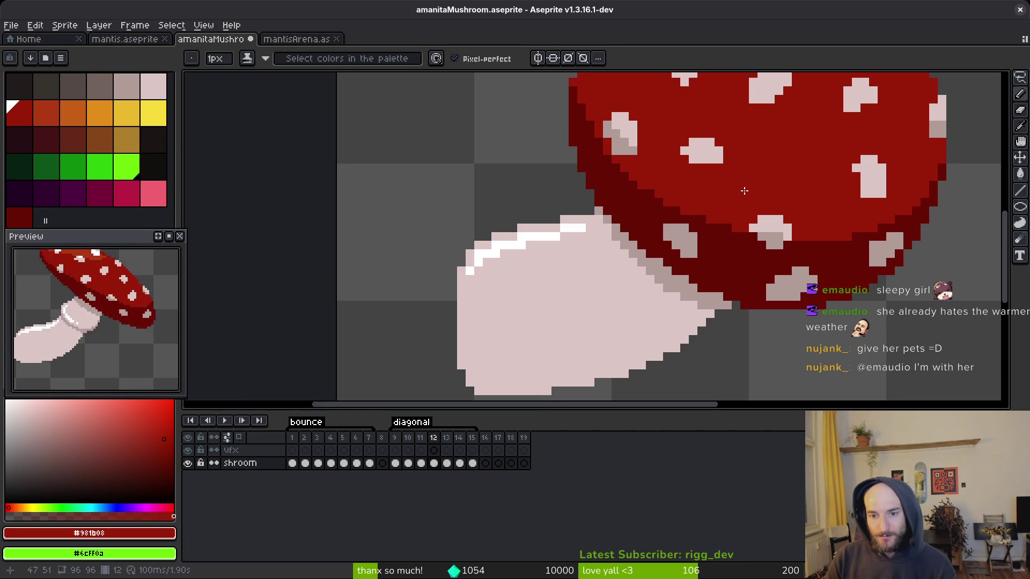
scroll(745, 187, "down", 3)
scroll(746, 190, "up", 3)
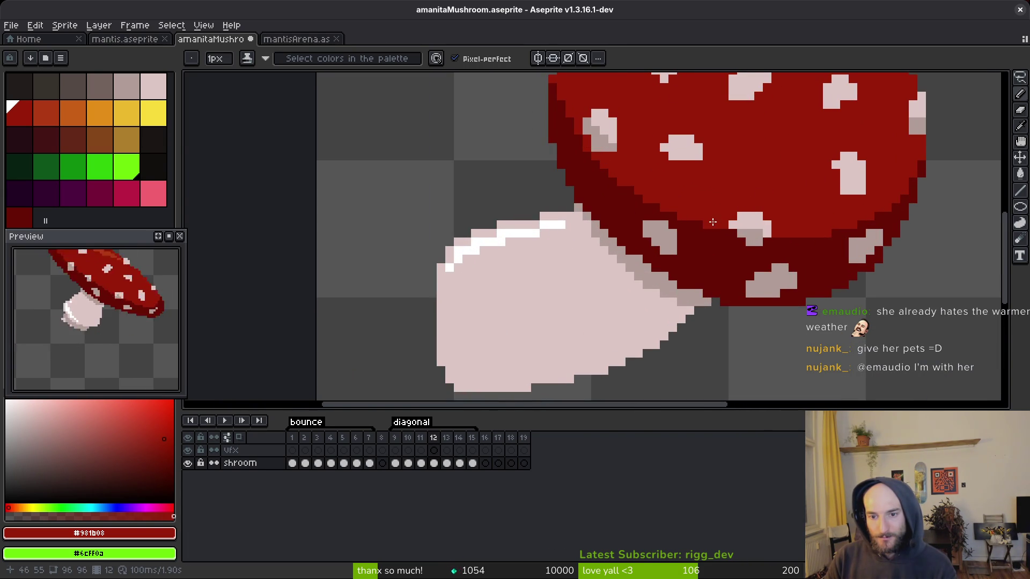
scroll(749, 191, "down", 2)
scroll(750, 188, "up", 2)
- Pick the deeper underside red #680d05 and save amanitaMushroom.aseprite again
left_click(752, 238, "alt")
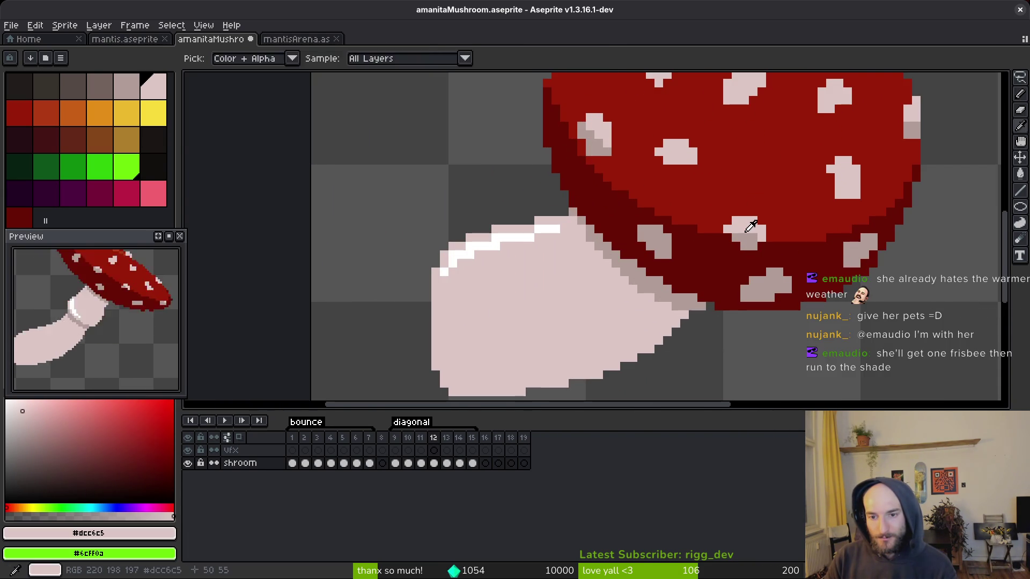
scroll(777, 189, "down", 2)
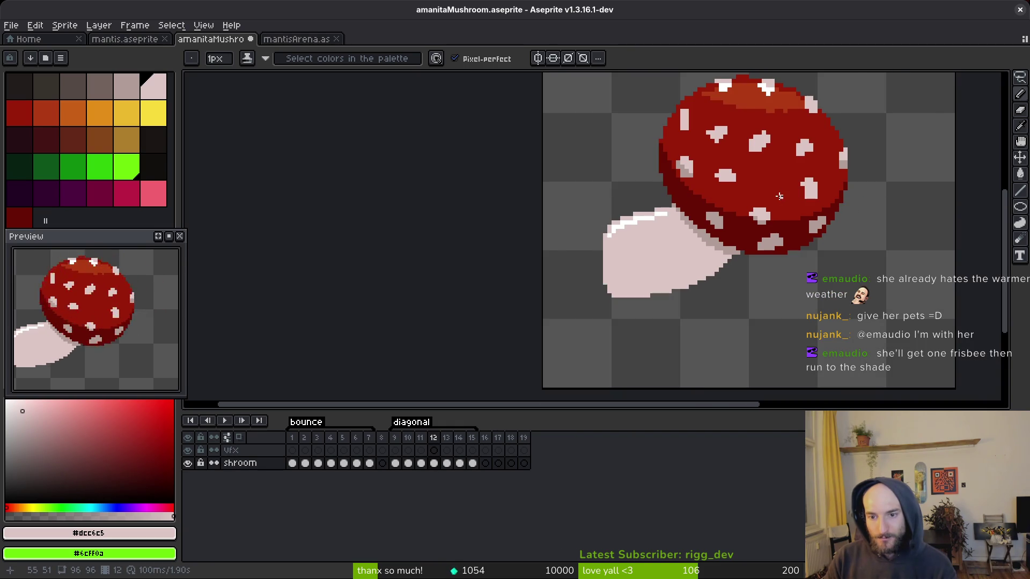
scroll(777, 189, "up", 2)
left_click(727, 223, "alt")
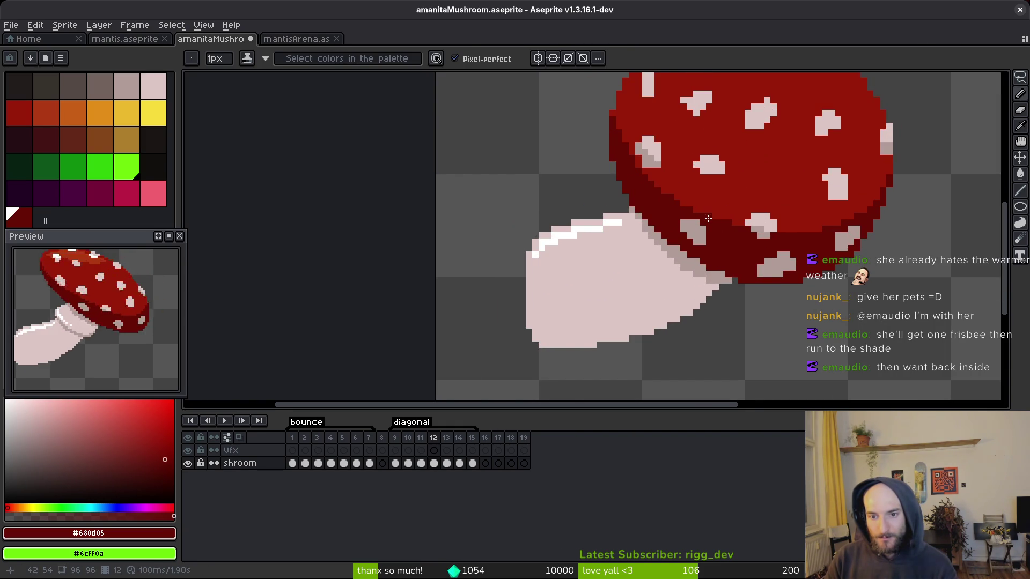
scroll(715, 206, "down", 2)
key("ctrl+s")
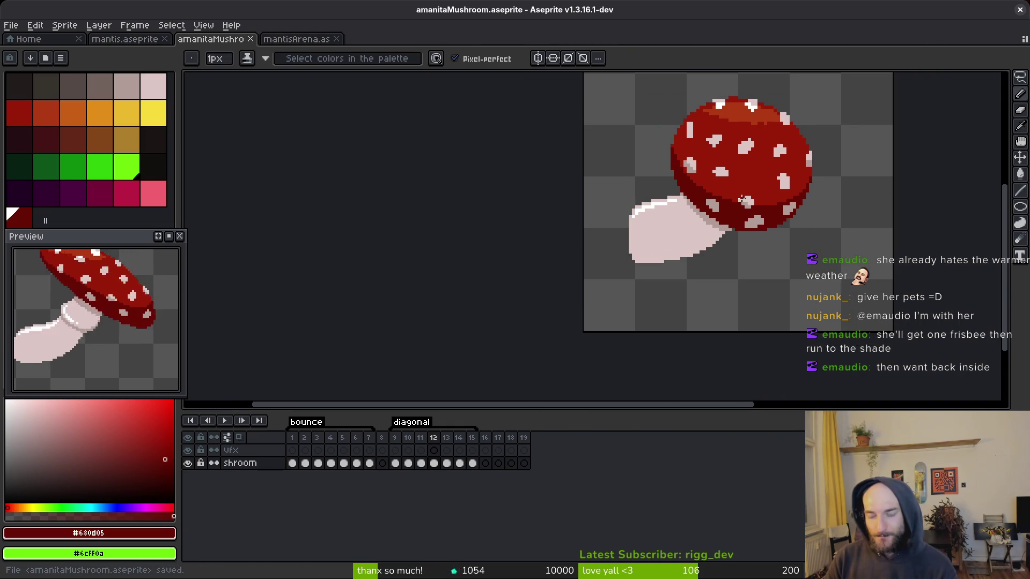
scroll(781, 200, "up", 3)
scroll(781, 200, "up", 2)
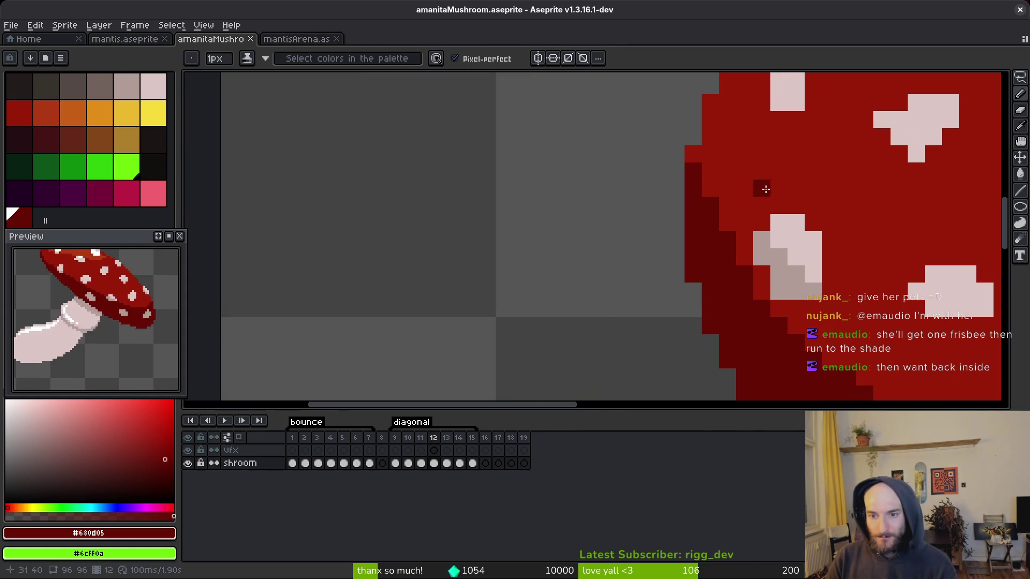
- Paint four dark cap-edge pixels a brighter red and save the sprite
left_click(706, 168, "alt")
left_click(710, 205)
left_click(728, 238)
left_click(745, 195)
left_click(738, 253)
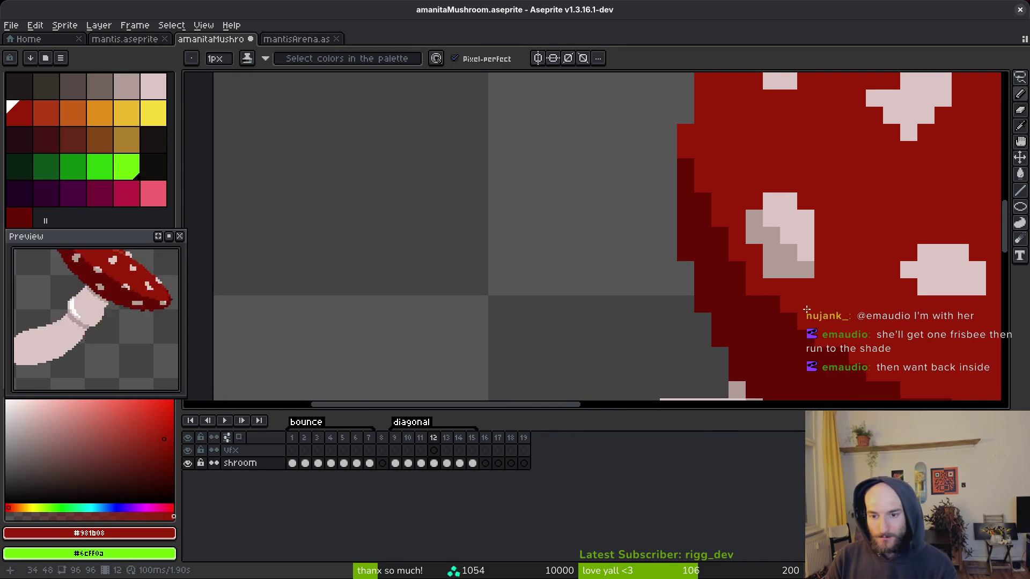
left_click_drag(781, 308, 714, 237)
scroll(819, 256, "down", 2)
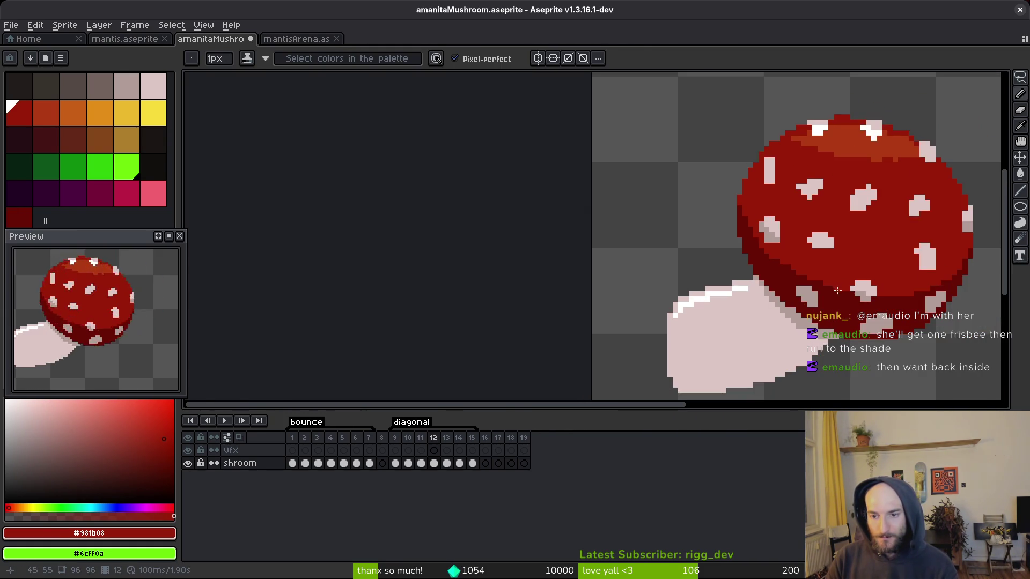
scroll(831, 284, "up", 1)
scroll(776, 263, "down", 4)
scroll(850, 276, "up", 1)
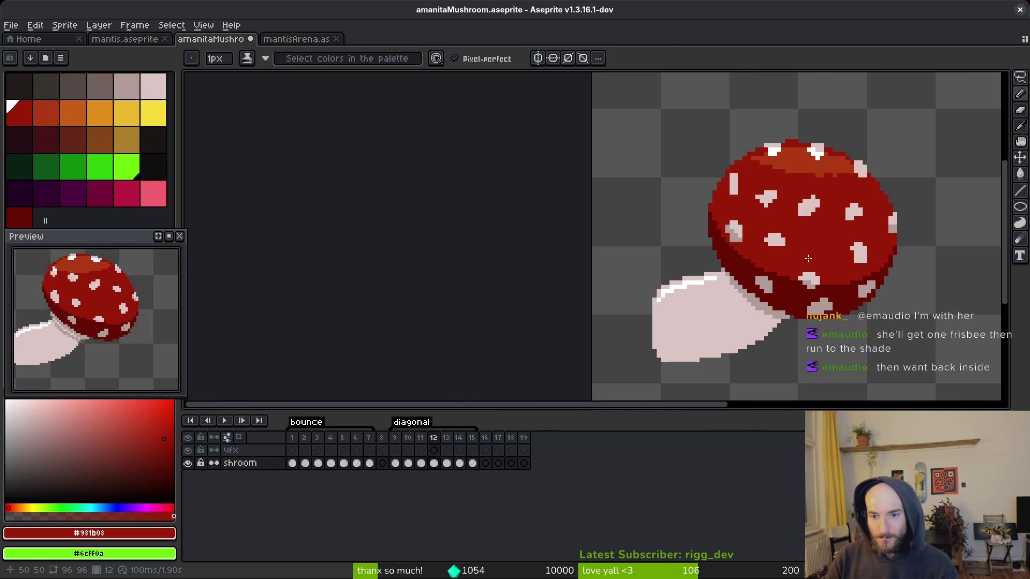
key("ctrl+s")
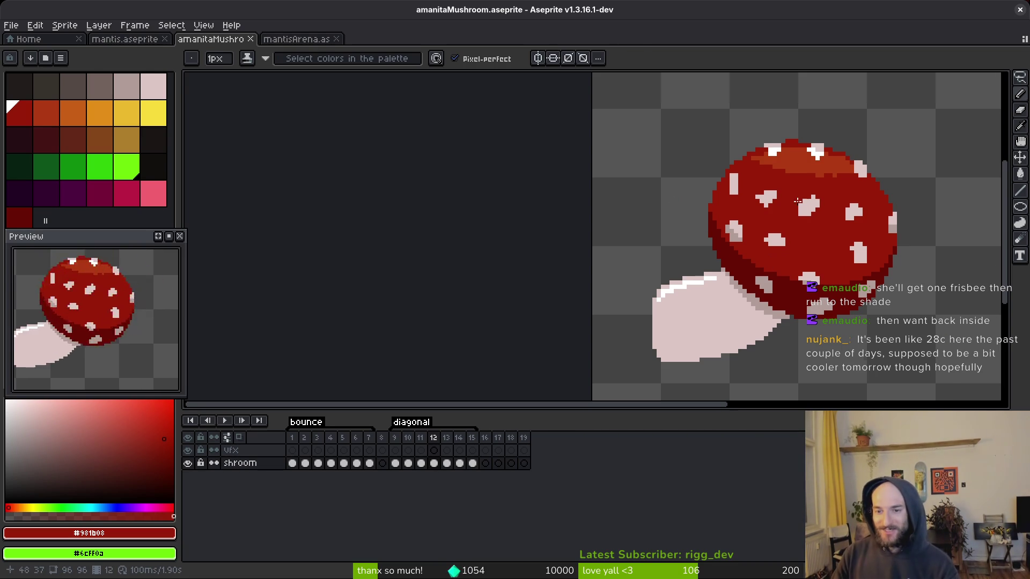
- Eyedrop pale pink #dcc6c5 and add a pink pixel beside a cap spot
scroll(803, 201, "up", 4)
key("alt")
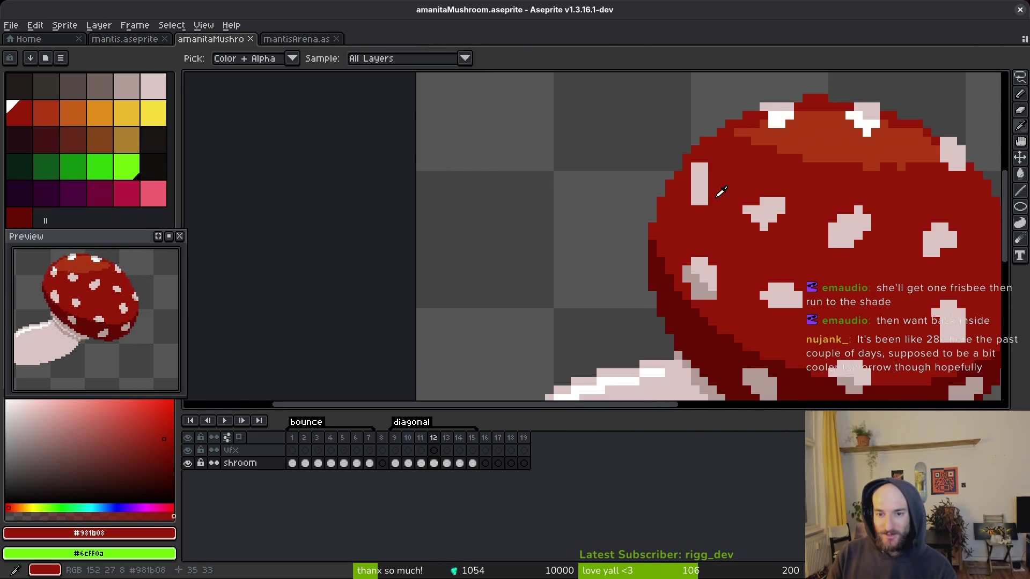
left_click(706, 172)
scroll(706, 172, "up", 2)
left_click(630, 227)
- Finish the pink pixels beside the cap spots and add two red cap pixels
left_click_drag(630, 228, 644, 205)
left_click(748, 222)
left_click(766, 143, "alt")
left_click(695, 252)
scroll(802, 213, "down", 3)
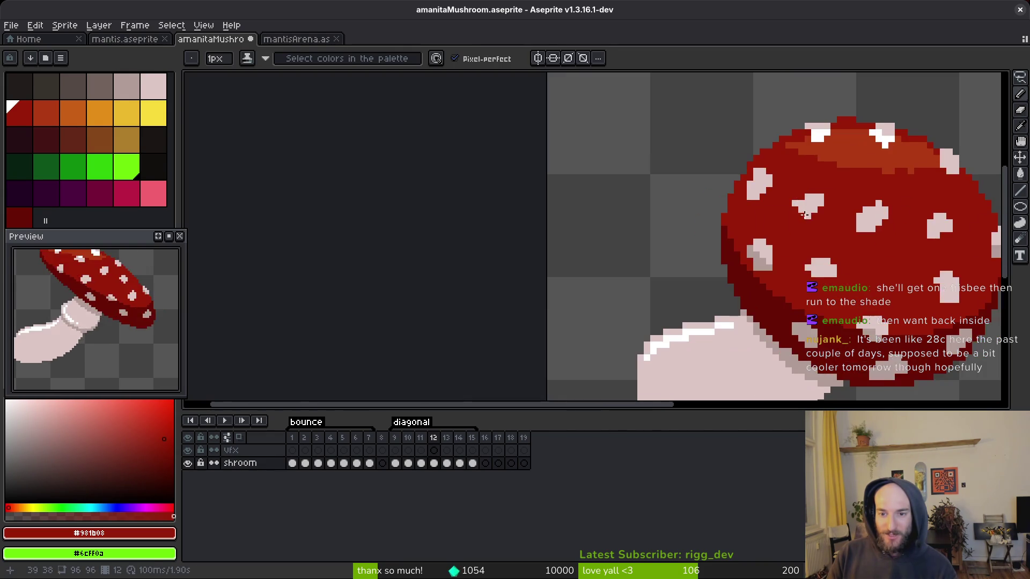
- Compare frames 11 and 12, then paint #af3a13 orange highlight pixels along the cap edge on frame 12
key("Left")
key("alt")
key("Right")
left_click(772, 187, "alt")
key("Left")
key("Right")
key("Left")
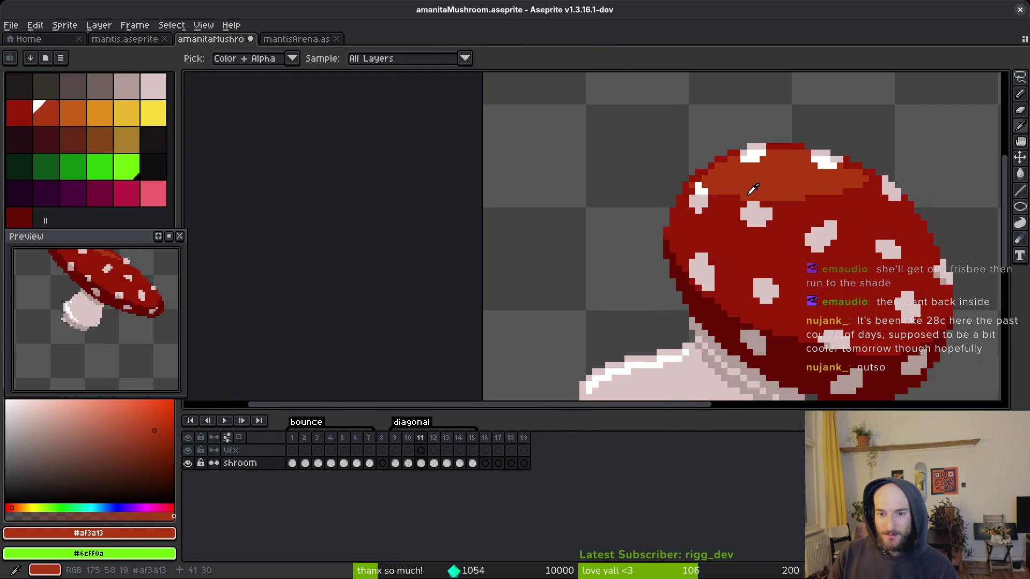
key("Right")
scroll(752, 189, "up", 3)
left_click(703, 177)
left_click(691, 190)
left_click(678, 176)
left_click(665, 203)
left_click(691, 178)
- Add two white pixels on the cap edge and draw an orange highlight row across the cap
left_click(781, 150, "alt")
mouse_move(663, 216)
left_mouse_down()
mouse_move(674, 227)
mouse_move(766, 230)
left_mouse_up()
left_click(677, 202, "alt")
mouse_move(765, 230)
left_mouse_down()
mouse_move(579, 231)
mouse_move(593, 241)
mouse_move(826, 225)
left_mouse_up()
- Darken the orange band's edge pixels with the dark cap red #931b08
left_click(884, 223, "alt")
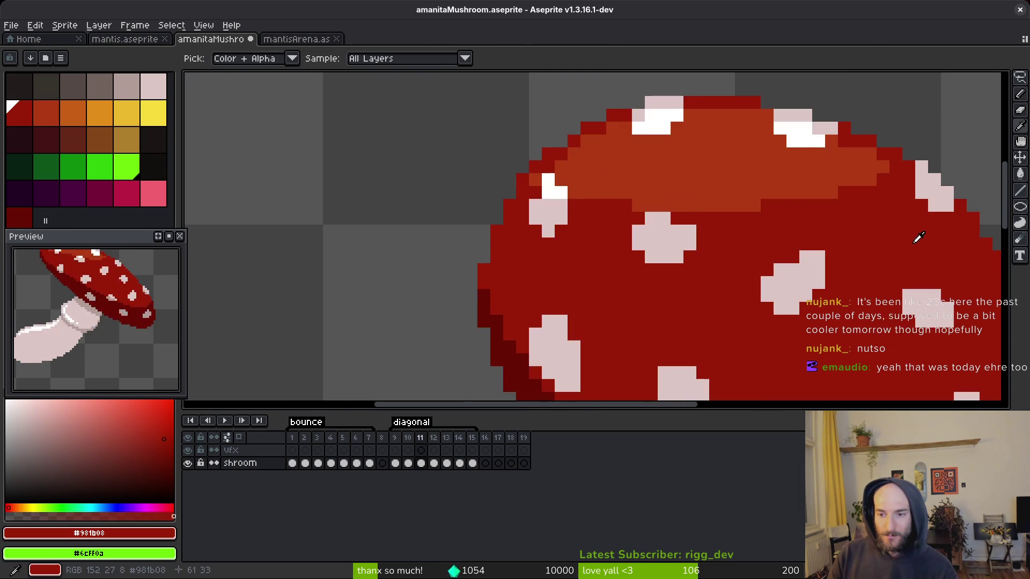
left_click(857, 166)
left_click_drag(863, 167, 889, 193)
left_click(883, 205)
left_click(869, 166)
left_click(844, 179)
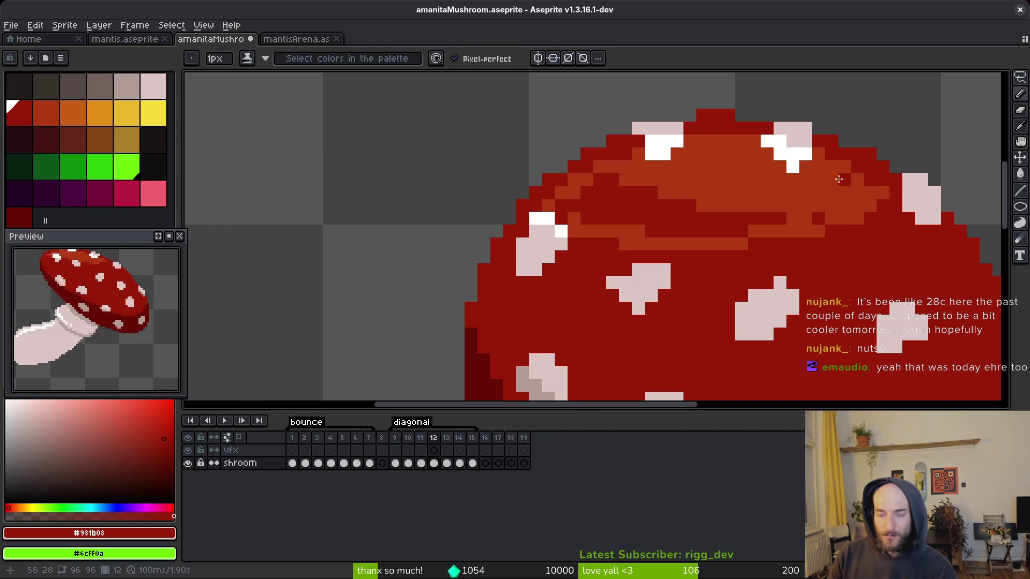
left_click(869, 205)
left_click(858, 218)
left_click(818, 230)
- Paint more orange highlight pixels and bucket-fill a cap area with the orange highlight
left_click(782, 246)
left_click(844, 218)
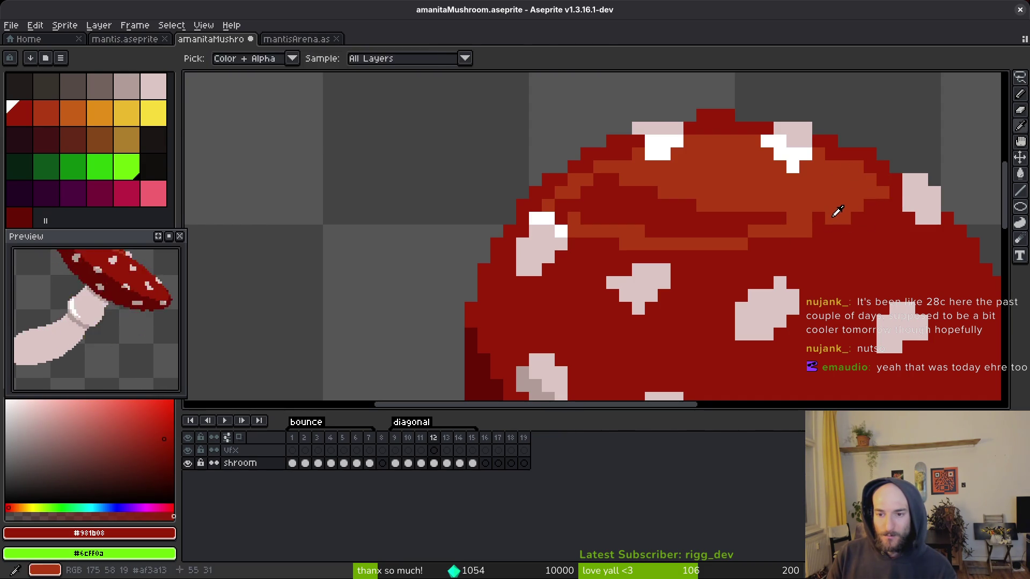
left_click(799, 218, "alt")
left_click(751, 222)
key("g")
left_click(643, 220)
scroll(643, 220, "down", 3)
key("b")
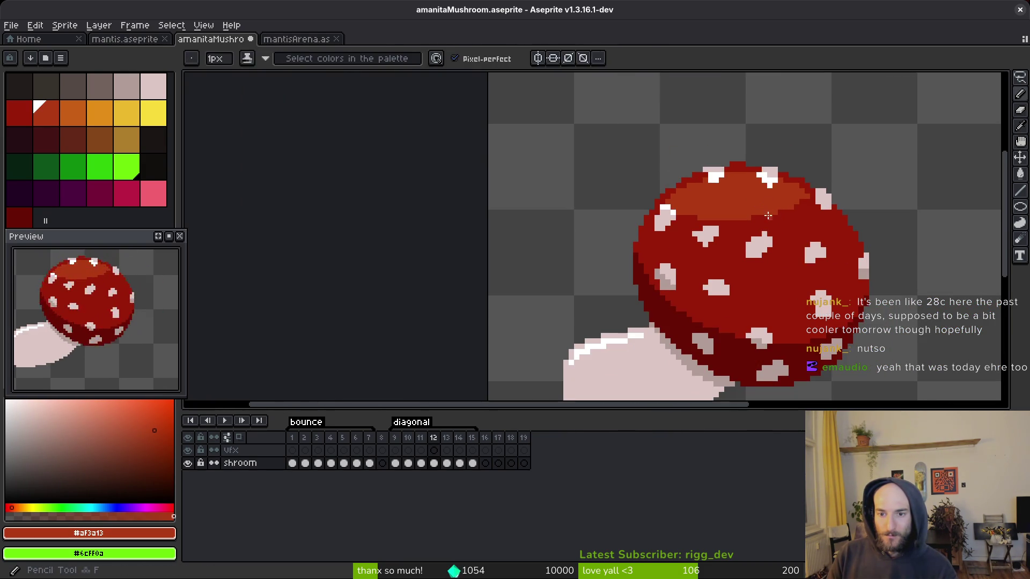
scroll(788, 205, "up", 1)
scroll(788, 205, "up", 1)
- Trim the highlight band with dark-red pixels and save the sprite
left_click(751, 225, "alt")
left_click(745, 220)
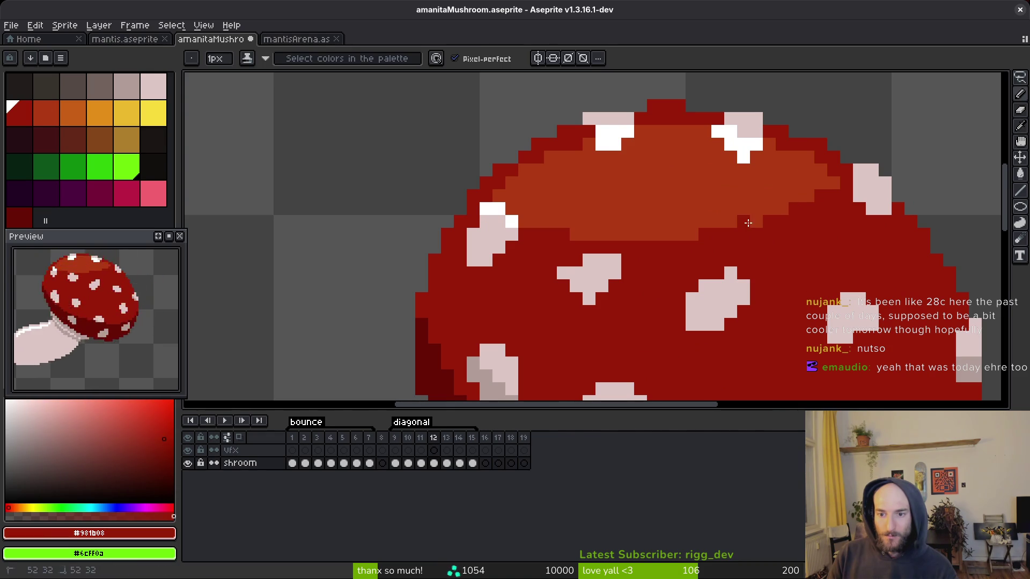
left_click(743, 210)
left_click(743, 221, "alt")
left_click(679, 246, "alt")
left_click(692, 234)
left_click(730, 221)
left_click(777, 168, "alt")
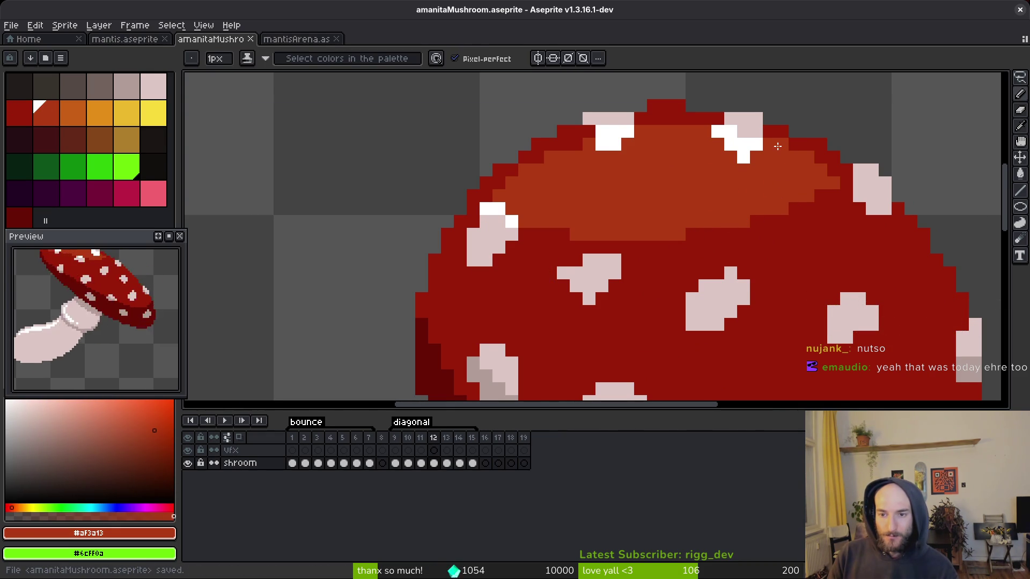
scroll(777, 168, "up", 2)
key("ctrl+s")
scroll(765, 167, "down", 2)
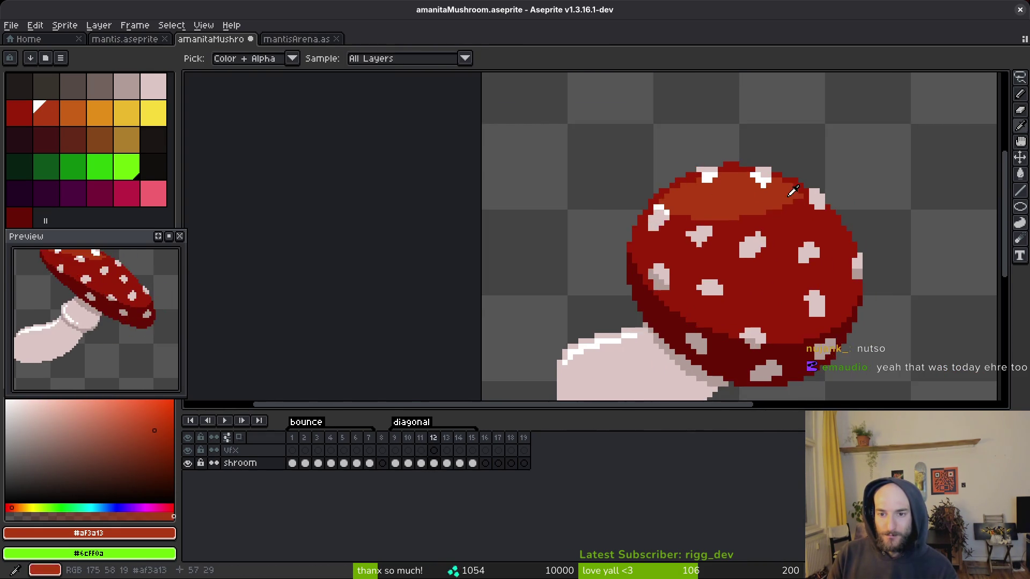
- Add two white highlight pixels and one red pixel along the cap's top row
scroll(754, 165, "up", 2)
left_click(750, 183, "alt")
left_click(761, 182)
left_click(634, 182)
left_click(683, 155, "alt")
left_click(660, 160)
left_click(712, 159)
key("ctrl+z")
- Recentre the mushroom and paint a spot pixel with the greyish spot-edge shade
left_click_drag(897, 206, 781, 157)
scroll(807, 258, "down", 3)
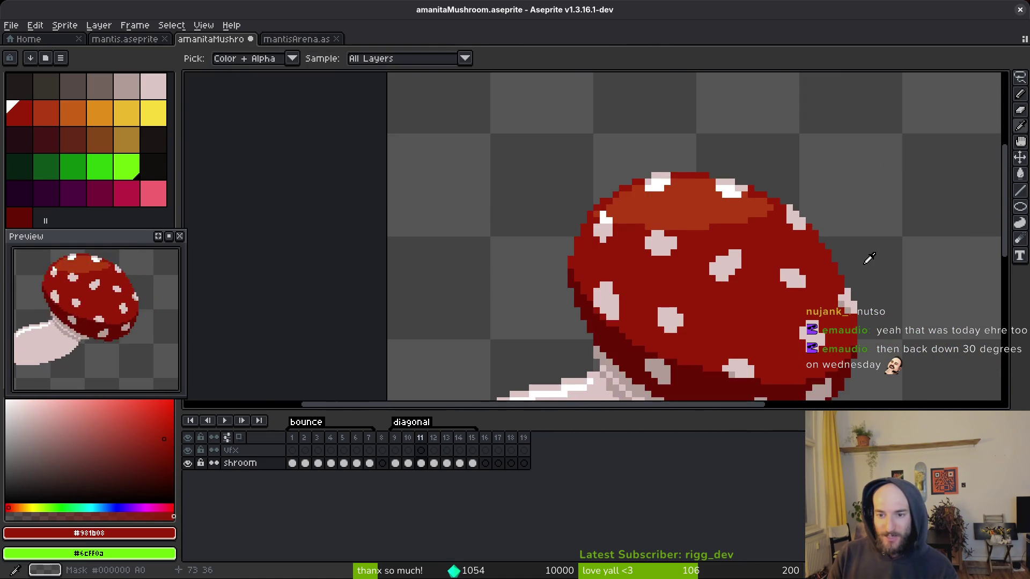
scroll(870, 258, "up", 1)
left_click_drag(813, 236, 781, 204)
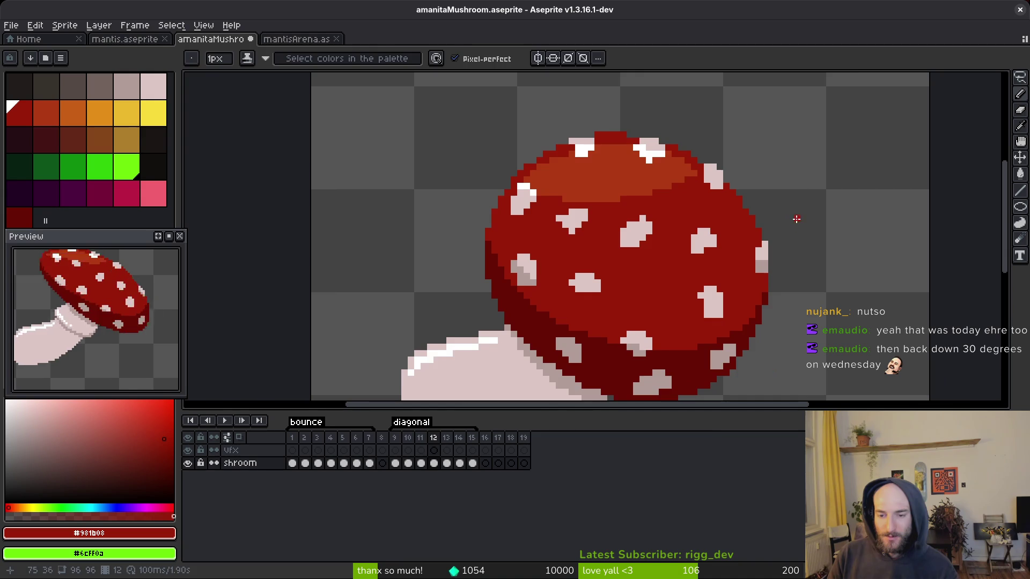
scroll(784, 276, "up", 2)
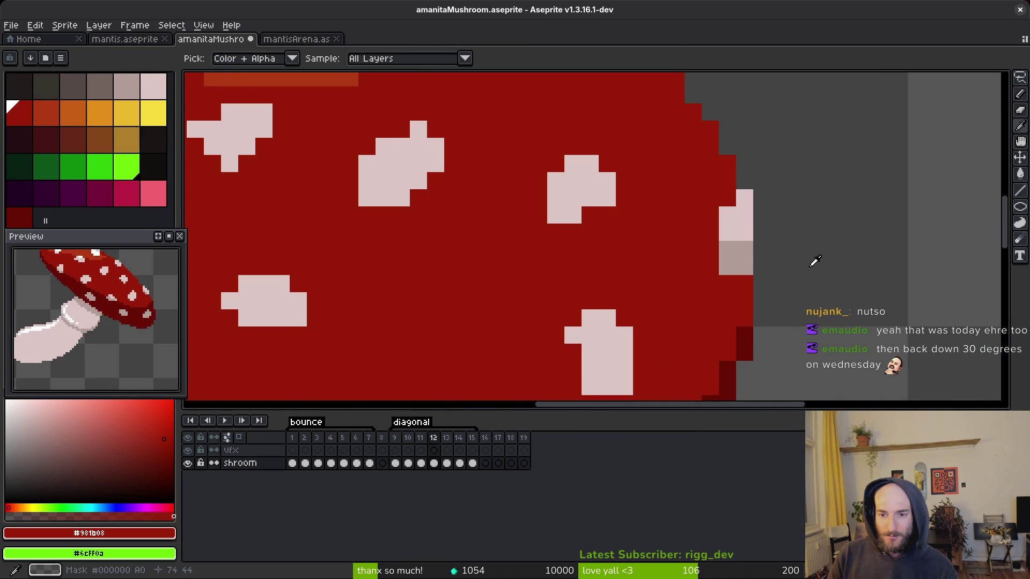
left_click(741, 243, "alt")
left_click(727, 246, "alt")
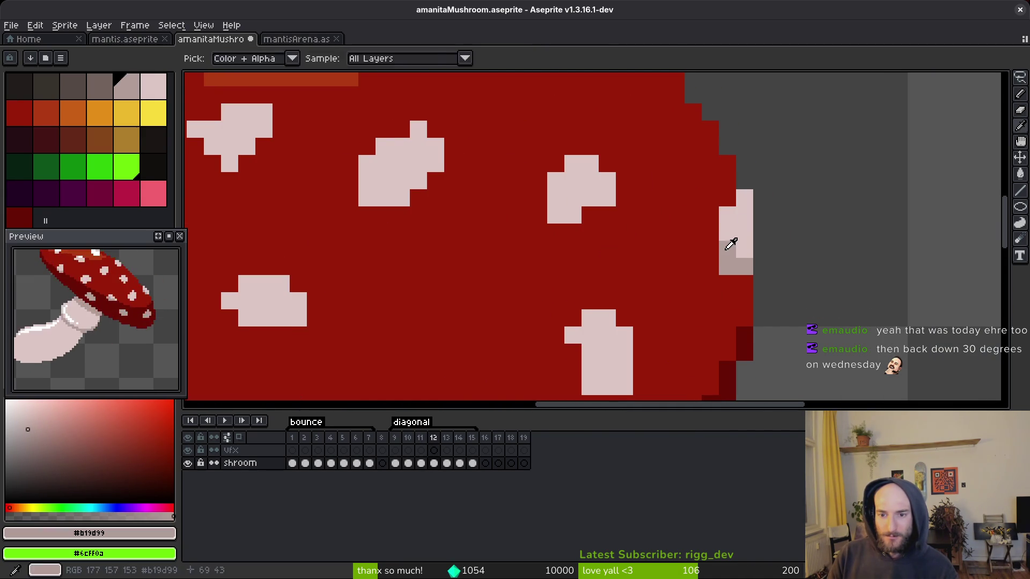
left_click(712, 217)
- Repaint the grey pixels on the cap's right edge red and save amanitaMushroom.aseprite
left_click(730, 201, "alt")
scroll(751, 240, "down", 4)
scroll(751, 239, "up", 3)
left_click(738, 209)
left_click(737, 196)
scroll(780, 216, "down", 3)
scroll(763, 201, "up", 2)
key("ctrl+s")
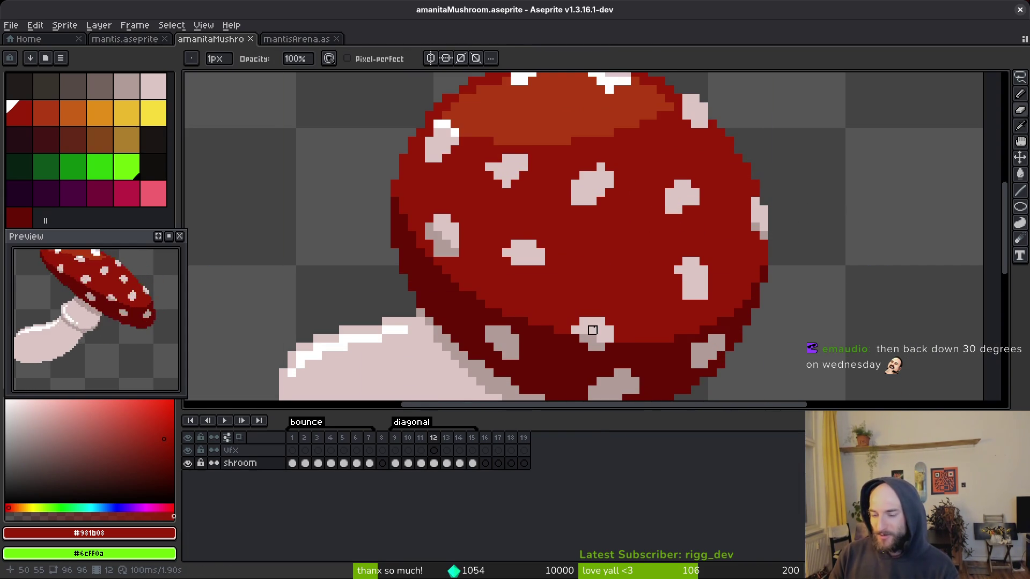
scroll(712, 219, "down", 1)
key("ctrl+z")
key("ctrl+y")
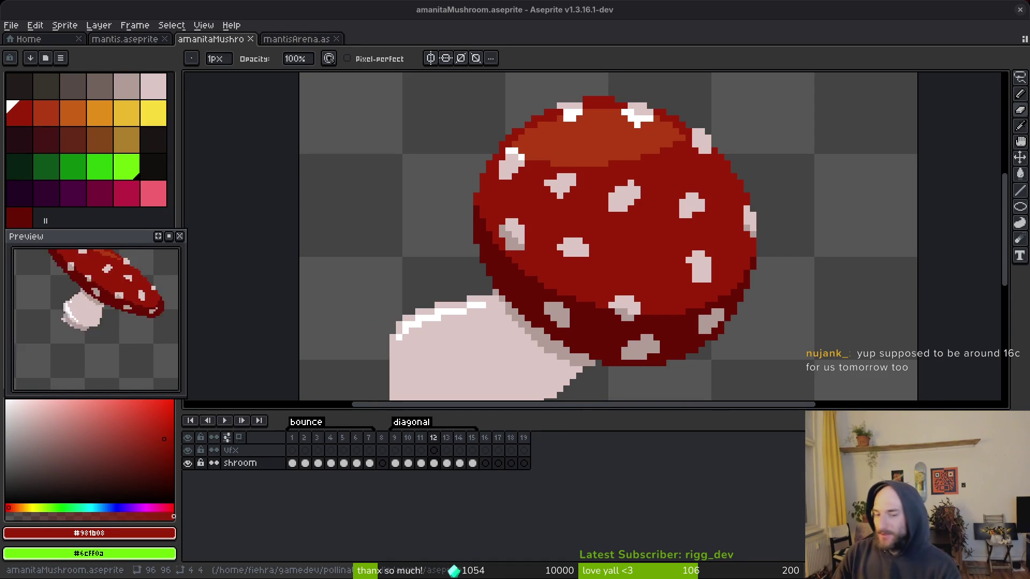
scroll(654, 279, "up", 4)
- Paint a stray grey cap pixel red and bucket-fill the grey spot pixels with light pink #dcc6c5
key("alt")
left_click(535, 214)
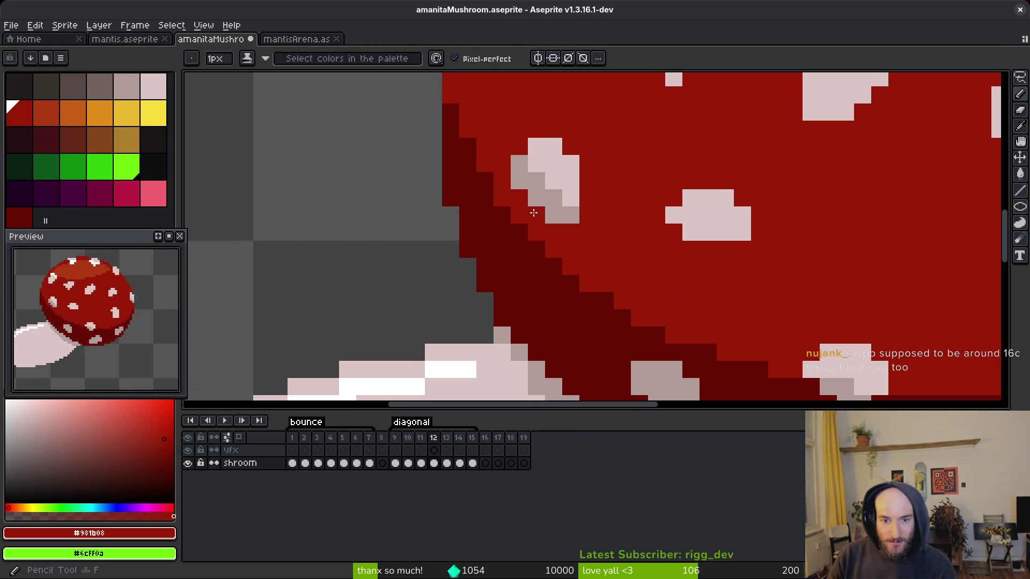
scroll(533, 213, "down", 4)
scroll(606, 248, "up", 4)
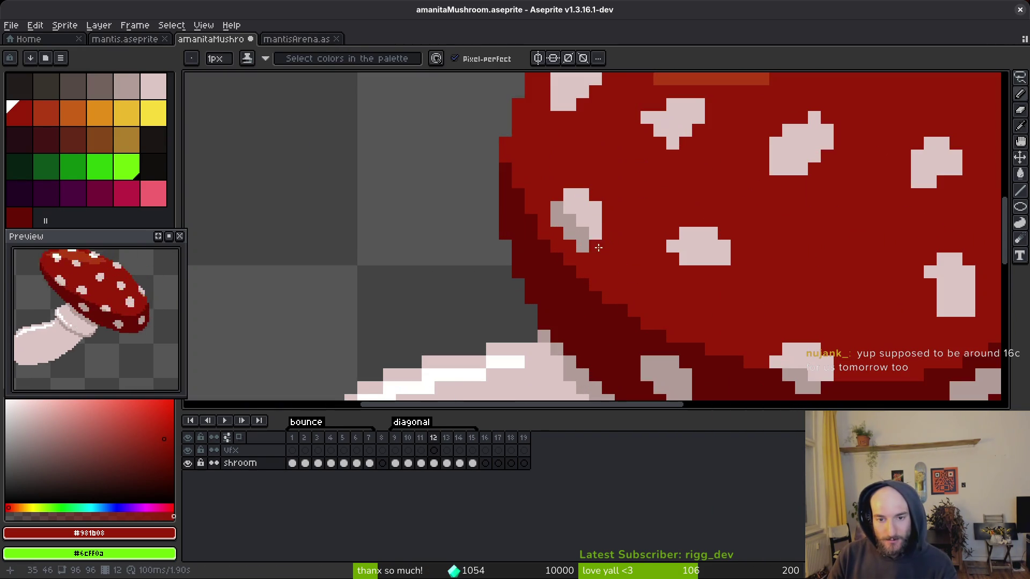
left_click(581, 225, "alt")
key("g")
left_click(587, 231)
scroll(590, 231, "down", 4)
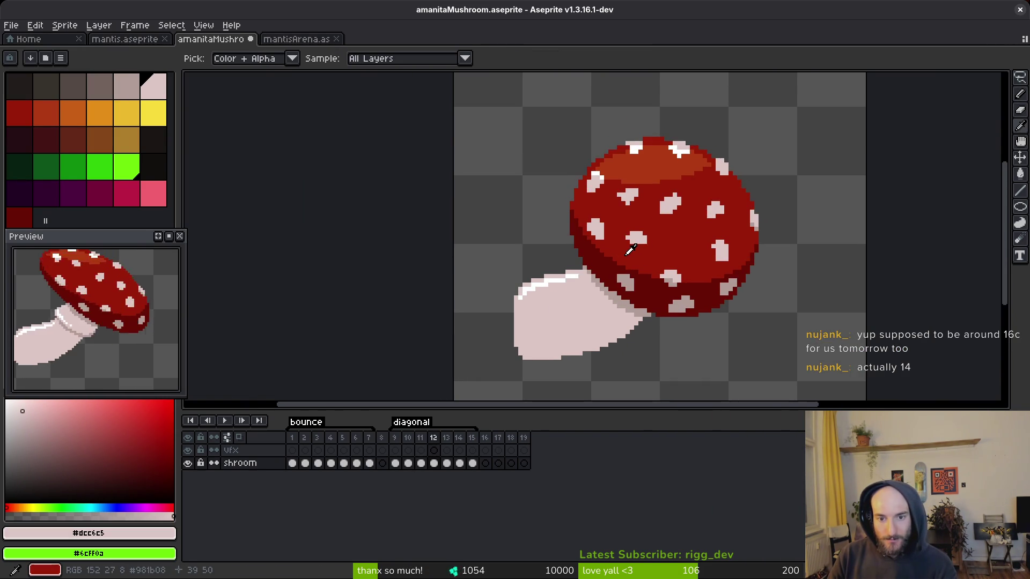
scroll(631, 249, "up", 3)
- Repaint the cap's top highlights with red #981b08, white, and the orange-red from frame 11
key("f")
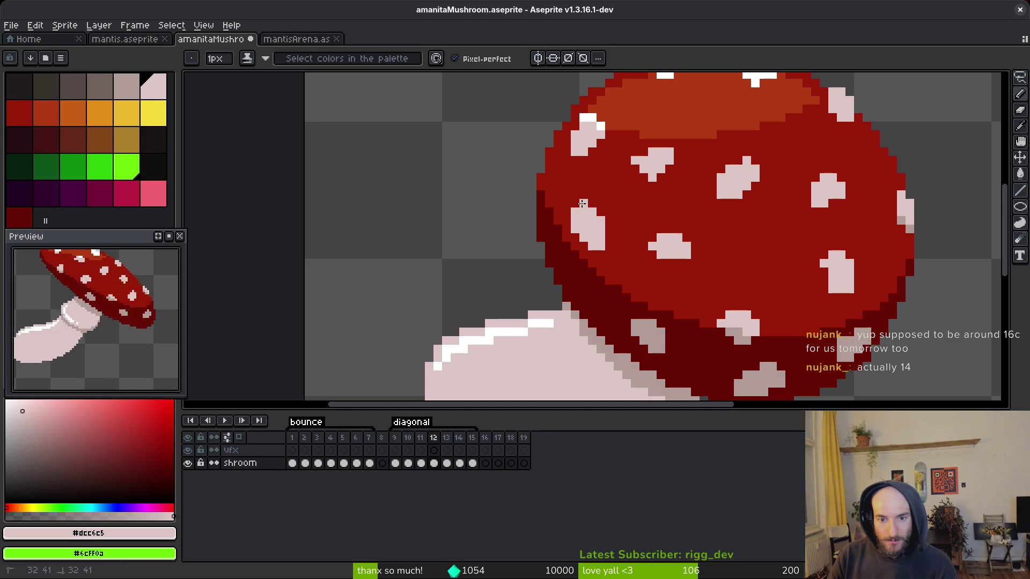
scroll(639, 252, "down", 4)
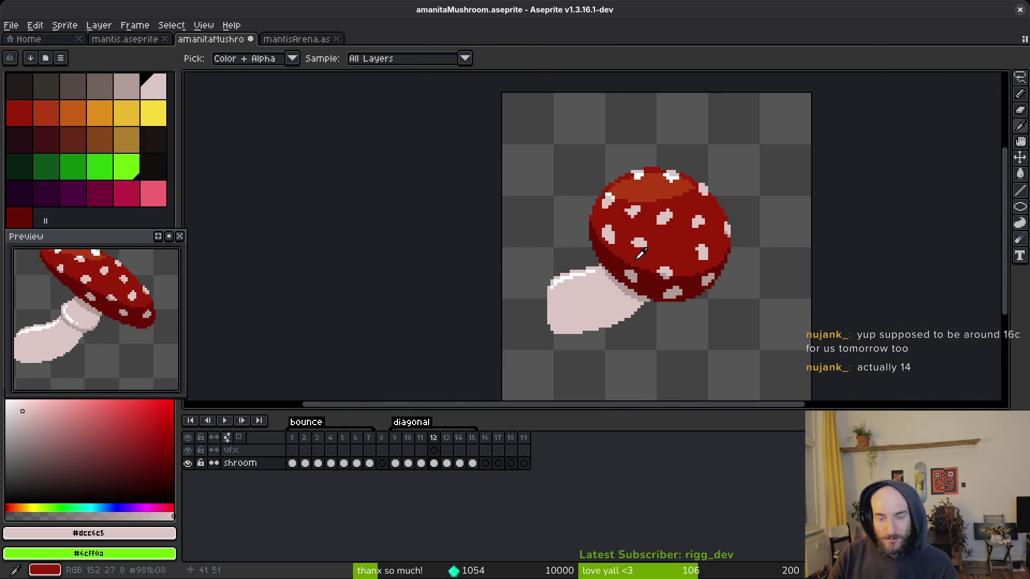
scroll(639, 221, "up", 3)
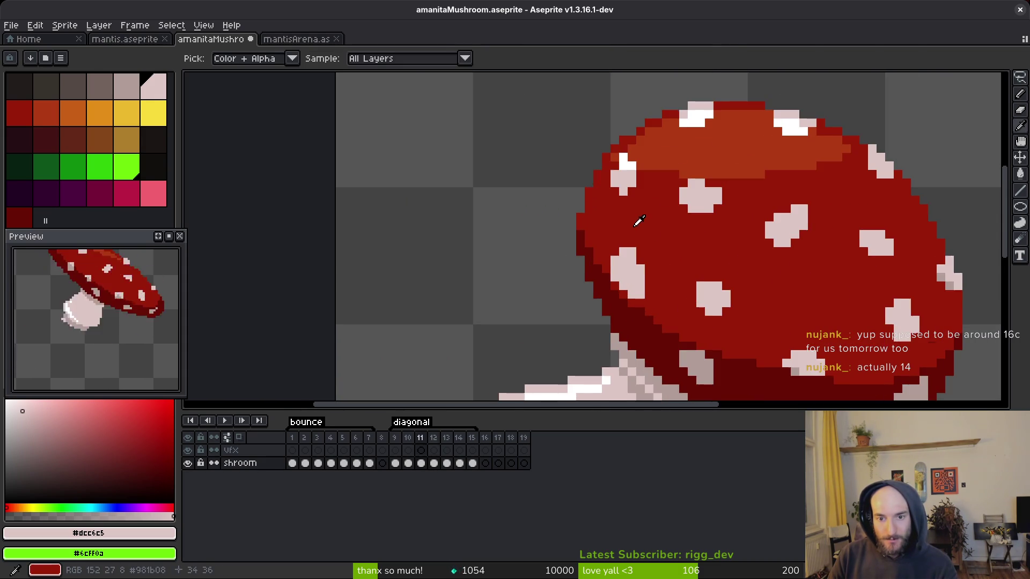
left_click(638, 221, "alt")
scroll(606, 216, "down", 4)
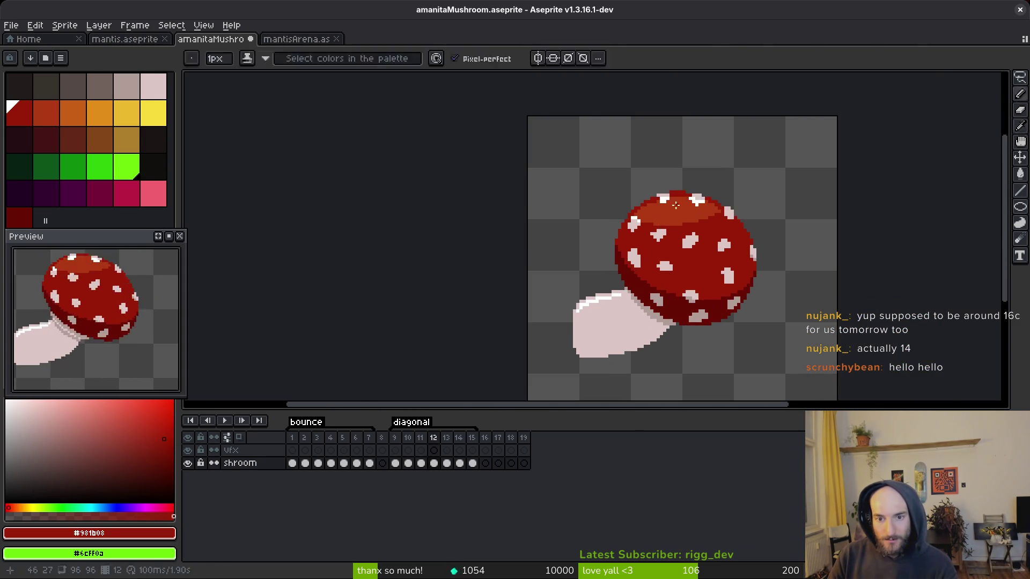
scroll(664, 201, "up", 2)
left_click(654, 183)
left_click(654, 182, "alt")
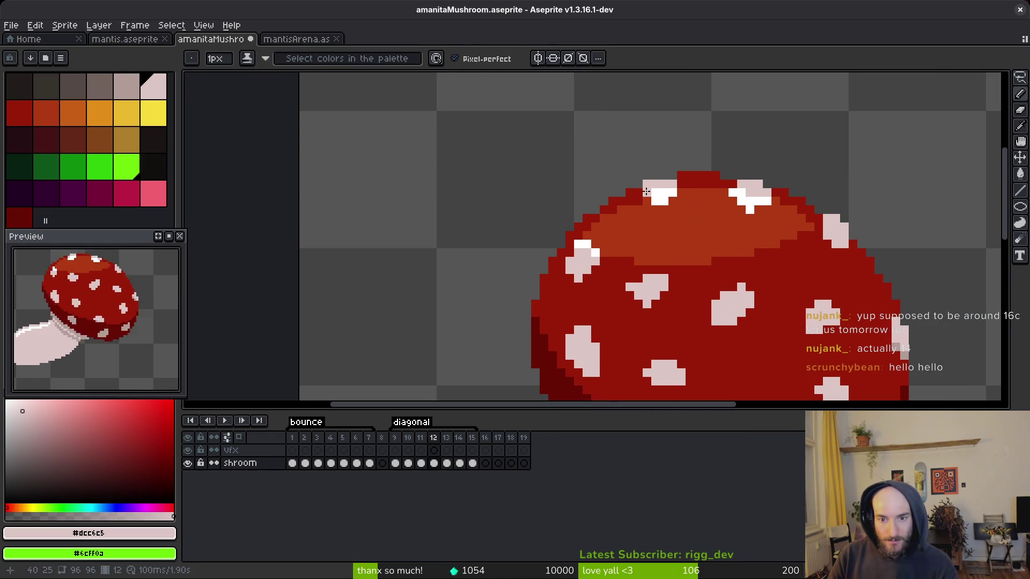
scroll(654, 184, "down", 3)
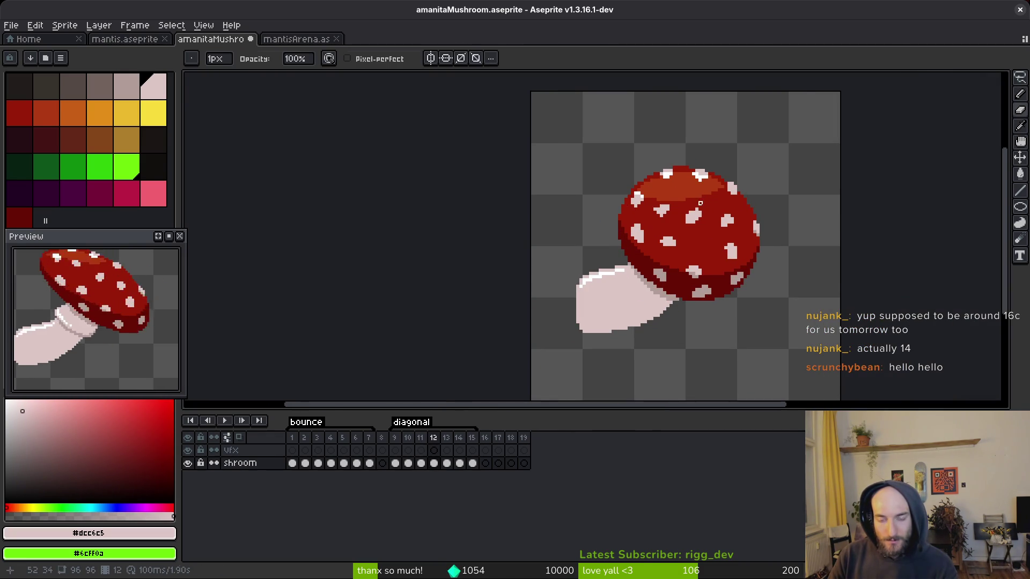
scroll(673, 174, "up", 3)
left_click(639, 169, "alt")
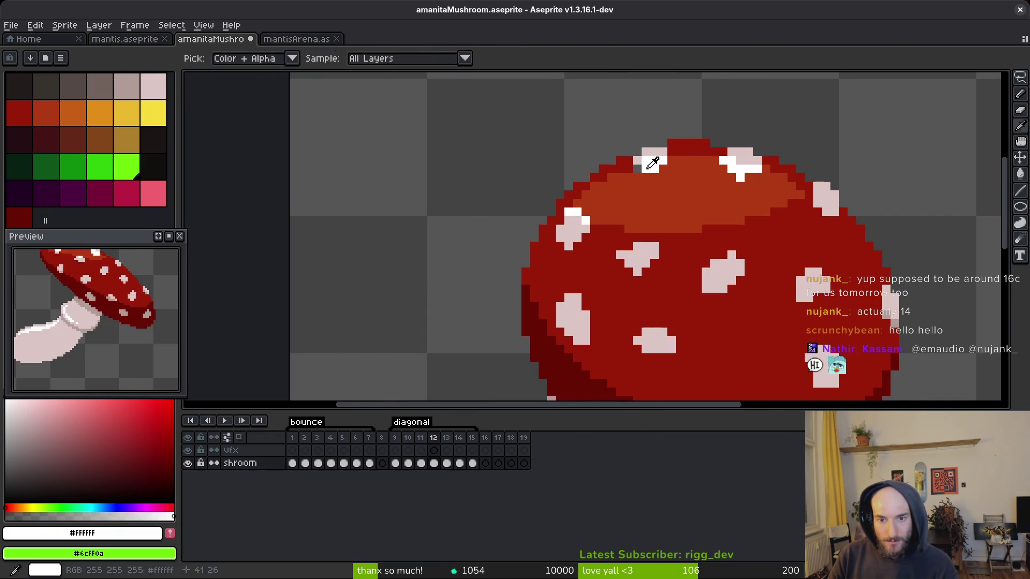
scroll(689, 185, "down", 2)
key("Left")
scroll(757, 194, "up", 2)
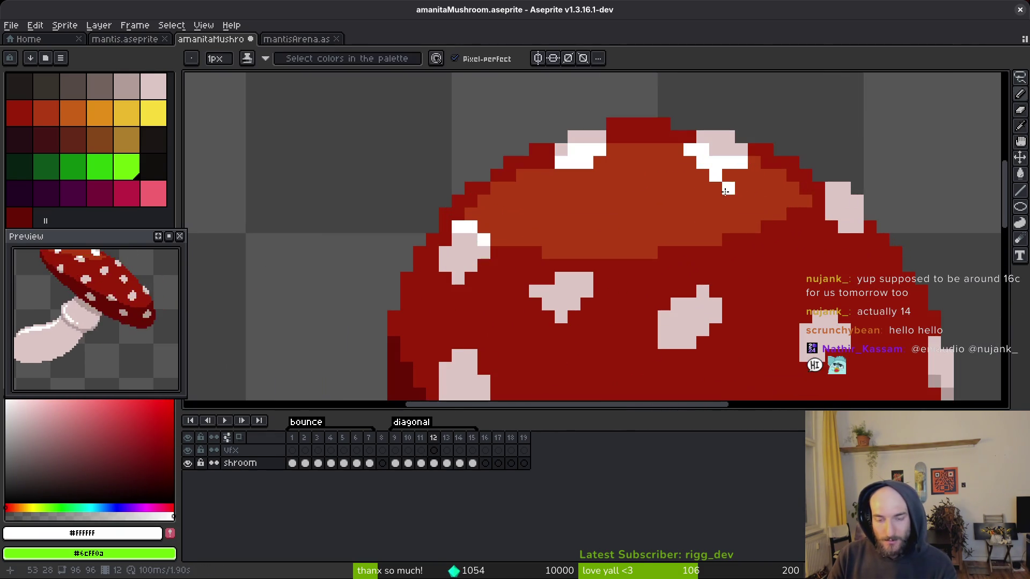
left_click(721, 170, "alt")
- Compare frame 12 with its neighbouring frame and save amanitaMushroom.aseprite
scroll(757, 200, "down", 2)
key("Right")
key("Left")
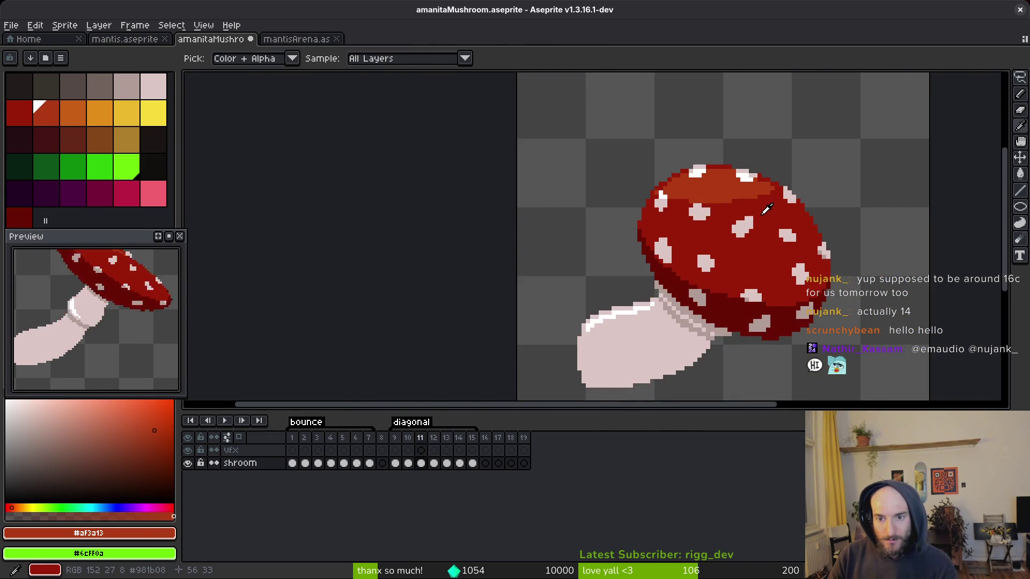
key("Right")
scroll(759, 200, "up", 2)
scroll(764, 201, "down", 2)
key("Left")
key("Right")
scroll(761, 212, "up", 2)
scroll(716, 193, "down", 2)
key("ctrl+s")
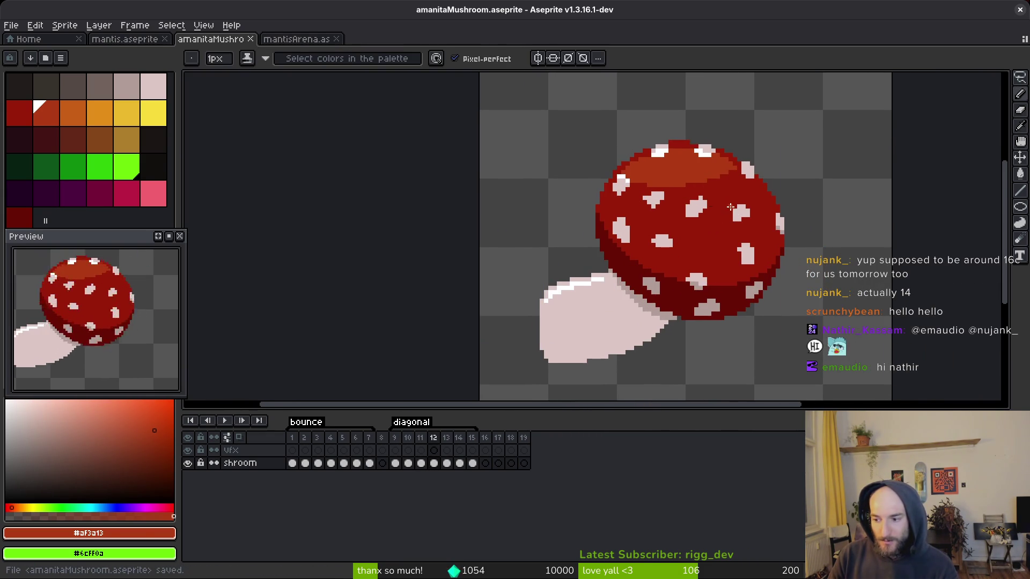
scroll(719, 193, "up", 2)
scroll(719, 193, "down", 2)
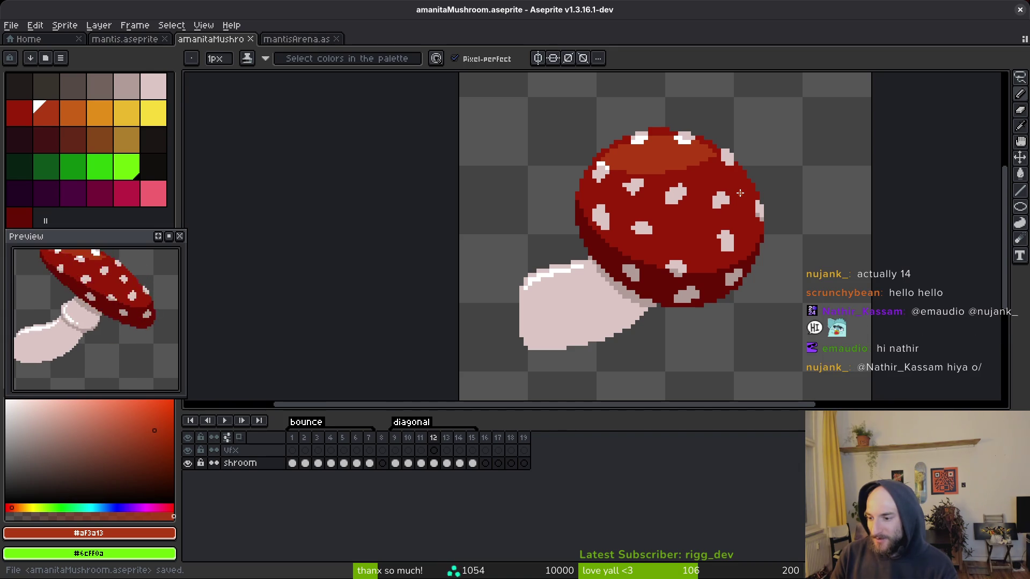
- Undo and redo the latest cap edits repeatedly to compare the shading
key("alt")
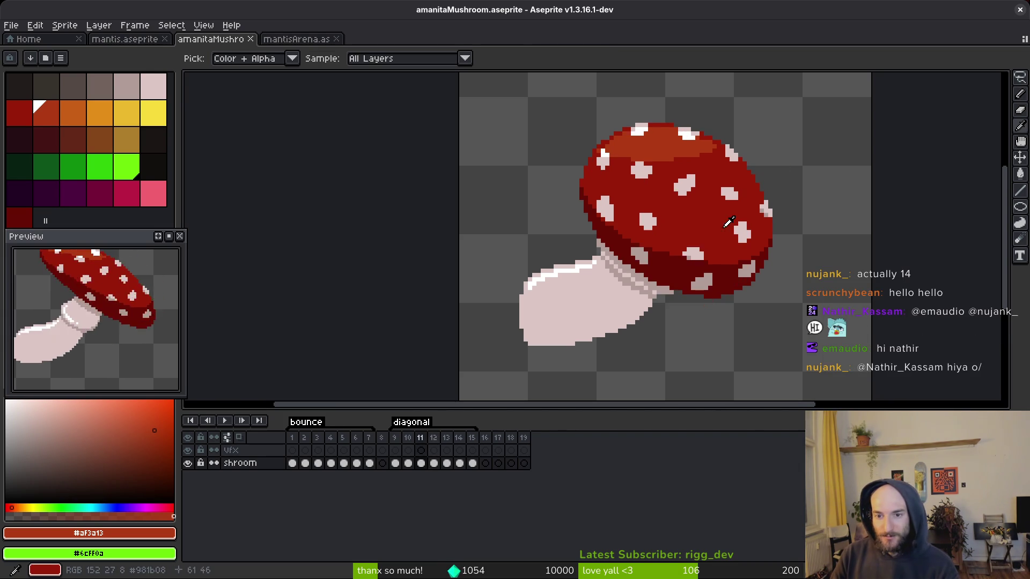
key("ctrl+z")
key("ctrl+y")
key("ctrl+z")
key("ctrl+y")
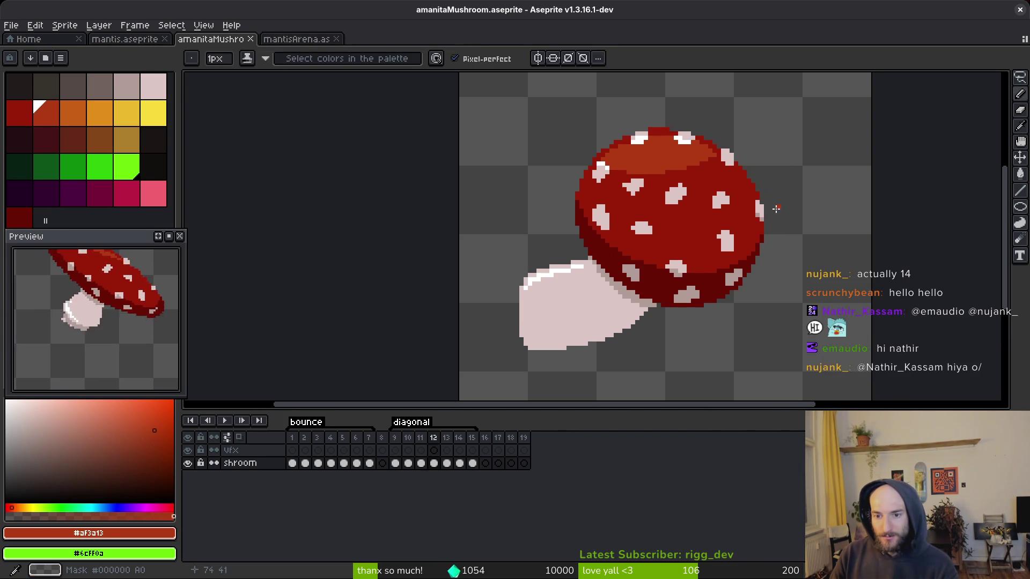
scroll(778, 212, "down", 4)
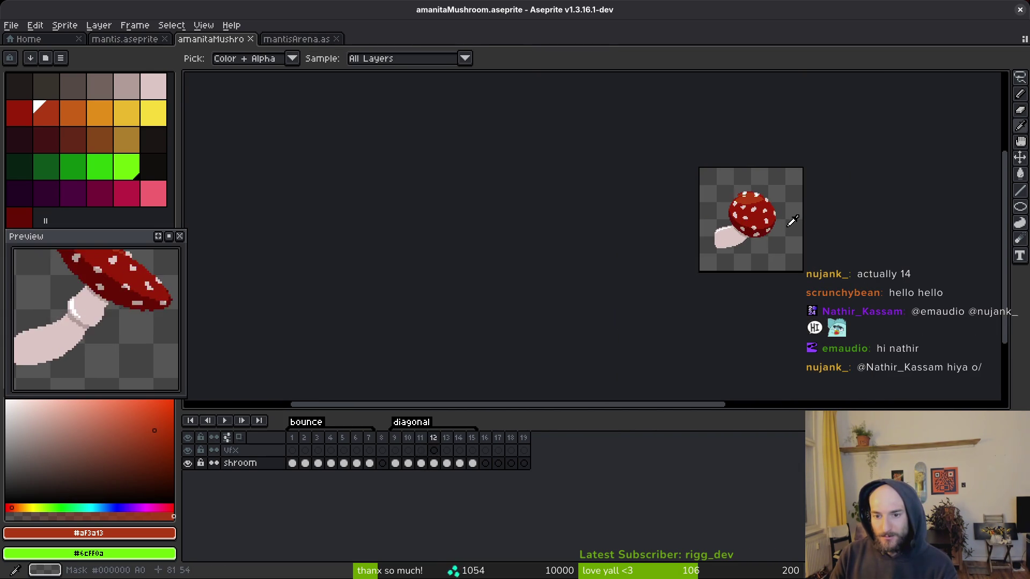
scroll(757, 224, "up", 4)
key("ctrl+z")
key("ctrl+y")
key("ctrl+z")
key("ctrl+y")
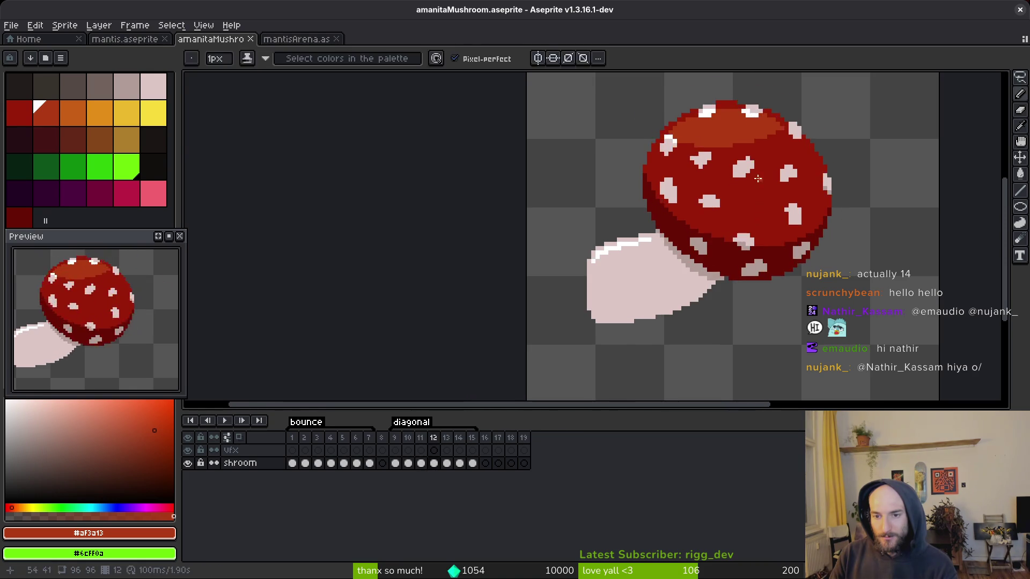
scroll(751, 150, "up", 1)
- Sample the spot pink #dcc6c5 and the cap red, then flip through frames 10 and 11
left_click(749, 148, "alt")
left_click(752, 143, "alt")
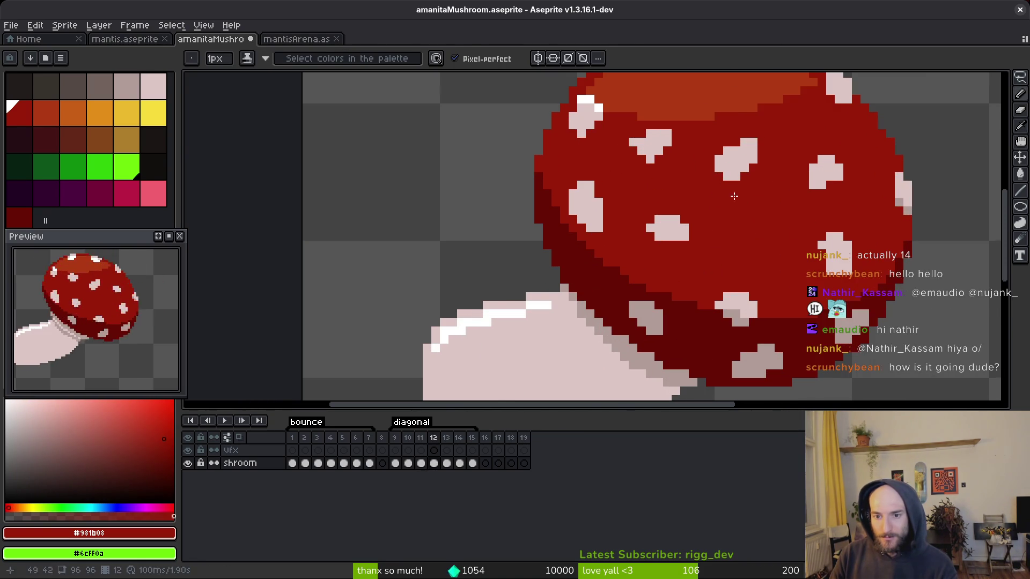
key("comma")
scroll(753, 211, "down", 1)
key("comma")
key("period")
key("comma")
scroll(800, 211, "up", 2)
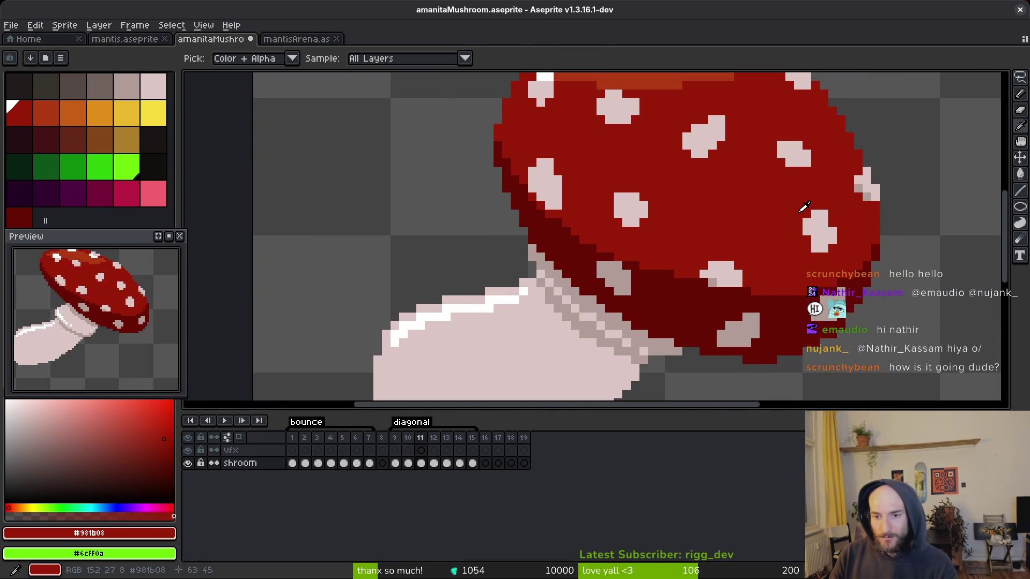
key("period")
- Return to frame 12, sample the cap's dark red #931b08, and save the sprite
left_click(779, 162, "alt")
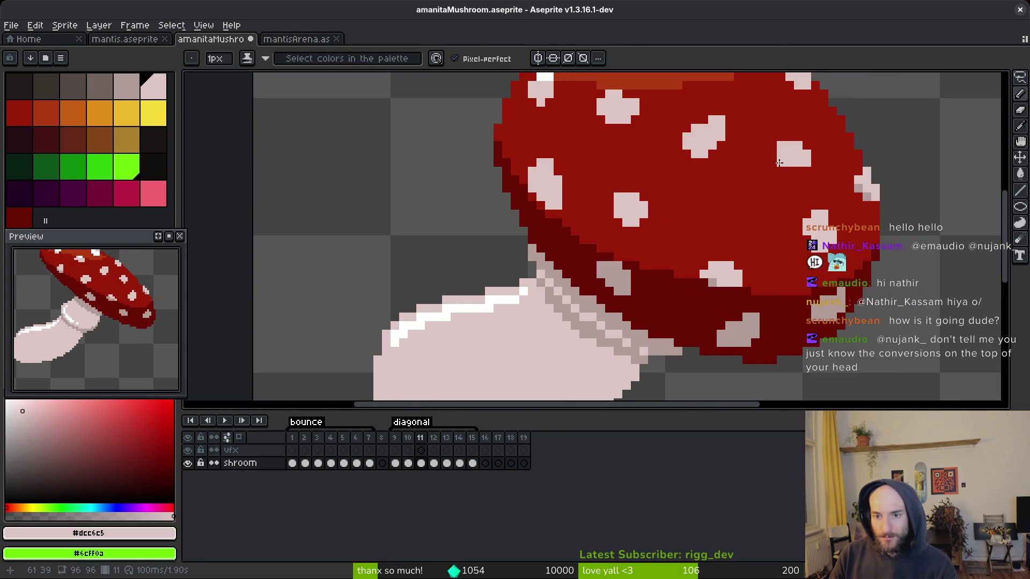
key("period")
key("comma")
key("period")
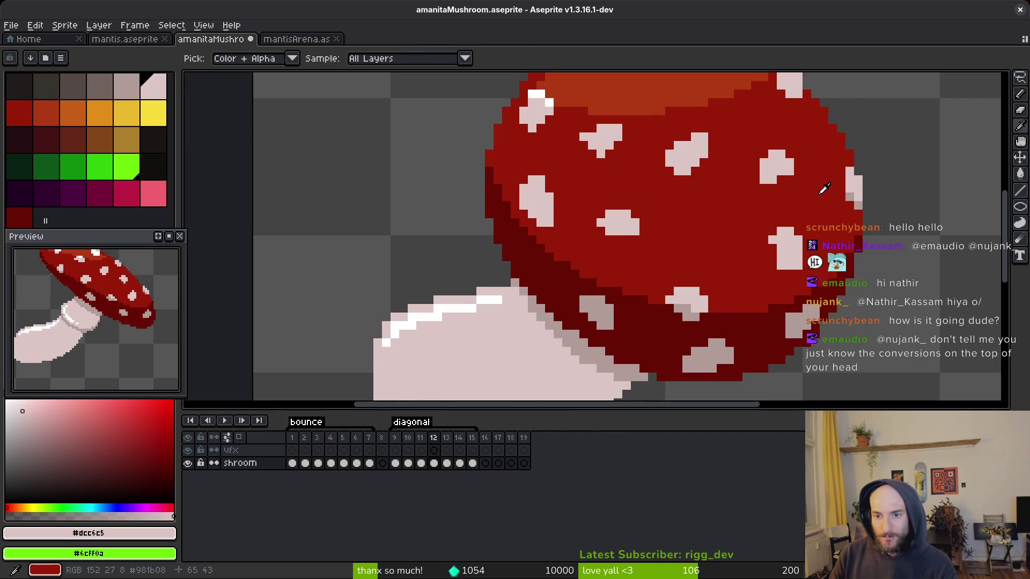
scroll(784, 180, "down", 2)
key("comma")
key("period")
key("comma")
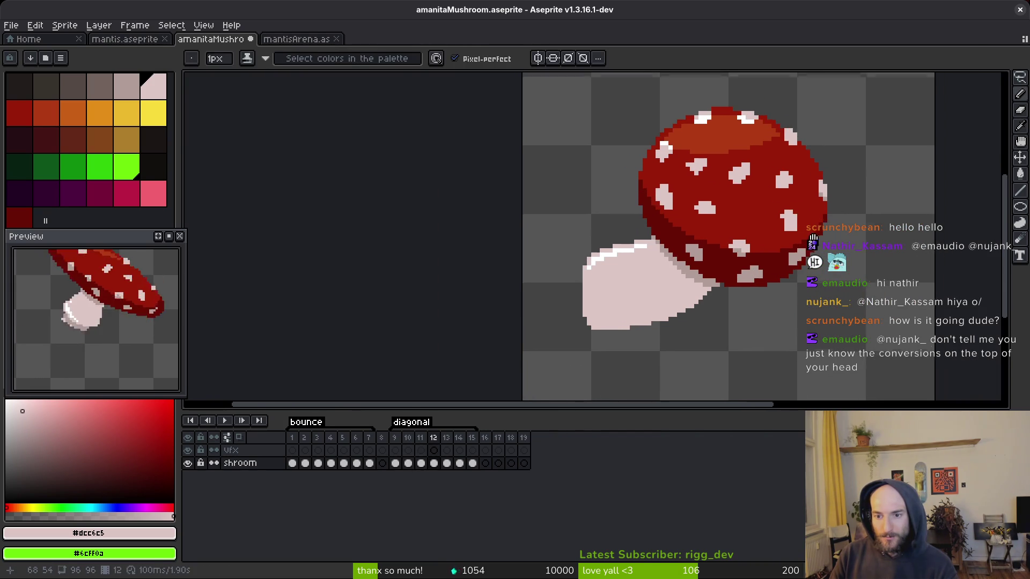
key("period")
scroll(799, 227, "up", 2)
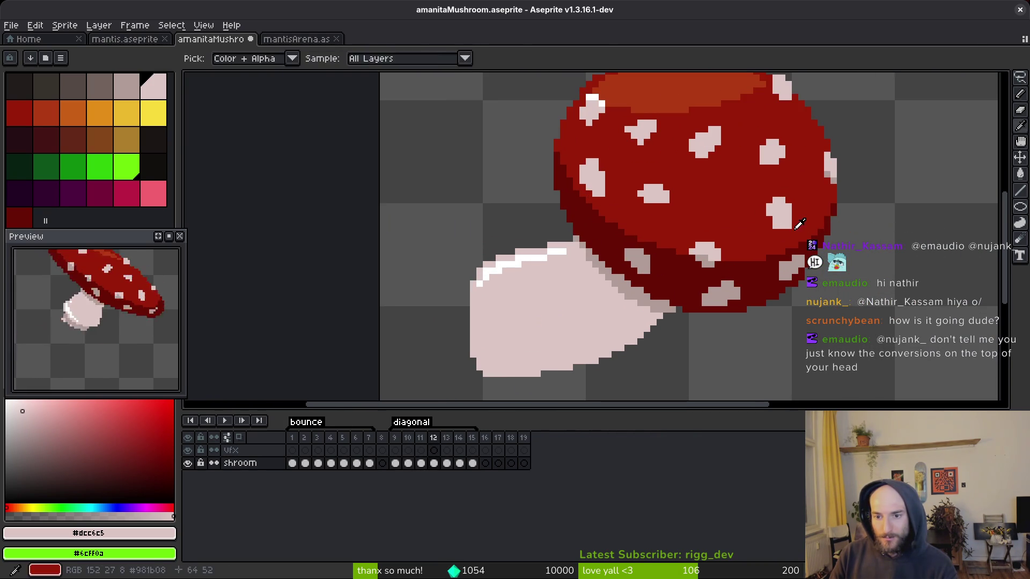
left_click(789, 225, "alt")
scroll(789, 224, "down", 2)
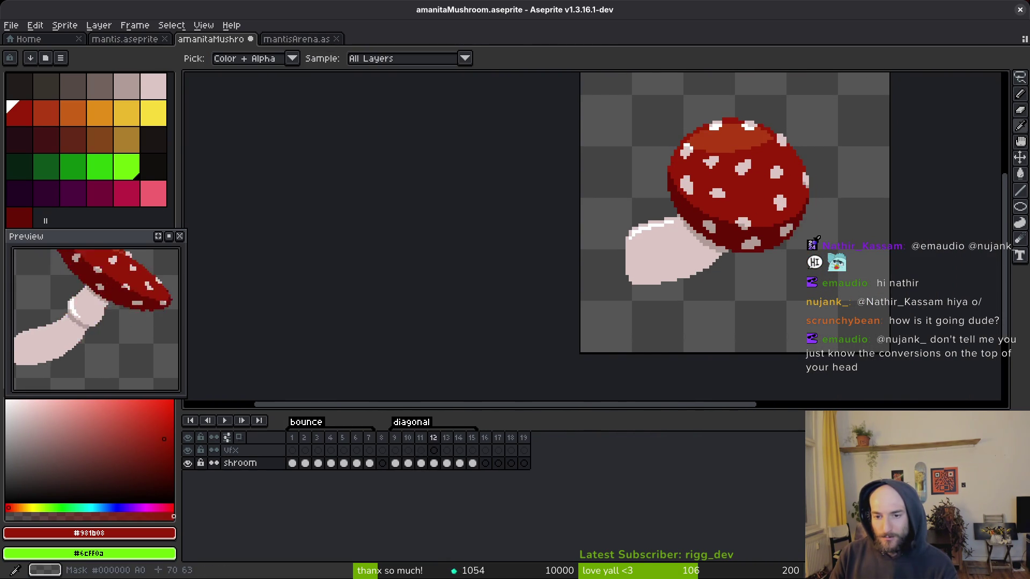
key("comma")
key("period")
key("comma")
key("period")
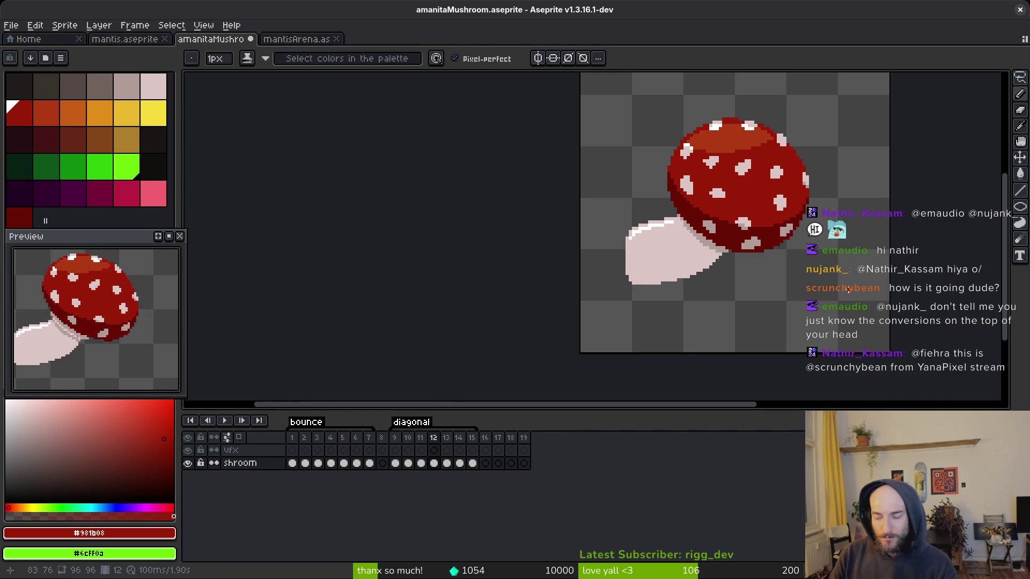
key("ctrl+s")
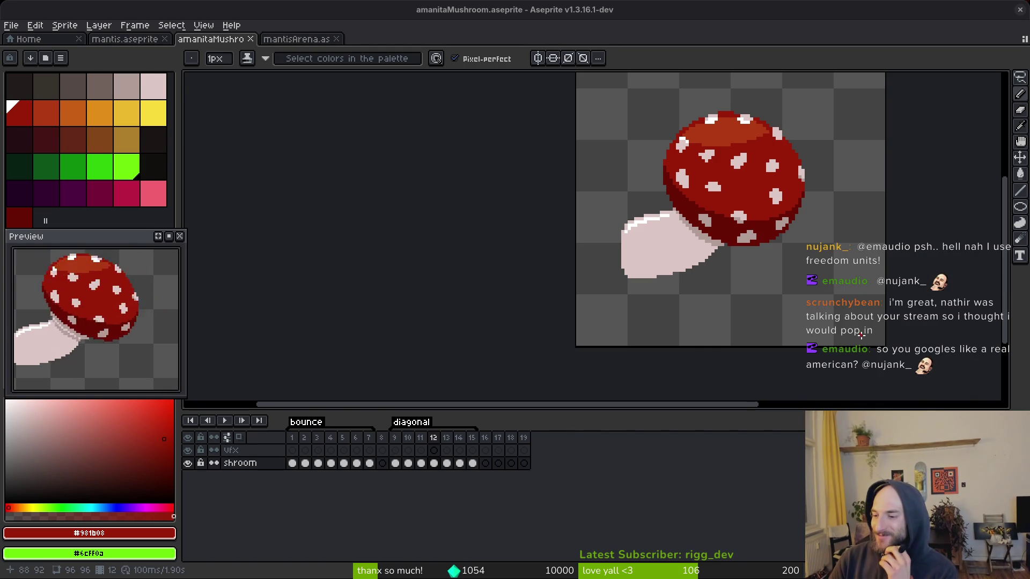
- Scroll and pan the canvas to frame the frame-12 mushroom
scroll(721, 235, "up", 1)
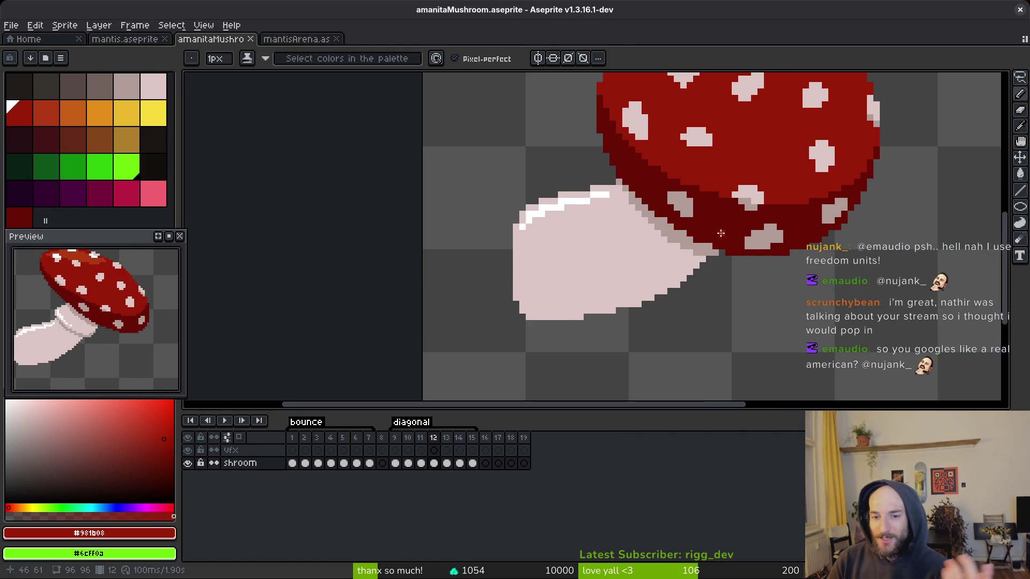
scroll(668, 247, "down", 1)
left_click_drag(668, 247, 654, 289)
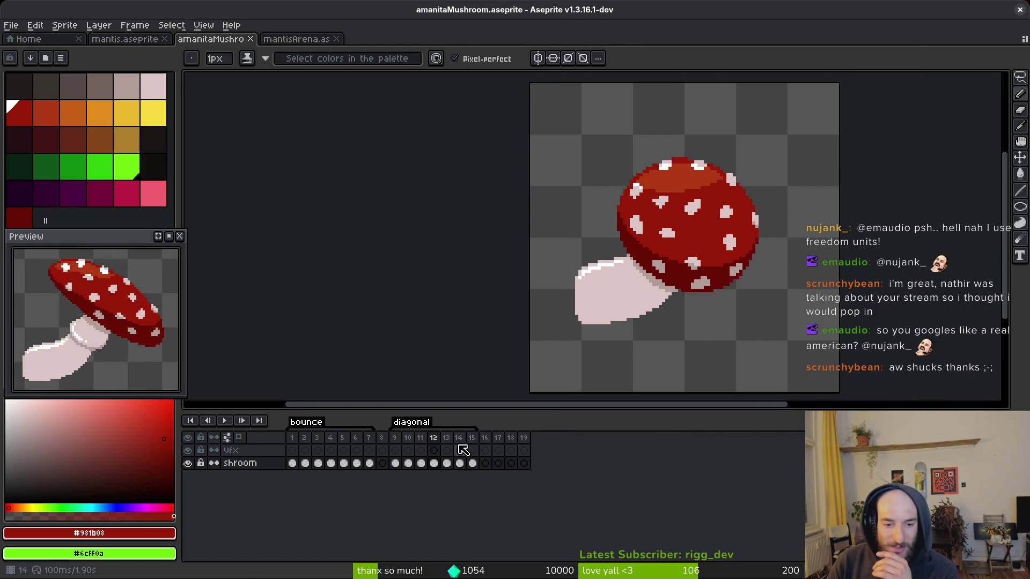
- Play the animation, move to frame 14, and sample the stem's pale pink #dcc6c5
key("Return")
key("Return")
scroll(679, 260, "up", 3)
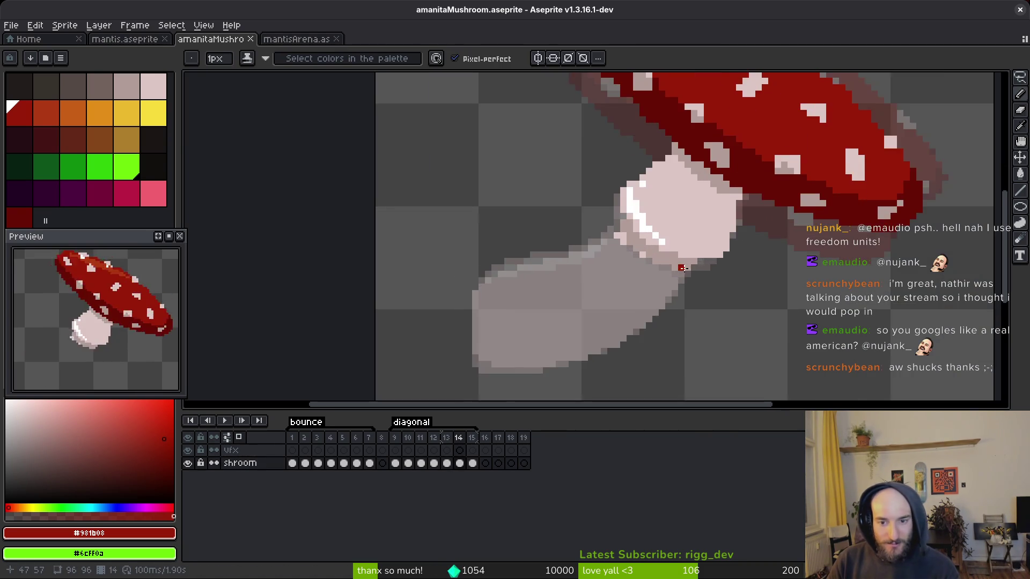
key("comma")
key("comma")
key("period")
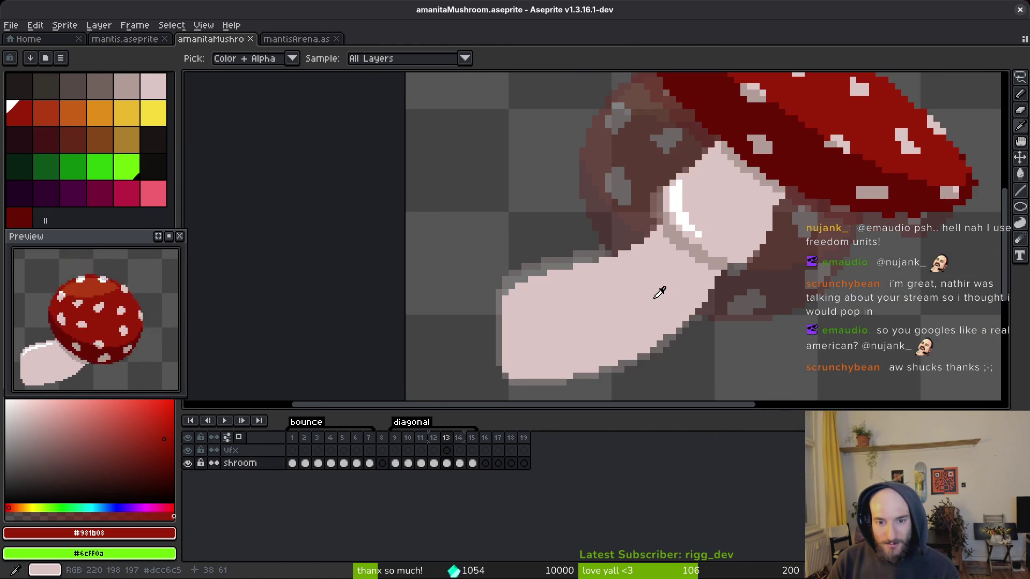
key("period")
left_click(654, 262)
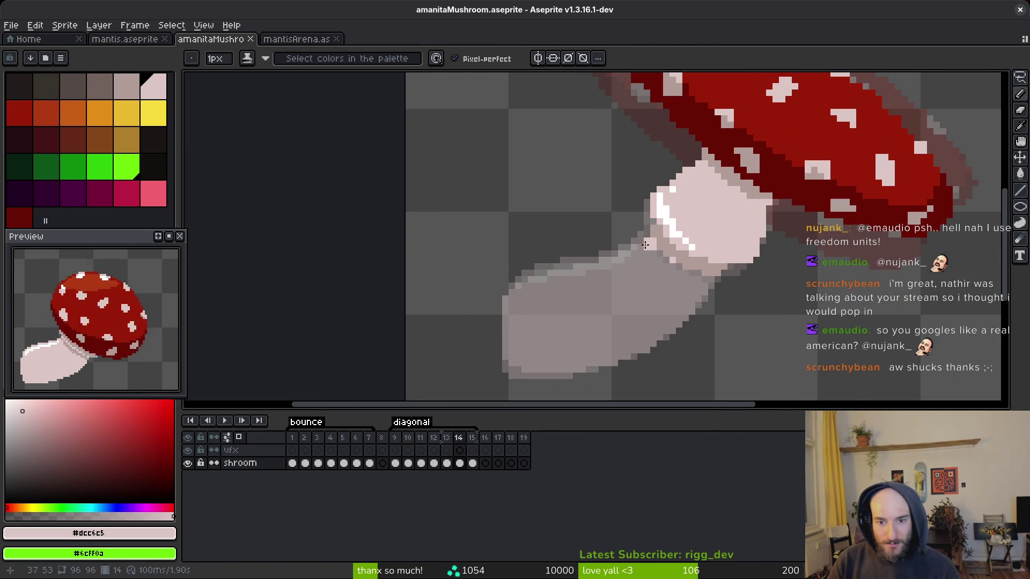
scroll(646, 251, "up", 2)
key("comma")
key("period")
- Draw the stem's top, left and bottom outline in pale pink, undoing an extra row
left_click(634, 259)
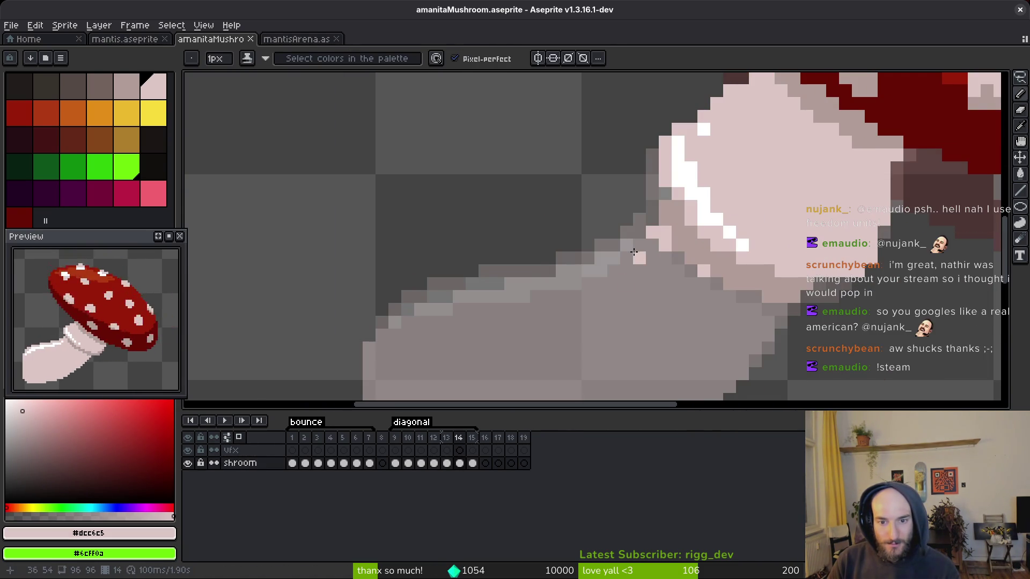
mouse_move(642, 235)
left_mouse_down()
mouse_move(450, 298)
mouse_move(385, 333)
left_mouse_up()
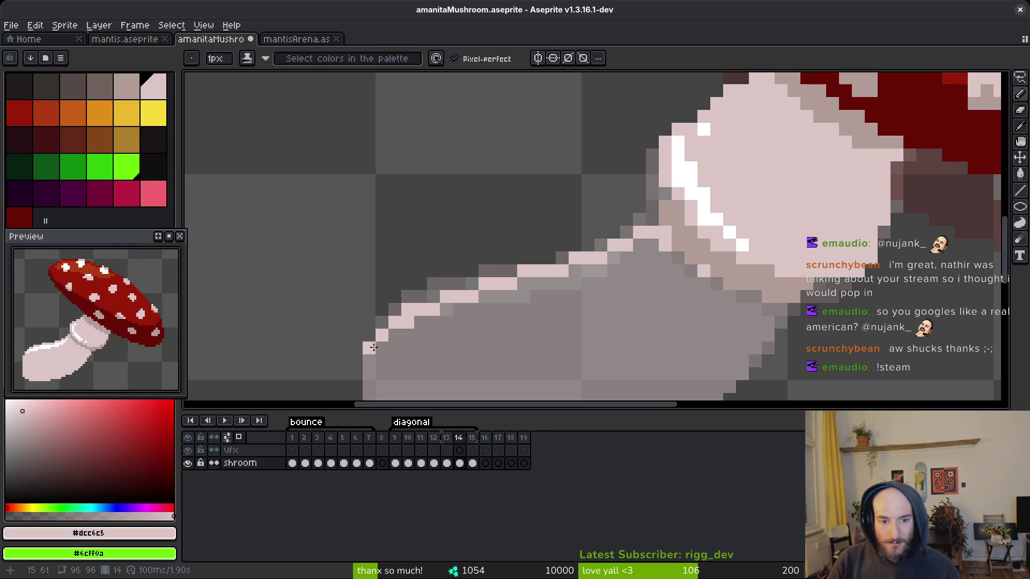
scroll(531, 351, "down", 5)
mouse_move(365, 213)
left_mouse_down()
mouse_move(365, 306)
mouse_move(434, 333)
mouse_move(538, 328)
left_mouse_up()
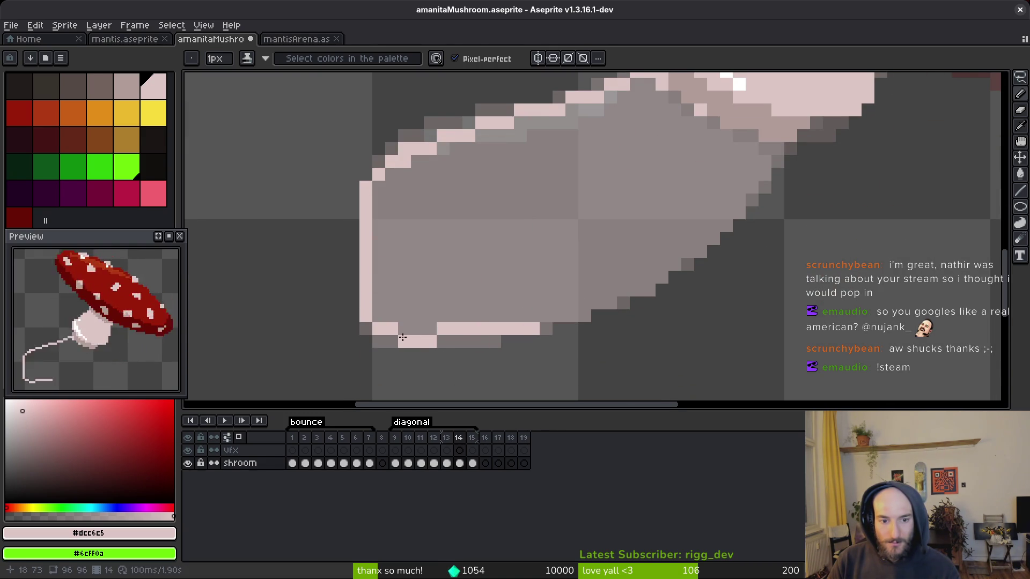
key("ctrl+z")
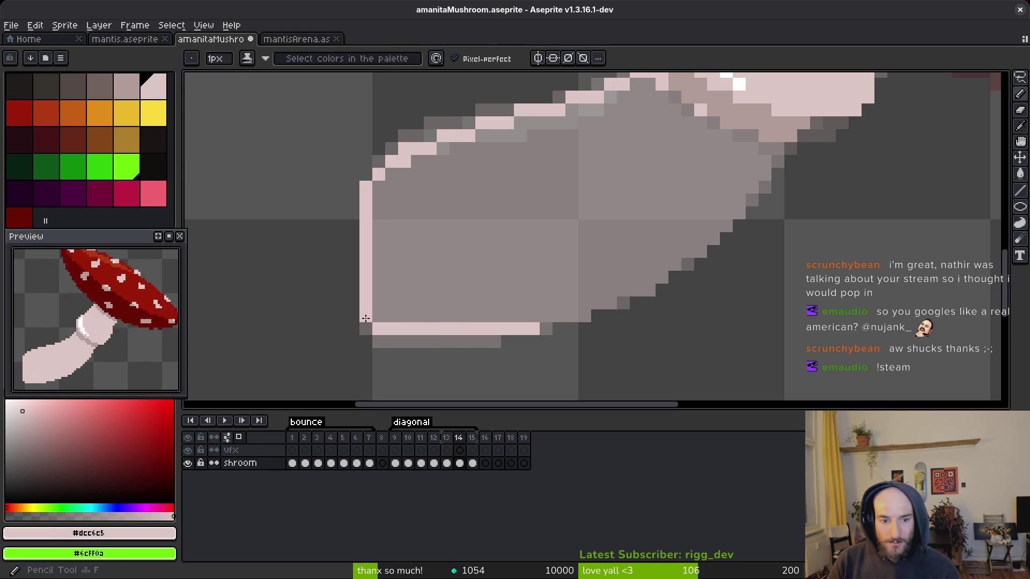
scroll(494, 277, "down", 3)
key("i")
key("comma")
key("period")
key("b")
scroll(479, 289, "up", 2)
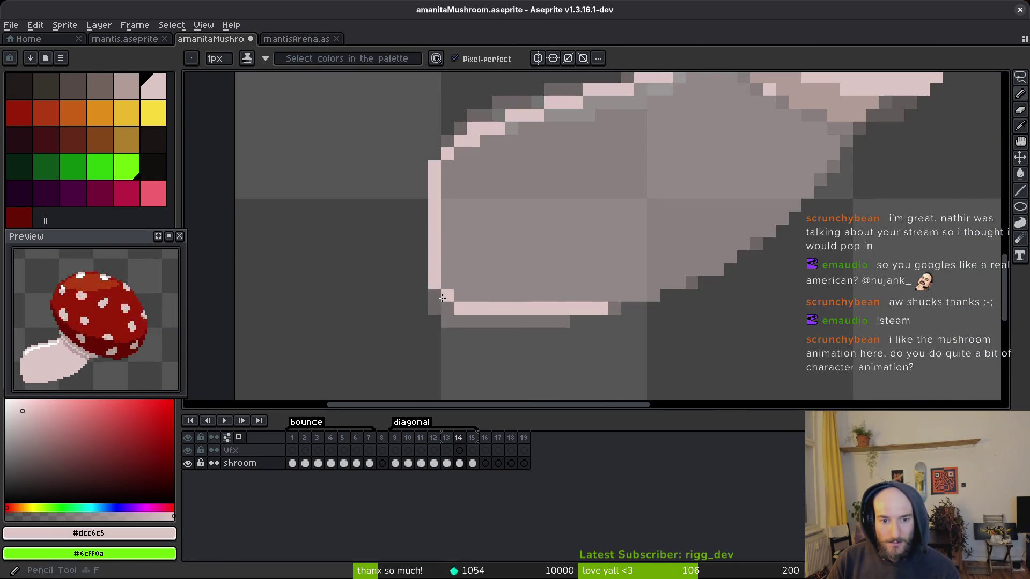
- Paint the pale pink light edge along the frame 14 stem's bottom and right side
left_click_drag(589, 317, 518, 329)
left_click_drag(368, 356, 432, 357)
mouse_move(502, 334)
left_mouse_down()
mouse_move(630, 282)
mouse_move(732, 171)
mouse_move(584, 290)
mouse_move(480, 332)
left_mouse_up()
key("ctrl+z")
mouse_move(728, 169)
left_mouse_down()
mouse_move(592, 295)
mouse_move(501, 336)
left_mouse_up()
- Flip between frames 13, 14 and 15 to compare the stems, ending on frame 14
scroll(502, 336, "down", 3)
key("Right")
key("Left")
key("Right")
key("Left")
key("Right")
scroll(664, 287, "down", 2)
key("Left")
key("Right")
key("Left")
key("Right")
key("Left")
scroll(646, 284, "up", 2)
key("Right")
key("Left")
key("Right")
key("Left")
key("Right")
key("Left")
key("Left")
key("Right")
key("Left")
key("Right")
key("Right")
key("Left")
key("Left")
key("Right")
scroll(645, 257, "up", 2)
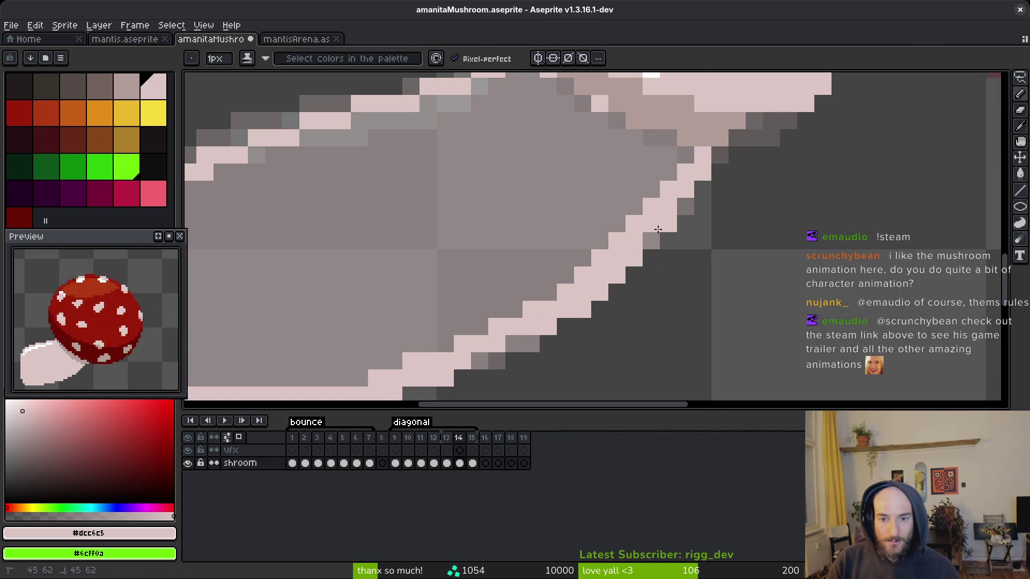
scroll(649, 236, "down", 1)
- Save the mushroom sprite and zoom out to view the whole stem and cap
key("ctrl+s")
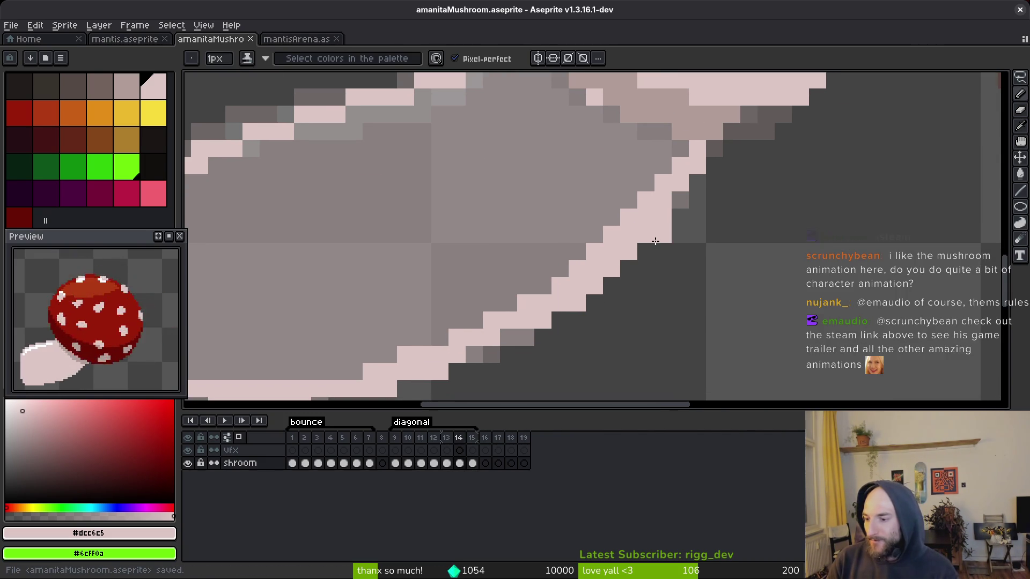
scroll(683, 250, "left", 1)
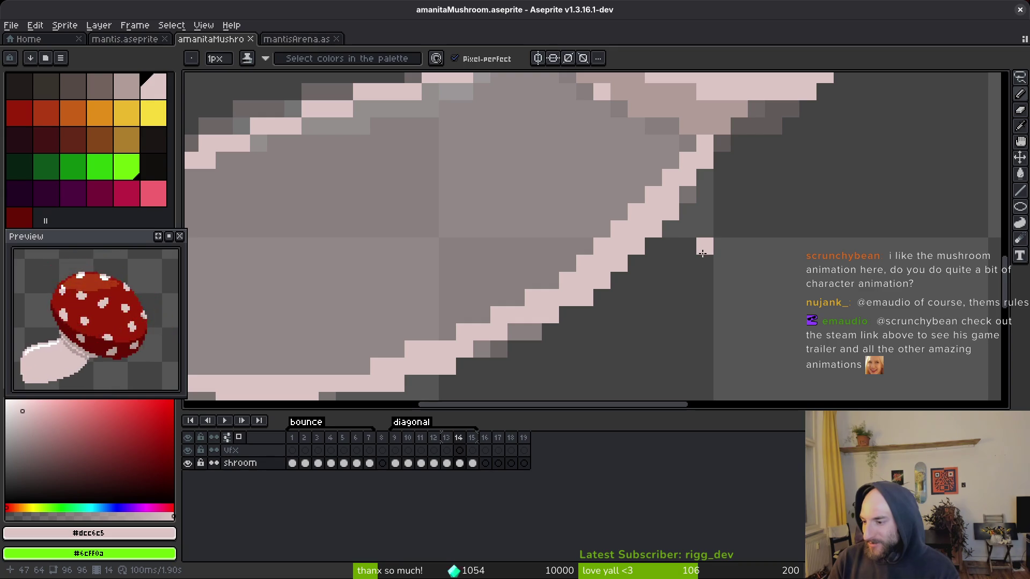
scroll(526, 209, "down", 1)
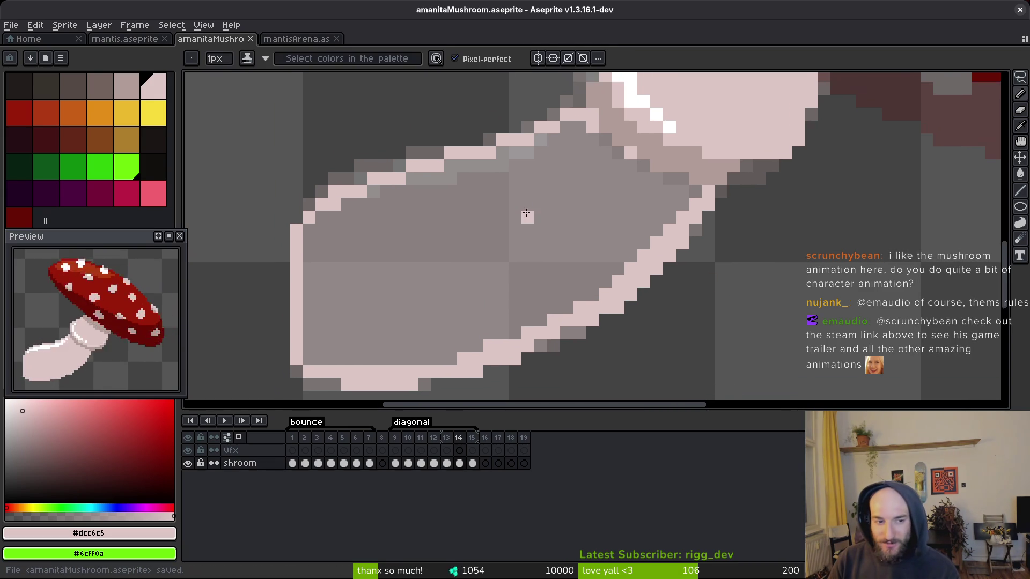
key("ctrl+s")
scroll(543, 225, "up", 1)
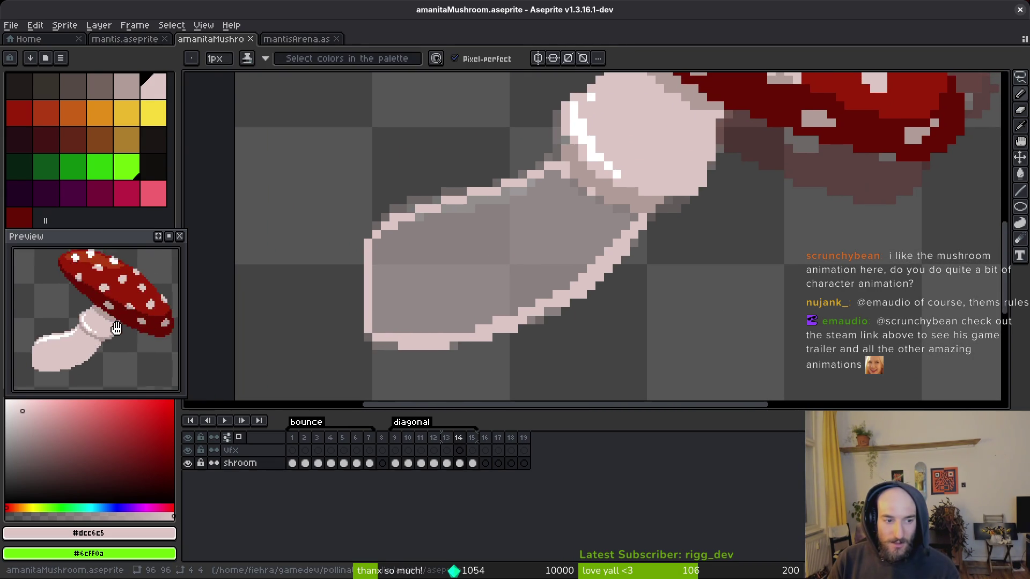
scroll(622, 260, "right", 1)
scroll(609, 264, "right", 1)
scroll(506, 271, "down", 1)
- Fill the grey stem with pale pink, save, and bring up the pollinateOrDie project in Godot
key("g")
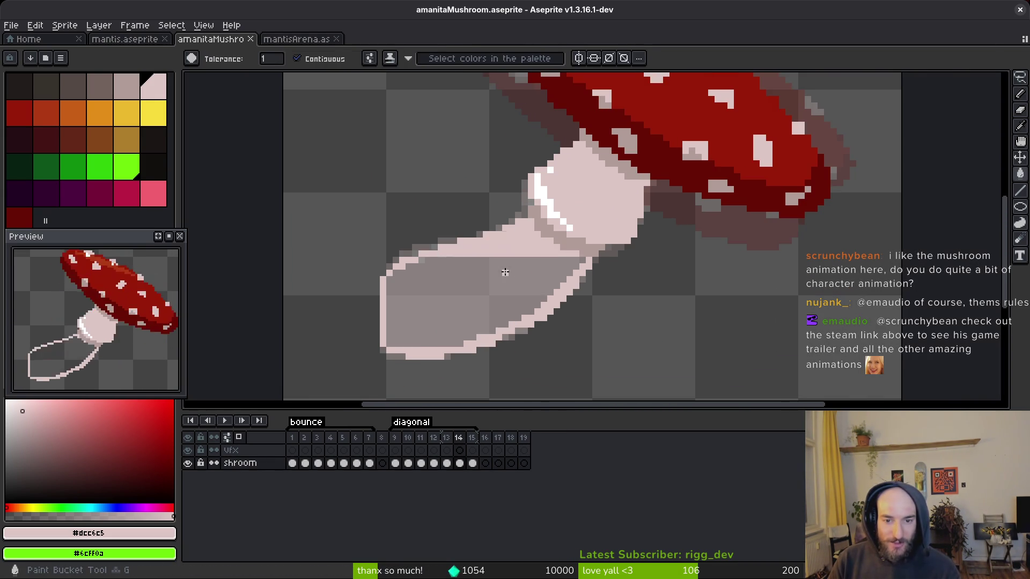
left_click(507, 272)
scroll(515, 274, "left", 1)
scroll(460, 339, "up", 1)
key("b")
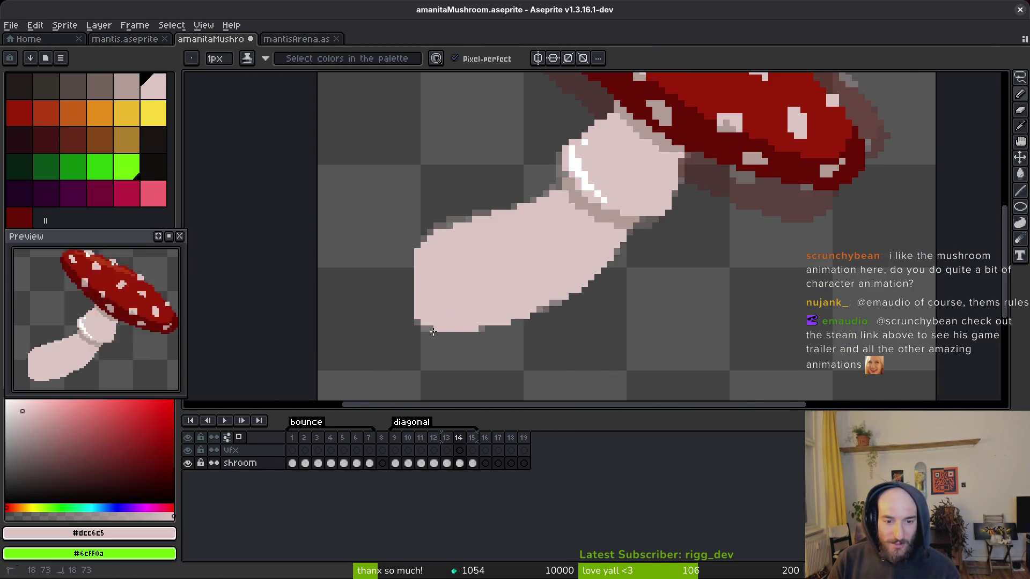
scroll(538, 299, "up", 2)
scroll(588, 259, "down", 3)
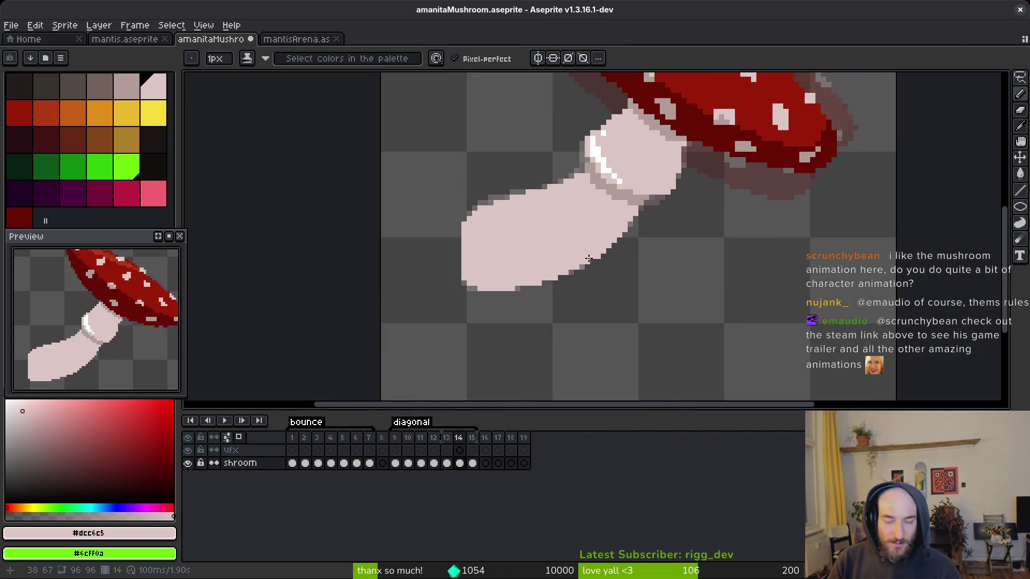
key("ctrl+s")
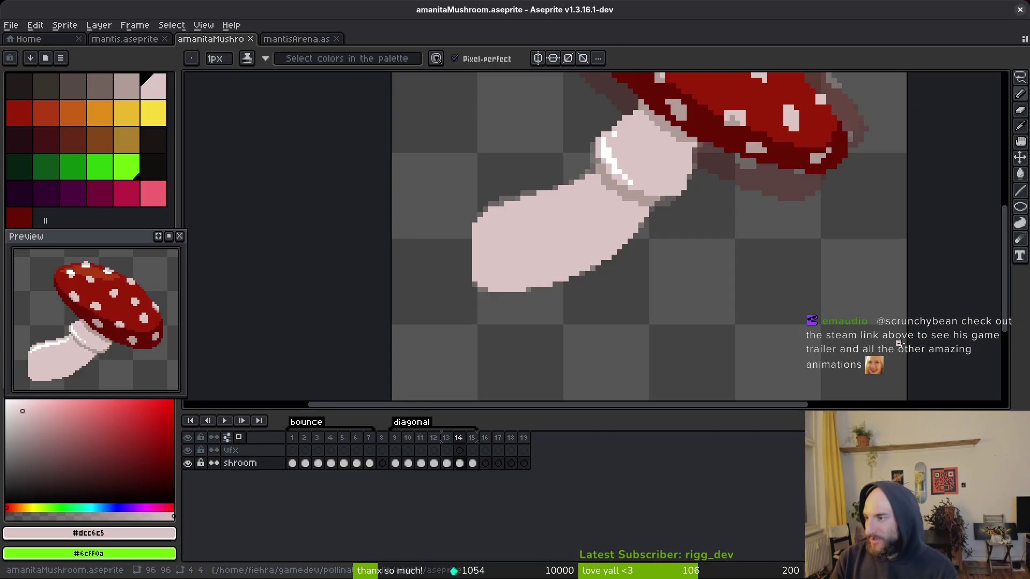
left_click(522, 137)
key("ctrl+r")
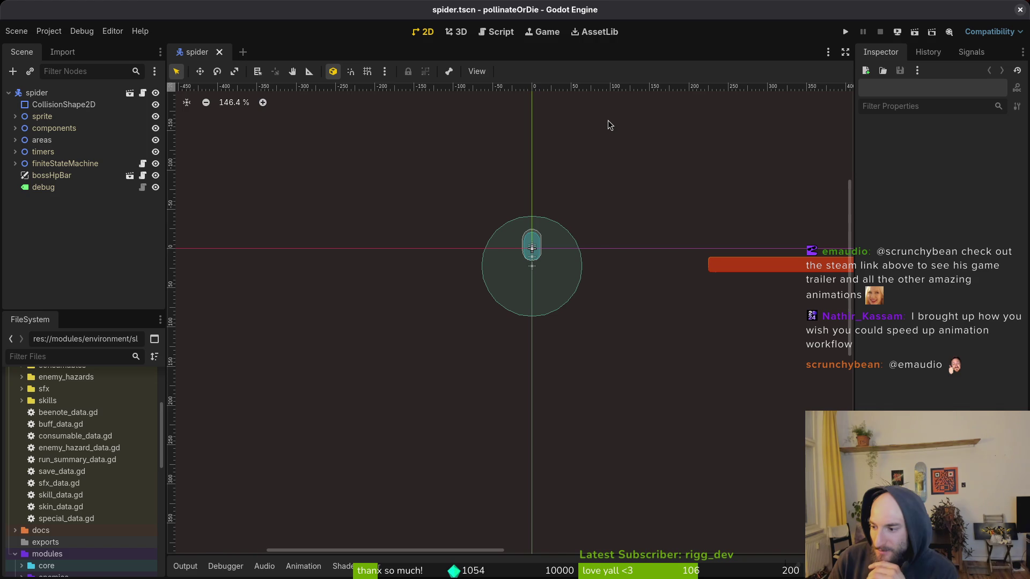
- Run the game from Godot, enlarge its debug window to fill the screen, and continue into the hive
left_click(845, 32)
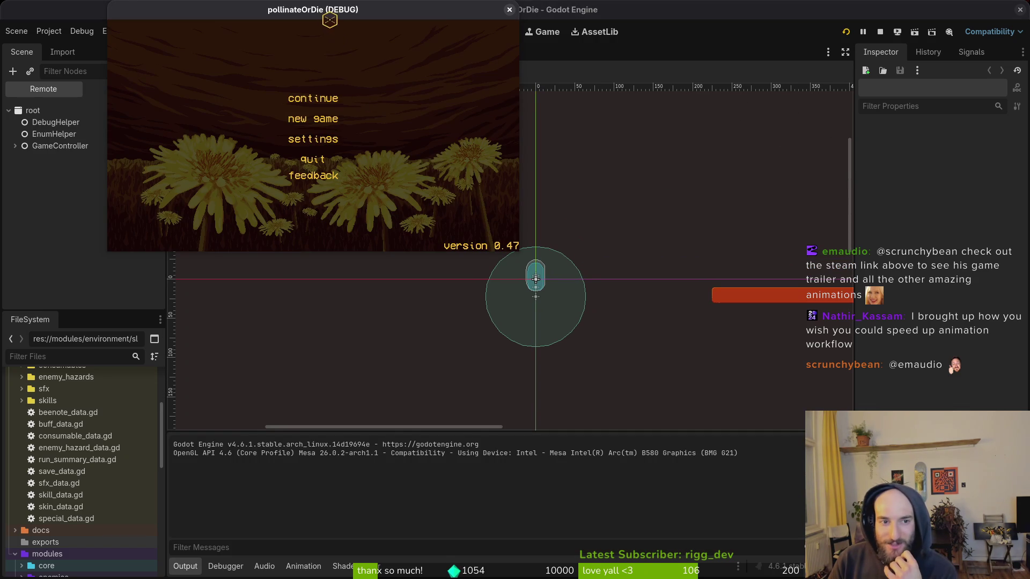
left_click_drag(316, 12, 243, 22)
left_click_drag(439, 264, 1001, 568)
left_click(517, 209)
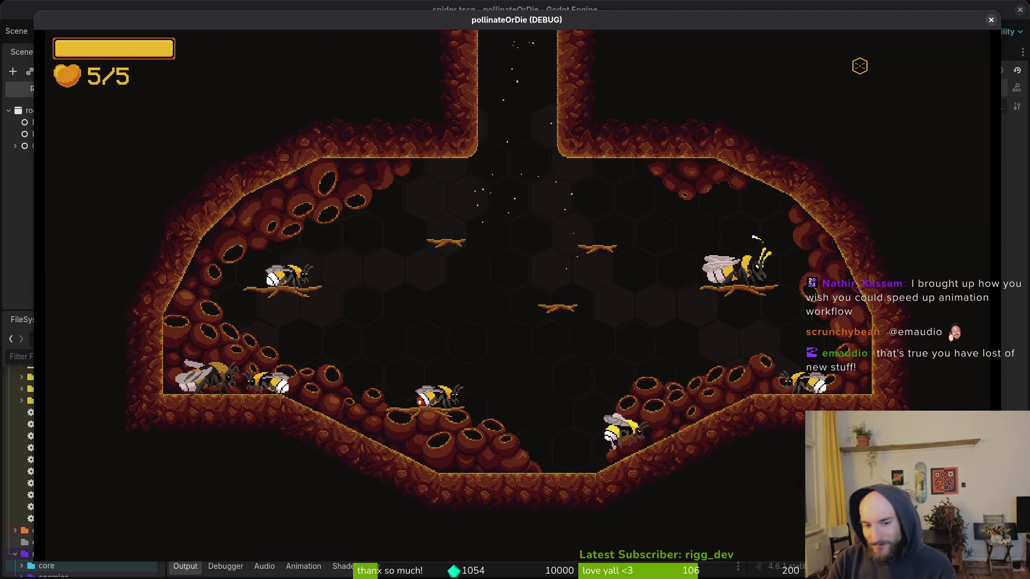
- Give the bee honey through the pause menu's debugging panel
key("Tab")
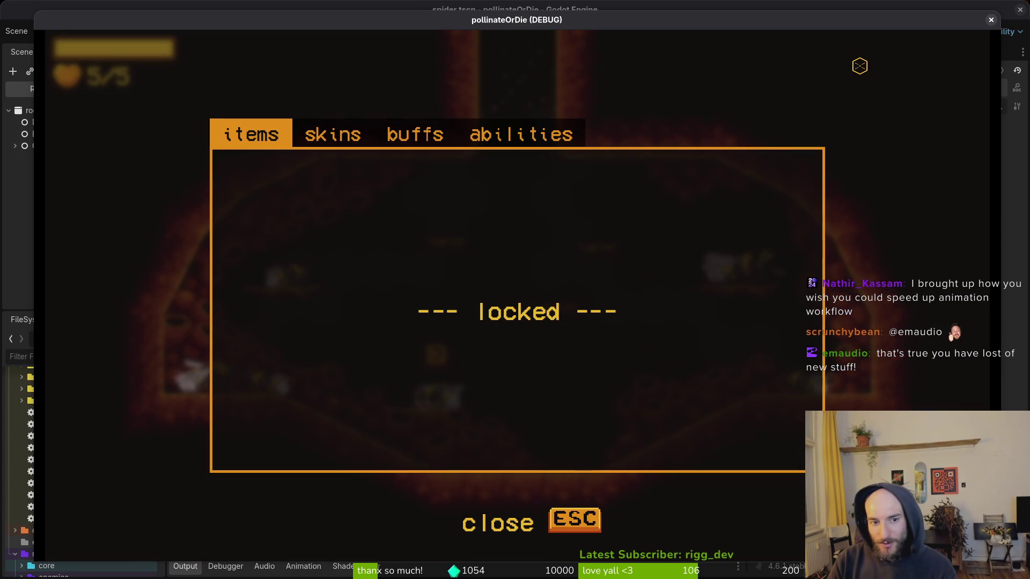
key("Escape")
key("Escape")
key("Down")
key("Return")
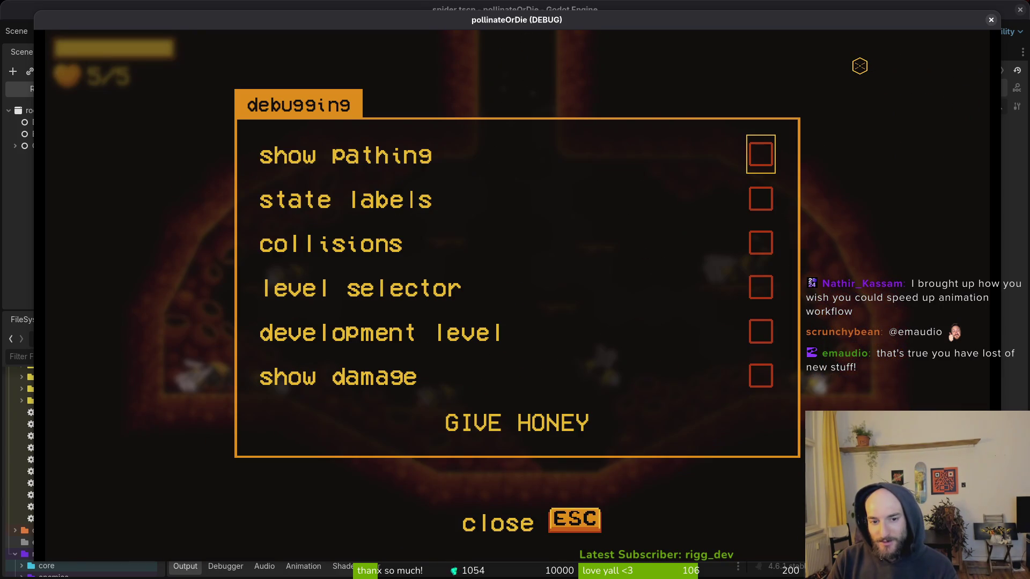
key("Up")
key("Up")
key("Down")
key("Return")
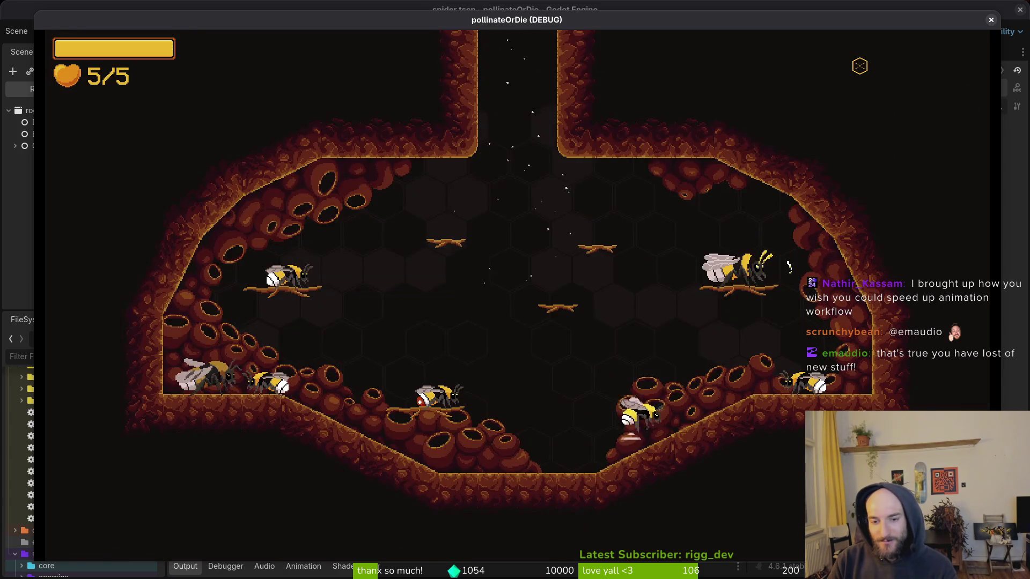
- Buy the combobar, reflect, lucky charm, pollen baskets and skull upgrades
key("Tab")
key("Right")
key("Return")
key("Right")
key("Right")
key("Left")
key("Return")
key("Down")
key("Right")
key("Right")
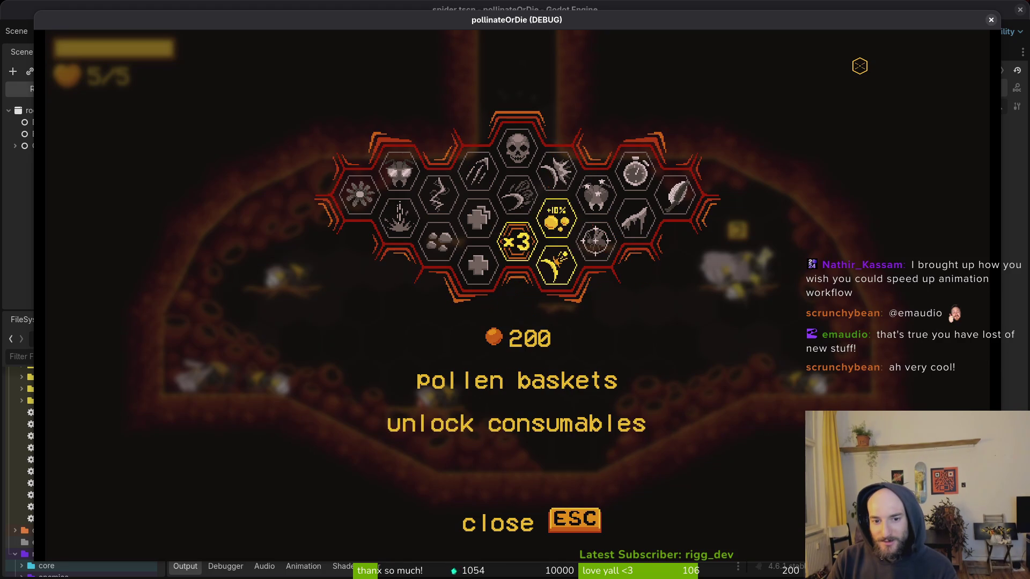
key("Return")
key("Left")
- Buy the special ability, UV vision, shockwave, dash chains and dasher upgrades, then resume play
key("Right")
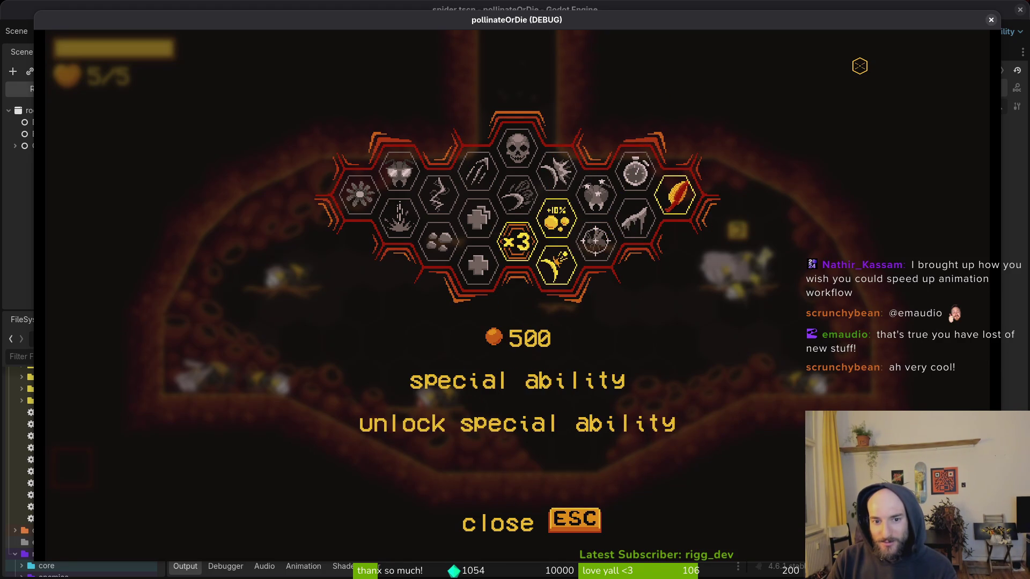
key("Up")
key("Return")
key("Right")
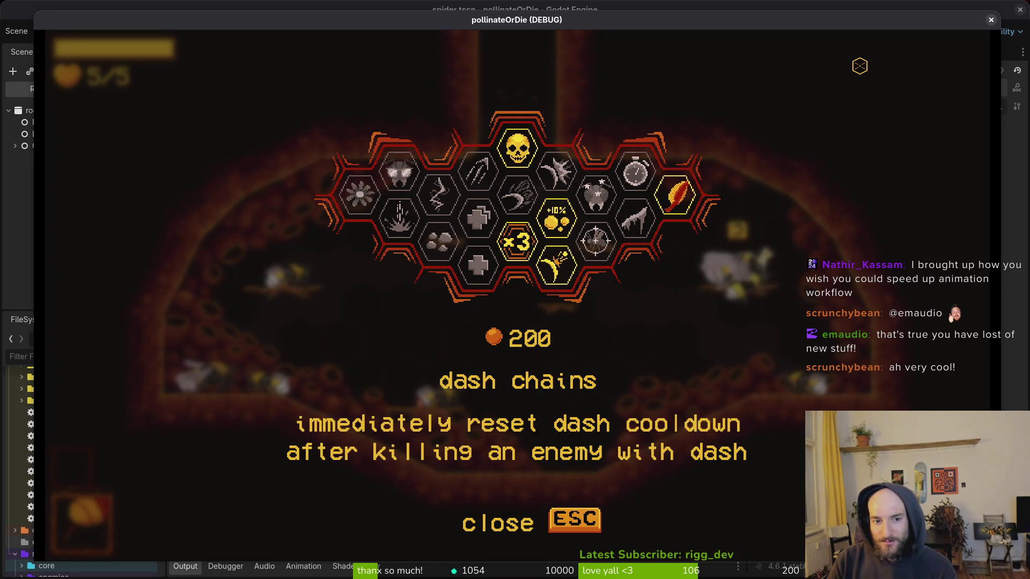
key("Left")
key("Left")
key("Left")
key("Return")
key("Down")
key("Return")
key("Right")
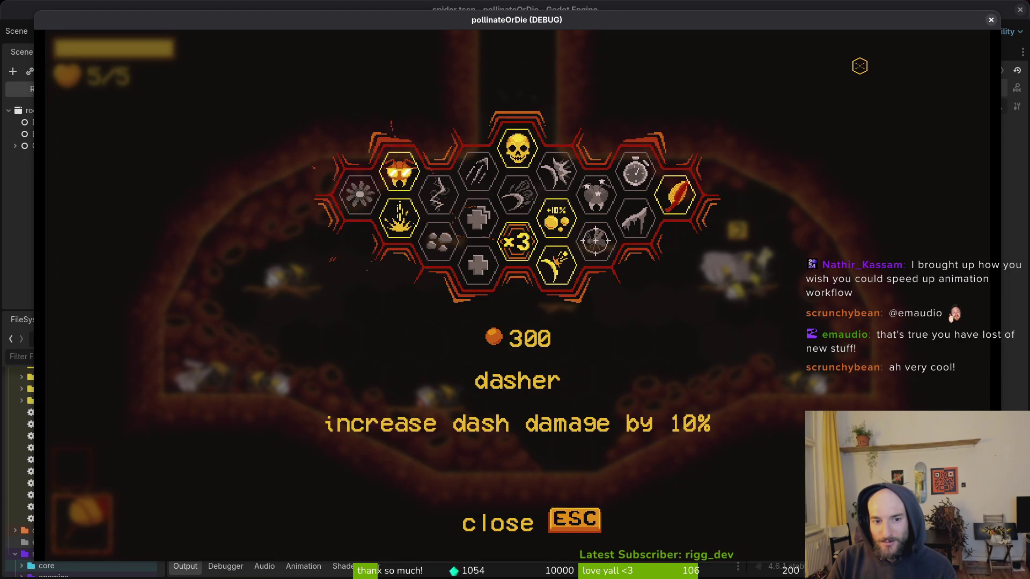
key("Left")
key("Return")
key("Right")
key("Right")
key("Up")
key("Left")
key("Left")
key("Left")
key("Right")
key("Right")
key("Right")
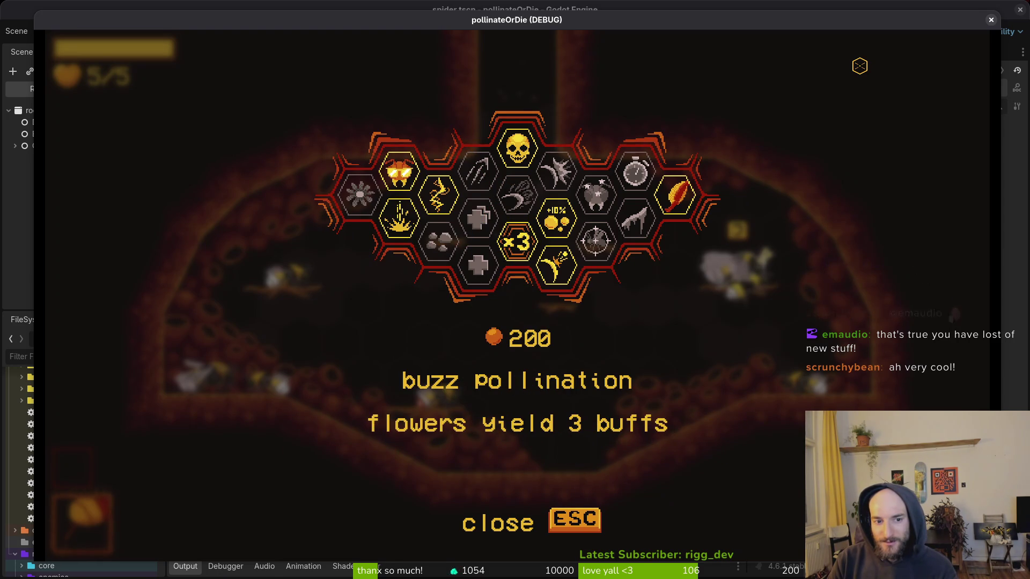
key("Left")
key("Left")
key("Left")
key("Right")
key("Right")
key("Right")
key("Escape")
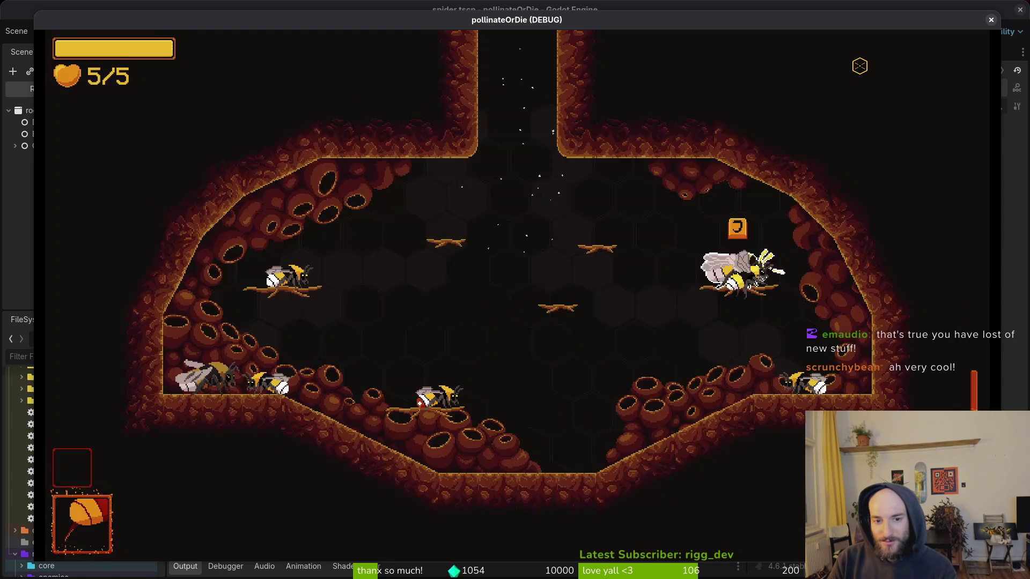
- Fly the bee up out of the hive room into the desert level
key("a")
key("s")
key("w")
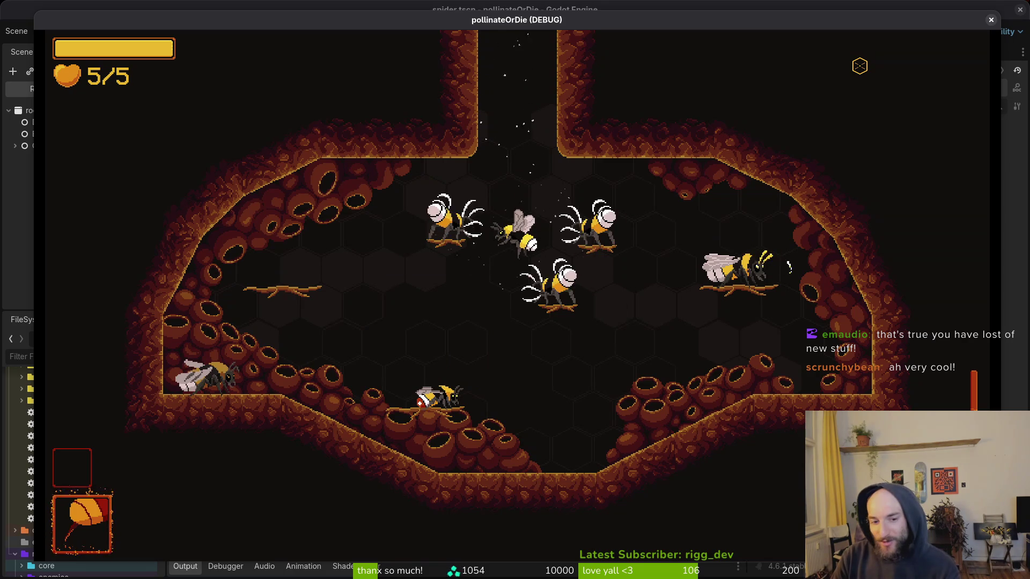
key("w")
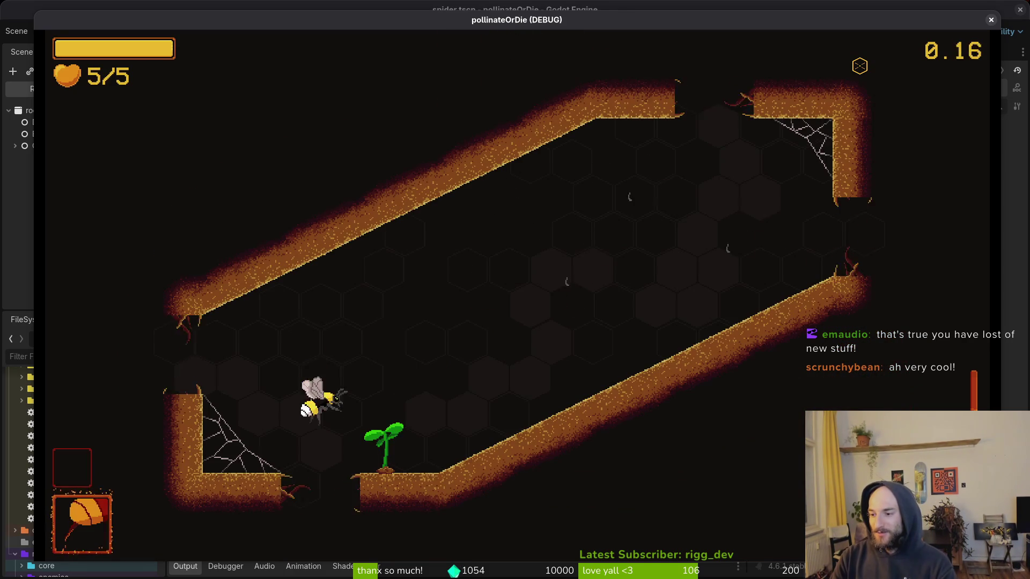
key("w")
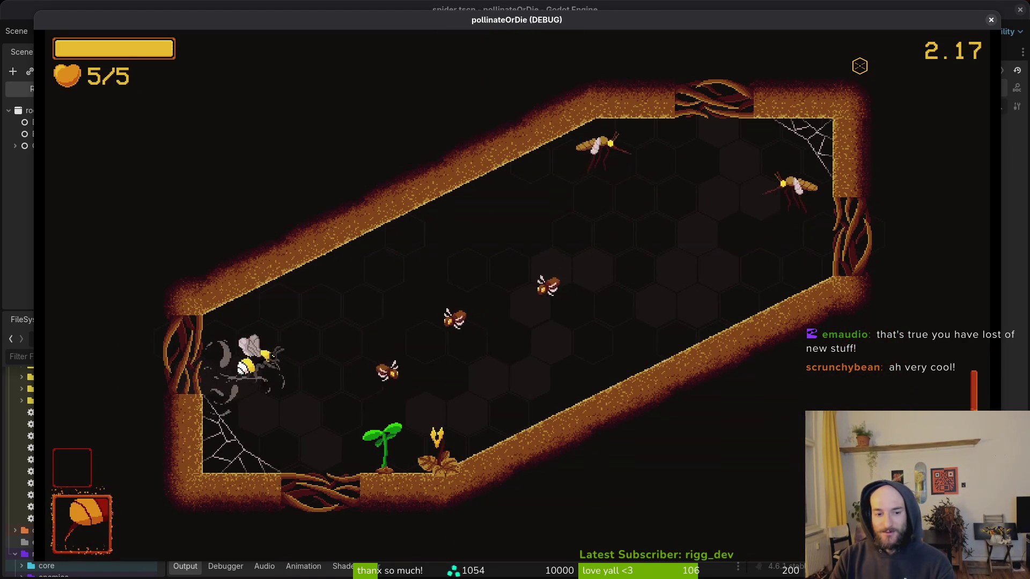
- Dash-attack the spiders in the first desert room and break free of their grip
left_click(524, 261)
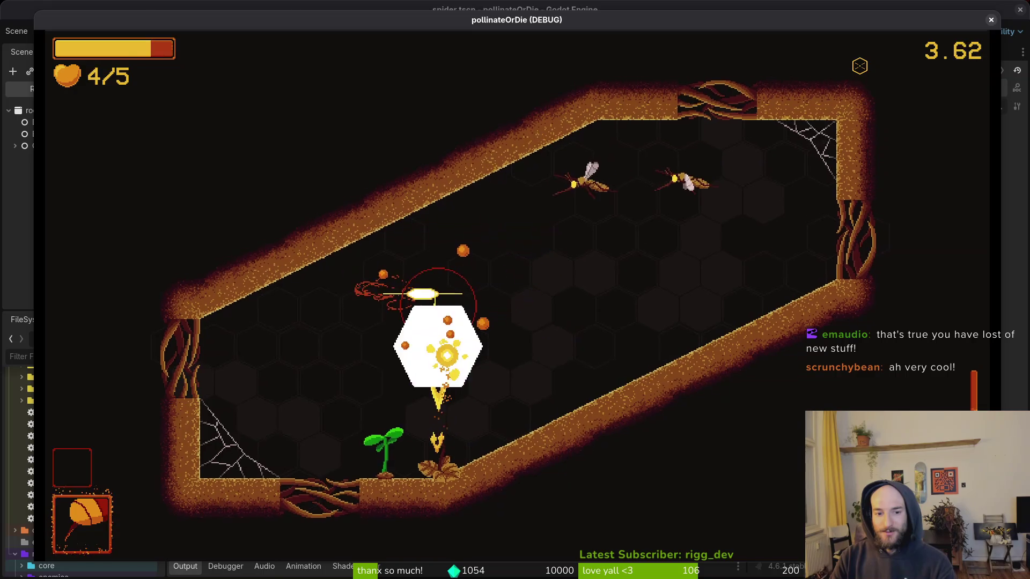
left_click(421, 287)
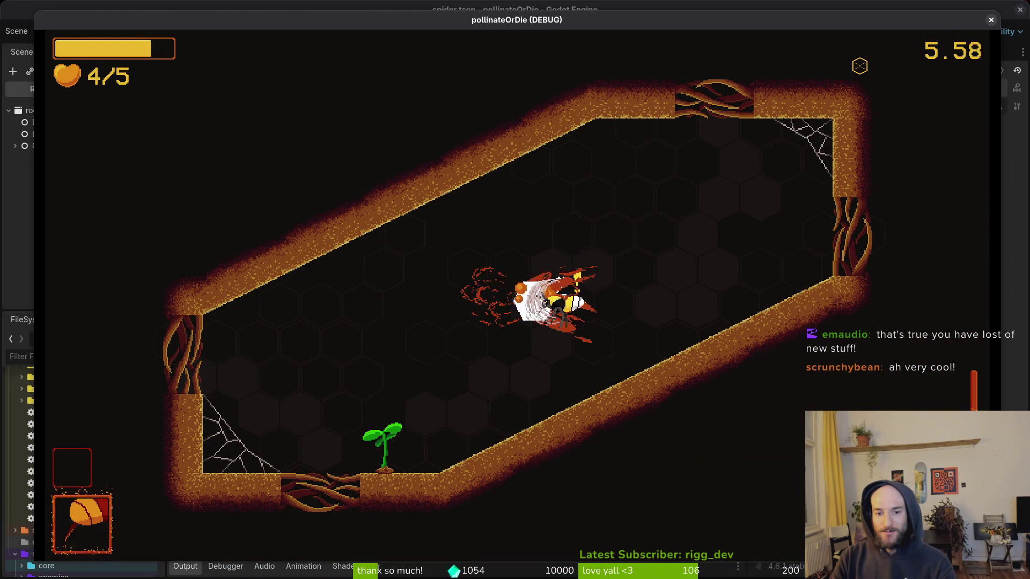
key("a")
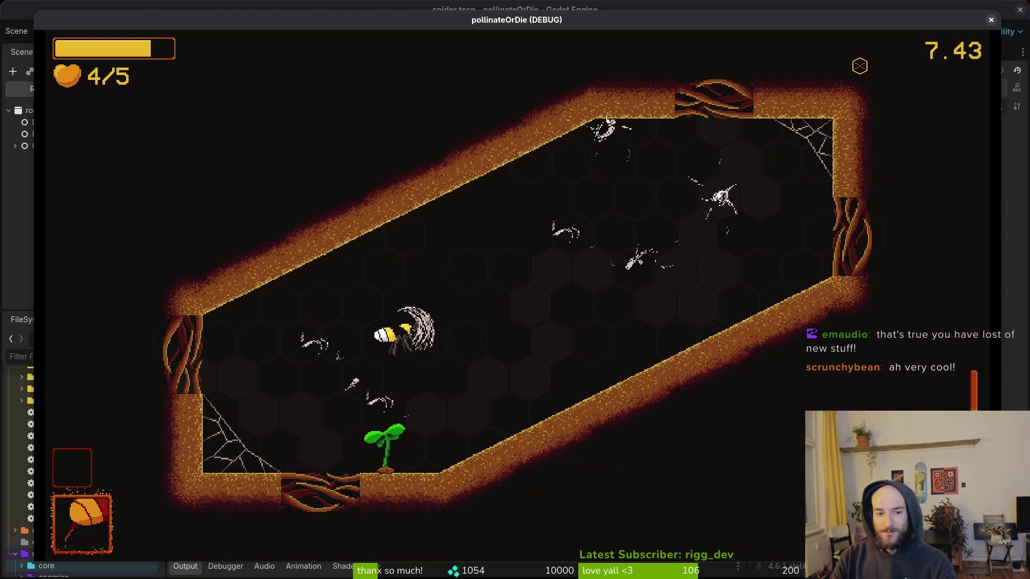
key("a")
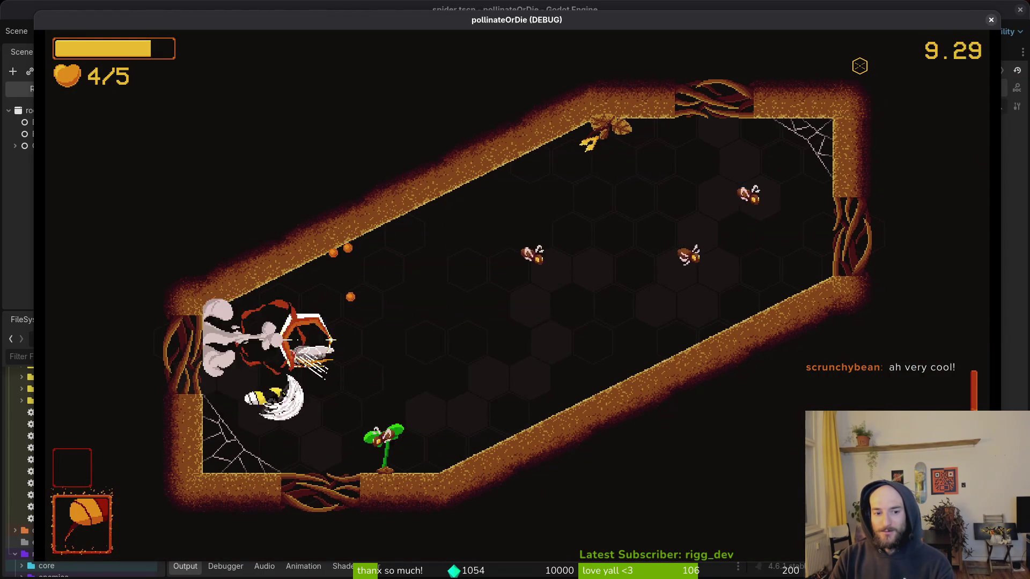
key("d")
key("w")
key("w")
key("d")
- Fly down to the bloomed dandelion and collect the heart power-up
key("a")
key("s")
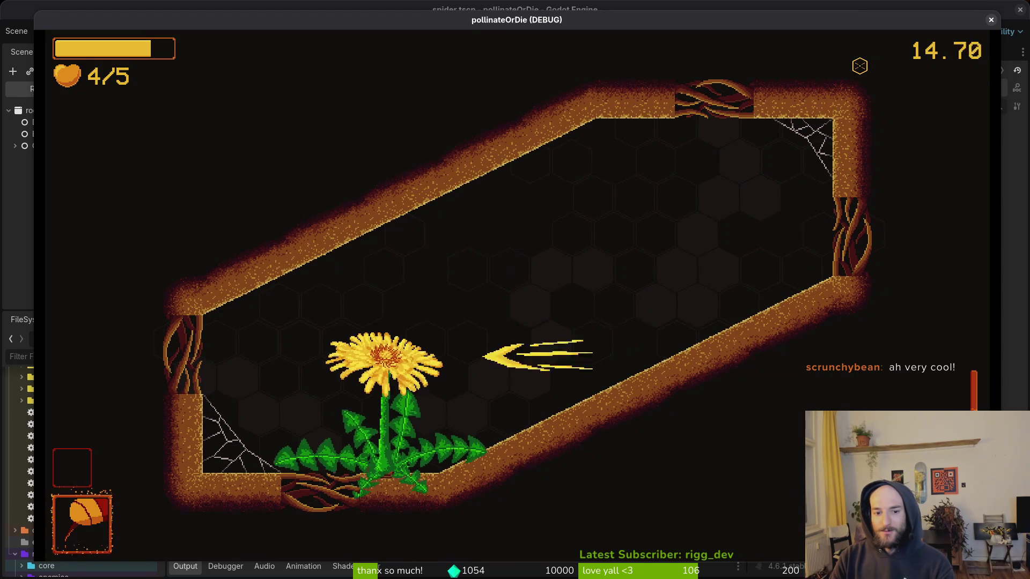
key("a")
key("s")
key("w")
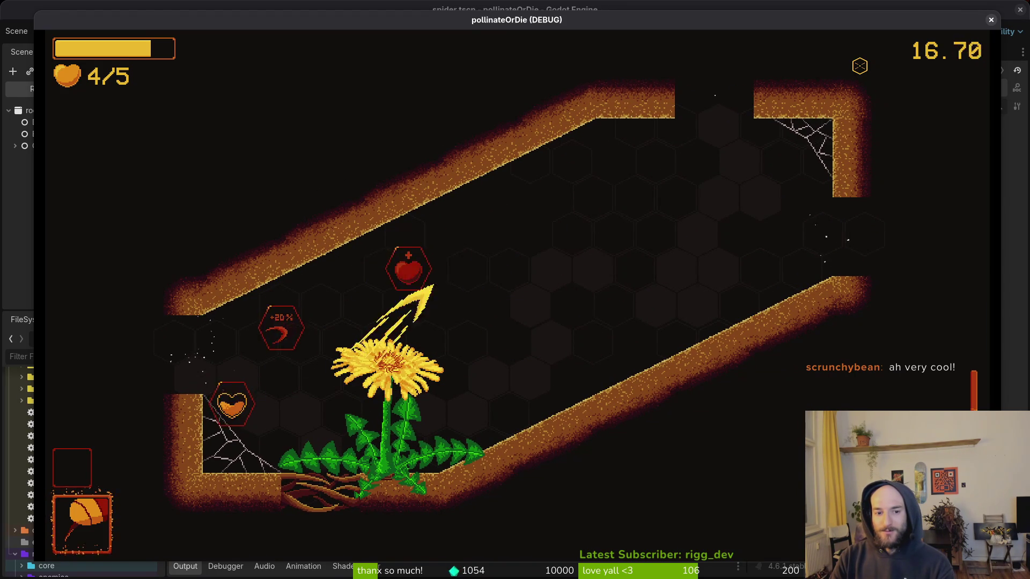
key("d")
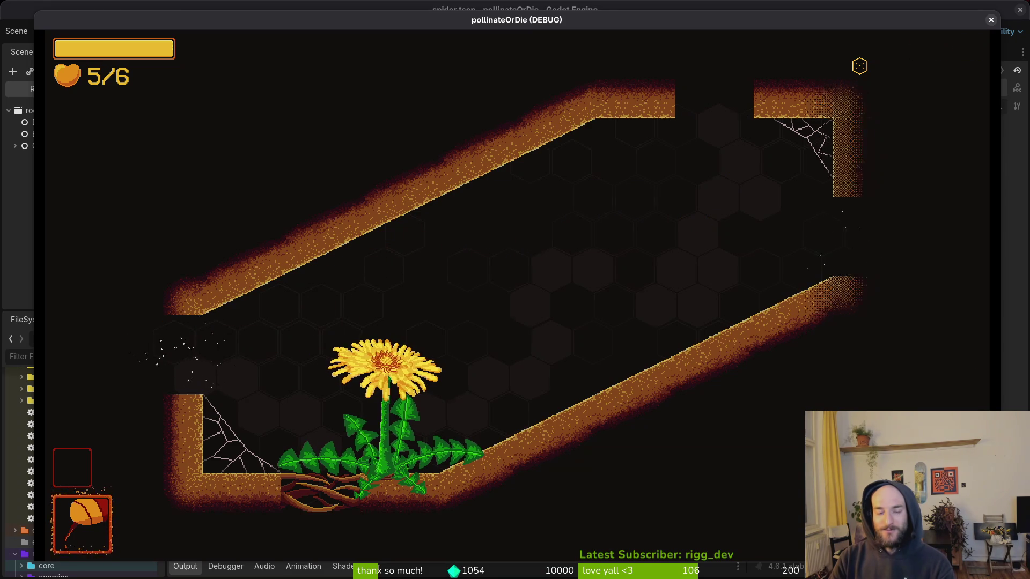
- Fly into the next spider room, dodging and dashing through the spiders
key("w")
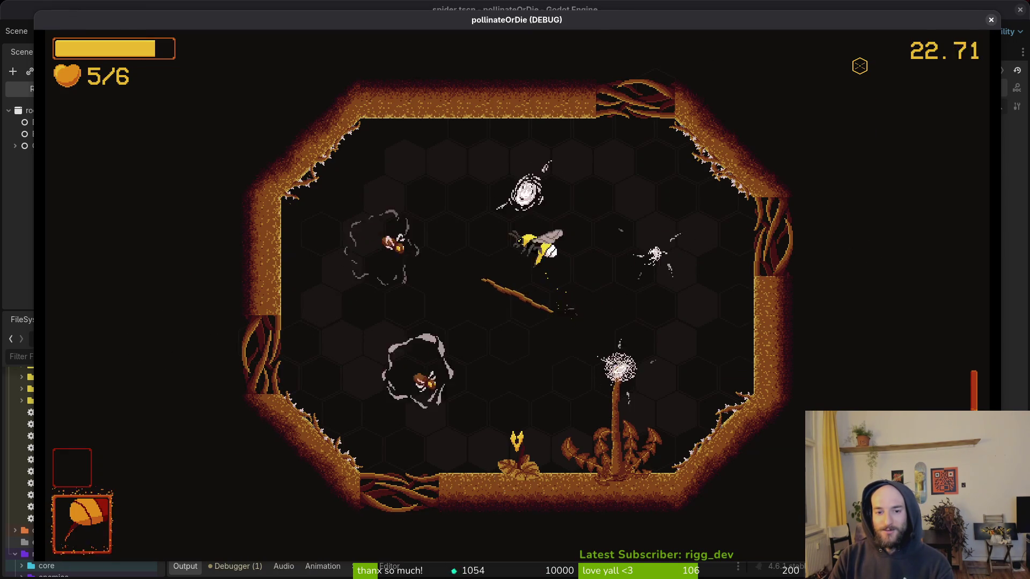
key("d")
key("a")
key("w")
key("s")
key("d")
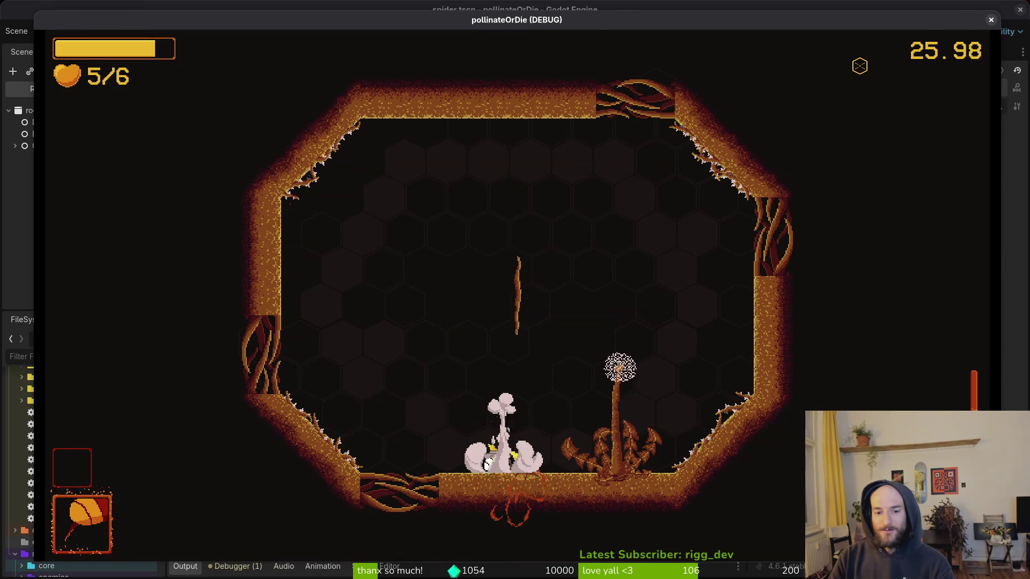
key("s")
key("w")
key("d")
key("s")
key("d")
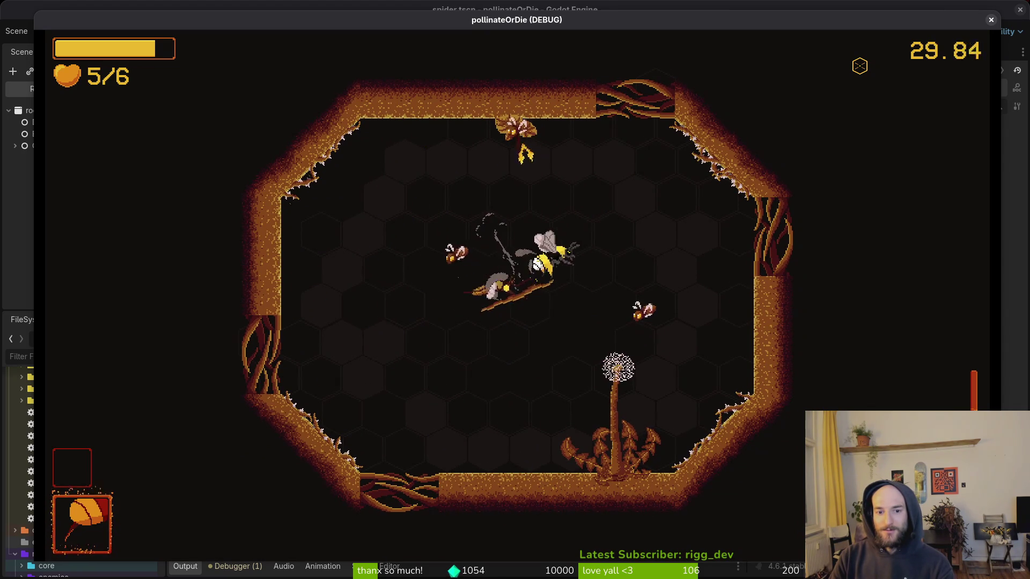
- Attack the spiders on the left and right sides, then return to the centre by the stick
key("w")
key("a")
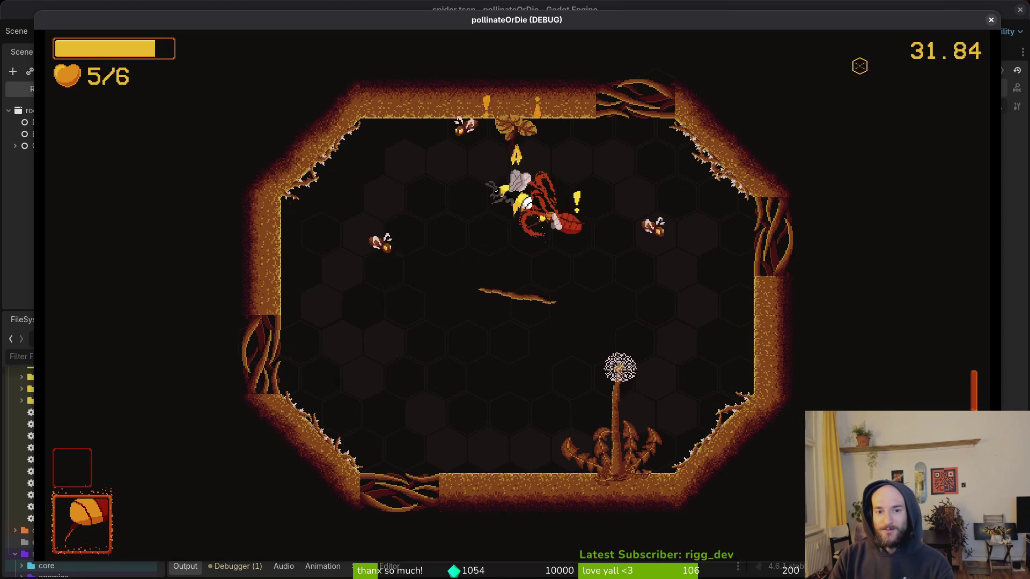
key("w")
key("d")
key("s")
key("d")
key("a")
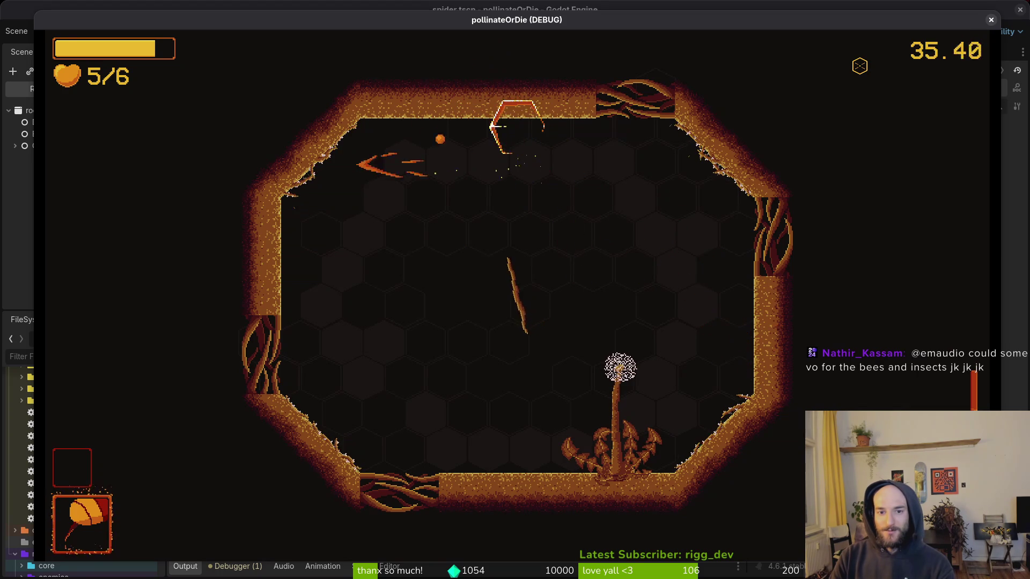
key("s")
key("d")
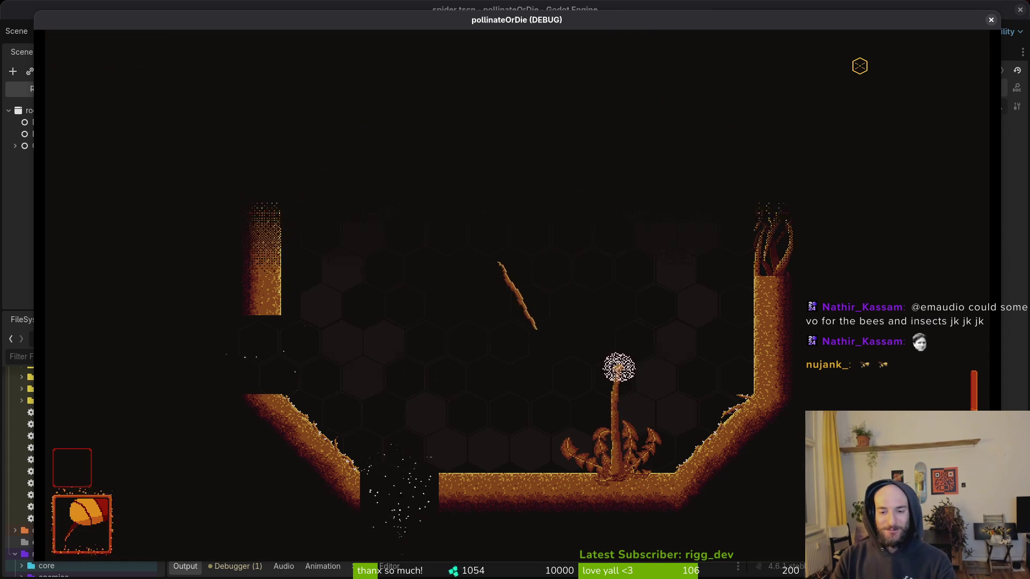
- Talk to the ladybug, buy the protein item from her shop, and close the shop
key("j")
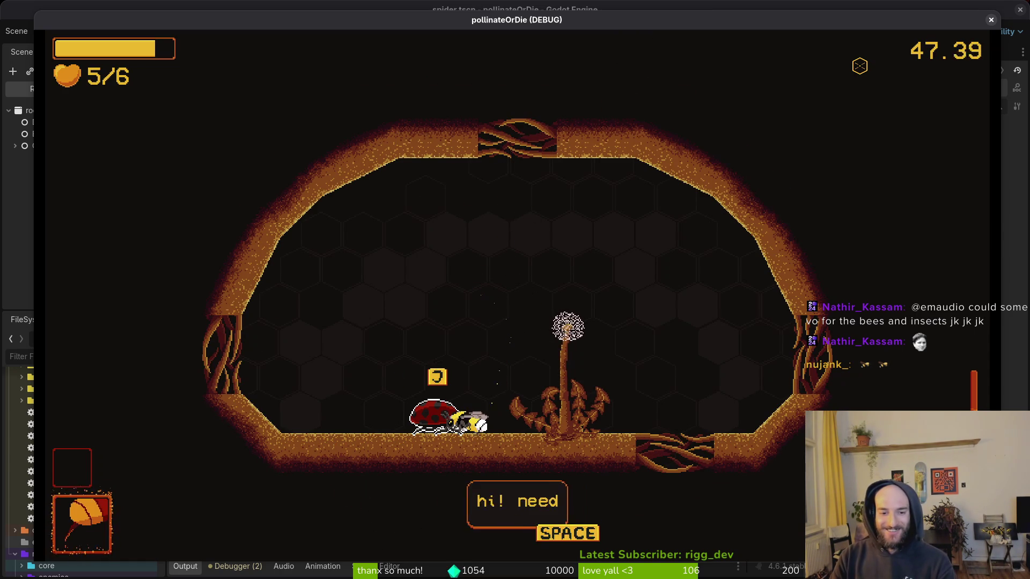
key("space")
key("Right")
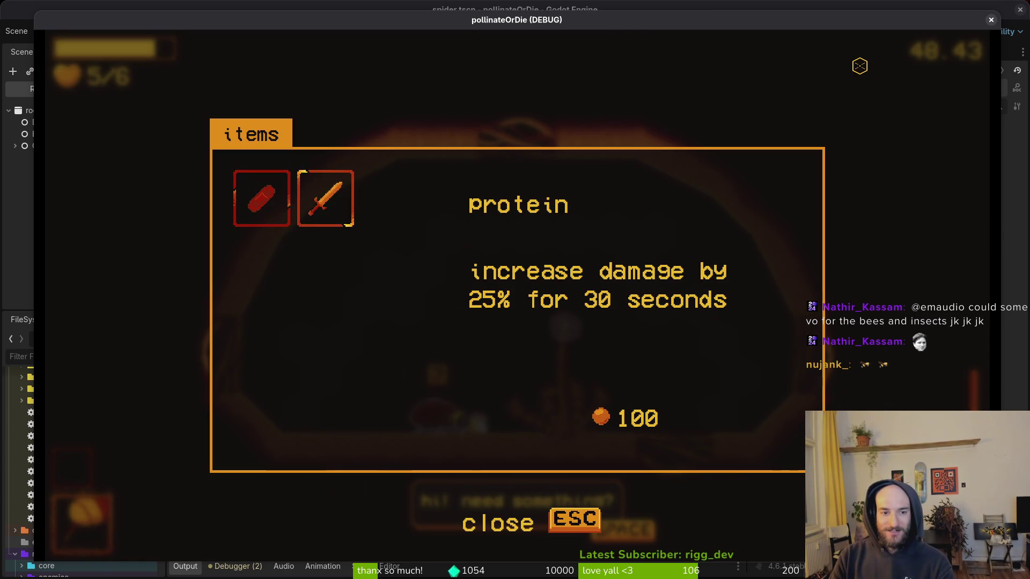
key("Left")
key("Right")
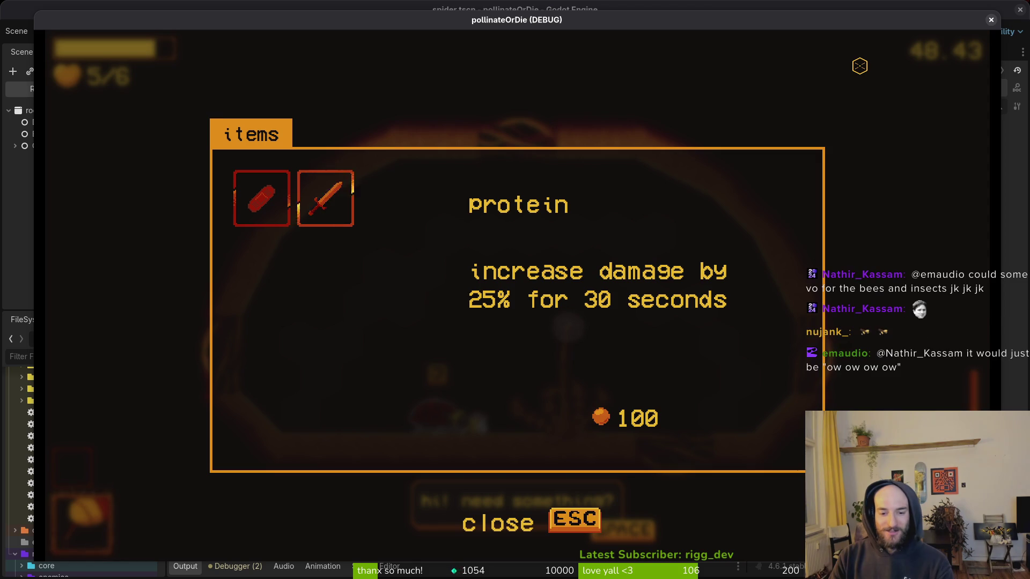
key("Escape")
key("Right")
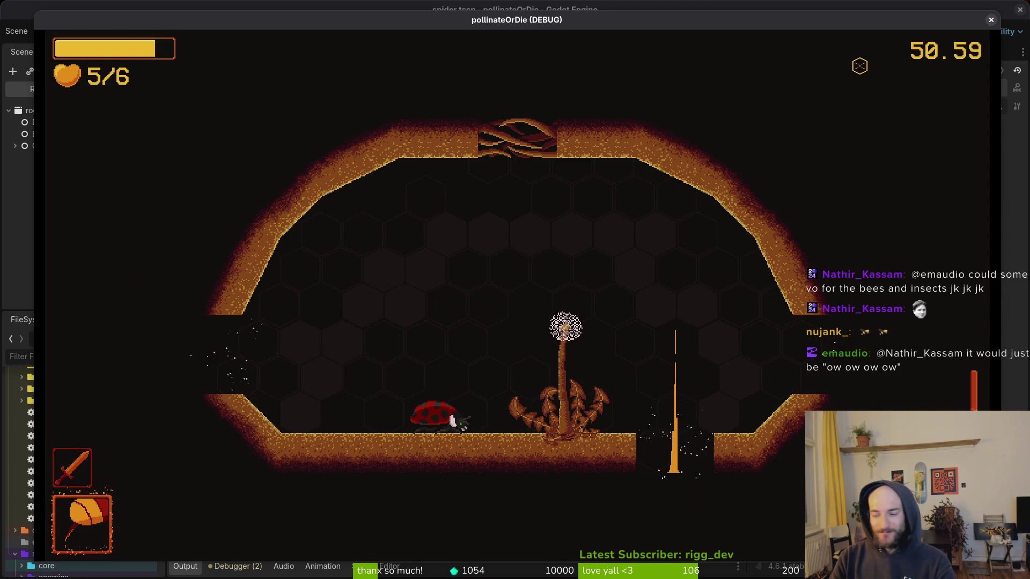
- Move the bee into the next spider room and swing a big sword slash at the enemies
key("Right")
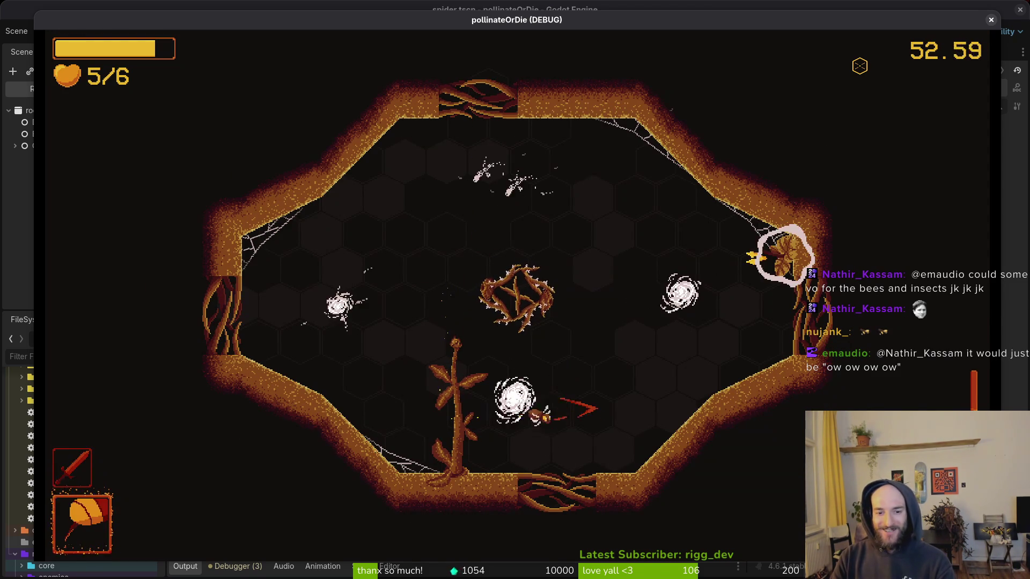
key("Left")
key("Right")
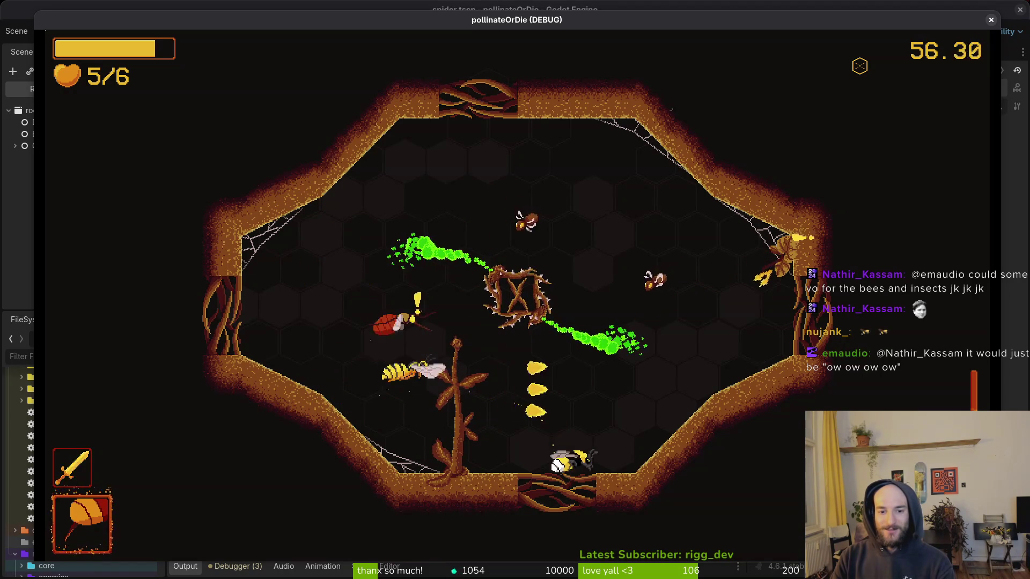
key("Up")
key("Left")
key("space")
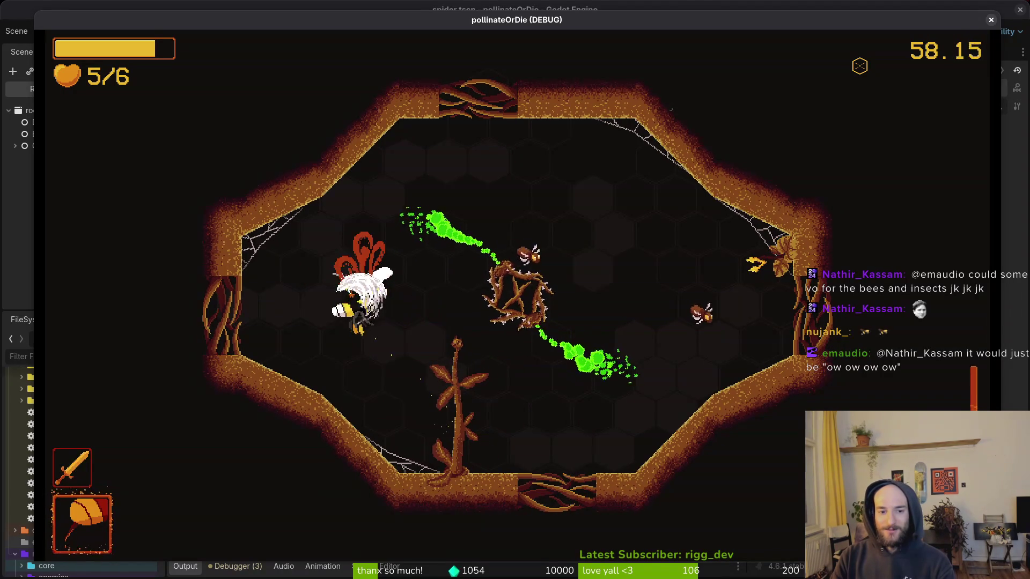
- Drift right and attack the enemies toward the room centre, then reposition lower right
key("Right")
key("Right")
key("space")
key("Down")
key("Right")
key("Up")
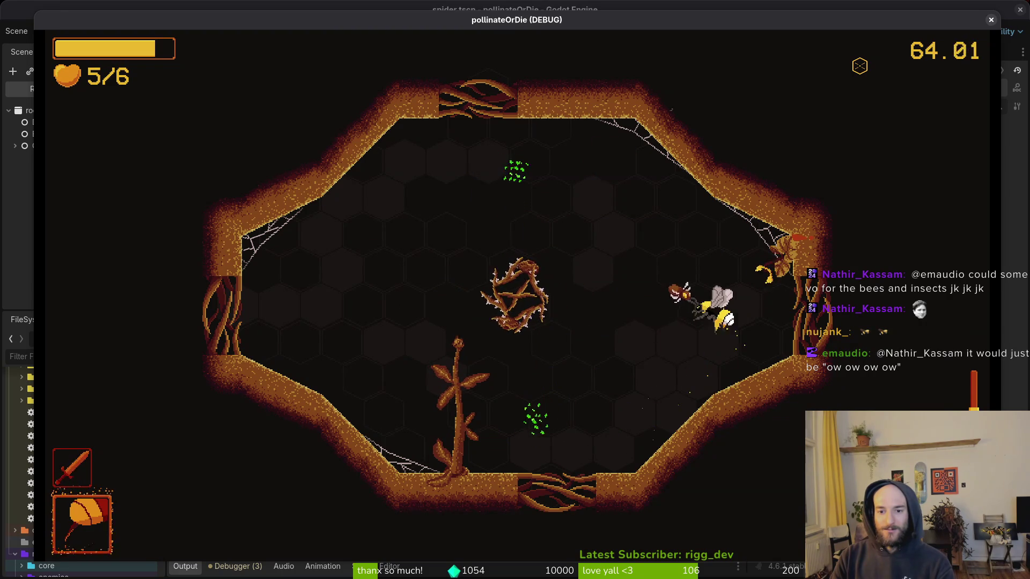
- Attack enemies by the wall, circle past the plant, and return to the central web
key("Up")
key("Right")
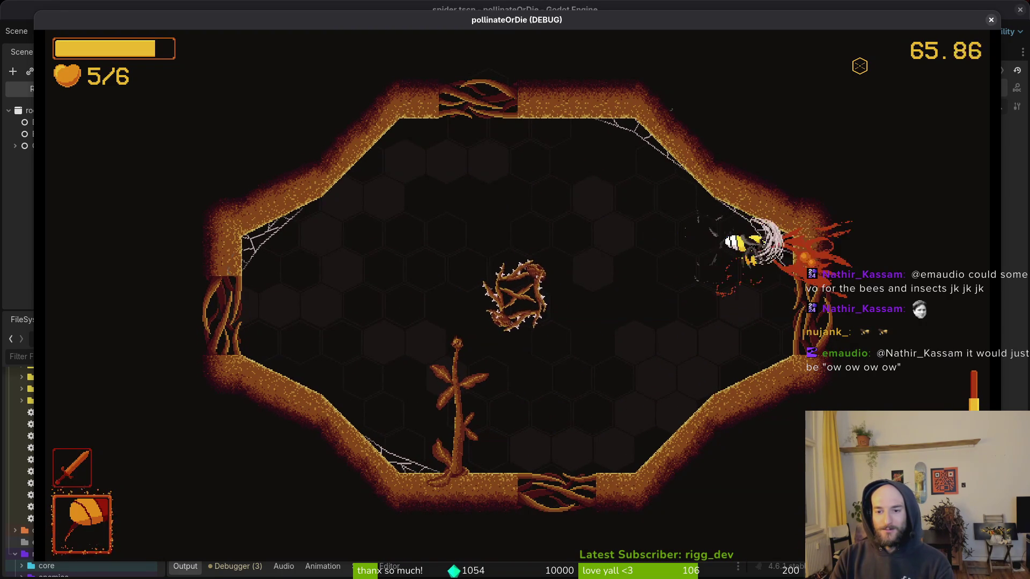
key("Down")
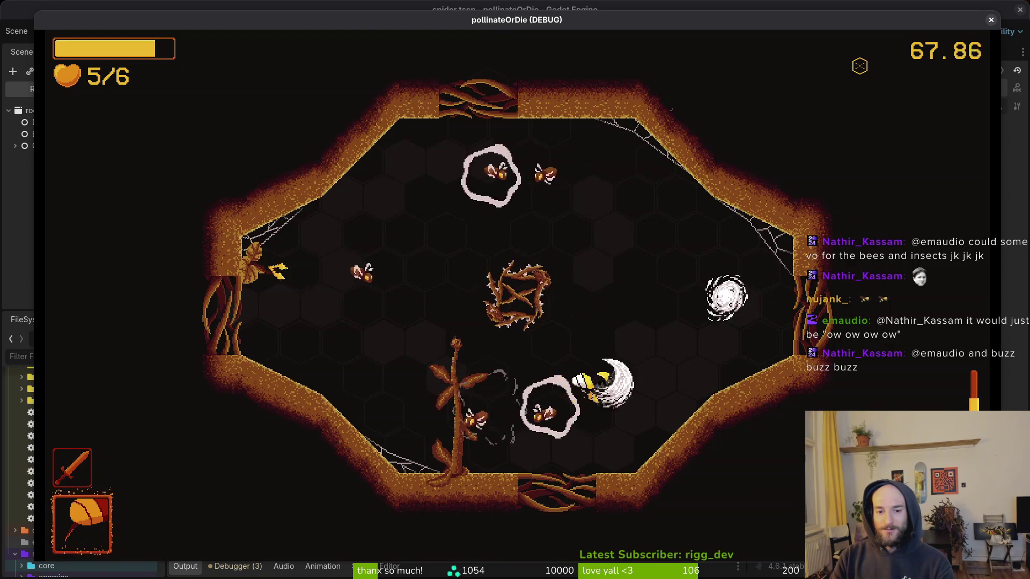
key("Left")
key("Up")
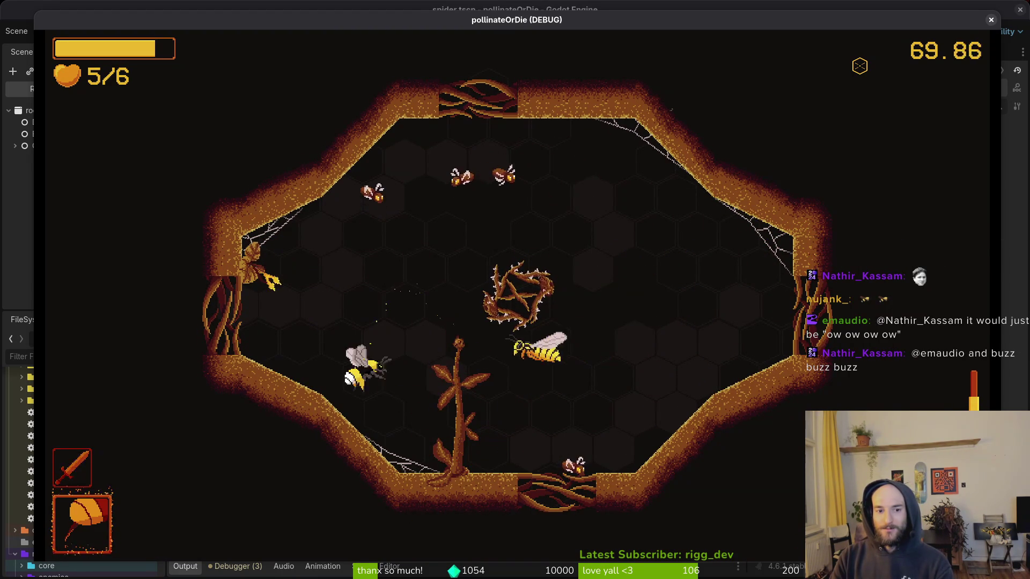
key("Up")
key("Right")
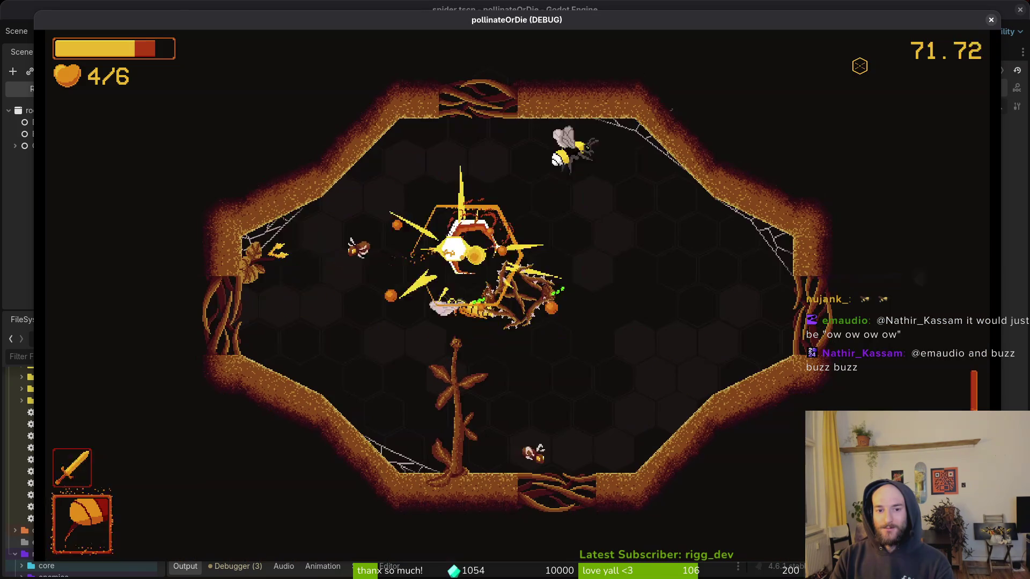
key("Down")
- Slash an enemy on the right until it dies, then dash to the right wall and back
key("Right")
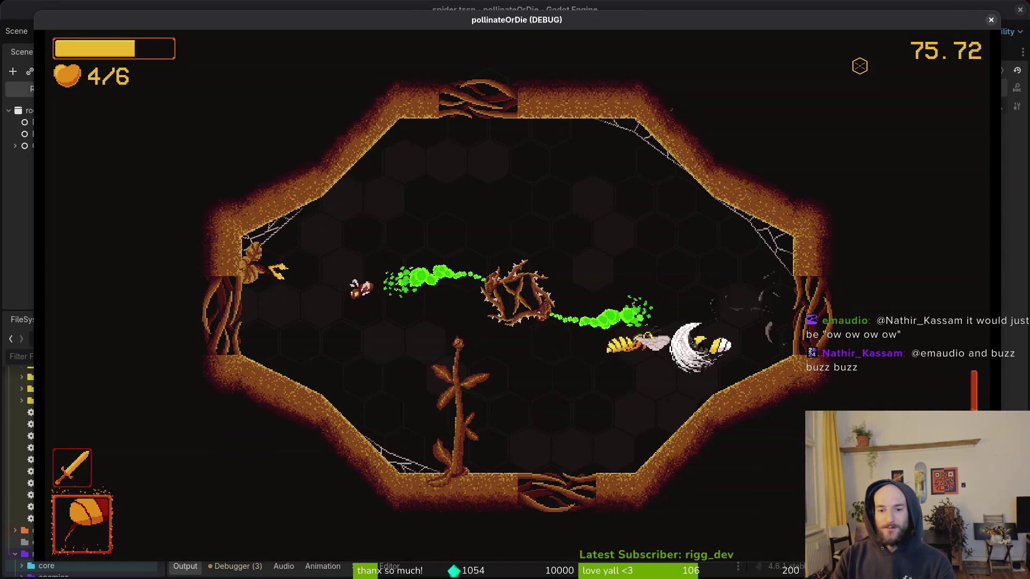
key("Left")
key("Right")
key("Left")
key("Down")
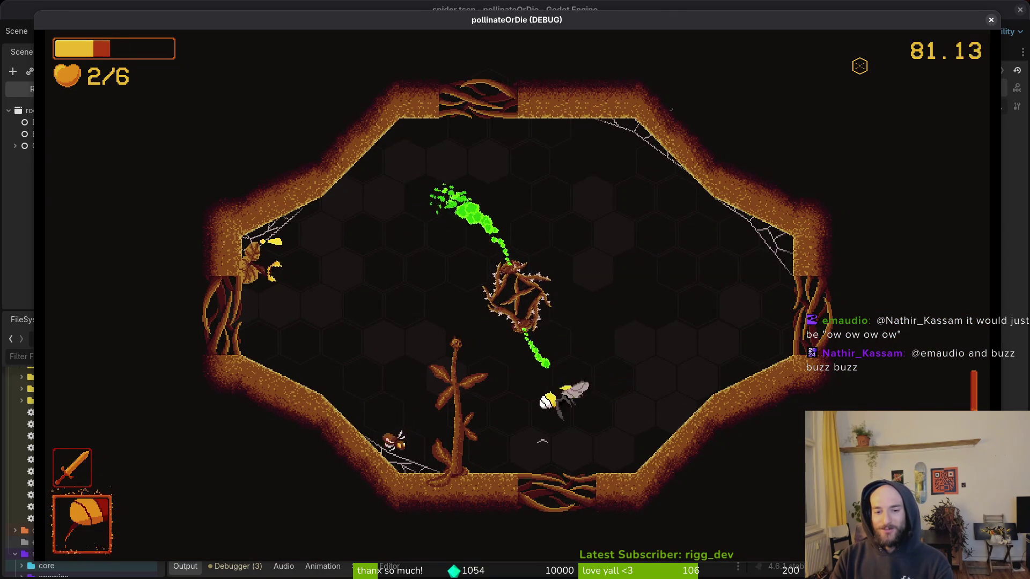
key("Up")
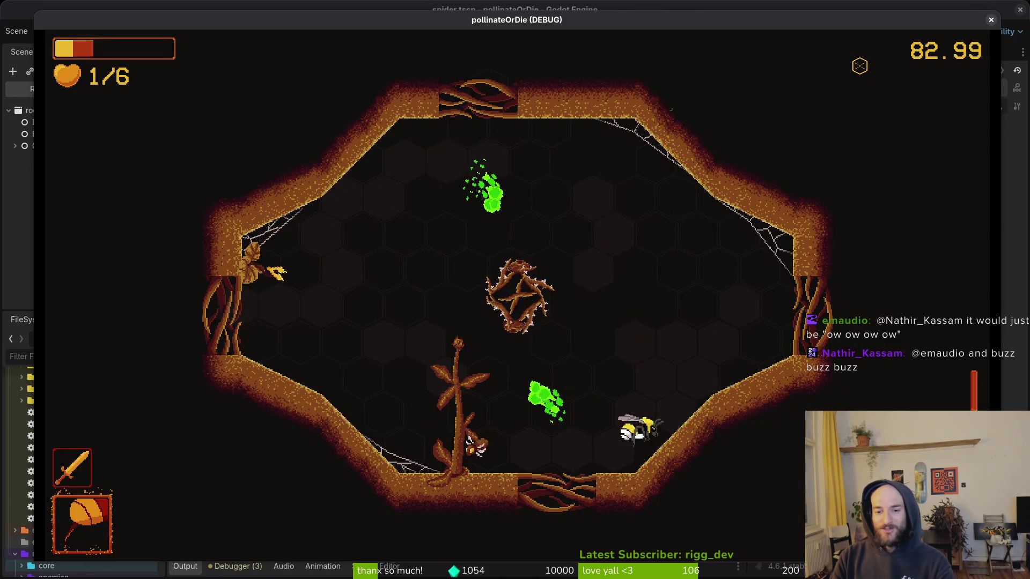
- Dash the bee down-left past the plant and up into the white orb, with one heart left
key("Left")
key("Down")
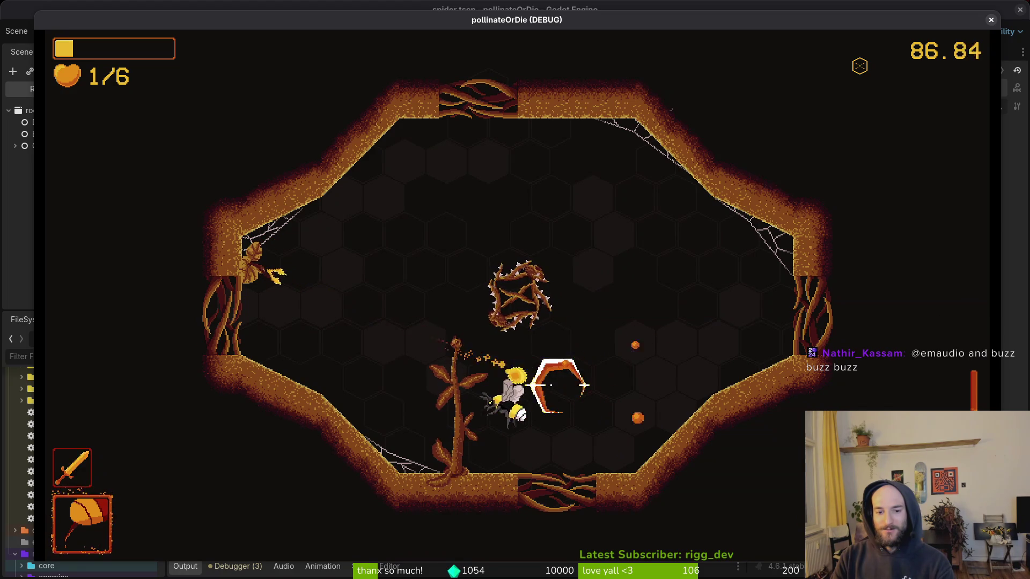
key("Left")
key("Up")
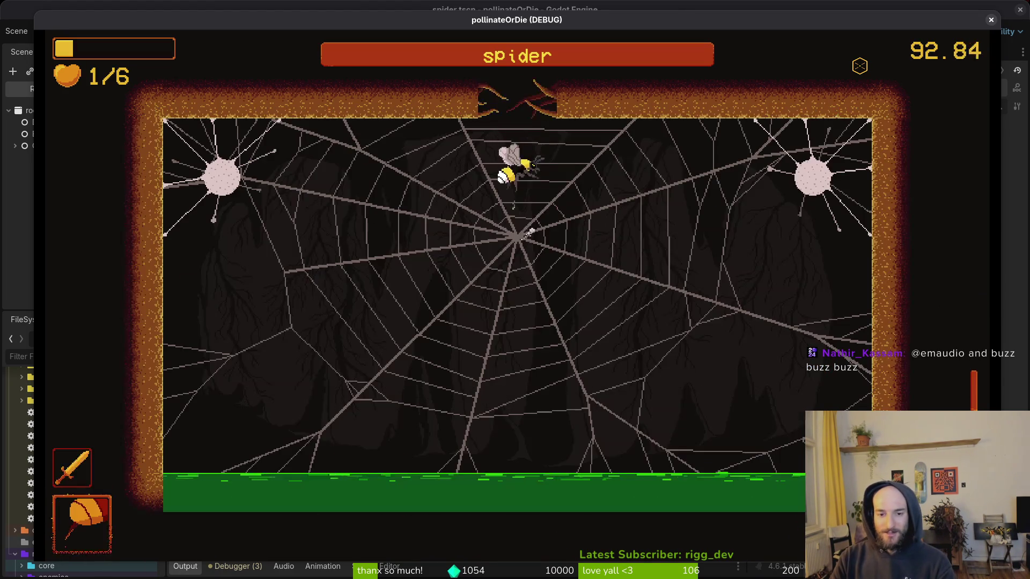
- Dash across the web past the spider boss and free the web-wrapped bee
key("Left")
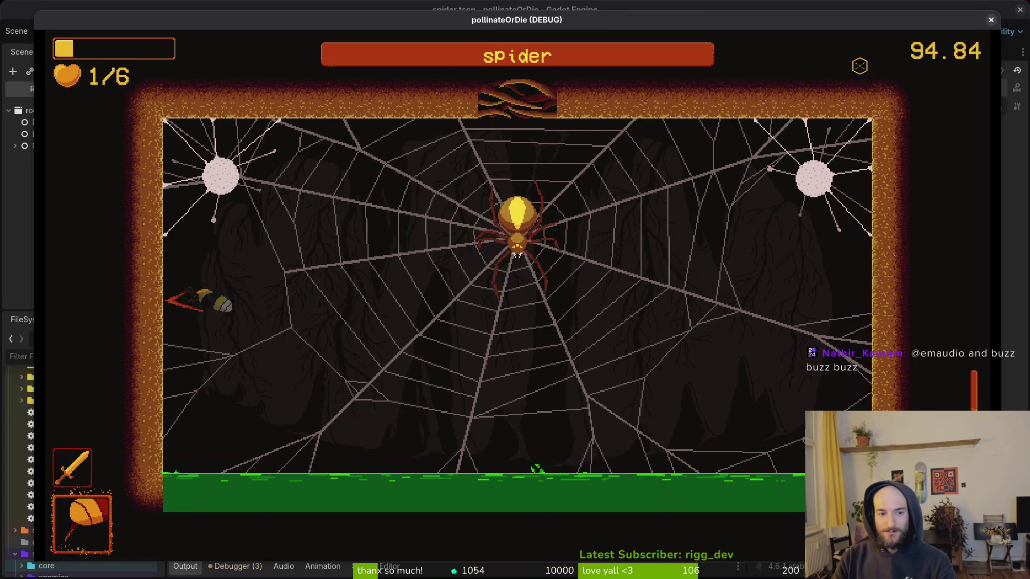
key("Down")
key("Up")
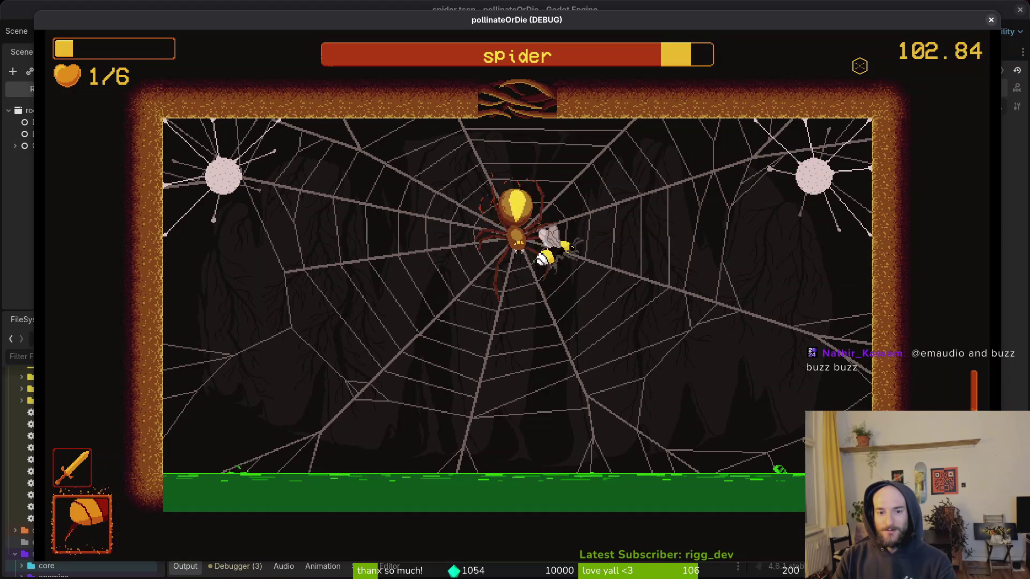
key("Right")
- Fly to the upper-right web anchor and slash the web creature there
key("Up")
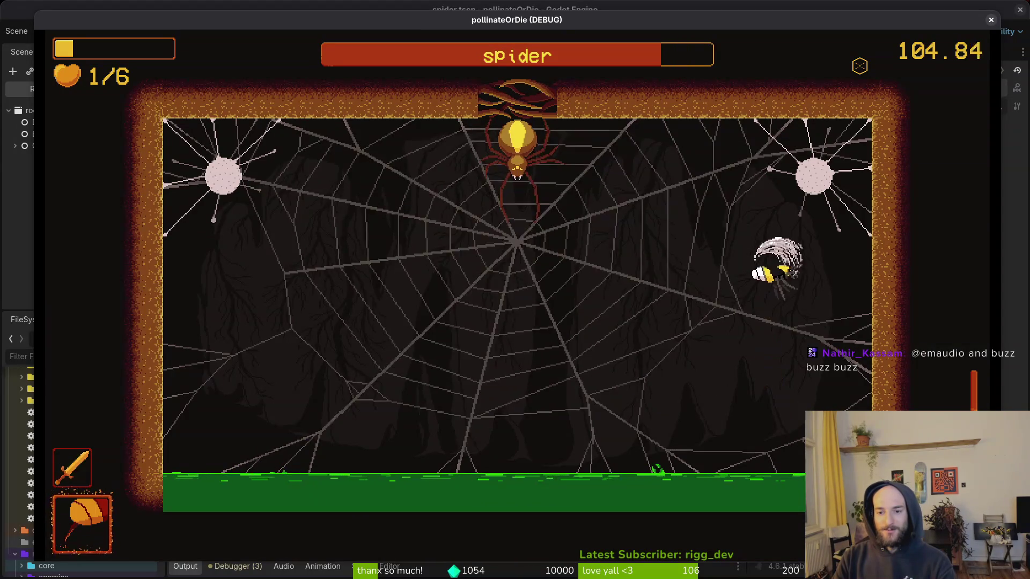
key("Up")
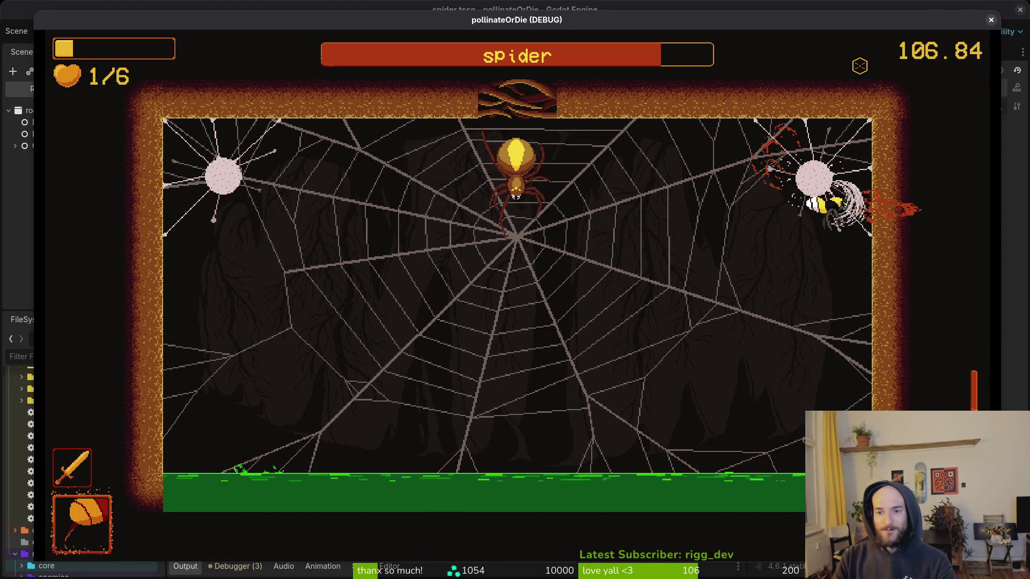
key("Up")
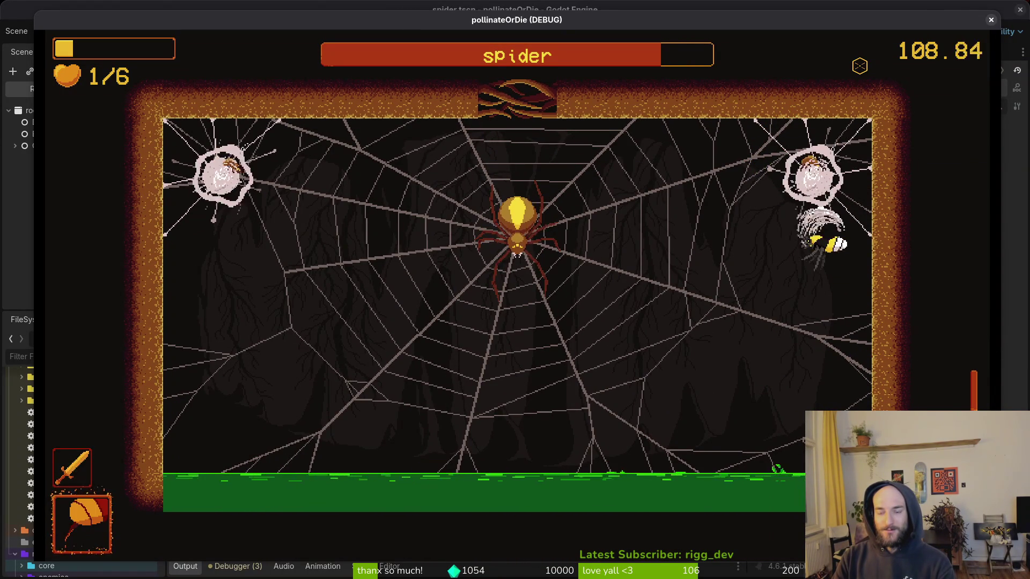
key("Down")
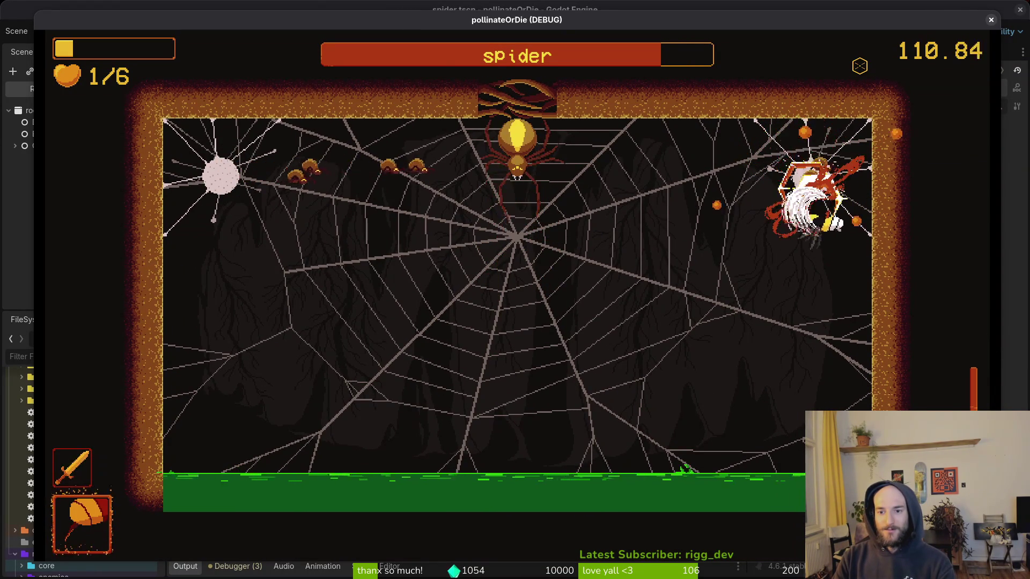
key("Up")
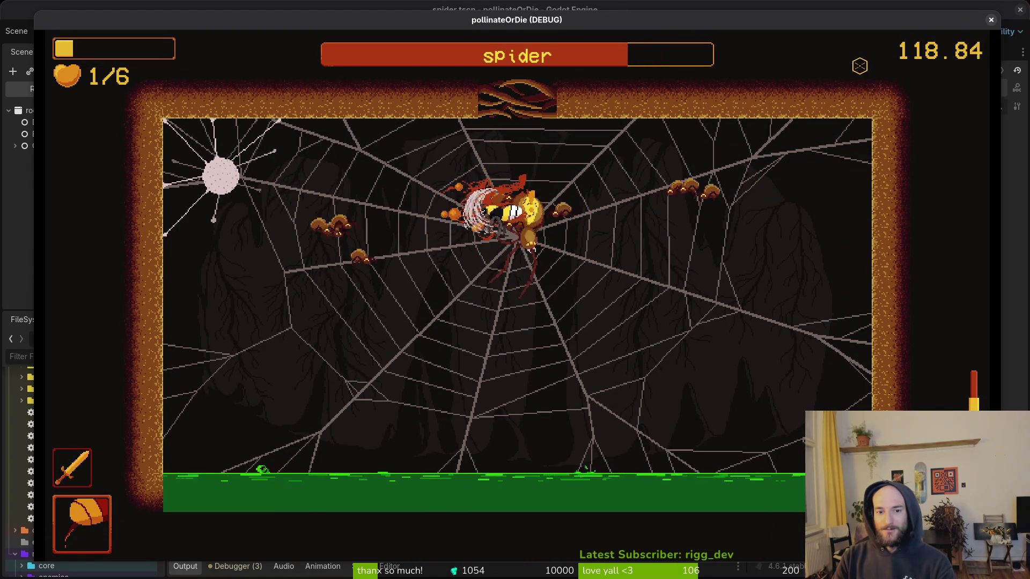
- Slash the spider's minions while dodging falling rocks, heading to the web centre
key("Left")
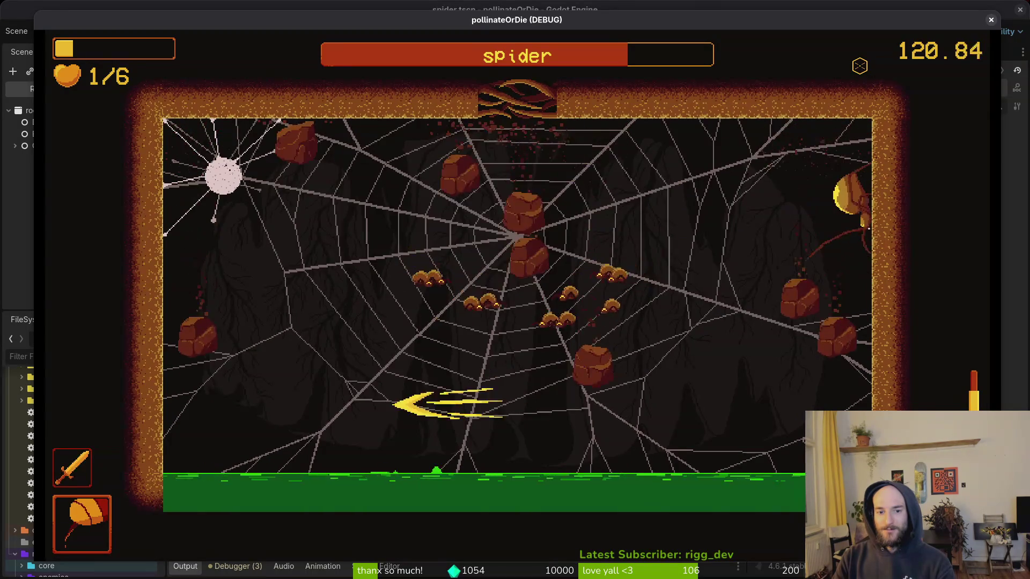
key("Left")
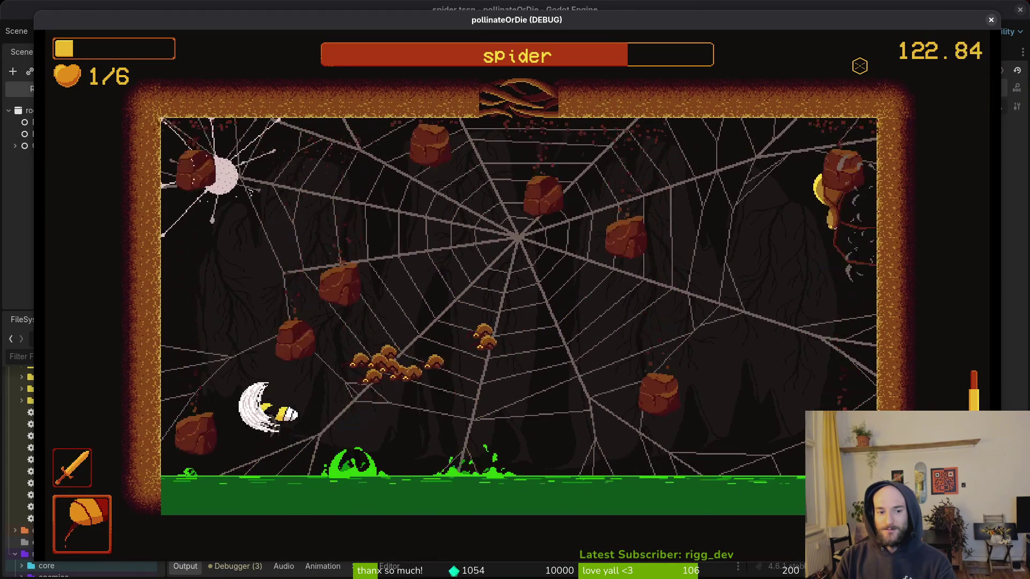
key("Up")
key("Right")
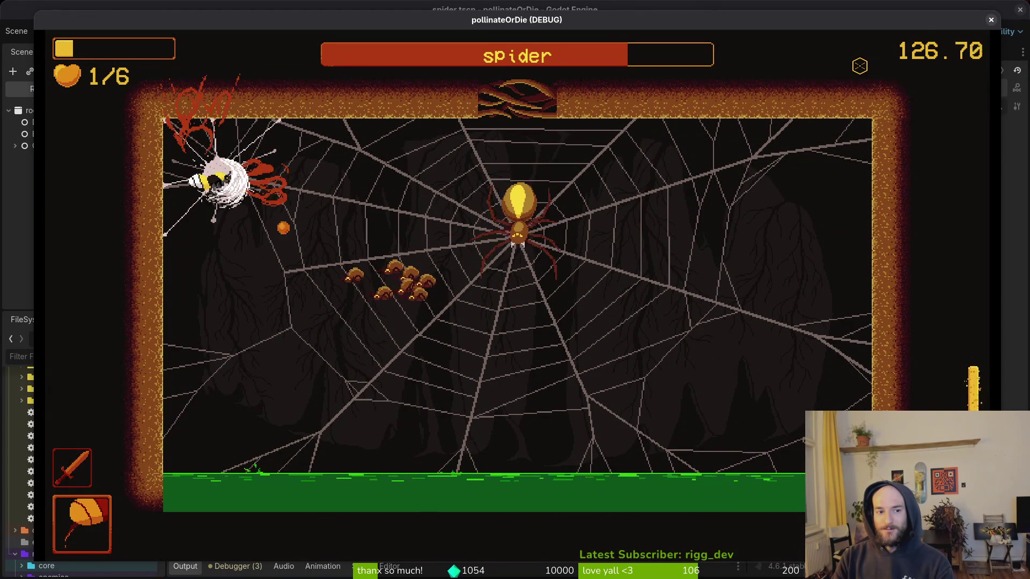
- Repeatedly strike the spider boss to knock its health bar down toward half
key("Down")
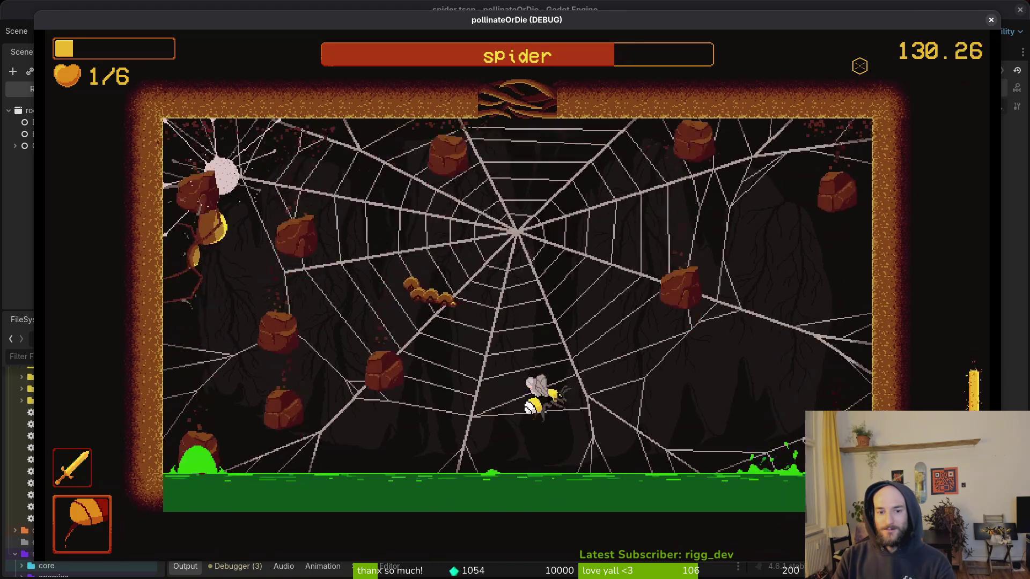
key("Right")
key("Left")
key("Left")
key("Up")
key("Left")
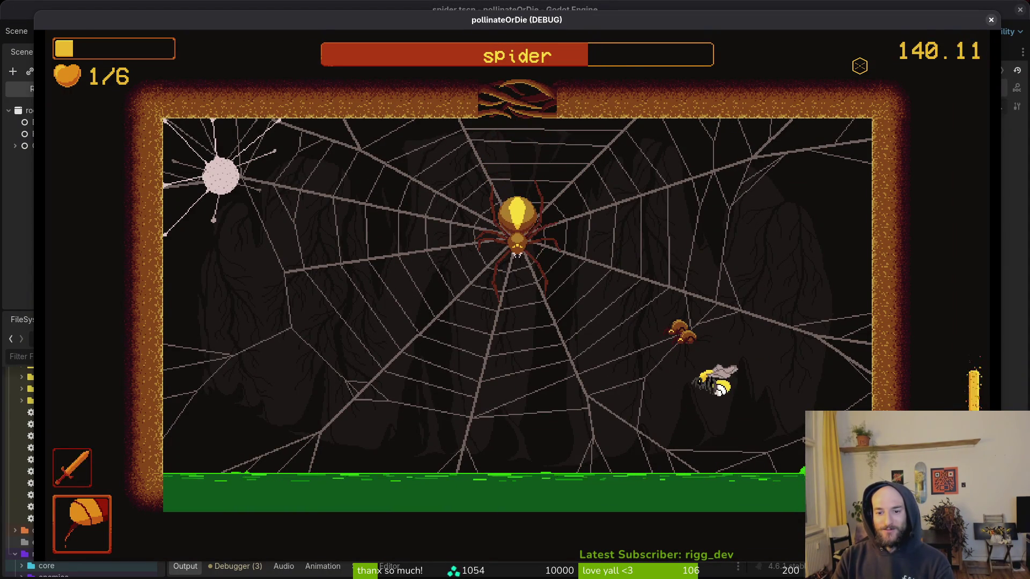
key("Left")
key("Up")
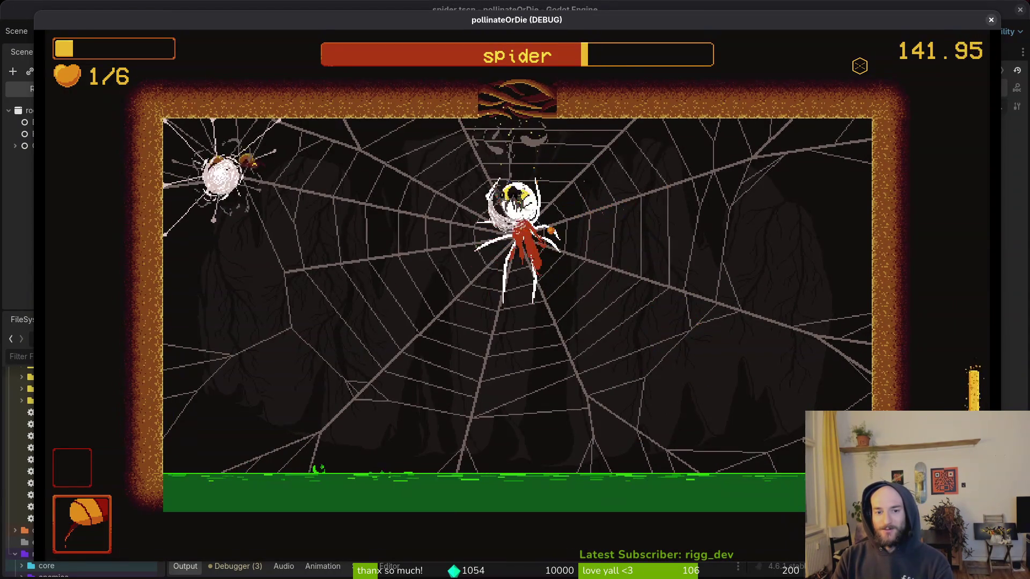
- Dodge the falling rocks, approach the spider again, then back off to the left
key("Right")
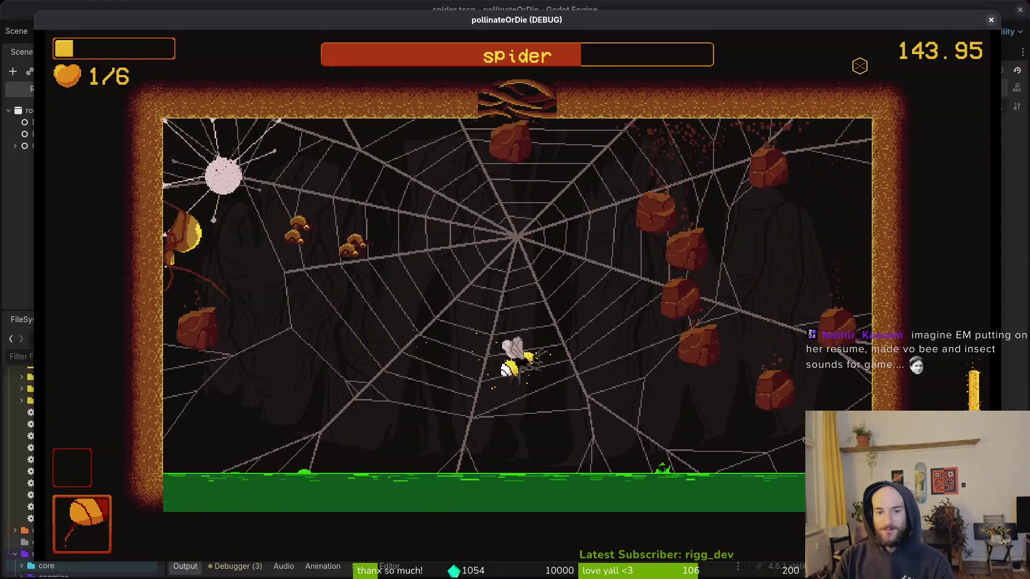
key("Left")
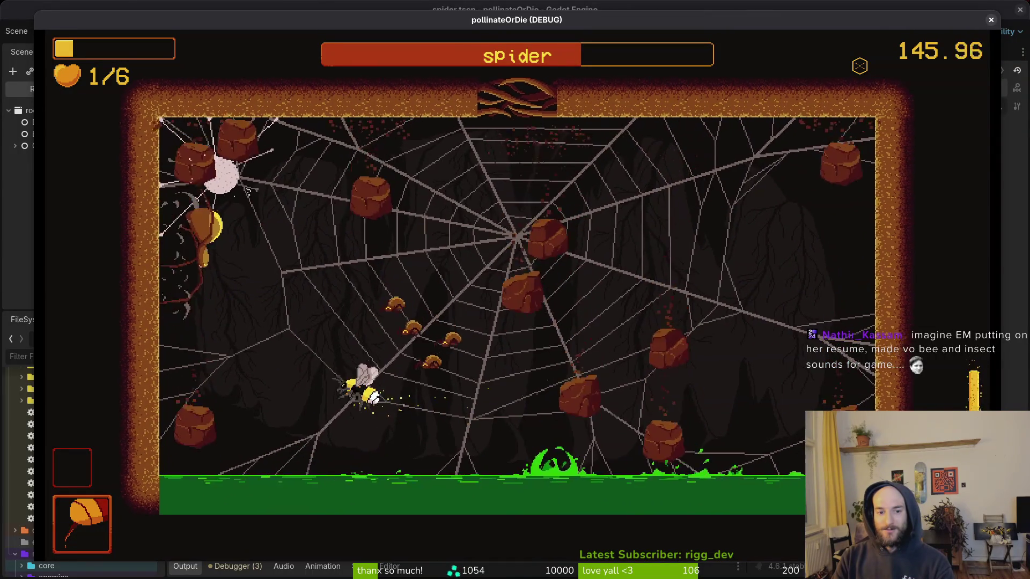
key("Up")
key("Right")
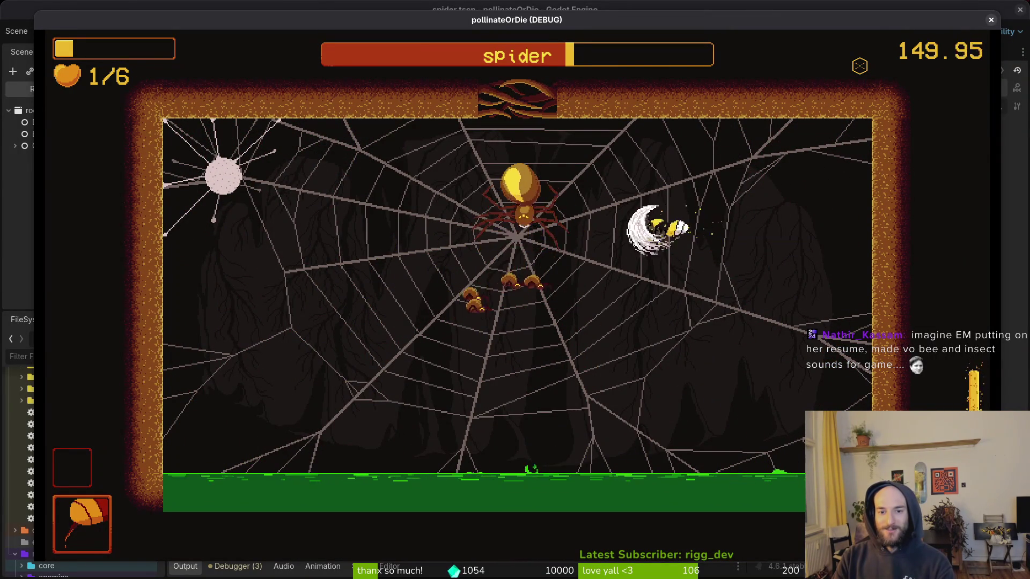
key("Left")
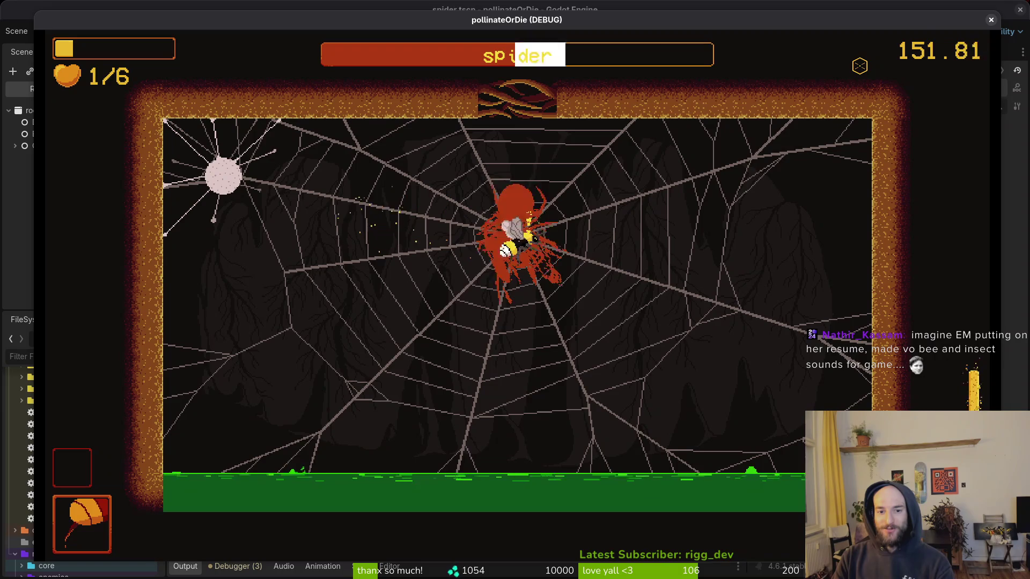